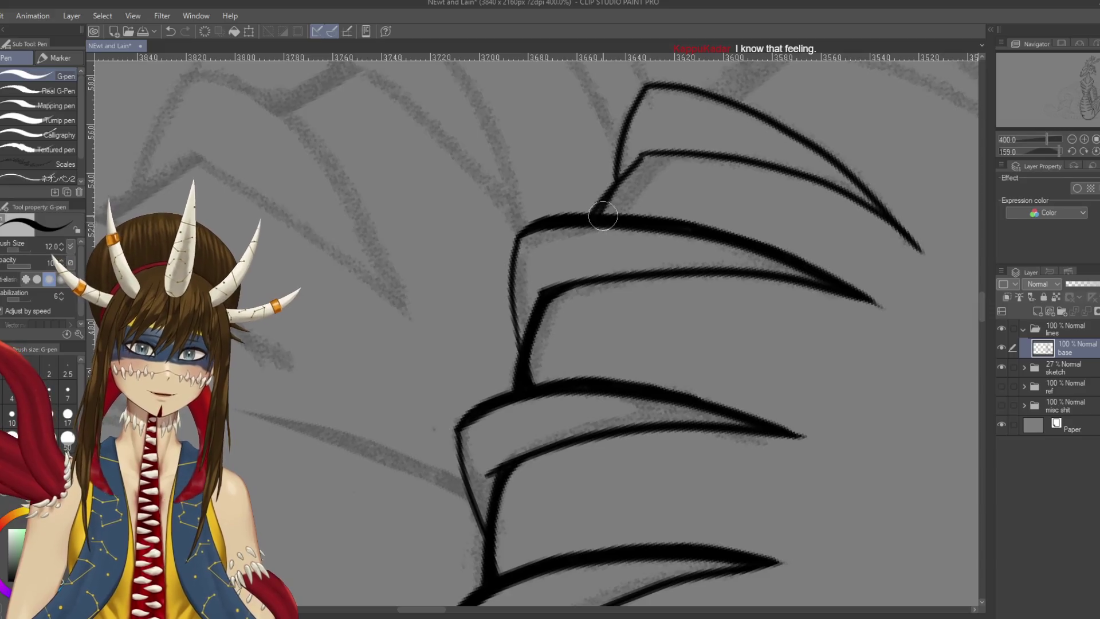
Darken the join between the lower and upper scales, turn the canvas so the claws point down, and save
{"action": "left_click_drag", "start_coordinate": [602, 206], "coordinate": [650, 162]}
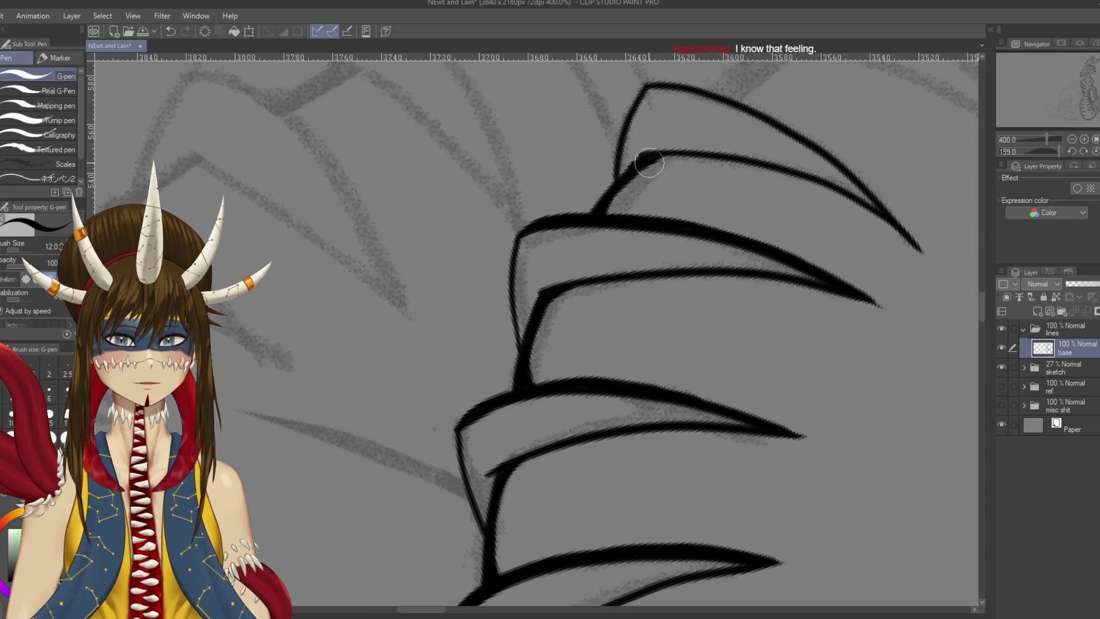
{"action": "key", "text": "ctrl+s"}
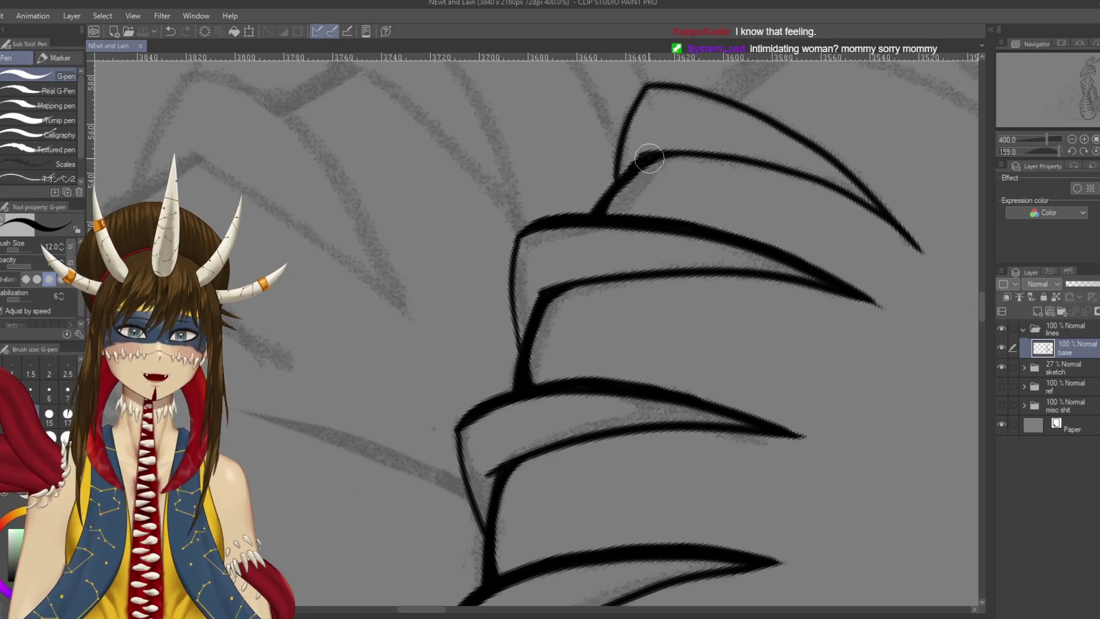
{"action": "key", "text": "r"}
{"action": "mouse_move", "coordinate": [502, 77]}
{"action": "left_mouse_down"}
{"action": "mouse_move", "coordinate": [581, 79]}
{"action": "mouse_move", "coordinate": [656, 105]}
{"action": "mouse_move", "coordinate": [720, 153]}
{"action": "mouse_move", "coordinate": [766, 217]}
{"action": "left_mouse_up"}
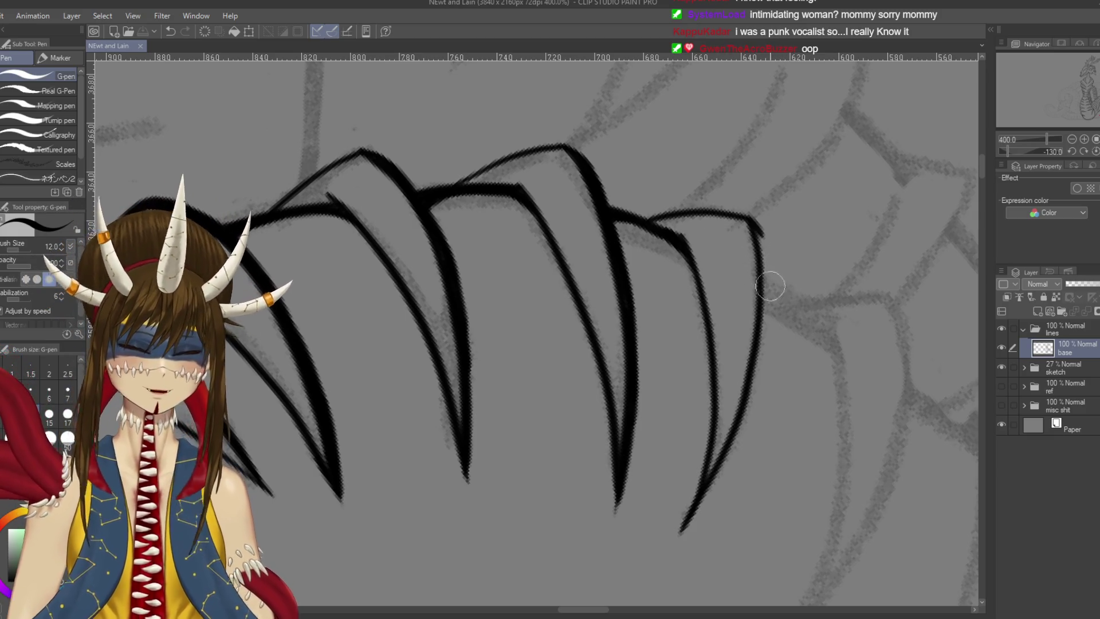
{"action": "key", "text": "p"}
{"action": "left_click_drag", "start_coordinate": [770, 286], "coordinate": [737, 258]}
{"action": "key", "text": "p"}
{"action": "key", "text": "p"}
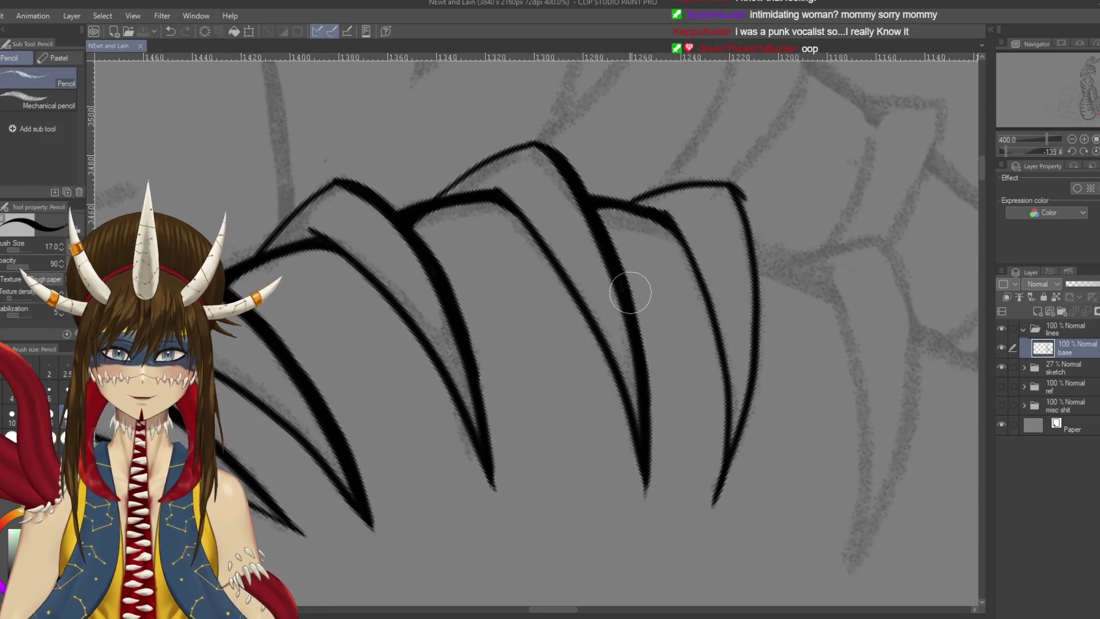
{"action": "key", "text": "p"}
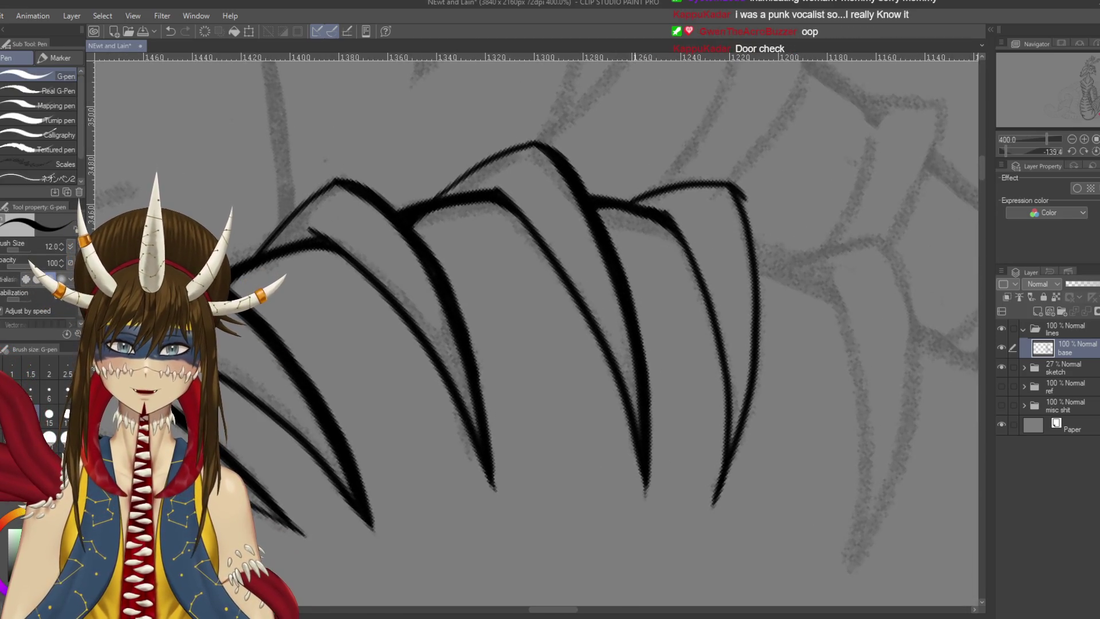
{"action": "key", "text": "ctrl+s"}
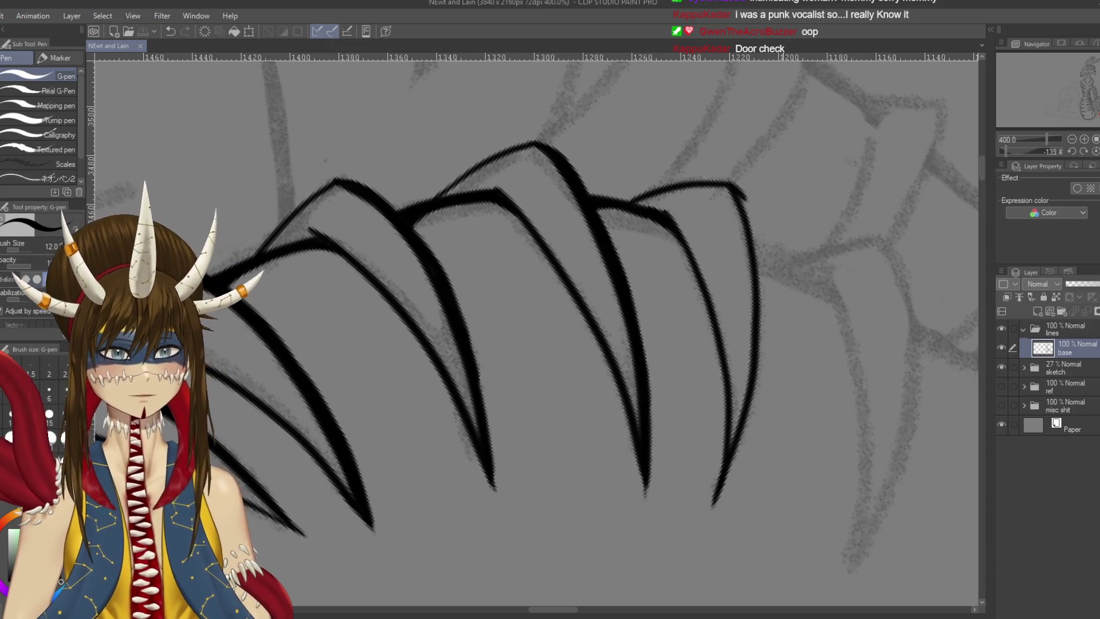
Ink the rightmost claw's outer edge and thicken its top
{"action": "scroll", "coordinate": [533, 313], "scroll_direction": "down", "scroll_amount": 1}
{"action": "left_click_drag", "start_coordinate": [748, 162], "coordinate": [767, 224]}
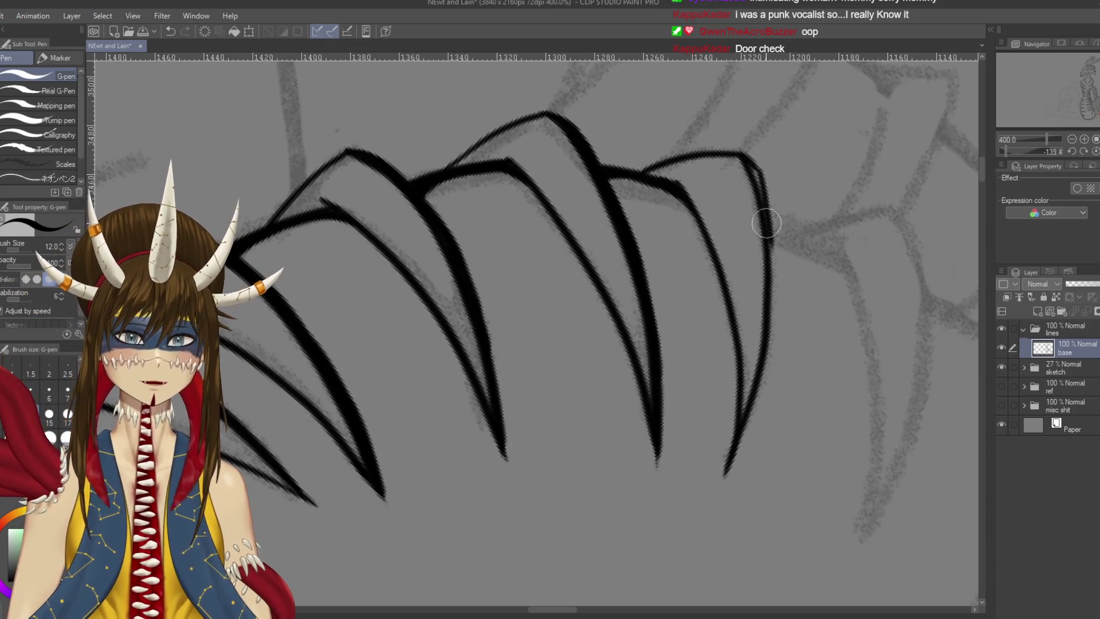
{"action": "left_click_drag", "start_coordinate": [745, 158], "coordinate": [767, 334]}
{"action": "key", "text": "ctrl+z"}
{"action": "left_click_drag", "start_coordinate": [762, 218], "coordinate": [761, 372]}
{"action": "key", "text": "ctrl+z"}
{"action": "left_click_drag", "start_coordinate": [765, 275], "coordinate": [751, 396]}
Redraw the lower outer edge of the rightmost claw until it is bold and finished
{"action": "key", "text": "ctrl+z"}
{"action": "left_click_drag", "start_coordinate": [774, 283], "coordinate": [749, 400]}
{"action": "key", "text": "ctrl+z"}
{"action": "key", "text": "ctrl+z"}
{"action": "mouse_move", "coordinate": [771, 280]}
{"action": "left_mouse_down"}
{"action": "mouse_move", "coordinate": [766, 368]}
{"action": "mouse_move", "coordinate": [751, 390]}
{"action": "mouse_move", "coordinate": [796, 292]}
{"action": "mouse_move", "coordinate": [762, 372]}
{"action": "left_mouse_up"}
{"action": "key", "text": "ctrl+z"}
{"action": "left_click_drag", "start_coordinate": [796, 260], "coordinate": [771, 365]}
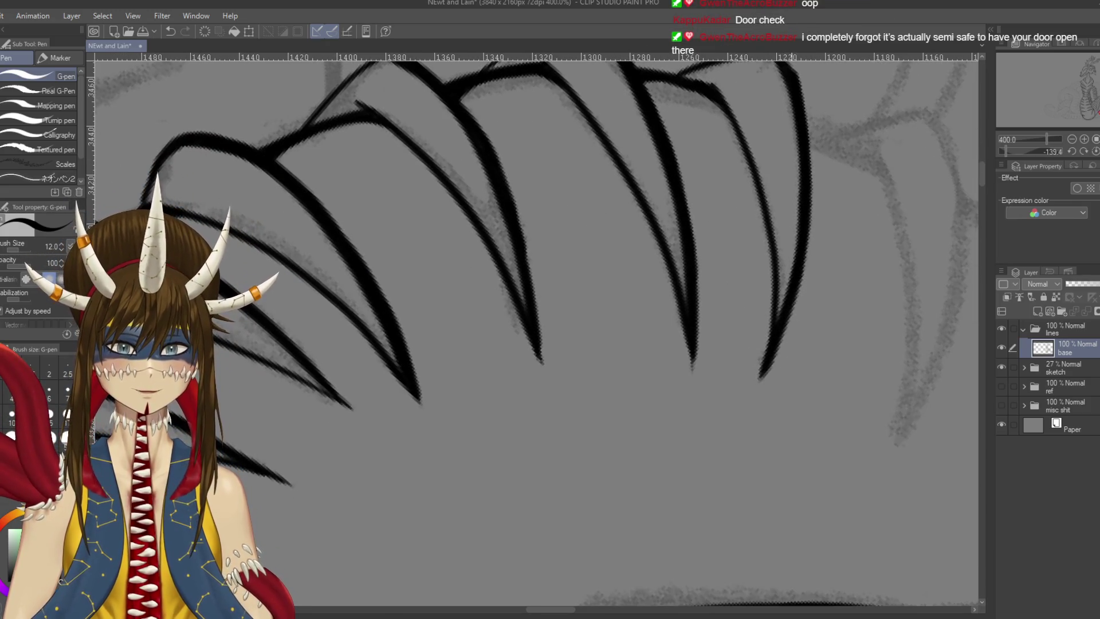
{"action": "mouse_move", "coordinate": [874, 258]}
{"action": "left_mouse_down"}
{"action": "mouse_move", "coordinate": [831, 430]}
{"action": "mouse_move", "coordinate": [756, 437]}
{"action": "mouse_move", "coordinate": [718, 295]}
{"action": "left_mouse_up"}
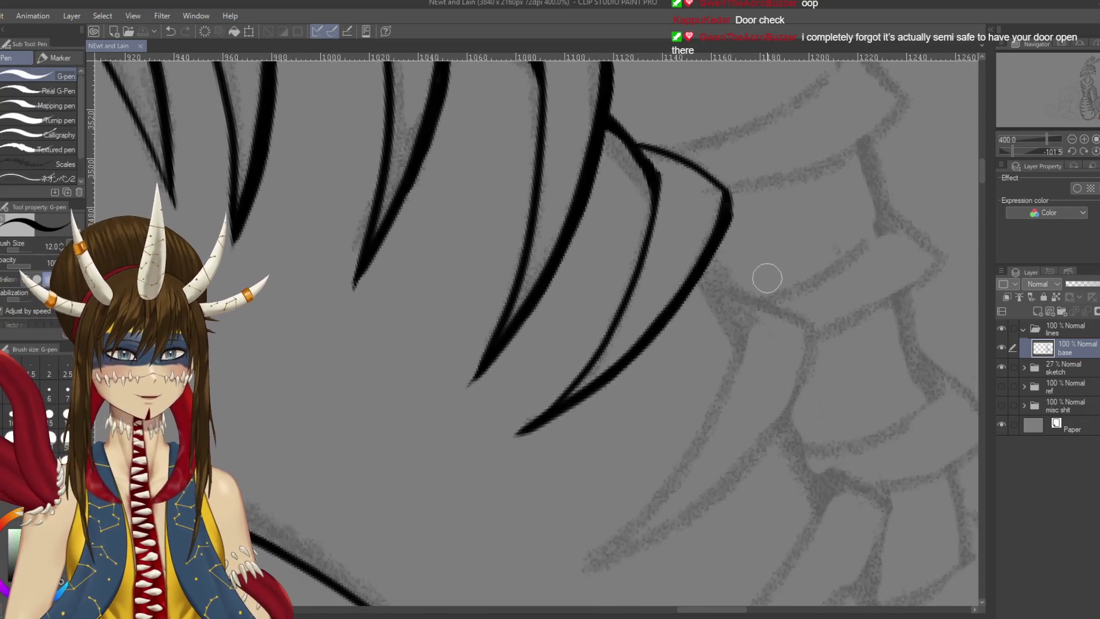
{"action": "scroll", "coordinate": [767, 278], "scroll_direction": "down", "scroll_amount": 2}
{"action": "scroll", "coordinate": [768, 278], "scroll_direction": "down", "scroll_amount": 1}
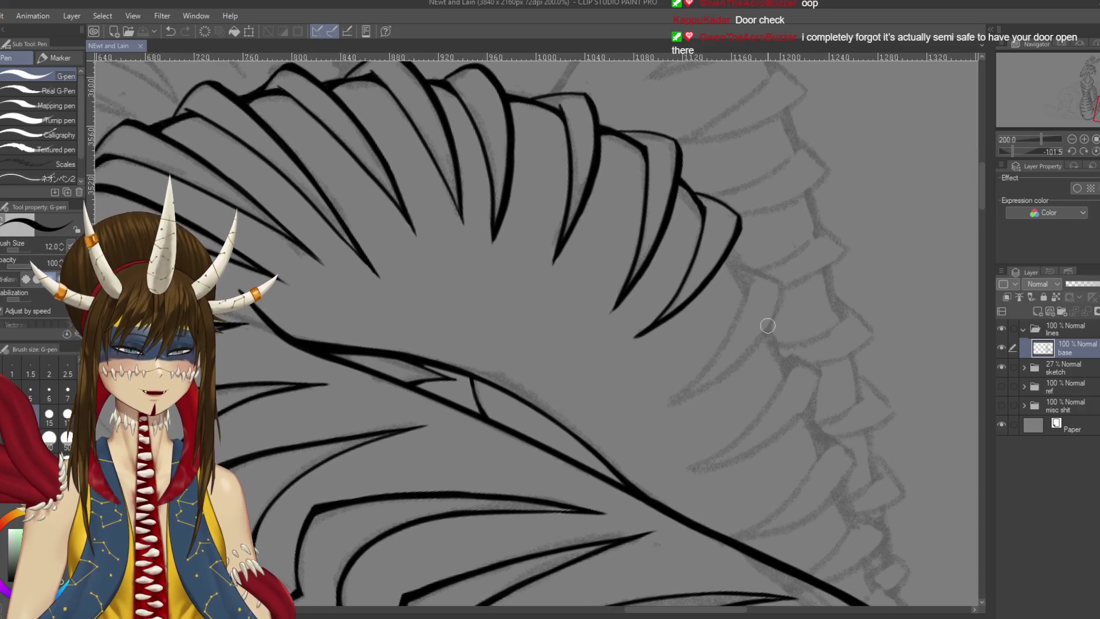
Sketch a temporary long rectangle beside the spine, with an arrow and a capped diagonal line
{"action": "mouse_move", "coordinate": [768, 328]}
{"action": "left_mouse_down"}
{"action": "mouse_move", "coordinate": [613, 217]}
{"action": "mouse_move", "coordinate": [619, 160]}
{"action": "mouse_move", "coordinate": [678, 221]}
{"action": "mouse_move", "coordinate": [744, 331]}
{"action": "left_mouse_up"}
{"action": "mouse_move", "coordinate": [572, 195]}
{"action": "left_mouse_down"}
{"action": "mouse_move", "coordinate": [676, 359]}
{"action": "mouse_move", "coordinate": [752, 326]}
{"action": "left_mouse_up"}
{"action": "mouse_move", "coordinate": [561, 110]}
{"action": "left_mouse_down"}
{"action": "mouse_move", "coordinate": [600, 165]}
{"action": "mouse_move", "coordinate": [578, 165]}
{"action": "left_mouse_up"}
{"action": "mouse_move", "coordinate": [578, 165]}
{"action": "left_mouse_down"}
{"action": "mouse_move", "coordinate": [652, 252]}
{"action": "mouse_move", "coordinate": [695, 216]}
{"action": "mouse_move", "coordinate": [655, 197]}
{"action": "mouse_move", "coordinate": [682, 214]}
{"action": "left_mouse_up"}
{"action": "mouse_move", "coordinate": [576, 201]}
{"action": "left_mouse_down"}
{"action": "mouse_move", "coordinate": [646, 163]}
{"action": "mouse_move", "coordinate": [583, 217]}
{"action": "left_mouse_up"}
{"action": "left_click_drag", "start_coordinate": [636, 127], "coordinate": [654, 169]}
{"action": "left_click_drag", "start_coordinate": [646, 286], "coordinate": [629, 220]}
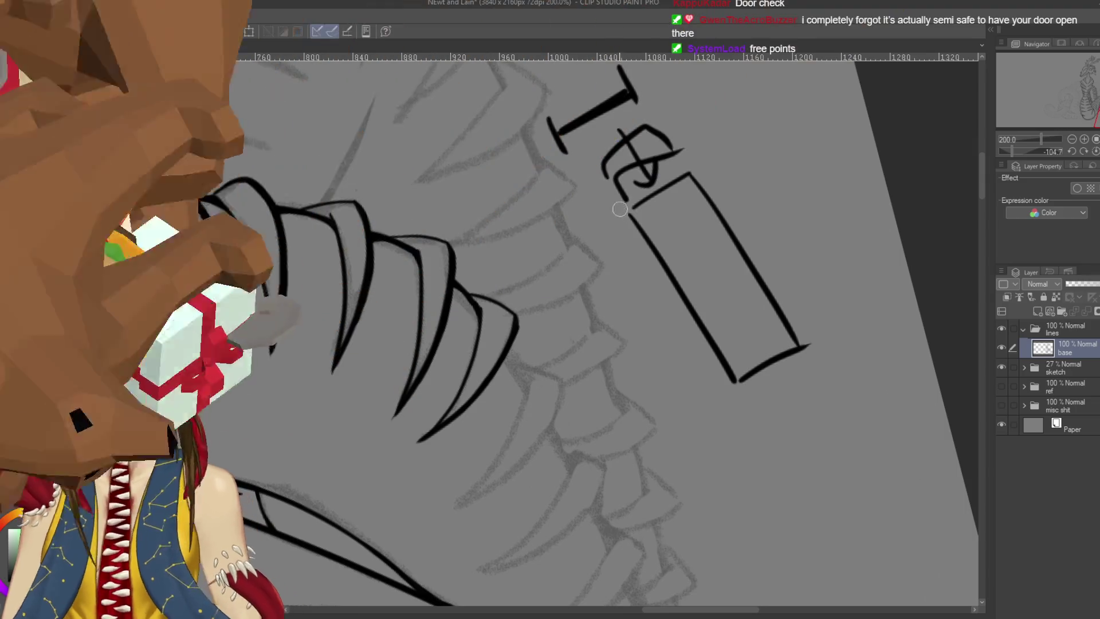
{"action": "mouse_move", "coordinate": [696, 175]}
{"action": "left_mouse_down"}
{"action": "mouse_move", "coordinate": [625, 214]}
{"action": "mouse_move", "coordinate": [638, 212]}
{"action": "left_mouse_up"}
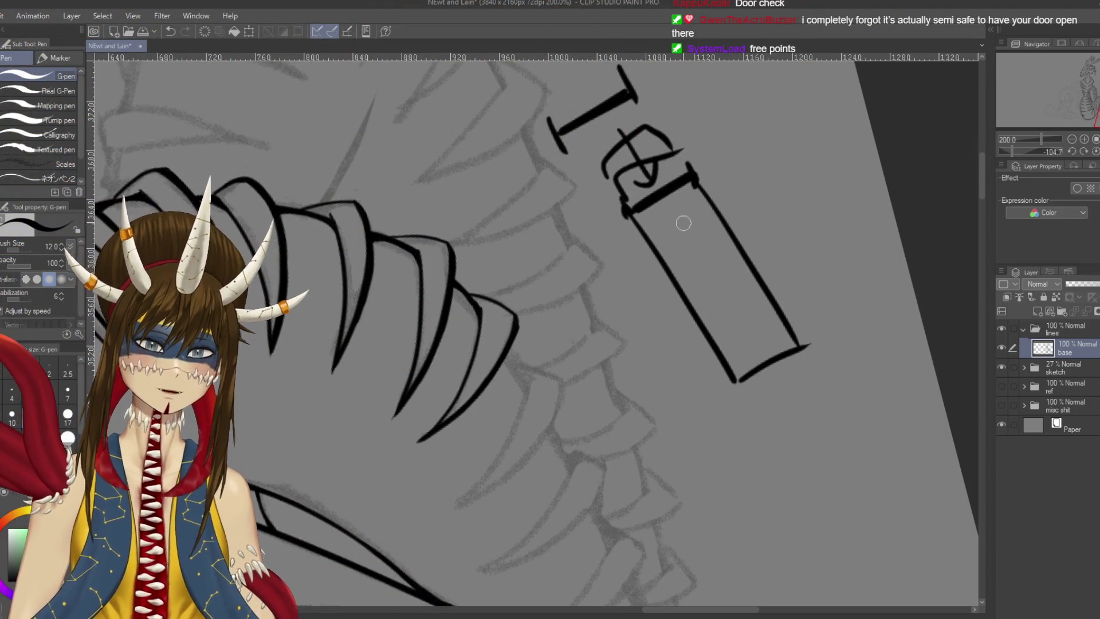
Add barbed arrows, a crossline and small marks to the doodle, crossing out the top mark
{"action": "left_click_drag", "start_coordinate": [726, 138], "coordinate": [696, 174]}
{"action": "mouse_move", "coordinate": [701, 159]}
{"action": "left_mouse_down"}
{"action": "mouse_move", "coordinate": [695, 175]}
{"action": "mouse_move", "coordinate": [723, 171]}
{"action": "left_mouse_up"}
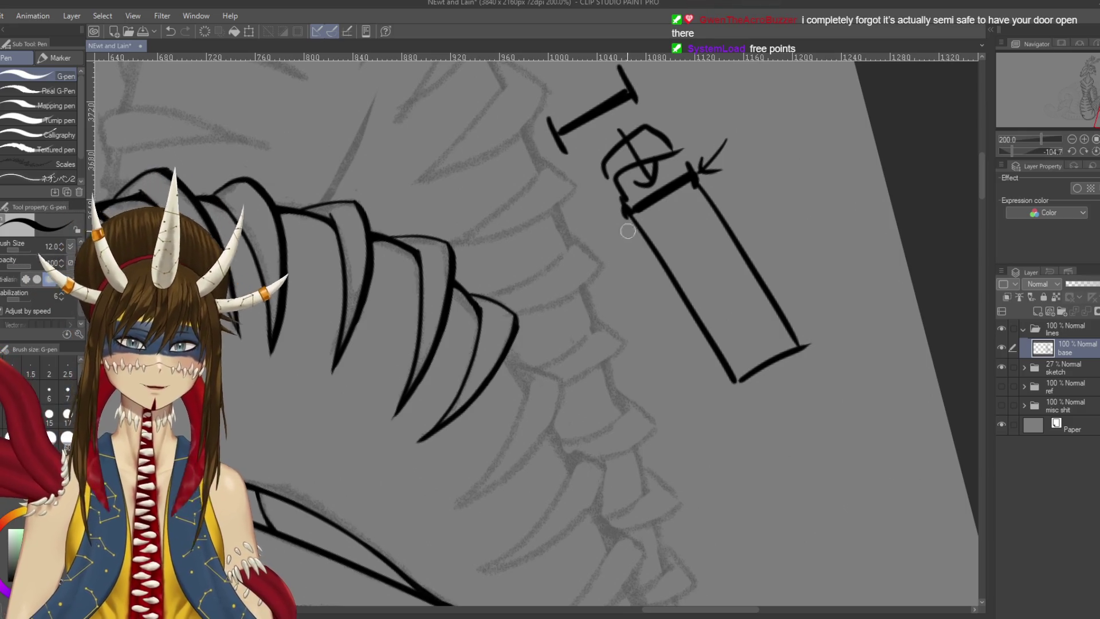
{"action": "left_click_drag", "start_coordinate": [663, 262], "coordinate": [723, 222]}
{"action": "left_click_drag", "start_coordinate": [739, 170], "coordinate": [724, 217]}
{"action": "left_click_drag", "start_coordinate": [723, 217], "coordinate": [749, 201]}
{"action": "mouse_move", "coordinate": [700, 251]}
{"action": "left_mouse_down"}
{"action": "mouse_move", "coordinate": [746, 331]}
{"action": "mouse_move", "coordinate": [761, 290]}
{"action": "left_mouse_up"}
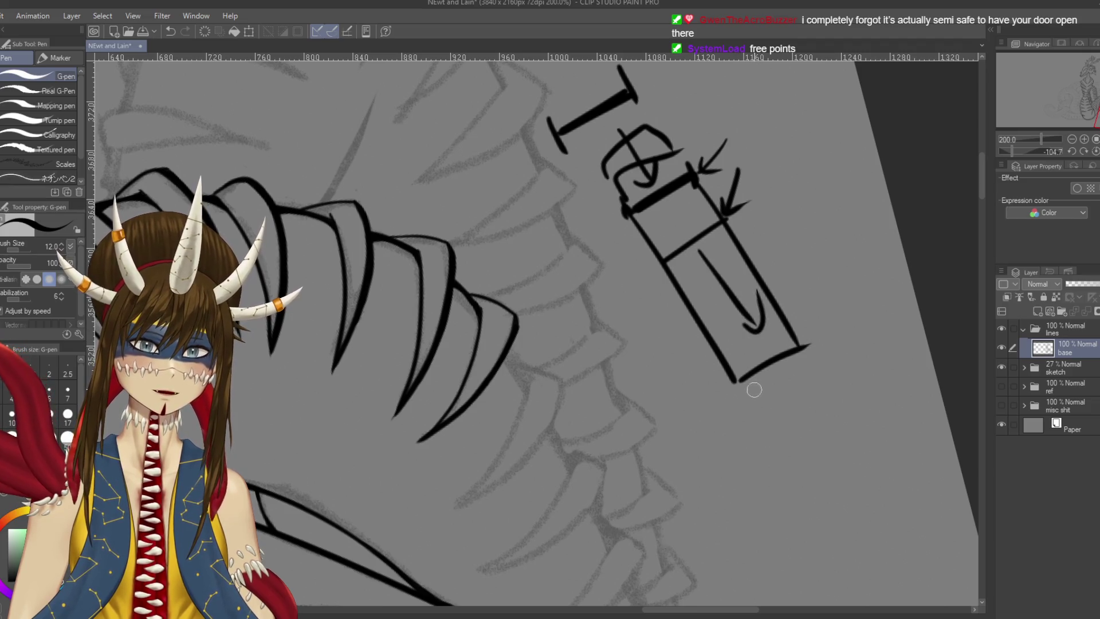
{"action": "left_click_drag", "start_coordinate": [696, 207], "coordinate": [678, 246]}
{"action": "left_click_drag", "start_coordinate": [678, 246], "coordinate": [700, 233]}
{"action": "mouse_move", "coordinate": [676, 172]}
{"action": "left_mouse_down"}
{"action": "mouse_move", "coordinate": [661, 215]}
{"action": "mouse_move", "coordinate": [699, 189]}
{"action": "mouse_move", "coordinate": [685, 255]}
{"action": "left_mouse_up"}
{"action": "left_click_drag", "start_coordinate": [636, 137], "coordinate": [624, 189]}
{"action": "left_click_drag", "start_coordinate": [605, 151], "coordinate": [641, 158]}
{"action": "left_click_drag", "start_coordinate": [641, 161], "coordinate": [659, 175]}
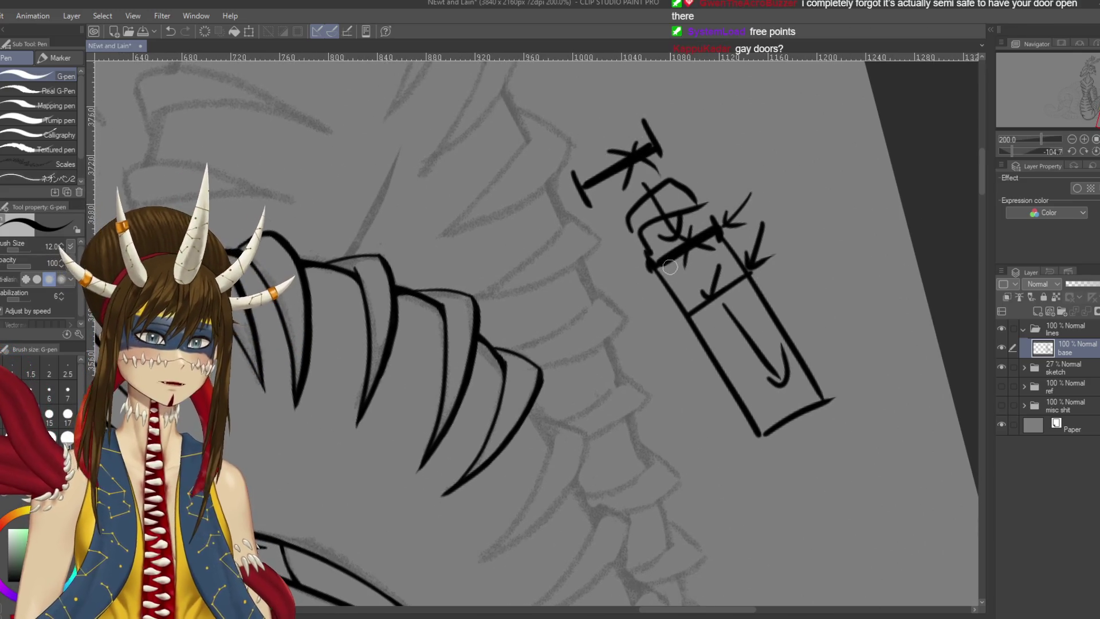
Erase the whole doodle with the Hard eraser at size 120, then save the drawing
{"action": "key", "text": "e"}
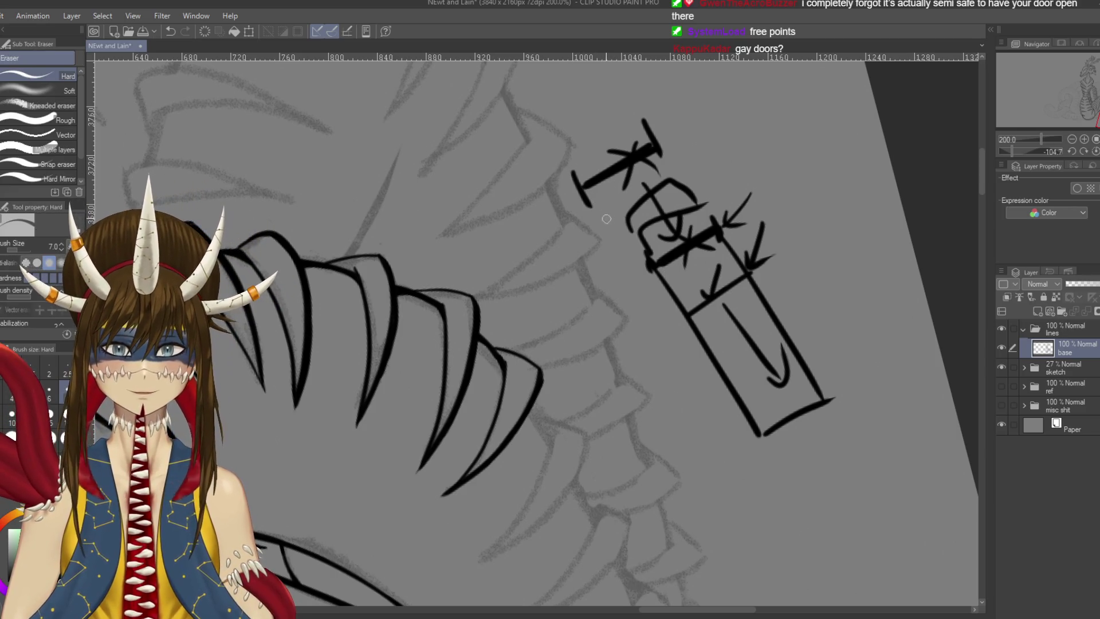
{"action": "mouse_move", "coordinate": [565, 152]}
{"action": "left_mouse_down"}
{"action": "mouse_move", "coordinate": [621, 135]}
{"action": "mouse_move", "coordinate": [818, 379]}
{"action": "left_mouse_up"}
{"action": "key", "text": "p"}
{"action": "key", "text": "ctrl+s"}
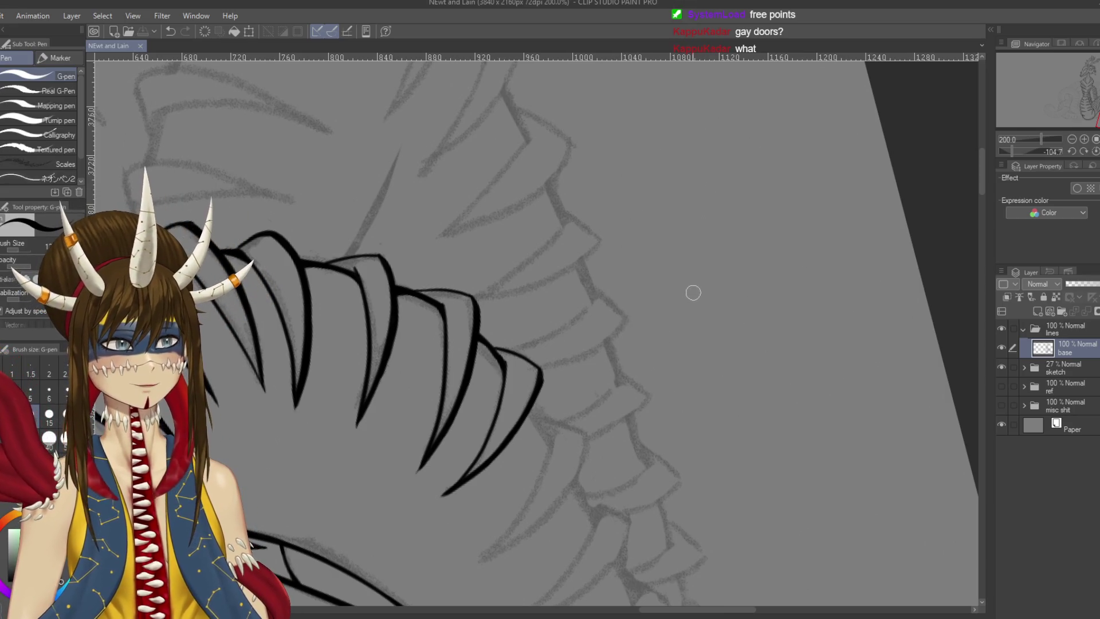
Draw an arch doodle with squiggles beside the spine, then undo it
{"action": "scroll", "coordinate": [683, 328], "scroll_direction": "down", "scroll_amount": 5}
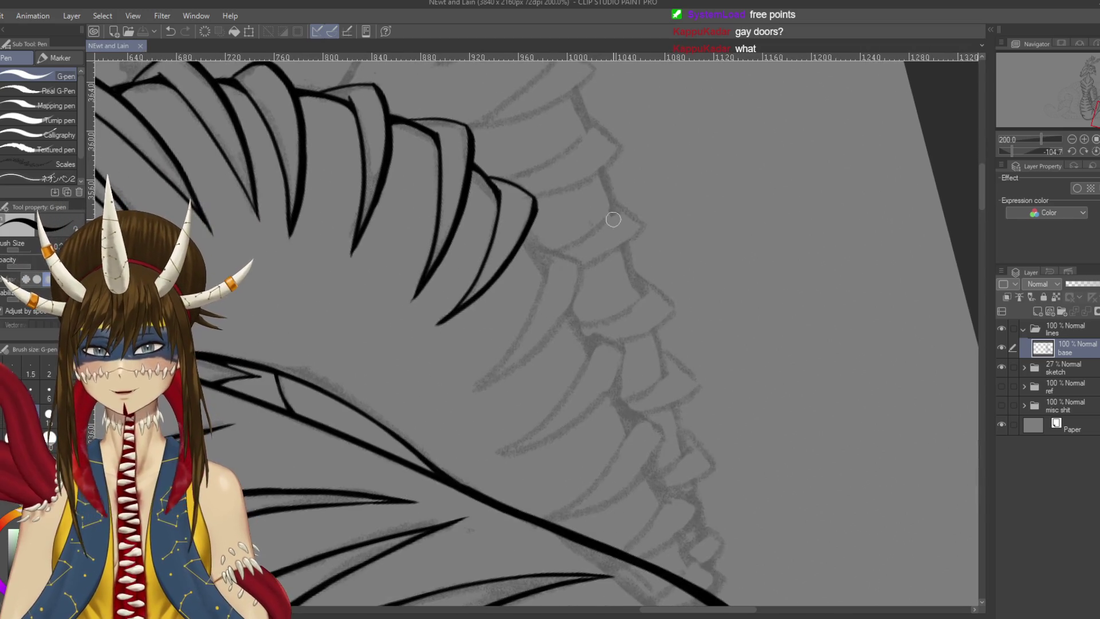
{"action": "scroll", "coordinate": [624, 223], "scroll_direction": "up", "scroll_amount": 2}
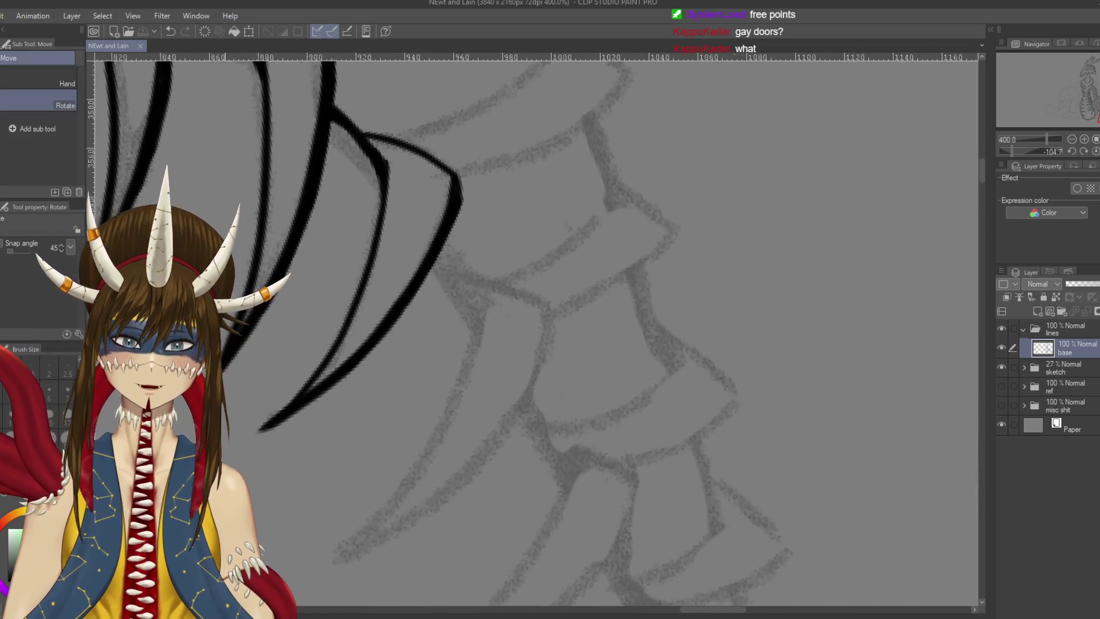
{"action": "scroll", "coordinate": [630, 215], "scroll_direction": "down", "scroll_amount": 2}
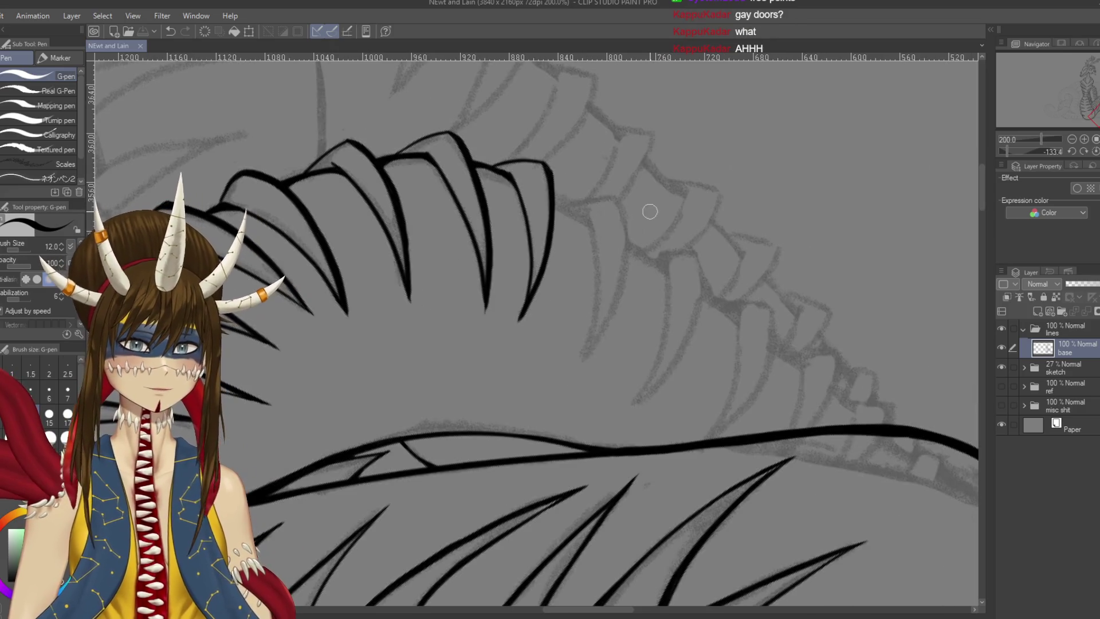
{"action": "mouse_move", "coordinate": [736, 213]}
{"action": "left_mouse_down"}
{"action": "mouse_move", "coordinate": [731, 118]}
{"action": "mouse_move", "coordinate": [815, 209]}
{"action": "left_mouse_up"}
{"action": "left_click_drag", "start_coordinate": [730, 181], "coordinate": [813, 155]}
{"action": "mouse_move", "coordinate": [748, 185]}
{"action": "left_mouse_down"}
{"action": "mouse_move", "coordinate": [752, 216]}
{"action": "mouse_move", "coordinate": [798, 169]}
{"action": "mouse_move", "coordinate": [804, 182]}
{"action": "mouse_move", "coordinate": [745, 127]}
{"action": "mouse_move", "coordinate": [790, 150]}
{"action": "left_mouse_up"}
{"action": "key", "text": "ctrl+z"}
{"action": "key", "text": "ctrl+z"}
{"action": "key", "text": "ctrl+z"}
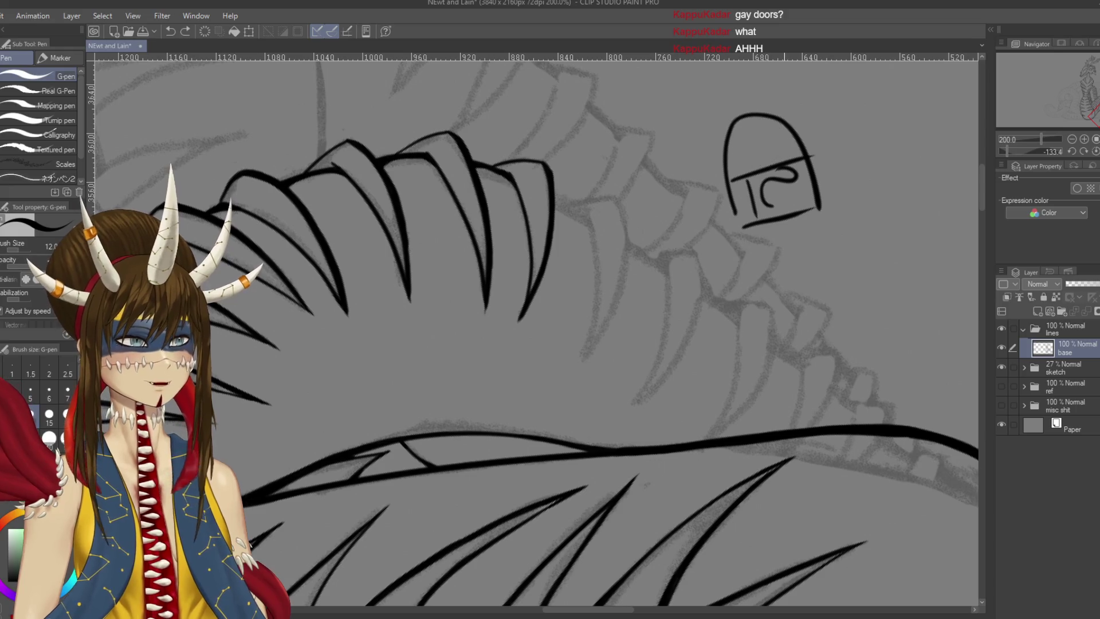
{"action": "key", "text": "ctrl+z"}
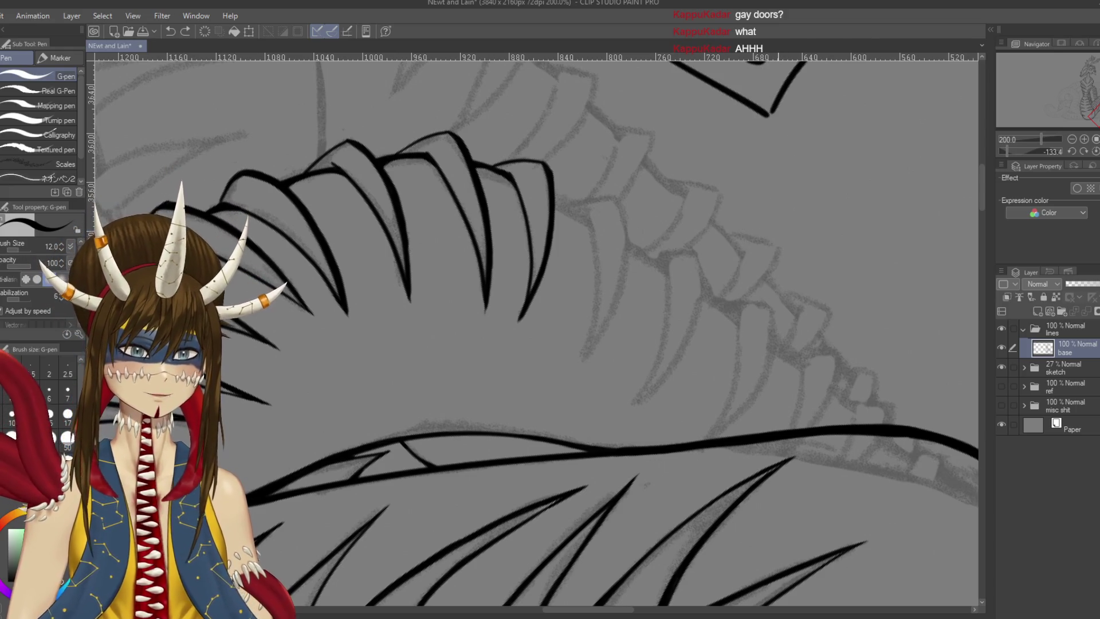
Rotate the view slightly and try inking a curved scale edge, undoing each attempt
{"action": "key", "text": "r"}
{"action": "mouse_move", "coordinate": [573, 241]}
{"action": "left_mouse_down"}
{"action": "mouse_move", "coordinate": [582, 173]}
{"action": "mouse_move", "coordinate": [596, 264]}
{"action": "mouse_move", "coordinate": [590, 344]}
{"action": "left_mouse_up"}
{"action": "key", "text": "r"}
{"action": "key", "text": "ctrl+z"}
{"action": "left_click_drag", "start_coordinate": [563, 202], "coordinate": [582, 360]}
{"action": "key", "text": "ctrl+z"}
{"action": "mouse_move", "coordinate": [590, 185]}
{"action": "left_mouse_down"}
{"action": "mouse_move", "coordinate": [595, 353]}
{"action": "mouse_move", "coordinate": [582, 367]}
{"action": "mouse_move", "coordinate": [612, 246]}
{"action": "mouse_move", "coordinate": [582, 361]}
{"action": "left_mouse_up"}
{"action": "key", "text": "ctrl+z"}
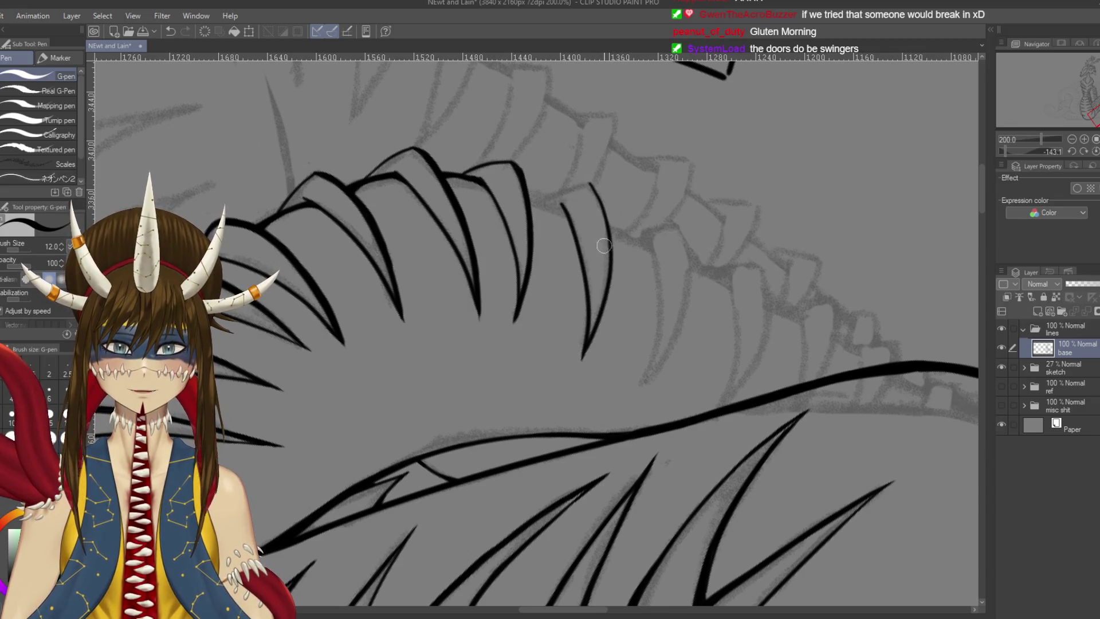
Mirror the canvas horizontally and try a short line on a scale, then undo it
{"action": "key", "text": "h"}
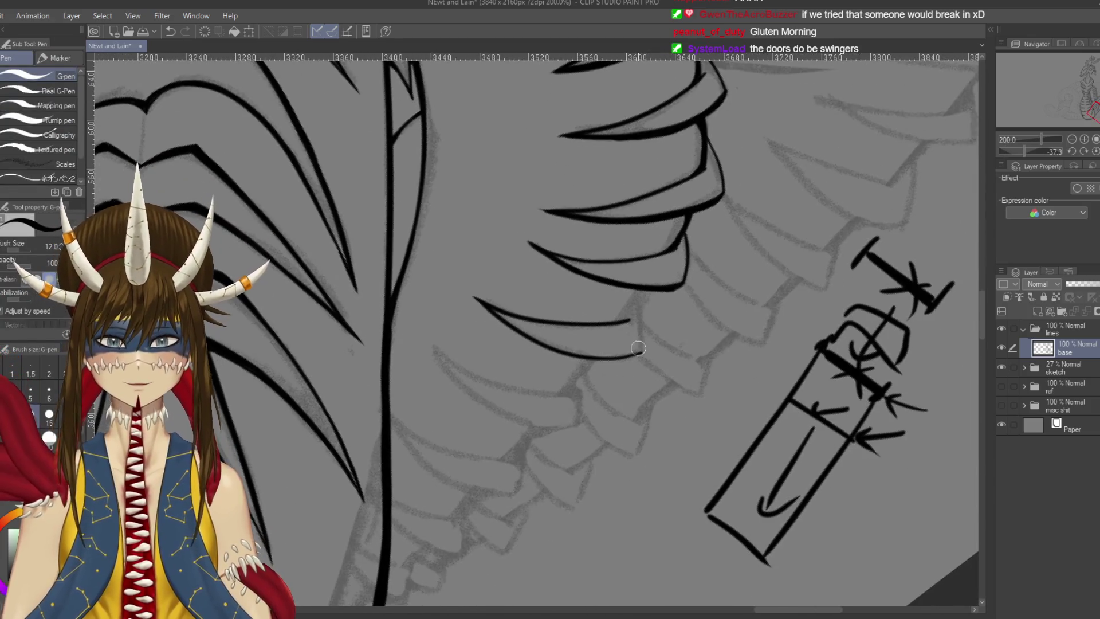
{"action": "mouse_move", "coordinate": [641, 347]}
{"action": "left_mouse_down"}
{"action": "mouse_move", "coordinate": [642, 301]}
{"action": "mouse_move", "coordinate": [640, 353]}
{"action": "mouse_move", "coordinate": [598, 242]}
{"action": "left_mouse_up"}
{"action": "key", "text": "ctrl+z"}
{"action": "key", "text": "r"}
{"action": "key", "text": "p"}
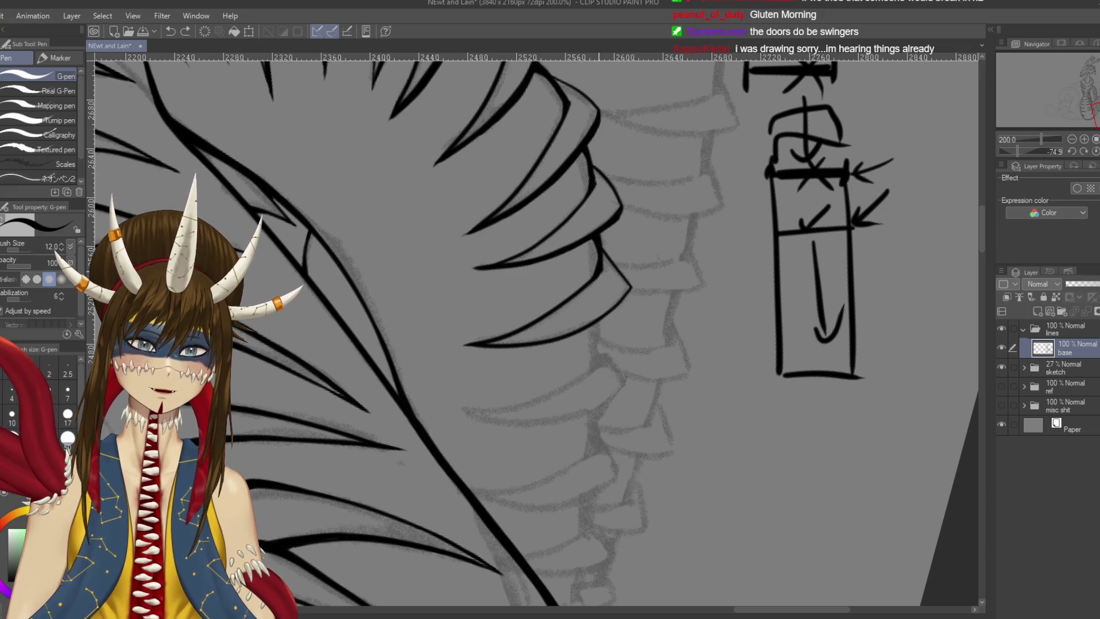
Save, zoom in on the lower scales, and ink a line down from the scale's corner
{"action": "key", "text": "ctrl+s"}
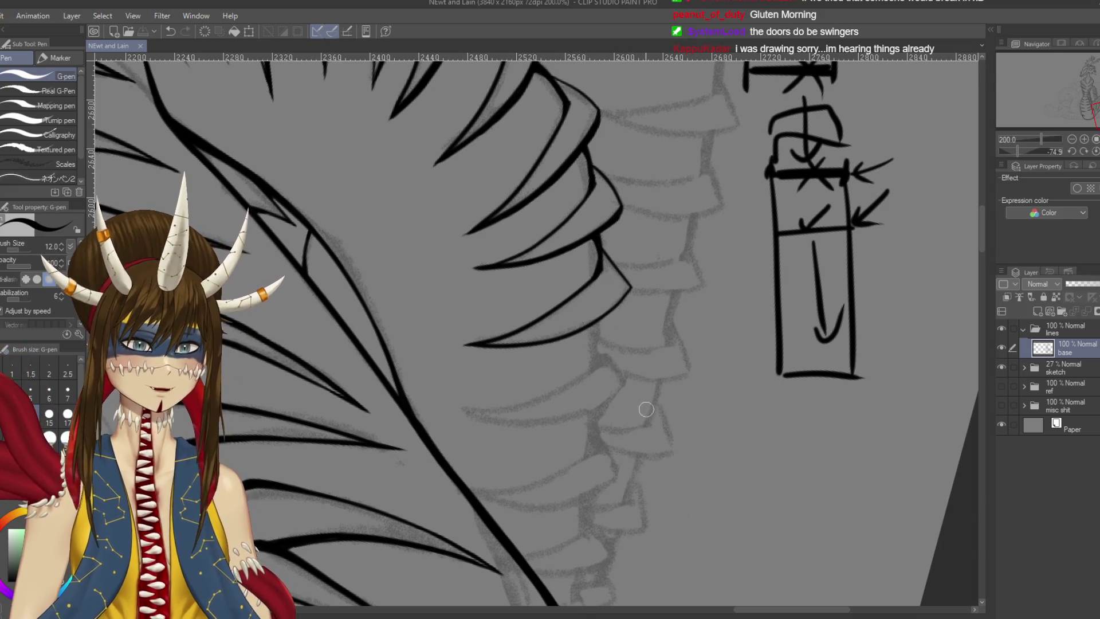
{"action": "mouse_move", "coordinate": [515, 321]}
{"action": "left_mouse_down"}
{"action": "mouse_move", "coordinate": [561, 390]}
{"action": "mouse_move", "coordinate": [631, 321]}
{"action": "mouse_move", "coordinate": [659, 258]}
{"action": "left_mouse_up"}
{"action": "key", "text": "p"}
{"action": "scroll", "coordinate": [626, 424], "scroll_direction": "up", "scroll_amount": 3}
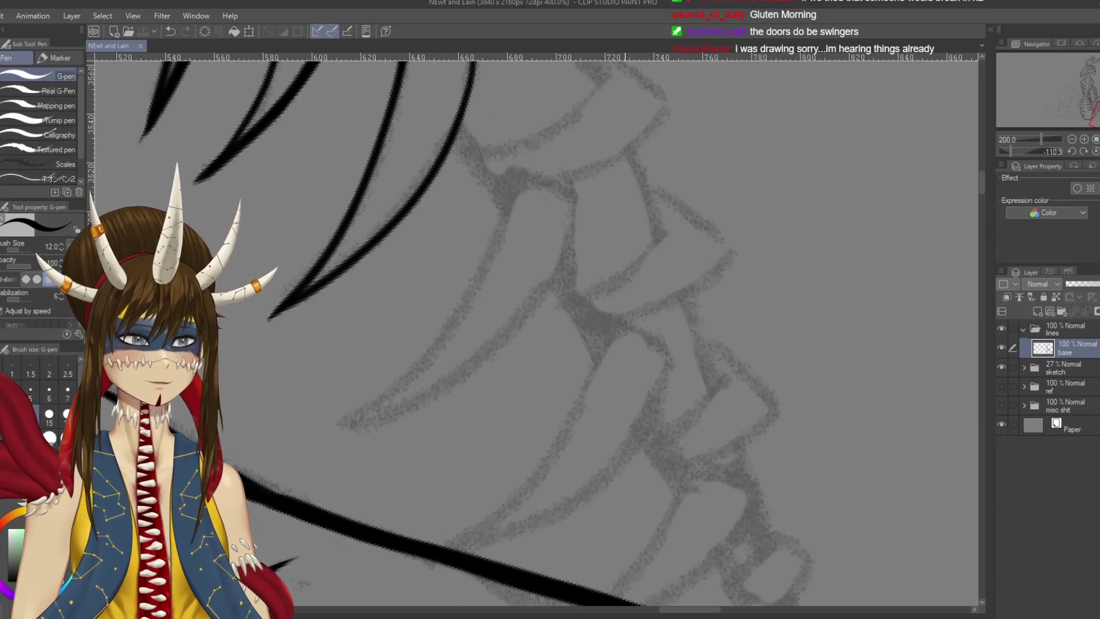
{"action": "left_click_drag", "start_coordinate": [625, 425], "coordinate": [725, 593]}
{"action": "mouse_move", "coordinate": [588, 189]}
{"action": "left_mouse_down"}
{"action": "mouse_move", "coordinate": [622, 182]}
{"action": "mouse_move", "coordinate": [622, 253]}
{"action": "left_mouse_up"}
{"action": "left_click_drag", "start_coordinate": [628, 189], "coordinate": [612, 281]}
{"action": "left_click_drag", "start_coordinate": [627, 213], "coordinate": [599, 367]}
Mirror the view and darken and thicken the right-hand scale outline, including its lower part
{"action": "key", "text": "h"}
{"action": "mouse_move", "coordinate": [586, 257]}
{"action": "left_mouse_down"}
{"action": "mouse_move", "coordinate": [646, 192]}
{"action": "mouse_move", "coordinate": [644, 238]}
{"action": "left_mouse_up"}
{"action": "mouse_move", "coordinate": [646, 189]}
{"action": "left_mouse_down"}
{"action": "mouse_move", "coordinate": [636, 286]}
{"action": "mouse_move", "coordinate": [592, 375]}
{"action": "left_mouse_up"}
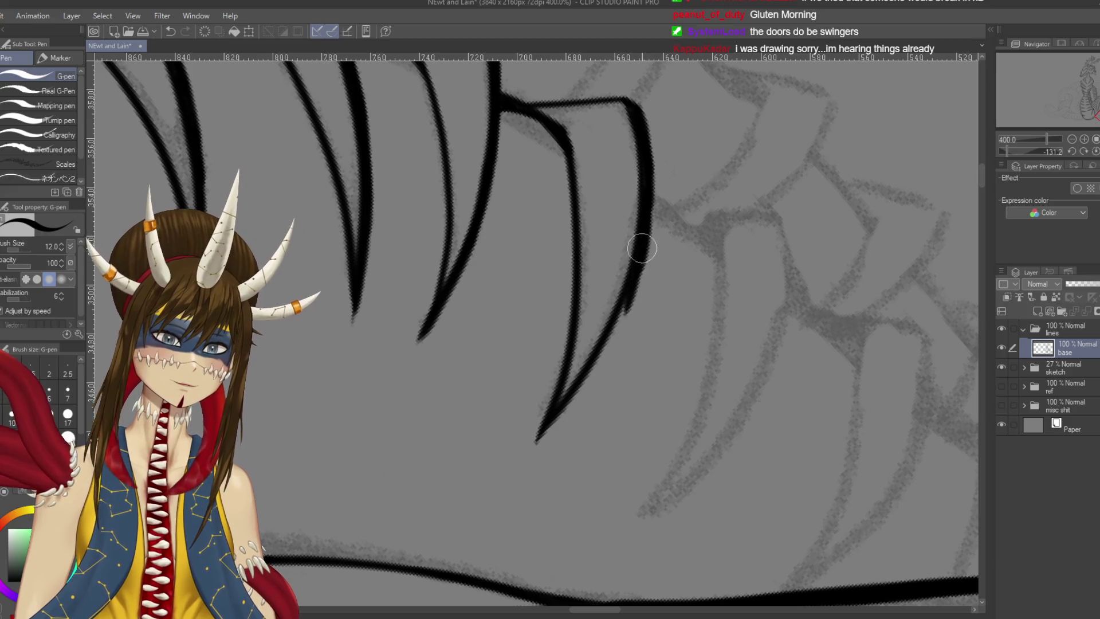
{"action": "left_click_drag", "start_coordinate": [642, 254], "coordinate": [574, 287]}
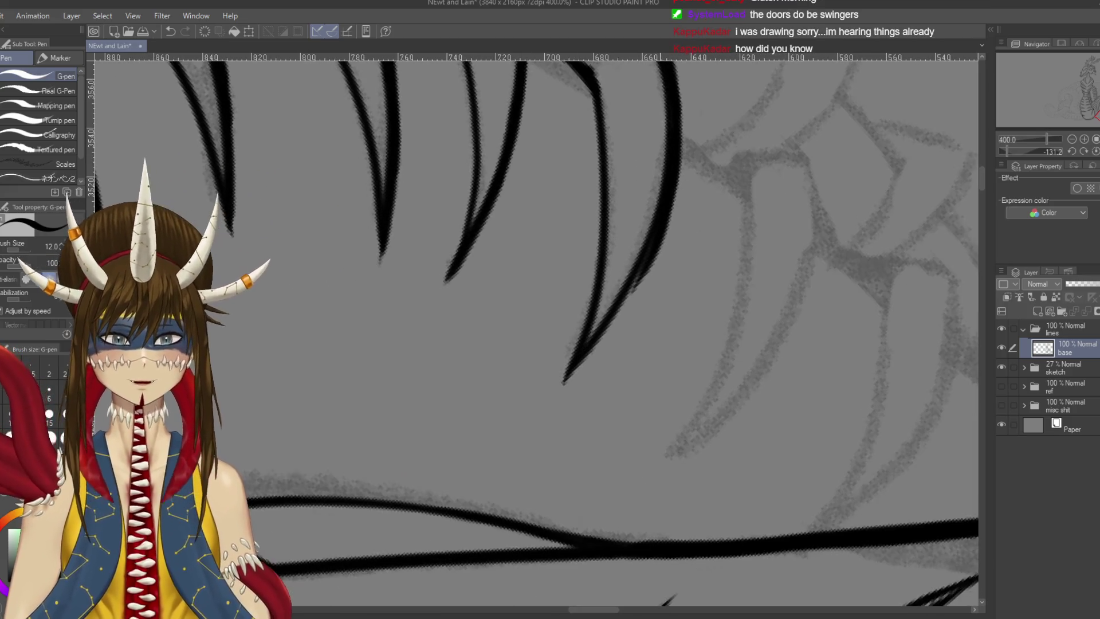
{"action": "left_click_drag", "start_coordinate": [662, 193], "coordinate": [665, 273]}
{"action": "left_click_drag", "start_coordinate": [666, 218], "coordinate": [665, 287]}
{"action": "left_click_drag", "start_coordinate": [665, 240], "coordinate": [658, 355]}
{"action": "scroll", "coordinate": [680, 254], "scroll_direction": "up", "scroll_amount": 3}
{"action": "mouse_move", "coordinate": [681, 253]}
{"action": "left_mouse_down"}
{"action": "mouse_move", "coordinate": [658, 354]}
{"action": "mouse_move", "coordinate": [645, 302]}
{"action": "left_mouse_up"}
Zoom out to the scale row and try a curved scale stroke several times, undoing each
{"action": "scroll", "coordinate": [745, 378], "scroll_direction": "down", "scroll_amount": 2}
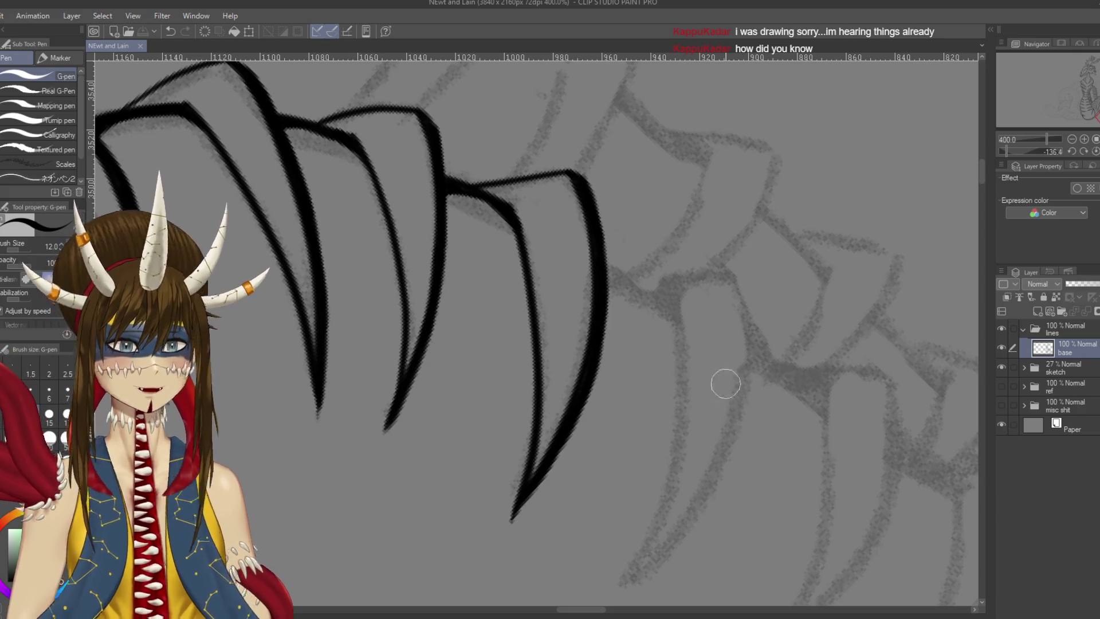
{"action": "scroll", "coordinate": [725, 381], "scroll_direction": "down", "scroll_amount": 2}
{"action": "left_click_drag", "start_coordinate": [624, 404], "coordinate": [623, 252]}
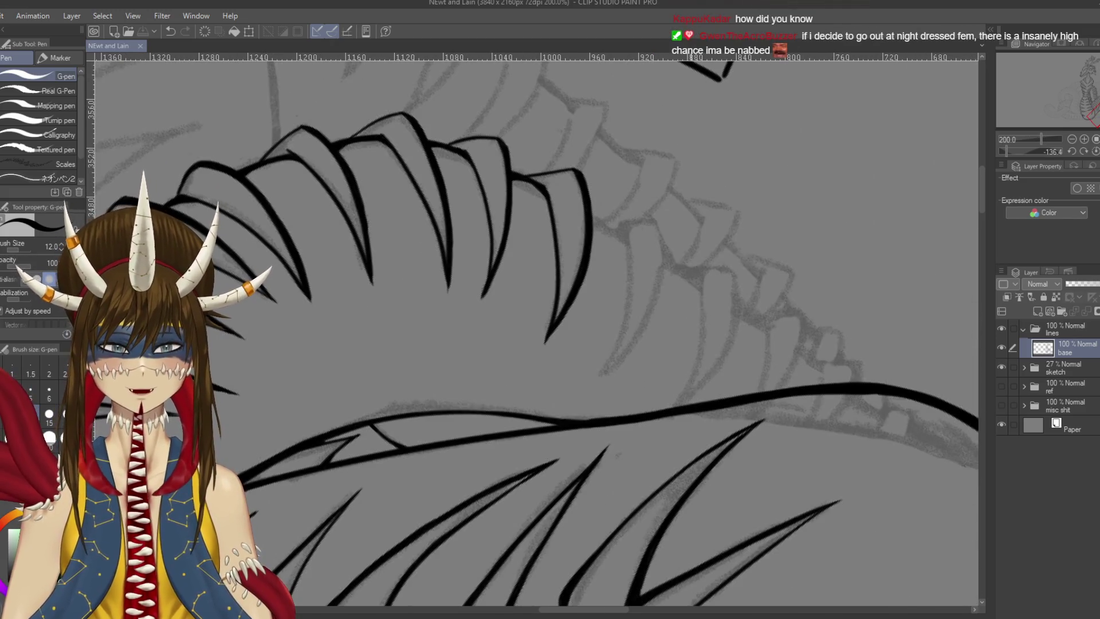
{"action": "left_click_drag", "start_coordinate": [618, 456], "coordinate": [609, 446]}
{"action": "left_click_drag", "start_coordinate": [612, 226], "coordinate": [593, 361]}
{"action": "key", "text": "ctrl+z"}
{"action": "left_click_drag", "start_coordinate": [616, 224], "coordinate": [587, 372]}
{"action": "key", "text": "ctrl+z"}
{"action": "left_click_drag", "start_coordinate": [615, 227], "coordinate": [577, 375]}
{"action": "key", "text": "ctrl+z"}
{"action": "mouse_move", "coordinate": [614, 228]}
{"action": "left_mouse_down"}
{"action": "mouse_move", "coordinate": [596, 375]}
{"action": "mouse_move", "coordinate": [574, 367]}
{"action": "mouse_move", "coordinate": [628, 362]}
{"action": "left_mouse_up"}
{"action": "key", "text": "ctrl+z"}
Shift the view to the row's right end and ink a new curved spike there
{"action": "key", "text": "r"}
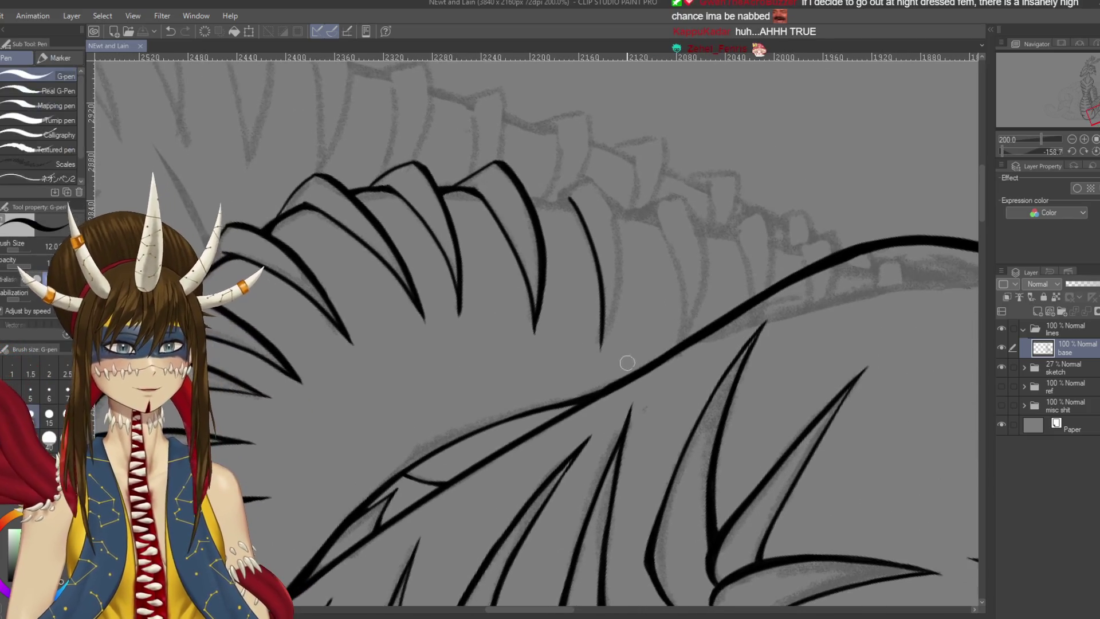
{"action": "mouse_move", "coordinate": [602, 186]}
{"action": "left_mouse_down"}
{"action": "mouse_move", "coordinate": [616, 178]}
{"action": "mouse_move", "coordinate": [623, 338]}
{"action": "left_mouse_up"}
{"action": "key", "text": "ctrl+z"}
{"action": "left_click_drag", "start_coordinate": [602, 170], "coordinate": [621, 367]}
{"action": "key", "text": "ctrl+z"}
{"action": "left_click_drag", "start_coordinate": [602, 171], "coordinate": [612, 343]}
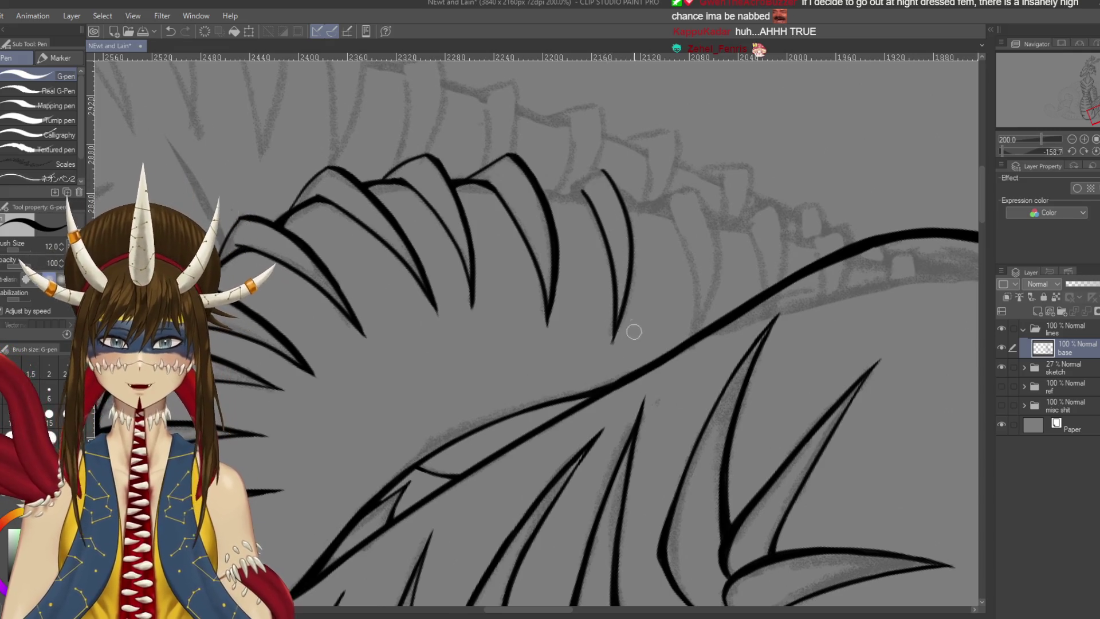
Set the Hard eraser to size 12, then return to the G-pen above the scales
{"action": "key", "text": "e"}
{"action": "key", "text": "bracketleft"}
{"action": "key", "text": "bracketleft"}
{"action": "key", "text": "bracketleft"}
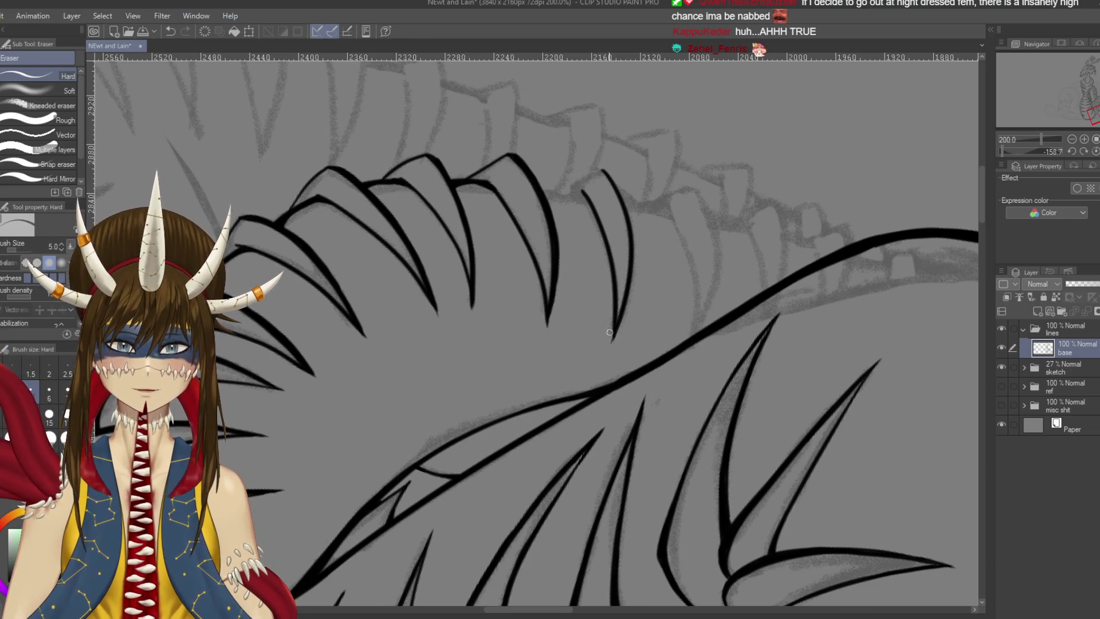
{"action": "key", "text": "bracketright"}
{"action": "key", "text": "bracketright"}
{"action": "key", "text": "bracketright"}
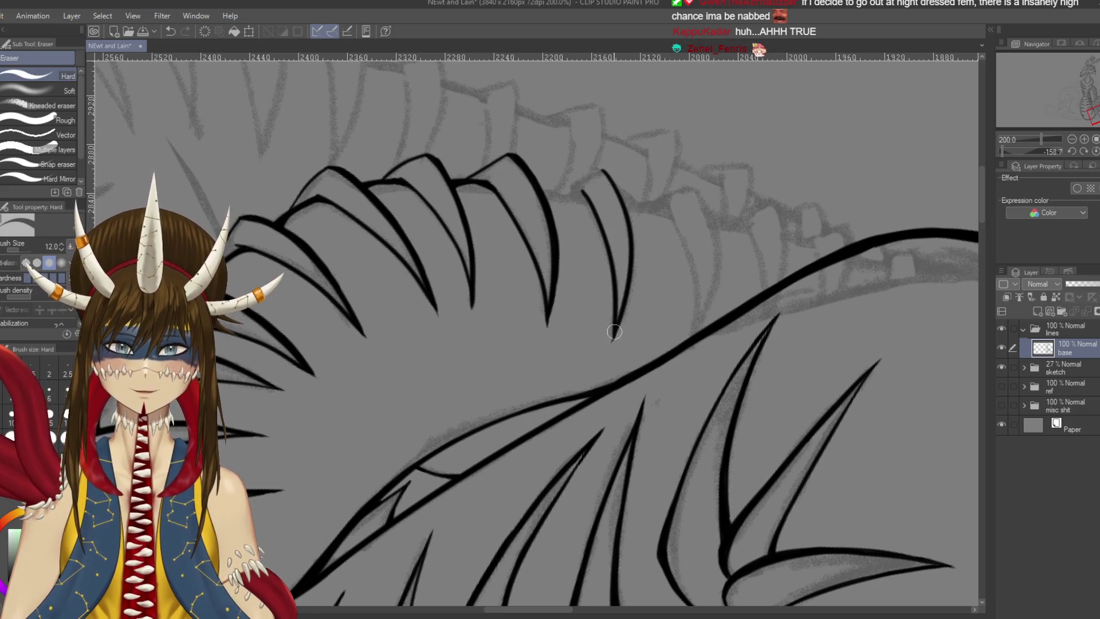
{"action": "key", "text": "p"}
{"action": "left_click_drag", "start_coordinate": [705, 250], "coordinate": [607, 363]}
Sketch an explanatory arrow note beside the spikes, scribble it out, then undo the marks
{"action": "left_click_drag", "start_coordinate": [717, 267], "coordinate": [764, 235]}
{"action": "mouse_move", "coordinate": [743, 229]}
{"action": "left_mouse_down"}
{"action": "mouse_move", "coordinate": [769, 237]}
{"action": "mouse_move", "coordinate": [757, 187]}
{"action": "mouse_move", "coordinate": [704, 163]}
{"action": "mouse_move", "coordinate": [654, 197]}
{"action": "left_mouse_up"}
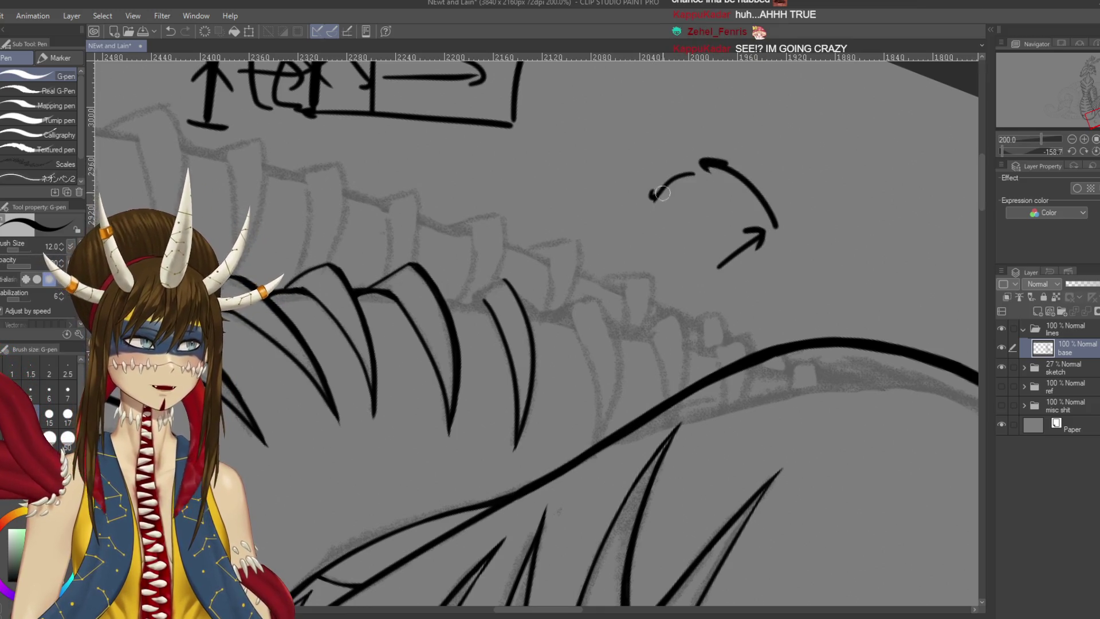
{"action": "left_click_drag", "start_coordinate": [676, 153], "coordinate": [663, 203]}
{"action": "left_click_drag", "start_coordinate": [726, 229], "coordinate": [750, 267]}
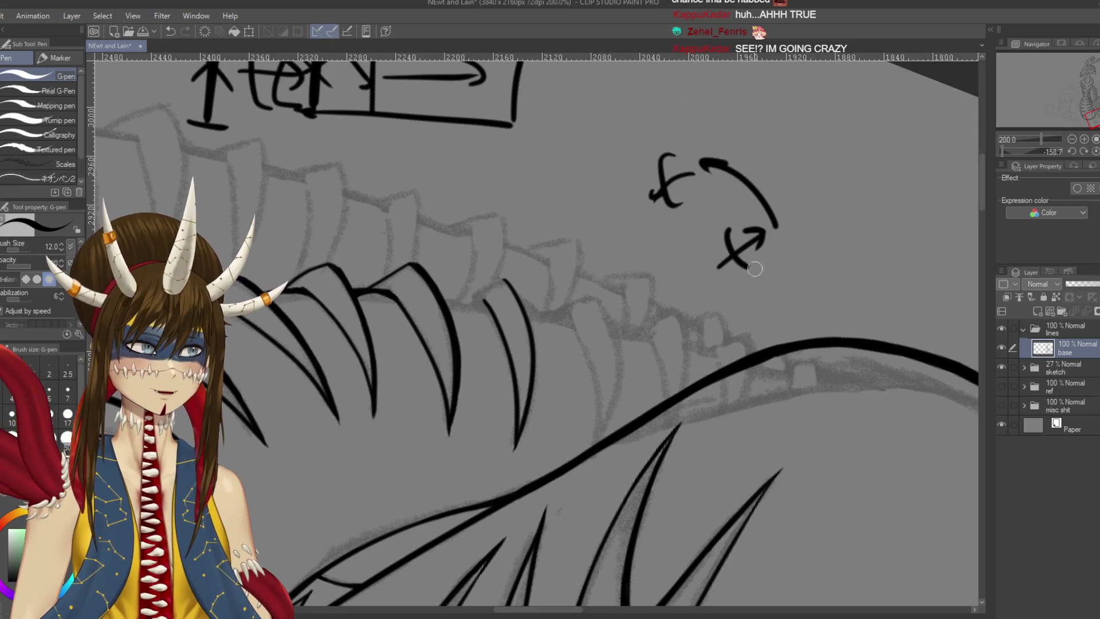
{"action": "mouse_move", "coordinate": [673, 148]}
{"action": "left_mouse_down"}
{"action": "mouse_move", "coordinate": [659, 172]}
{"action": "mouse_move", "coordinate": [684, 166]}
{"action": "left_mouse_up"}
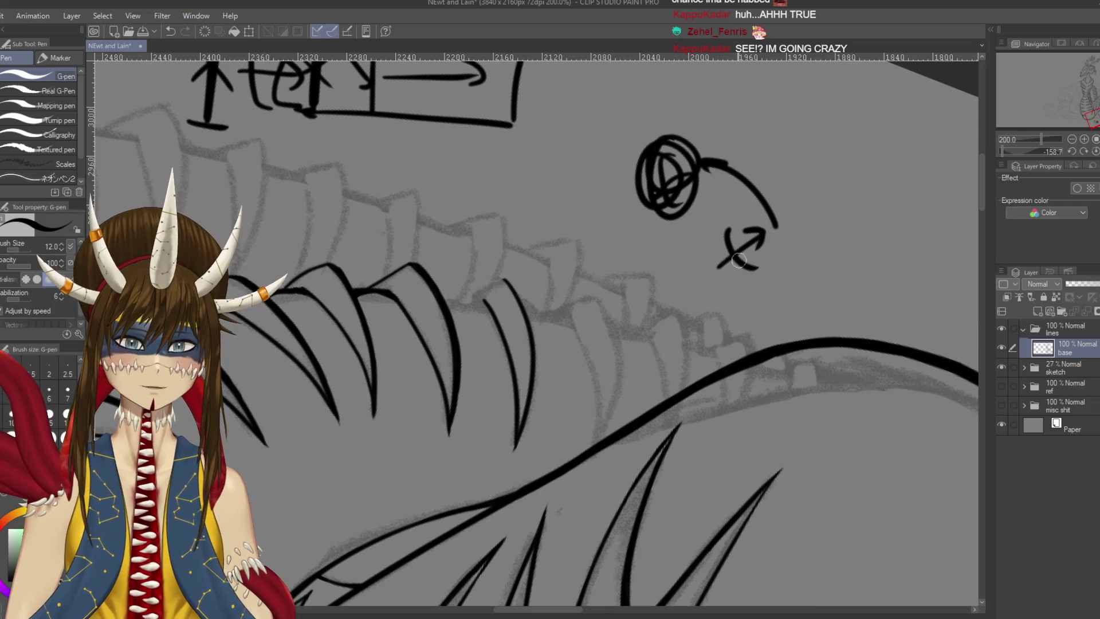
{"action": "key", "text": "ctrl+z"}
{"action": "key", "text": "ctrl+z"}
{"action": "key", "text": "ctrl+z"}
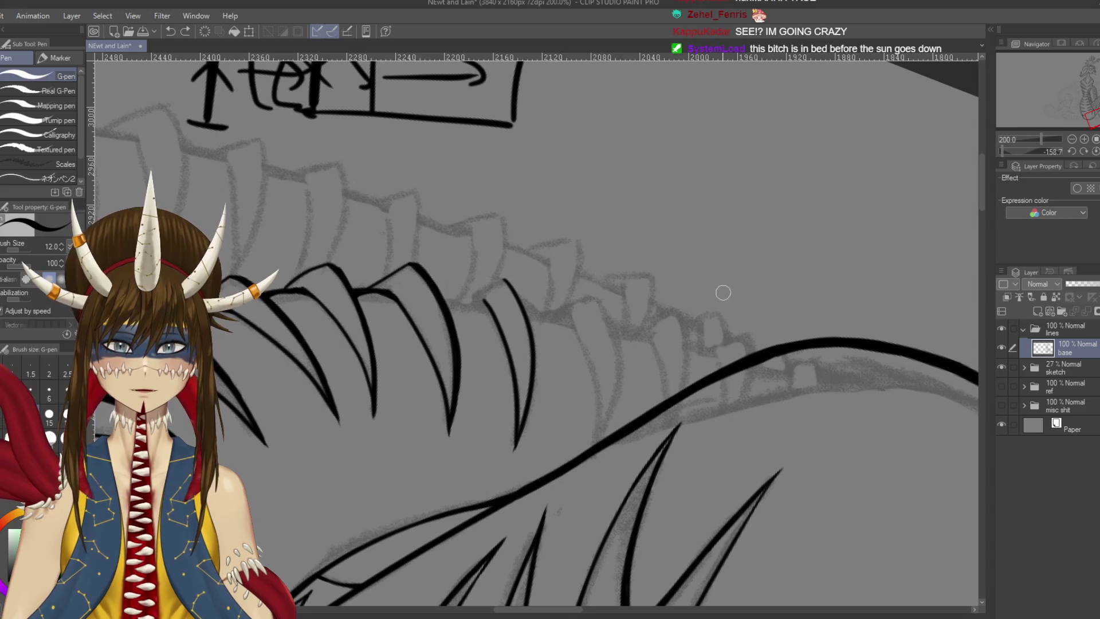
Ink a G-pen line extending the scale curve and save
{"action": "left_click_drag", "start_coordinate": [406, 319], "coordinate": [378, 384]}
{"action": "scroll", "coordinate": [659, 184], "scroll_direction": "up", "scroll_amount": 2}
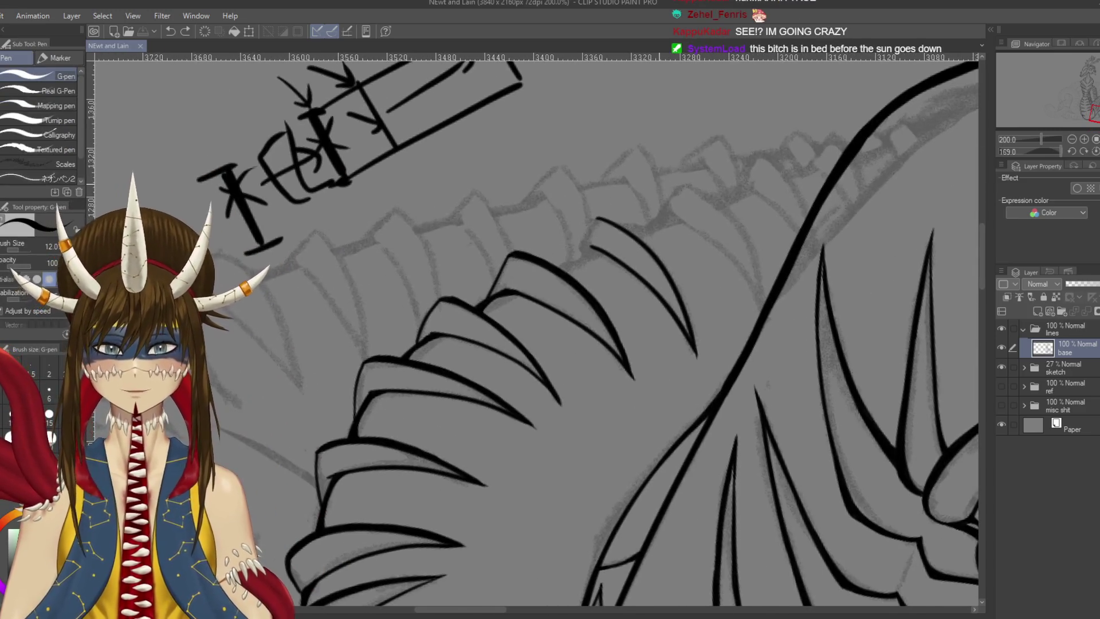
{"action": "scroll", "coordinate": [659, 184], "scroll_direction": "down", "scroll_amount": 2}
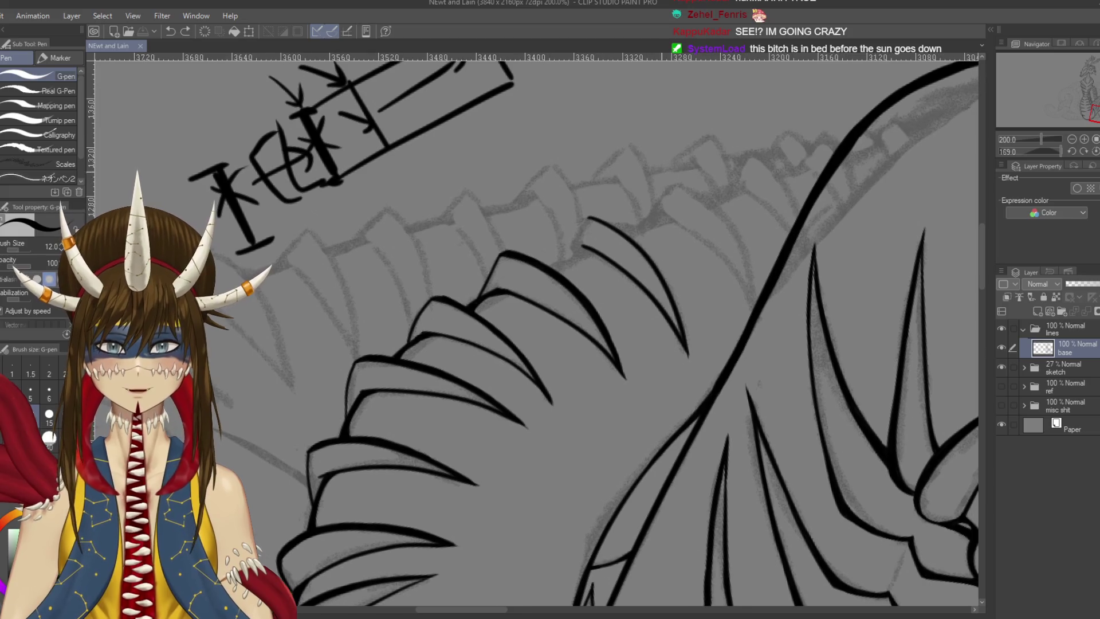
{"action": "left_click_drag", "start_coordinate": [588, 218], "coordinate": [572, 256]}
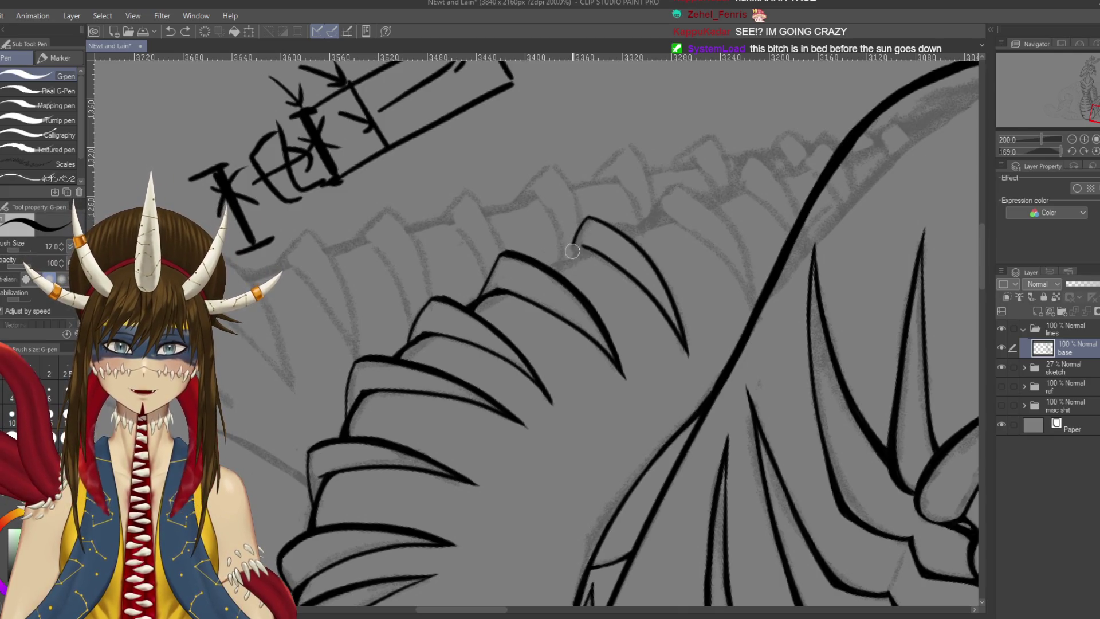
{"action": "key", "text": "ctrl+s"}
Join the upper scale line to the curve below and reinforce the join
{"action": "key", "text": "r"}
{"action": "mouse_move", "coordinate": [582, 247]}
{"action": "left_mouse_down"}
{"action": "mouse_move", "coordinate": [286, 459]}
{"action": "mouse_move", "coordinate": [61, 582]}
{"action": "mouse_move", "coordinate": [581, 308]}
{"action": "left_mouse_up"}
{"action": "key", "text": "p"}
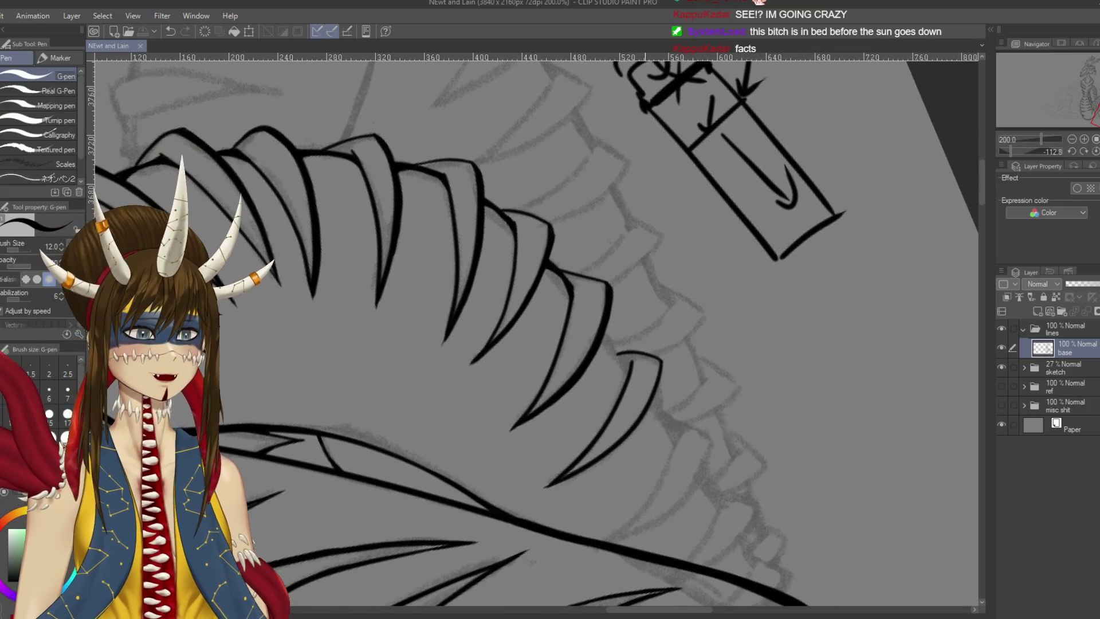
{"action": "scroll", "coordinate": [645, 261], "scroll_direction": "up", "scroll_amount": 2}
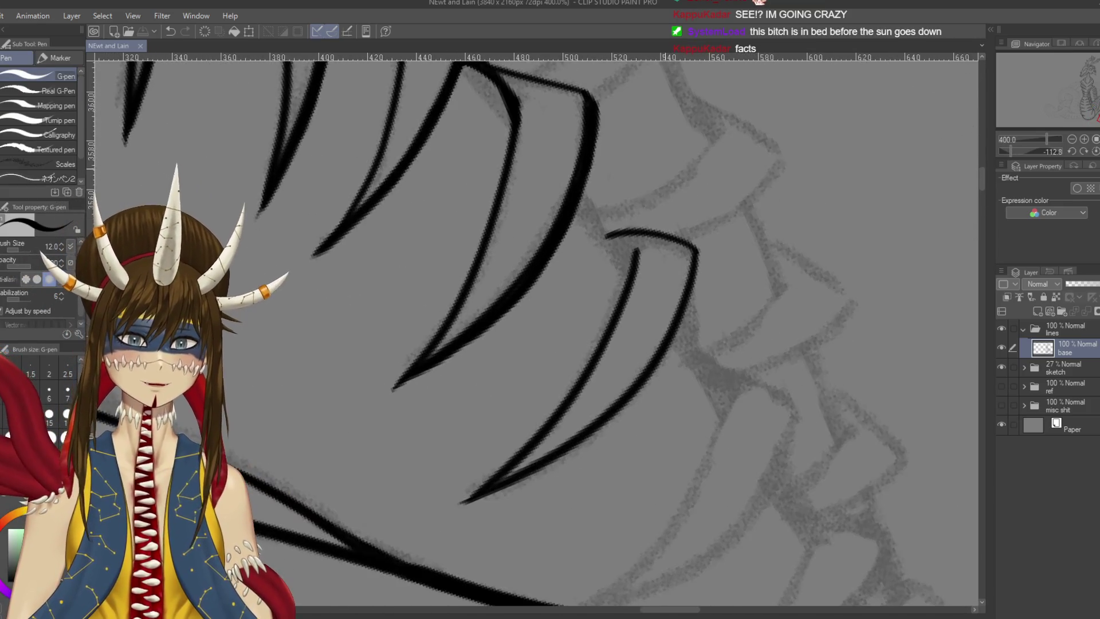
{"action": "left_click_drag", "start_coordinate": [580, 191], "coordinate": [633, 267]}
{"action": "key", "text": "ctrl+z"}
{"action": "mouse_move", "coordinate": [581, 195]}
{"action": "left_mouse_down"}
{"action": "mouse_move", "coordinate": [631, 263]}
{"action": "mouse_move", "coordinate": [592, 211]}
{"action": "left_mouse_up"}
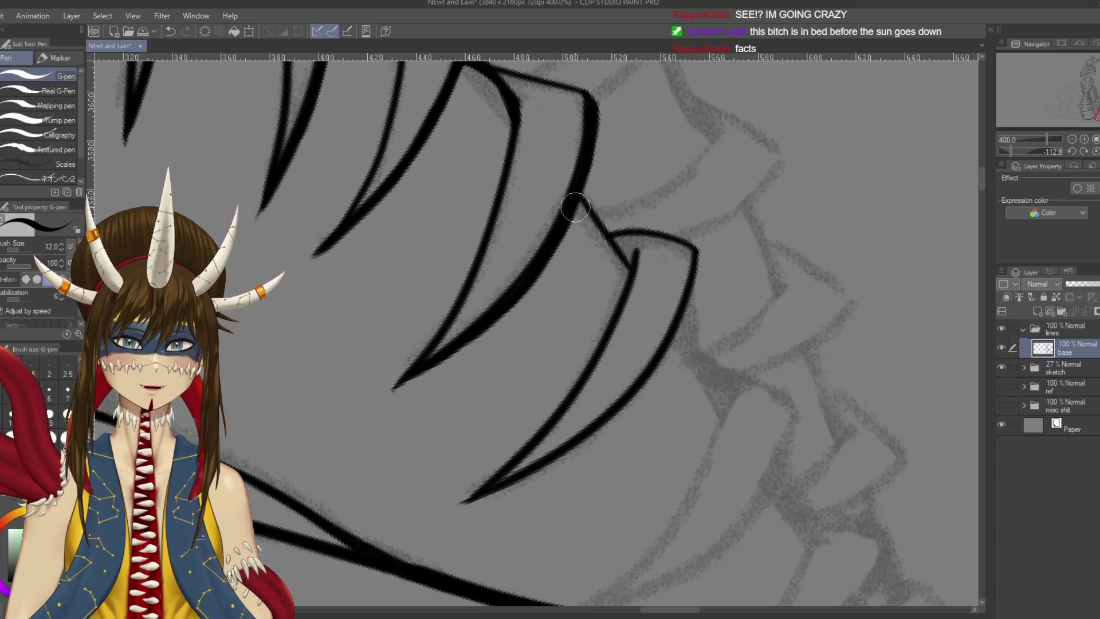
{"action": "left_click_drag", "start_coordinate": [576, 201], "coordinate": [620, 268]}
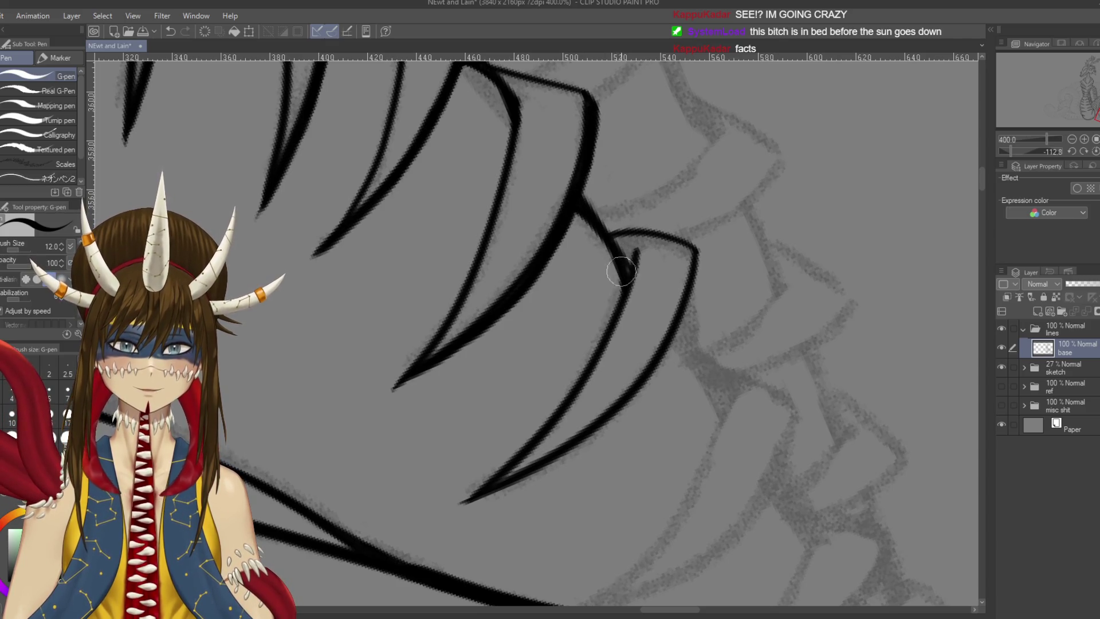
Thicken the spike's outer edge line, tapering it toward a sharp tip
{"action": "left_click_drag", "start_coordinate": [562, 292], "coordinate": [611, 218]}
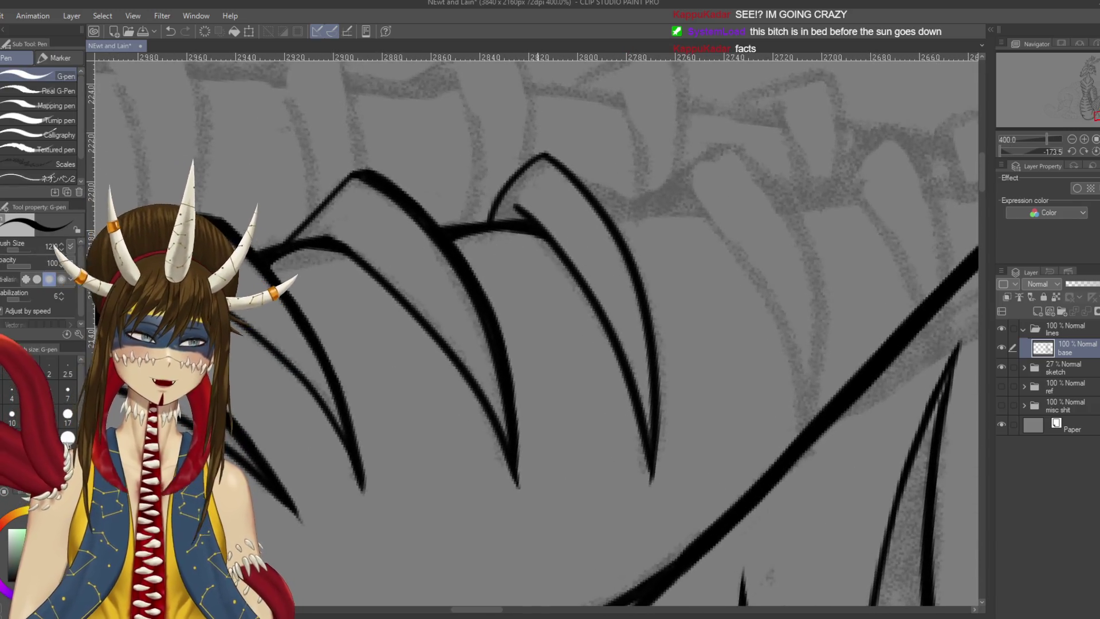
{"action": "left_click_drag", "start_coordinate": [682, 184], "coordinate": [674, 283]}
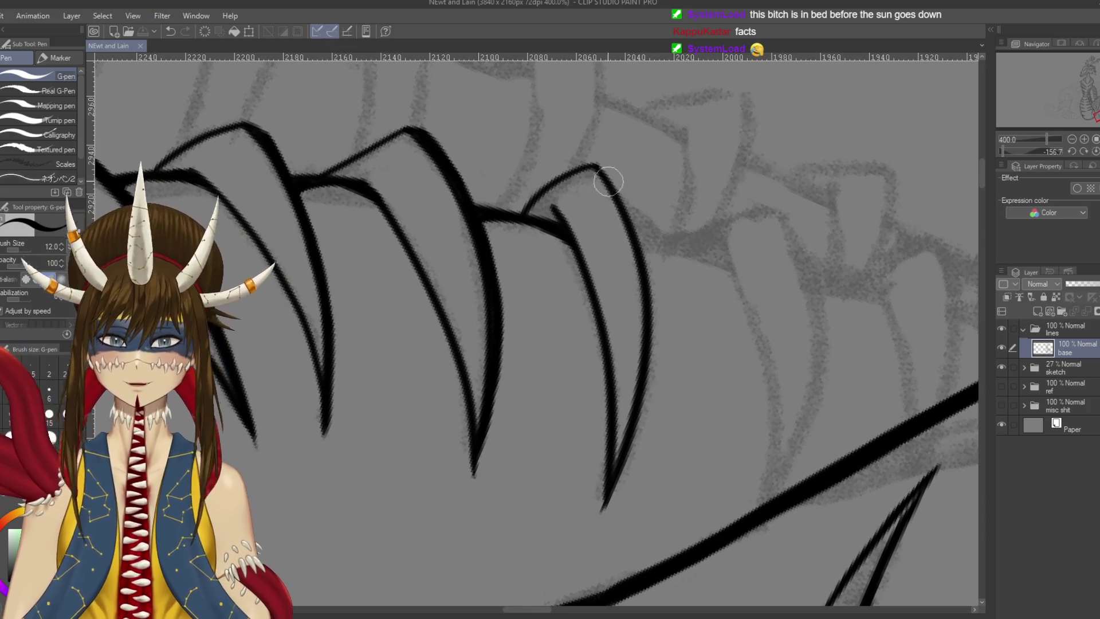
{"action": "mouse_move", "coordinate": [597, 166]}
{"action": "left_mouse_down"}
{"action": "mouse_move", "coordinate": [616, 177]}
{"action": "mouse_move", "coordinate": [638, 241]}
{"action": "left_mouse_up"}
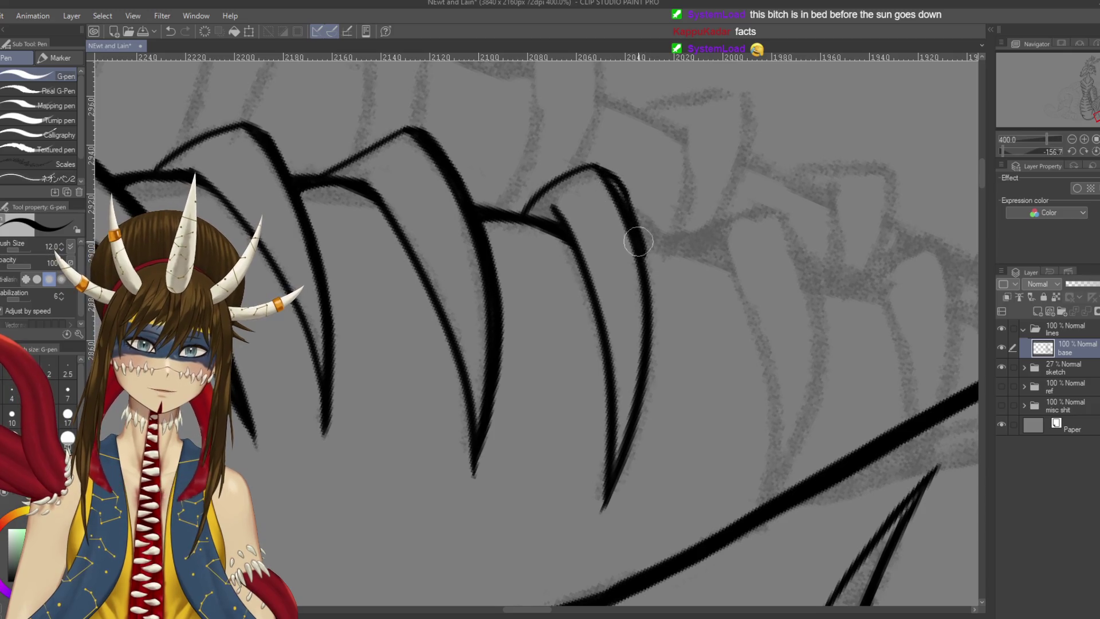
{"action": "left_click_drag", "start_coordinate": [617, 182], "coordinate": [651, 277]}
{"action": "left_click_drag", "start_coordinate": [624, 203], "coordinate": [658, 339]}
{"action": "mouse_move", "coordinate": [638, 264]}
{"action": "left_mouse_down"}
{"action": "mouse_move", "coordinate": [657, 362]}
{"action": "mouse_move", "coordinate": [619, 401]}
{"action": "left_mouse_up"}
{"action": "mouse_move", "coordinate": [645, 287]}
{"action": "left_mouse_down"}
{"action": "mouse_move", "coordinate": [643, 261]}
{"action": "mouse_move", "coordinate": [679, 384]}
{"action": "left_mouse_up"}
{"action": "left_click_drag", "start_coordinate": [651, 315], "coordinate": [673, 427]}
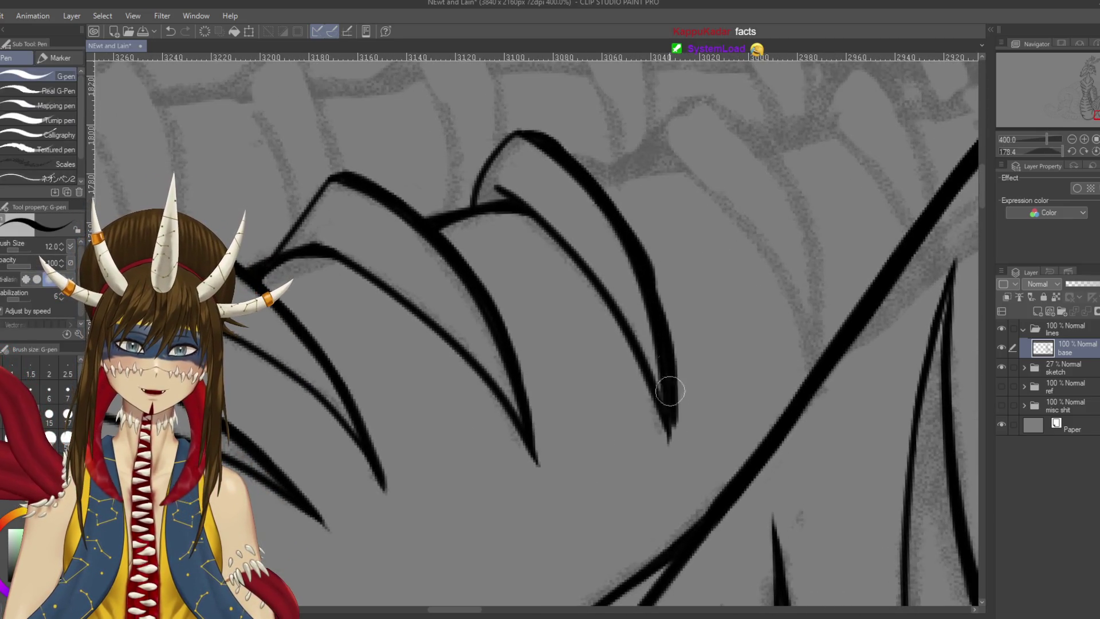
{"action": "left_click_drag", "start_coordinate": [641, 270], "coordinate": [669, 406]}
Ink the junction where two scales meet and save the lineart
{"action": "key", "text": "e"}
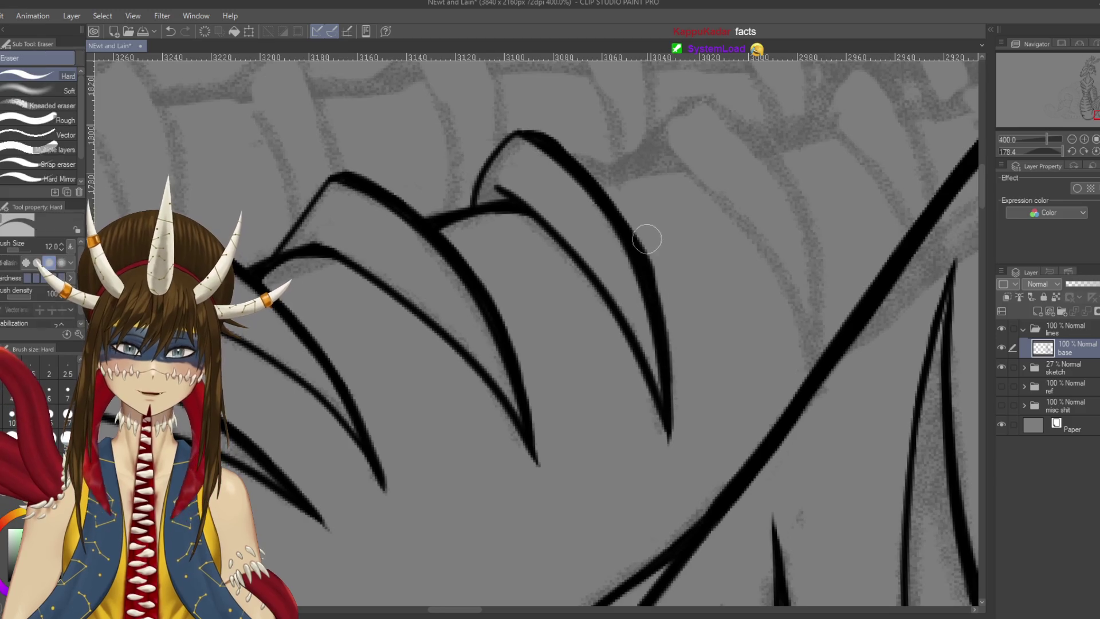
{"action": "key", "text": "ctrl+s"}
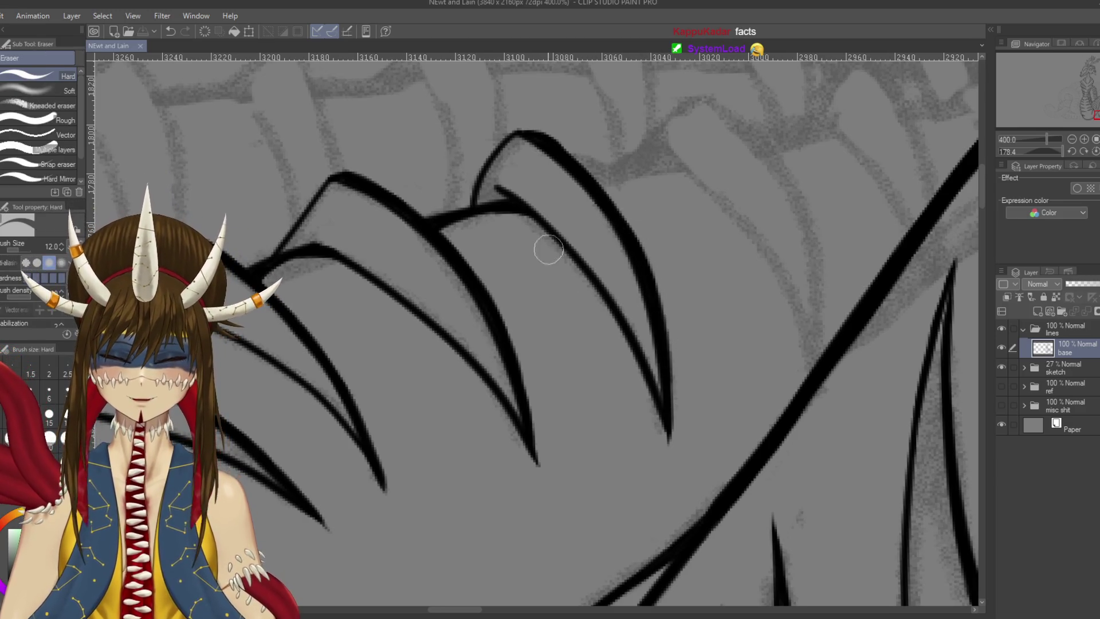
{"action": "key", "text": "p"}
{"action": "left_click_drag", "start_coordinate": [487, 192], "coordinate": [455, 224]}
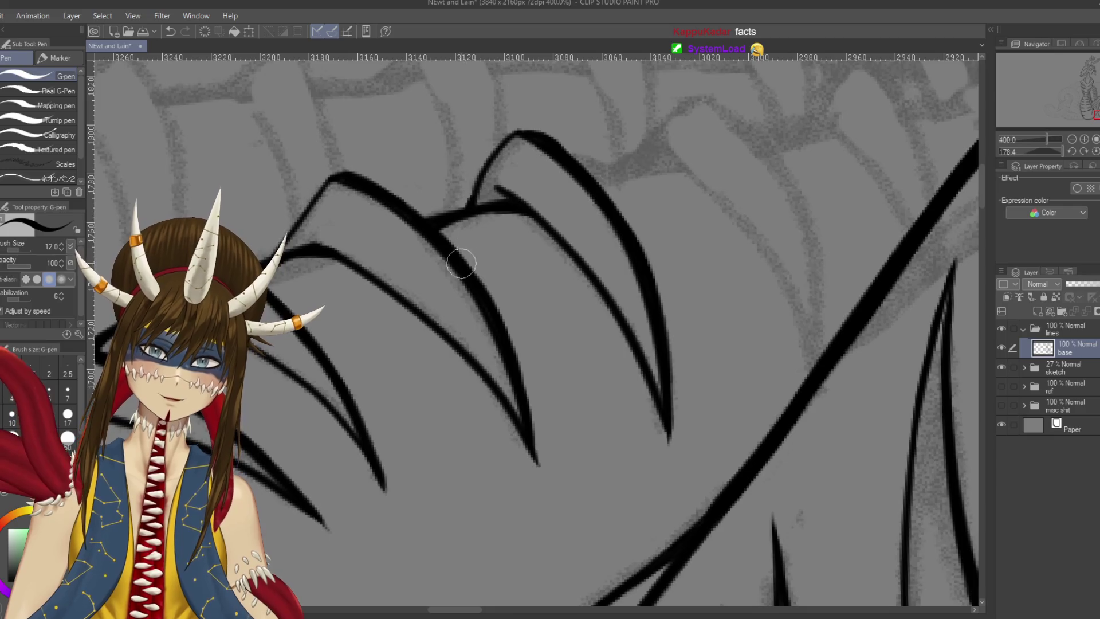
{"action": "key", "text": "ctrl+s"}
{"action": "left_click_drag", "start_coordinate": [615, 63], "coordinate": [540, 235]}
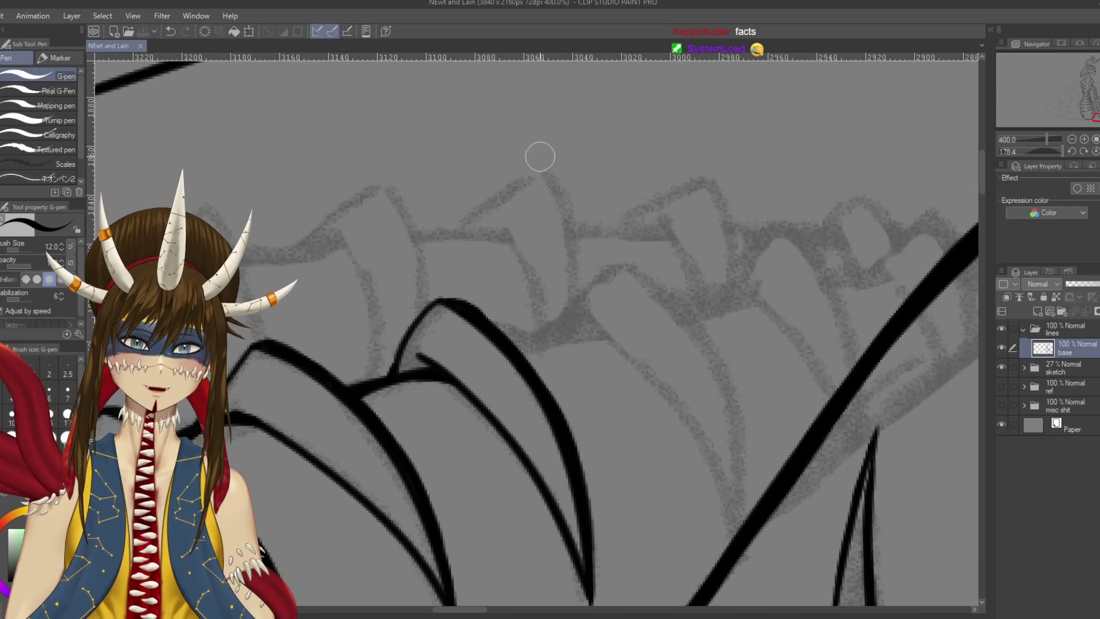
{"action": "left_click_drag", "start_coordinate": [559, 153], "coordinate": [555, 197]}
{"action": "left_click_drag", "start_coordinate": [603, 157], "coordinate": [636, 137]}
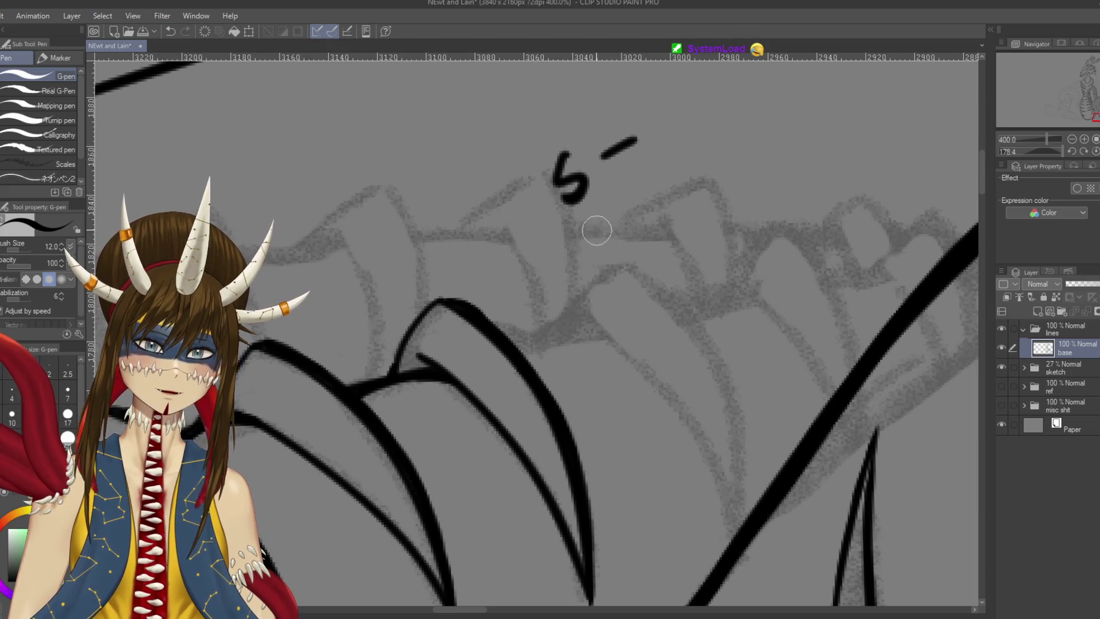
{"action": "mouse_move", "coordinate": [594, 222]}
{"action": "left_mouse_down"}
{"action": "mouse_move", "coordinate": [614, 256]}
{"action": "mouse_move", "coordinate": [670, 194]}
{"action": "left_mouse_up"}
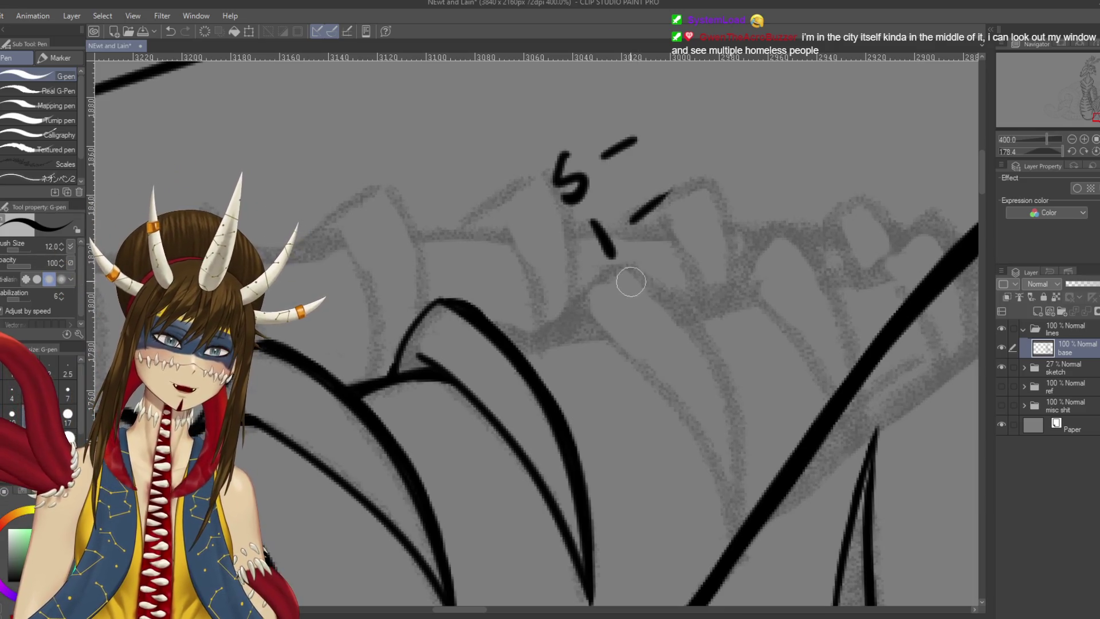
{"action": "mouse_move", "coordinate": [629, 277]}
{"action": "left_mouse_down"}
{"action": "mouse_move", "coordinate": [653, 310]}
{"action": "mouse_move", "coordinate": [636, 289]}
{"action": "mouse_move", "coordinate": [656, 283]}
{"action": "left_mouse_up"}
{"action": "left_click_drag", "start_coordinate": [667, 269], "coordinate": [721, 226]}
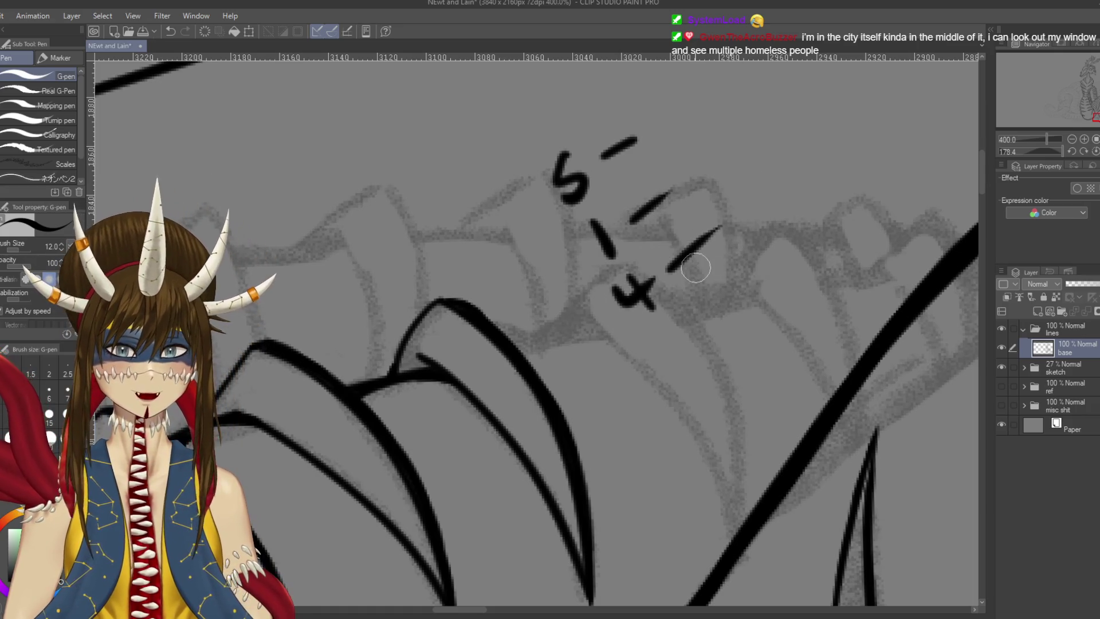
{"action": "key", "text": "ctrl+z"}
{"action": "key", "text": "ctrl+z"}
{"action": "key", "text": "ctrl+z"}
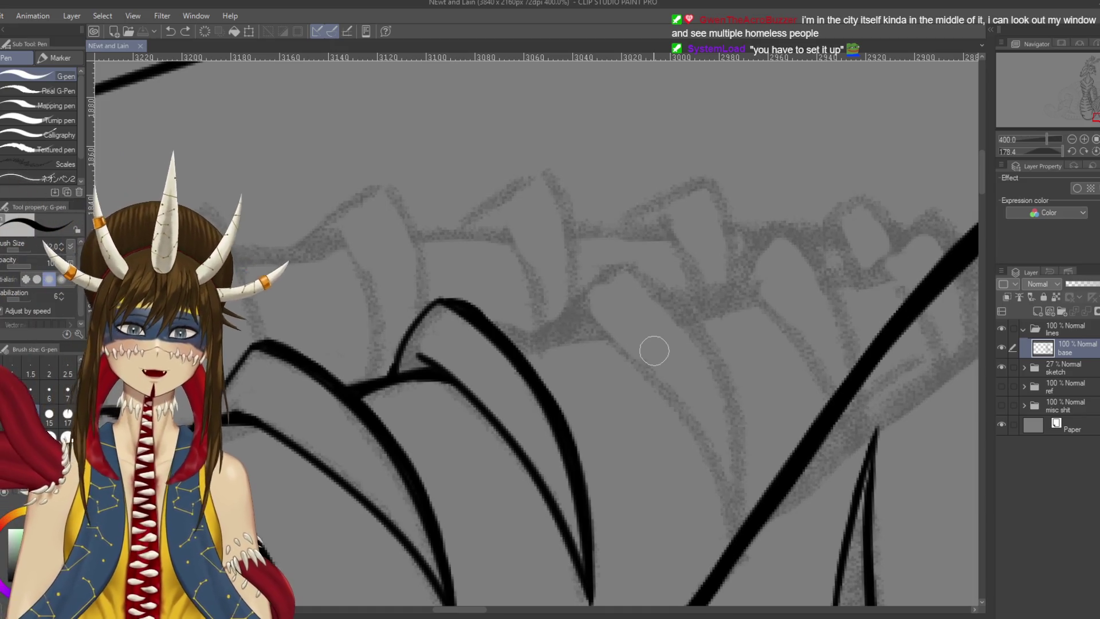
{"action": "left_click_drag", "start_coordinate": [591, 319], "coordinate": [739, 504]}
Remove the stray stroke and ink a first curved scale outline
{"action": "key", "text": "ctrl+z"}
{"action": "scroll", "coordinate": [719, 333], "scroll_direction": "down", "scroll_amount": 2}
{"action": "left_click_drag", "start_coordinate": [671, 235], "coordinate": [662, 208]}
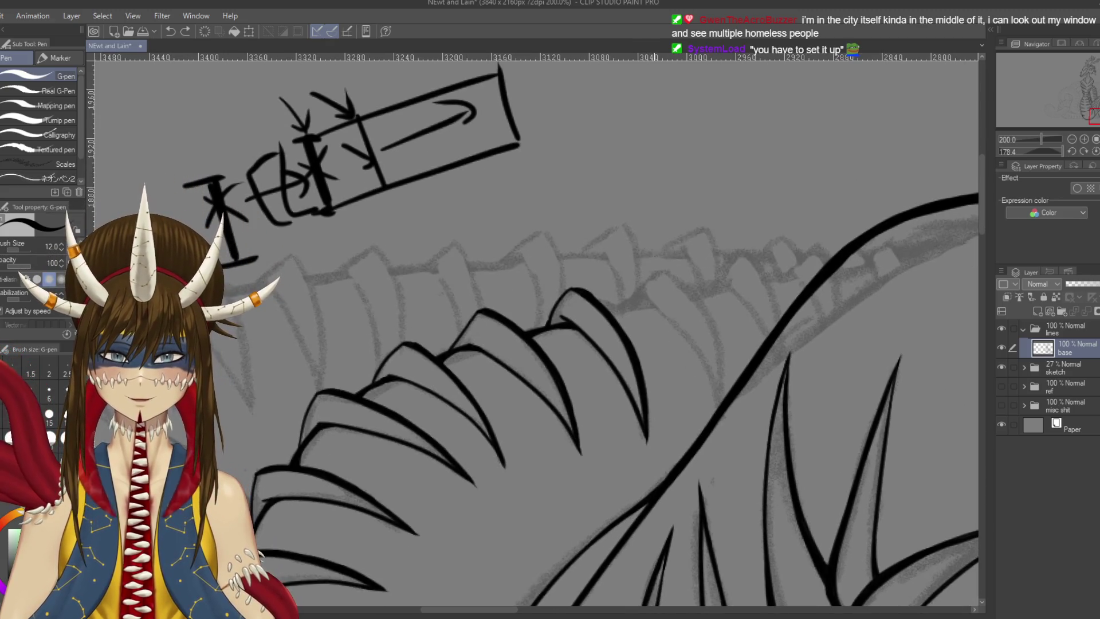
{"action": "left_click_drag", "start_coordinate": [664, 312], "coordinate": [721, 421]}
{"action": "key", "text": "ctrl+z"}
{"action": "left_click_drag", "start_coordinate": [646, 297], "coordinate": [716, 417]}
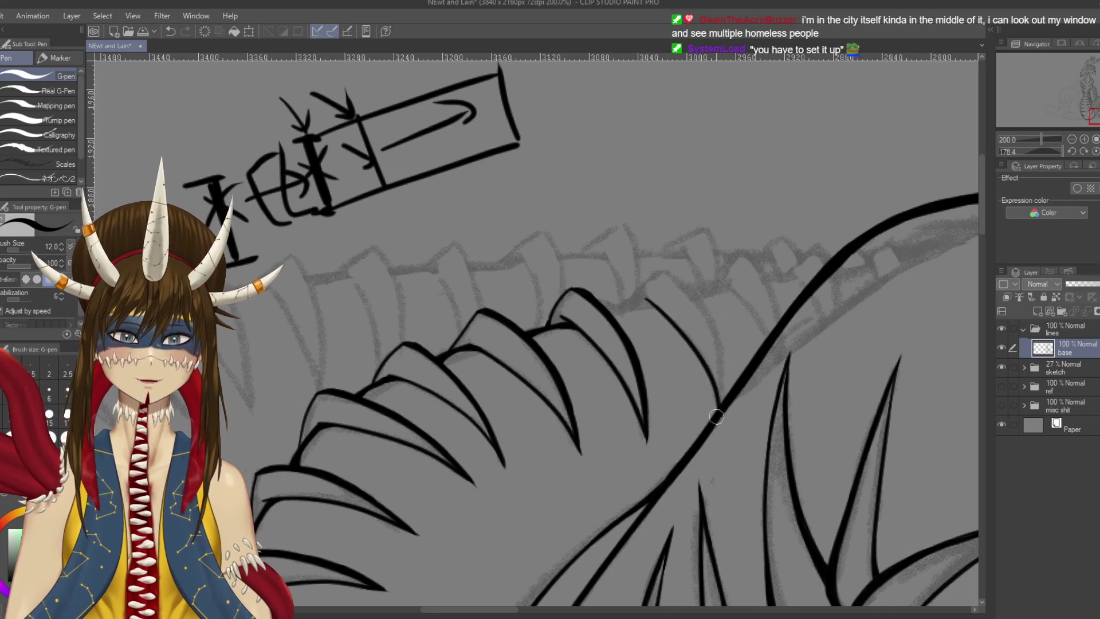
Redraw the scale's curved edge until it sits right, then rotate and zoom to 400%
{"action": "left_click_drag", "start_coordinate": [681, 282], "coordinate": [727, 400]}
{"action": "key", "text": "ctrl+z"}
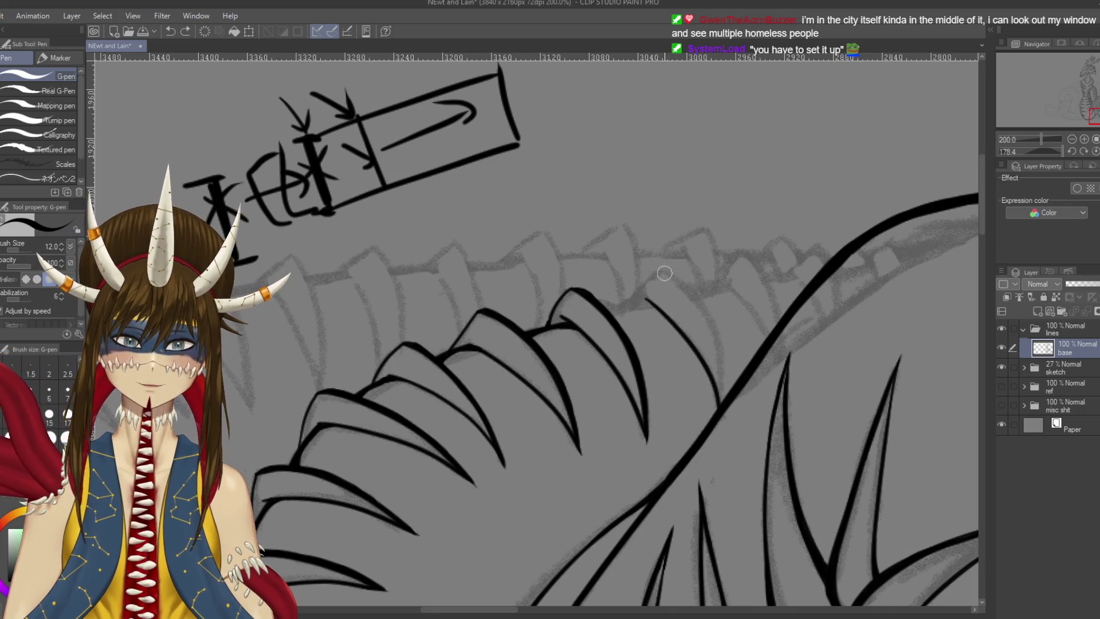
{"action": "left_click_drag", "start_coordinate": [659, 267], "coordinate": [724, 402]}
{"action": "key", "text": "ctrl+z"}
{"action": "mouse_move", "coordinate": [656, 265]}
{"action": "left_mouse_down"}
{"action": "mouse_move", "coordinate": [717, 338]}
{"action": "mouse_move", "coordinate": [723, 401]}
{"action": "mouse_move", "coordinate": [682, 286]}
{"action": "mouse_move", "coordinate": [726, 401]}
{"action": "left_mouse_up"}
{"action": "key", "text": "ctrl+z"}
{"action": "key", "text": "ctrl+z"}
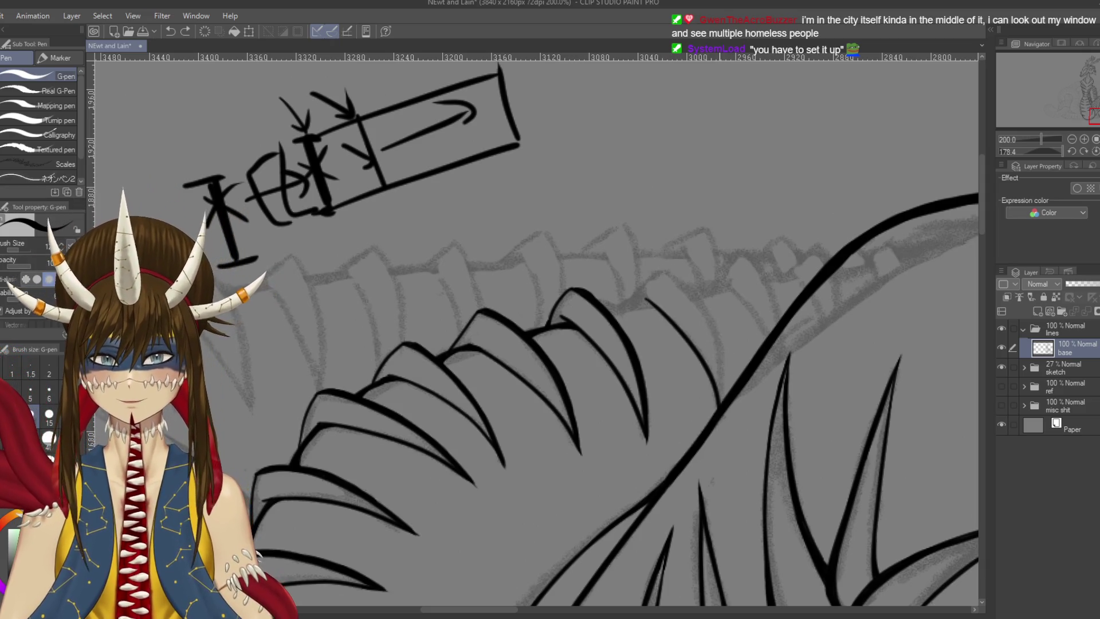
{"action": "left_click_drag", "start_coordinate": [665, 272], "coordinate": [715, 392]}
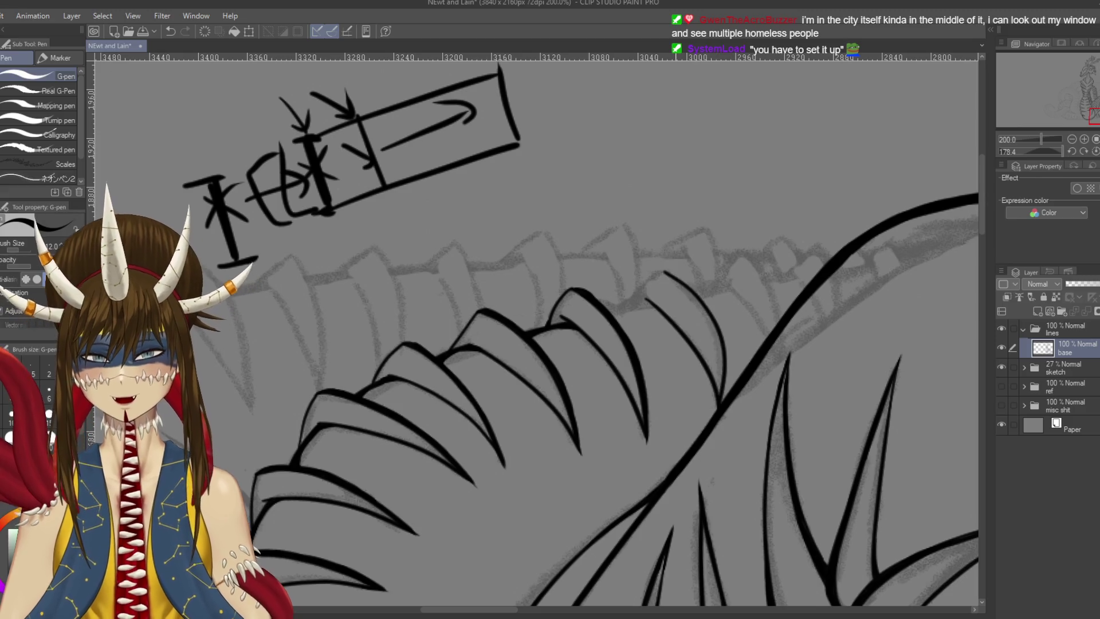
{"action": "left_click_drag", "start_coordinate": [597, 356], "coordinate": [602, 329]}
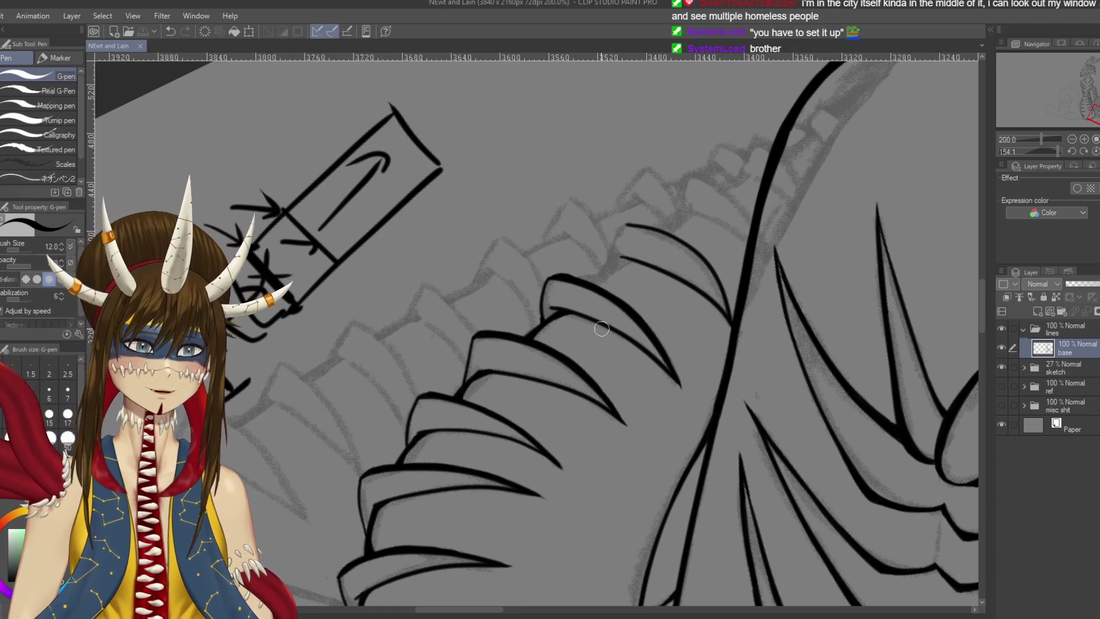
{"action": "scroll", "coordinate": [646, 150], "scroll_direction": "up", "scroll_amount": 2}
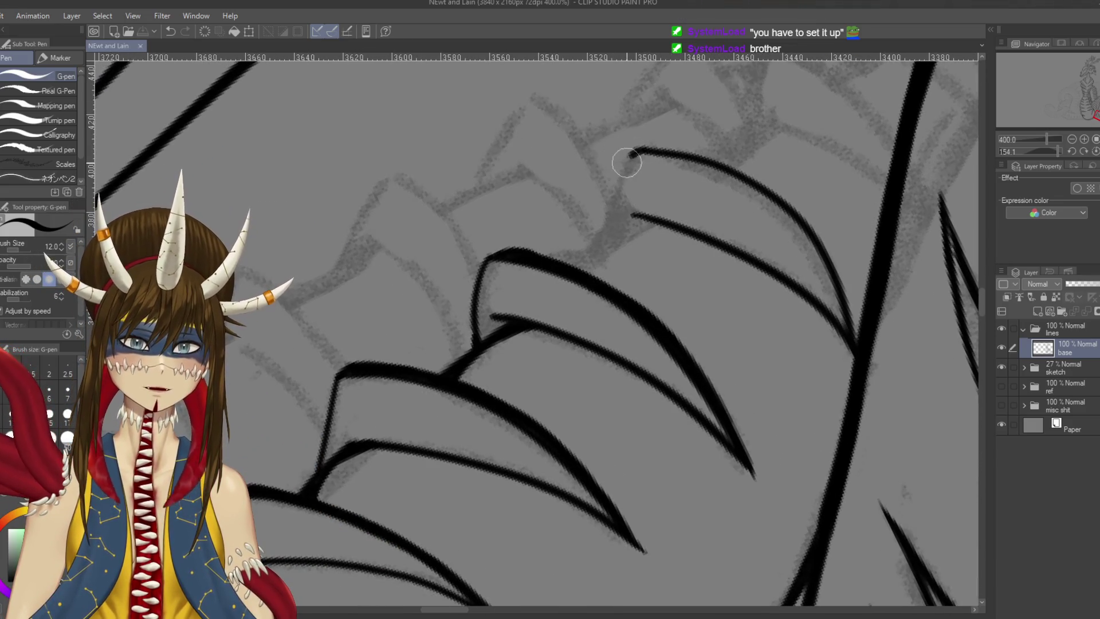
Ink a scale edge running down-left and retrace it thicker and darker
{"action": "mouse_move", "coordinate": [650, 150]}
{"action": "left_mouse_down"}
{"action": "mouse_move", "coordinate": [624, 170]}
{"action": "mouse_move", "coordinate": [590, 261]}
{"action": "left_mouse_up"}
{"action": "key", "text": "ctrl+z"}
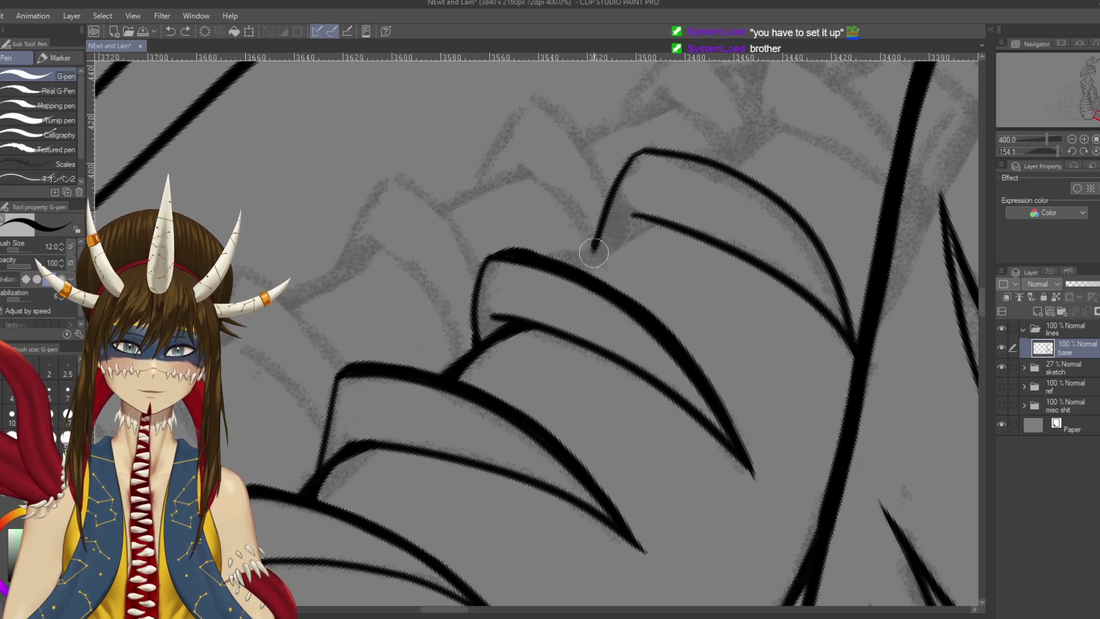
{"action": "left_click_drag", "start_coordinate": [599, 220], "coordinate": [594, 246]}
{"action": "mouse_move", "coordinate": [649, 220]}
{"action": "left_mouse_down"}
{"action": "mouse_move", "coordinate": [668, 178]}
{"action": "mouse_move", "coordinate": [599, 235]}
{"action": "left_mouse_up"}
{"action": "key", "text": "ctrl+z"}
{"action": "left_click_drag", "start_coordinate": [665, 180], "coordinate": [599, 230]}
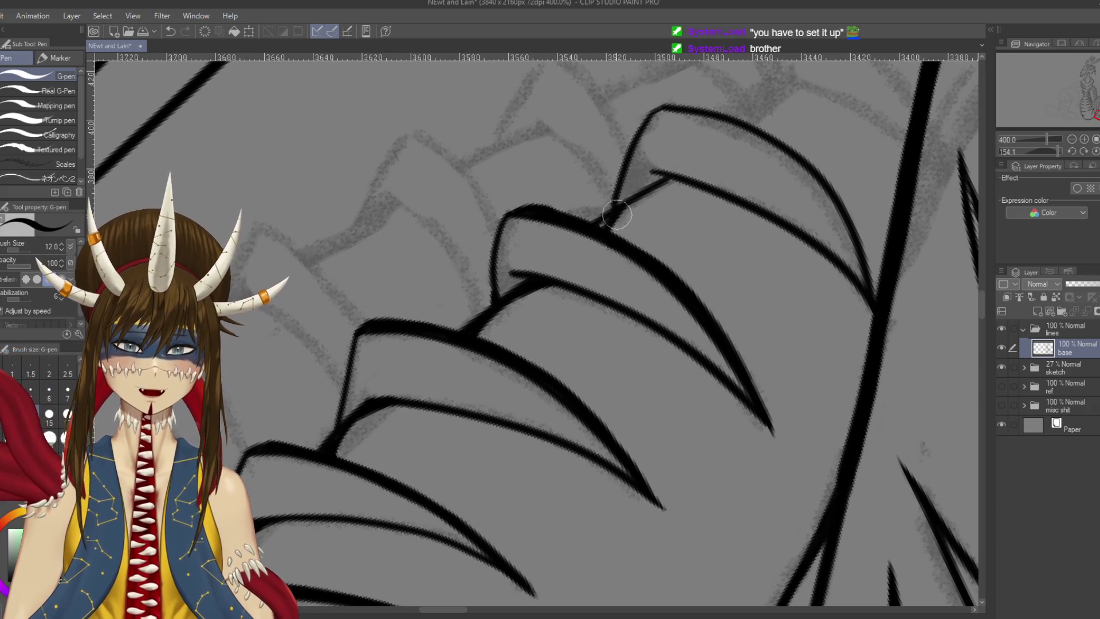
{"action": "left_click_drag", "start_coordinate": [609, 222], "coordinate": [658, 185]}
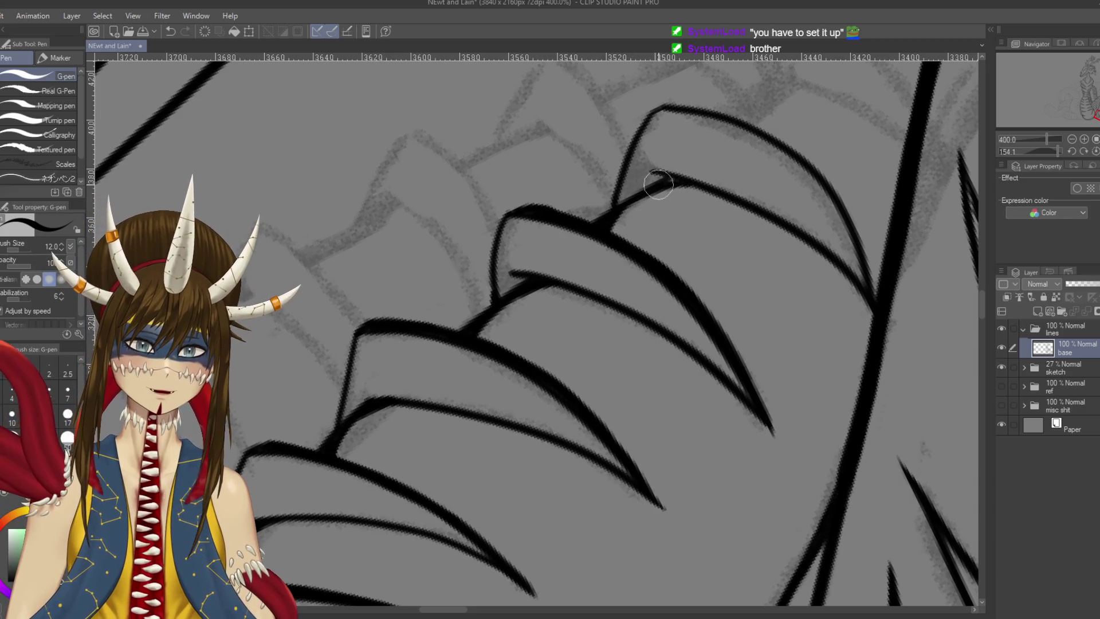
Retrace the next scale's curve and thicken it down to the diagonal line
{"action": "mouse_move", "coordinate": [715, 214]}
{"action": "left_mouse_down"}
{"action": "mouse_move", "coordinate": [745, 377]}
{"action": "mouse_move", "coordinate": [719, 444]}
{"action": "left_mouse_up"}
{"action": "mouse_move", "coordinate": [700, 348]}
{"action": "left_mouse_down"}
{"action": "mouse_move", "coordinate": [643, 181]}
{"action": "mouse_move", "coordinate": [657, 211]}
{"action": "left_mouse_up"}
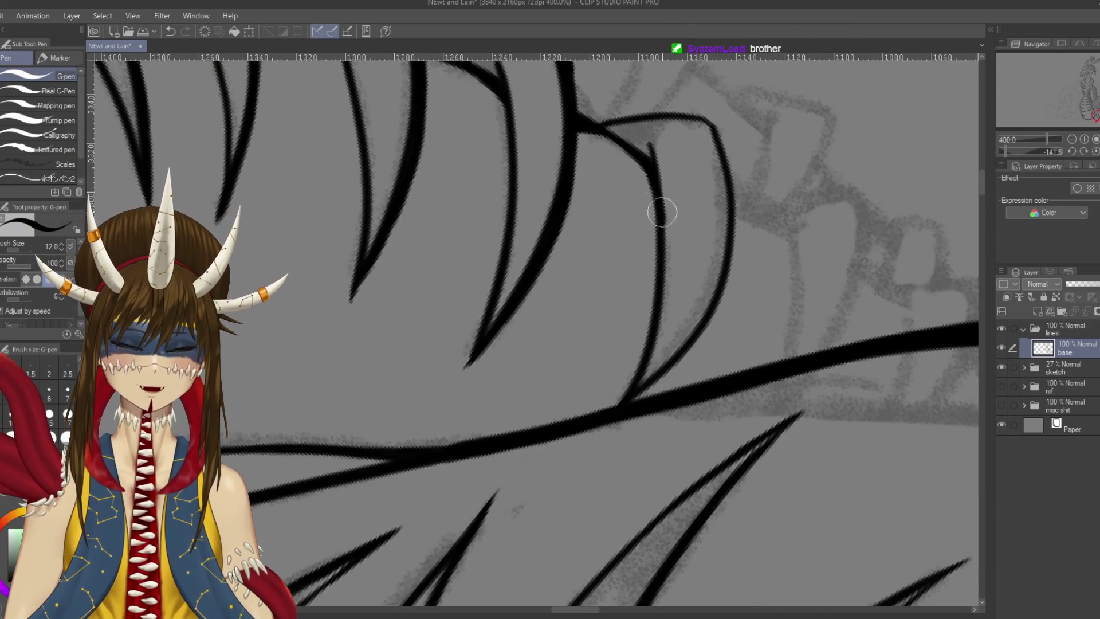
{"action": "key", "text": "ctrl+z"}
{"action": "left_click_drag", "start_coordinate": [643, 171], "coordinate": [662, 246]}
{"action": "key", "text": "ctrl+z"}
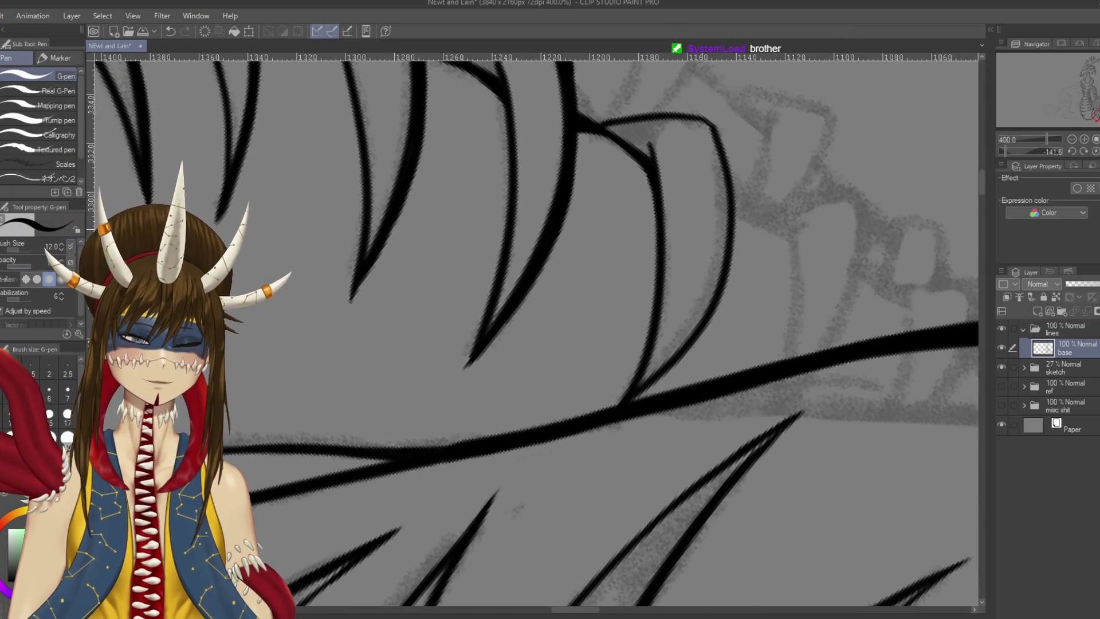
{"action": "scroll", "coordinate": [682, 172], "scroll_direction": "up", "scroll_amount": 1}
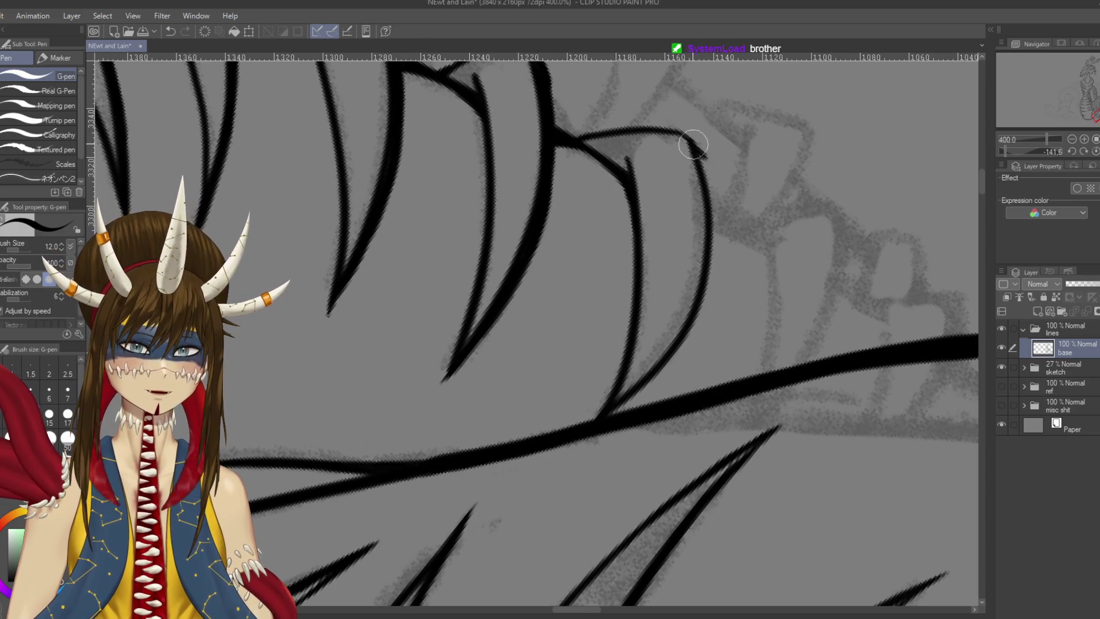
{"action": "left_click_drag", "start_coordinate": [688, 145], "coordinate": [709, 274]}
{"action": "key", "text": "ctrl+z"}
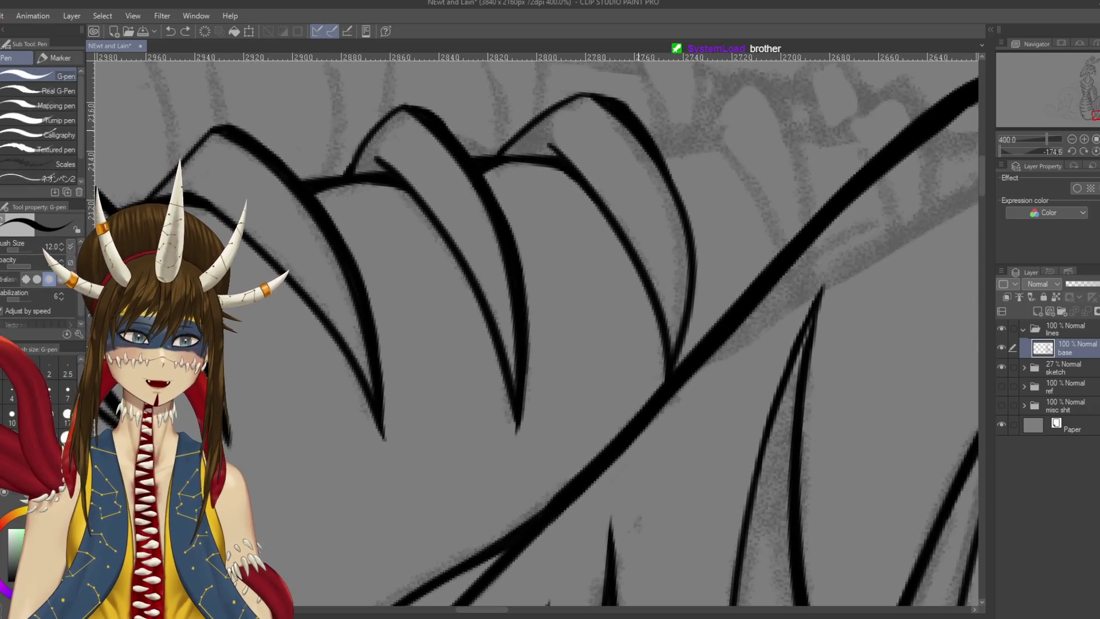
{"action": "mouse_move", "coordinate": [630, 121]}
{"action": "left_mouse_down"}
{"action": "mouse_move", "coordinate": [685, 192]}
{"action": "mouse_move", "coordinate": [682, 213]}
{"action": "left_mouse_up"}
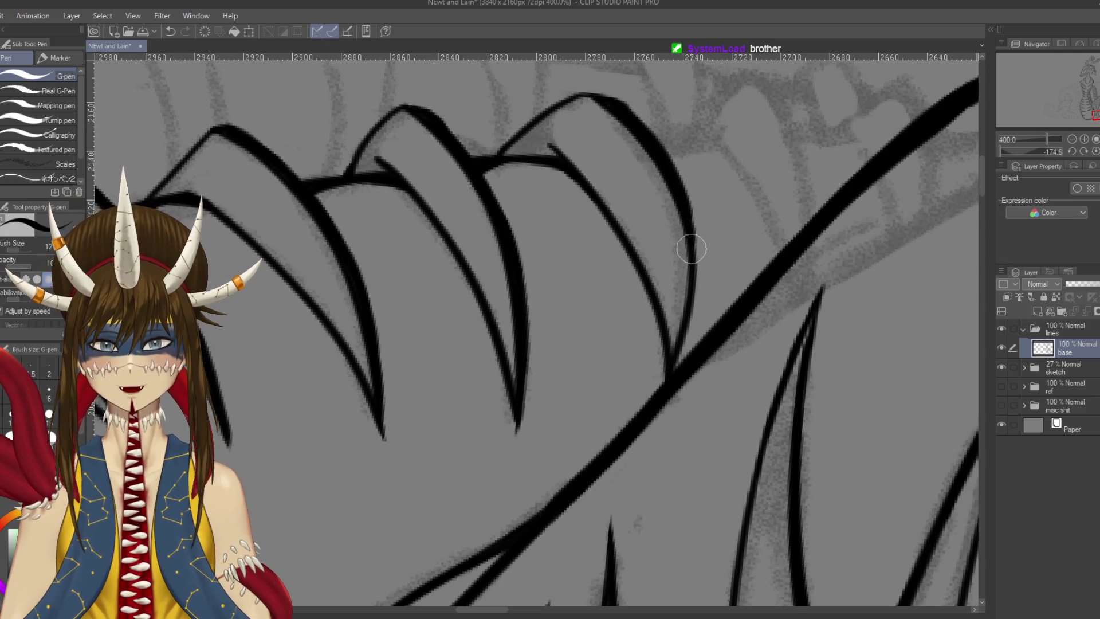
{"action": "left_click_drag", "start_coordinate": [692, 227], "coordinate": [677, 372]}
{"action": "left_click_drag", "start_coordinate": [691, 316], "coordinate": [673, 371]}
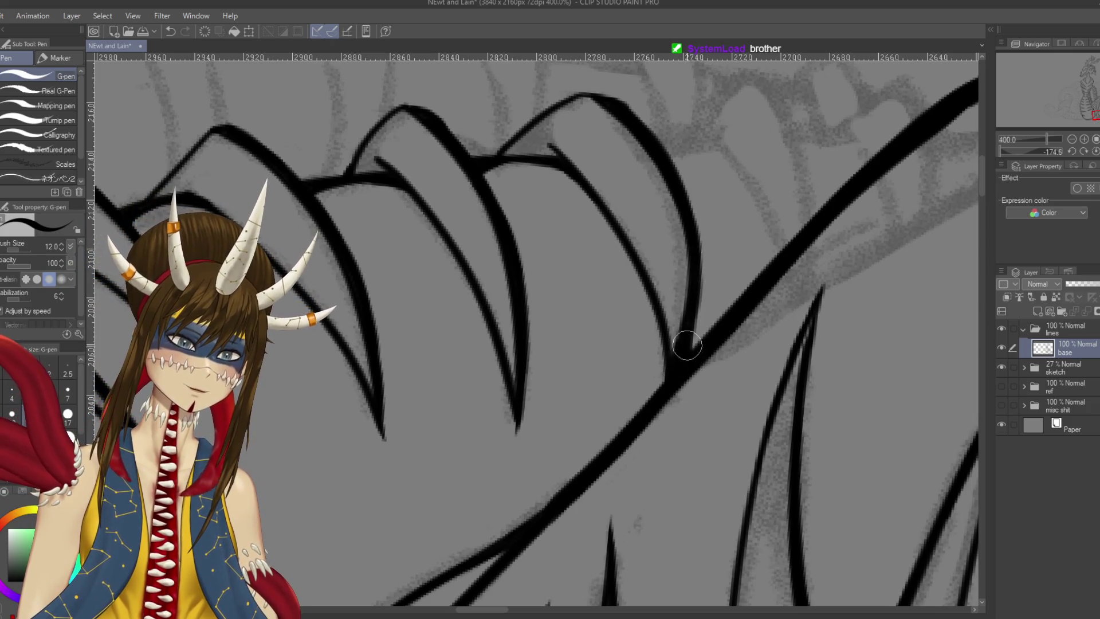
Add a curved vertical inner line to the scale
{"action": "left_click_drag", "start_coordinate": [687, 346], "coordinate": [774, 386]}
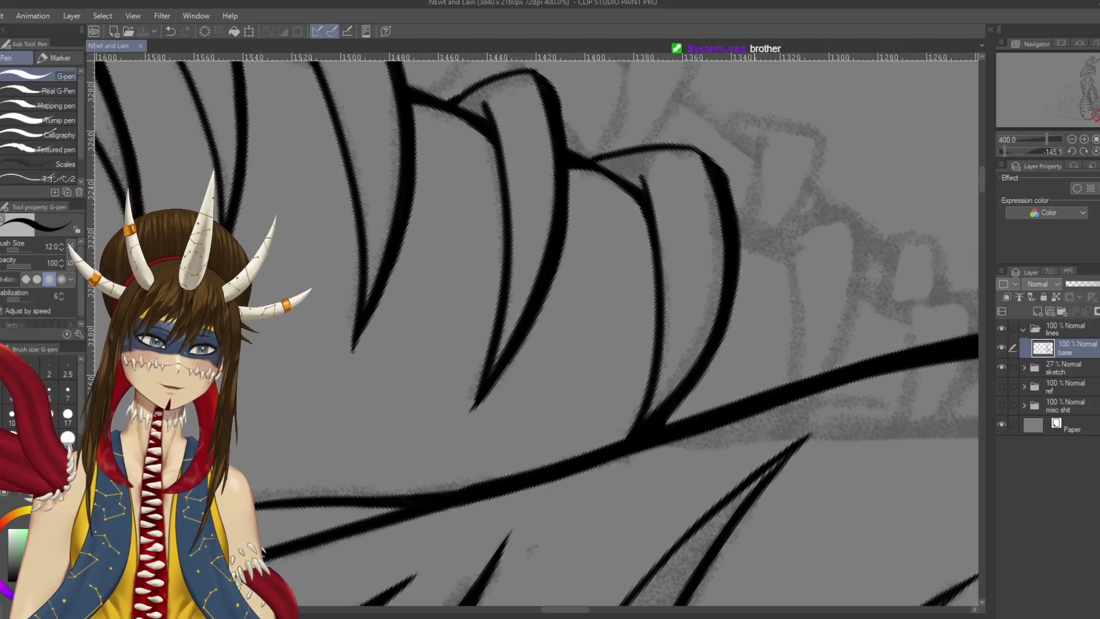
{"action": "left_click_drag", "start_coordinate": [573, 401], "coordinate": [516, 321]}
{"action": "left_click_drag", "start_coordinate": [724, 176], "coordinate": [722, 301]}
{"action": "key", "text": "ctrl+z"}
{"action": "left_click_drag", "start_coordinate": [781, 138], "coordinate": [768, 290]}
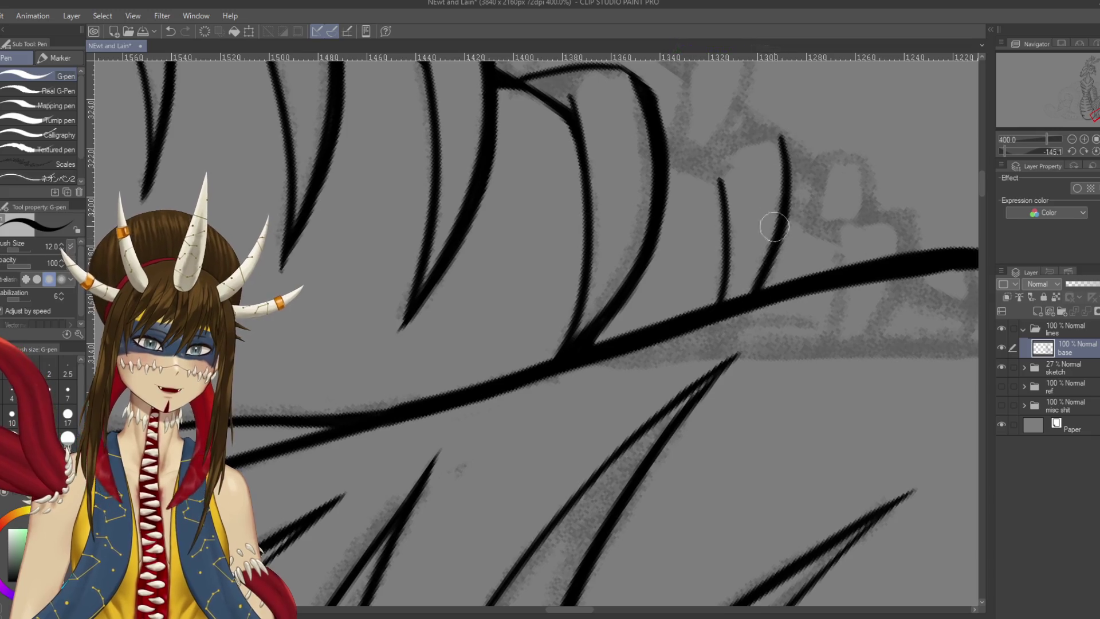
{"action": "key", "text": "ctrl+z"}
{"action": "left_click_drag", "start_coordinate": [776, 132], "coordinate": [768, 283]}
{"action": "key", "text": "ctrl+z"}
{"action": "left_click_drag", "start_coordinate": [783, 133], "coordinate": [766, 294]}
{"action": "key", "text": "ctrl+z"}
{"action": "left_click_drag", "start_coordinate": [783, 135], "coordinate": [754, 313]}
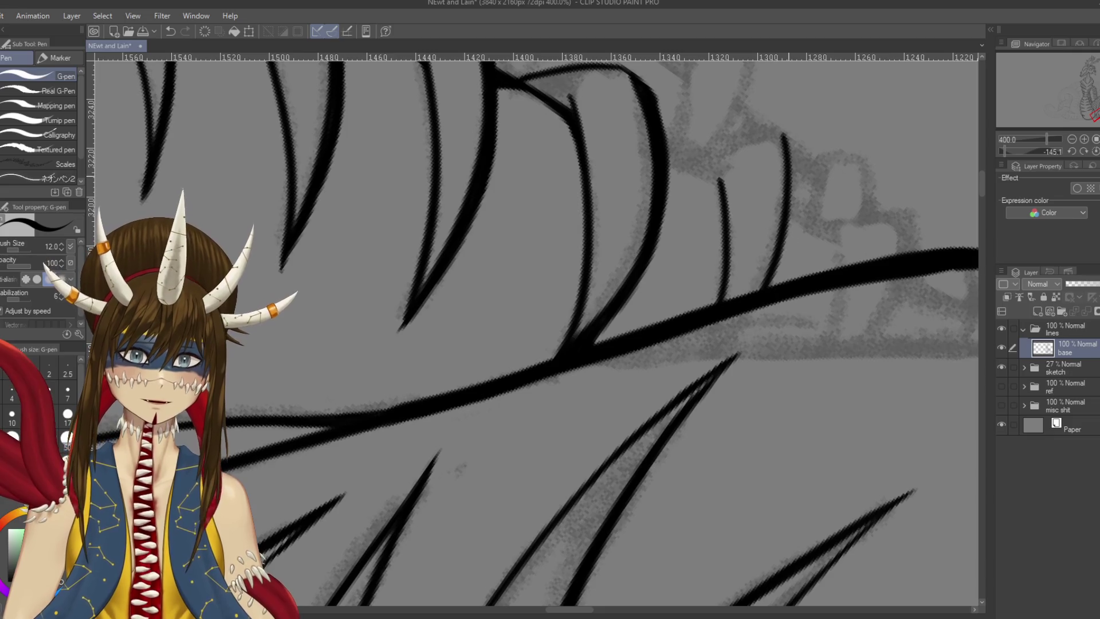
Add a hooked tip atop the right-hand scale line
{"action": "key", "text": "r"}
{"action": "left_click_drag", "start_coordinate": [766, 138], "coordinate": [672, 63]}
{"action": "key", "text": "p"}
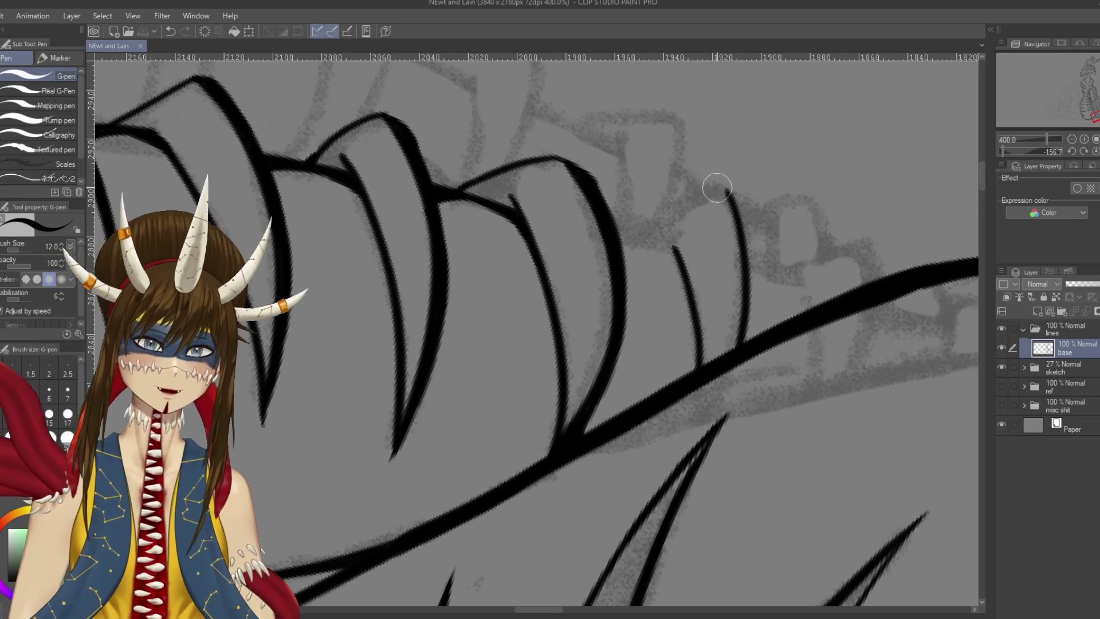
{"action": "left_click_drag", "start_coordinate": [724, 184], "coordinate": [624, 261]}
{"action": "key", "text": "ctrl+z"}
{"action": "key", "text": "ctrl+z"}
{"action": "mouse_move", "coordinate": [731, 198]}
{"action": "left_mouse_down"}
{"action": "mouse_move", "coordinate": [717, 187]}
{"action": "mouse_move", "coordinate": [679, 200]}
{"action": "mouse_move", "coordinate": [676, 246]}
{"action": "mouse_move", "coordinate": [699, 356]}
{"action": "mouse_move", "coordinate": [681, 409]}
{"action": "left_mouse_up"}
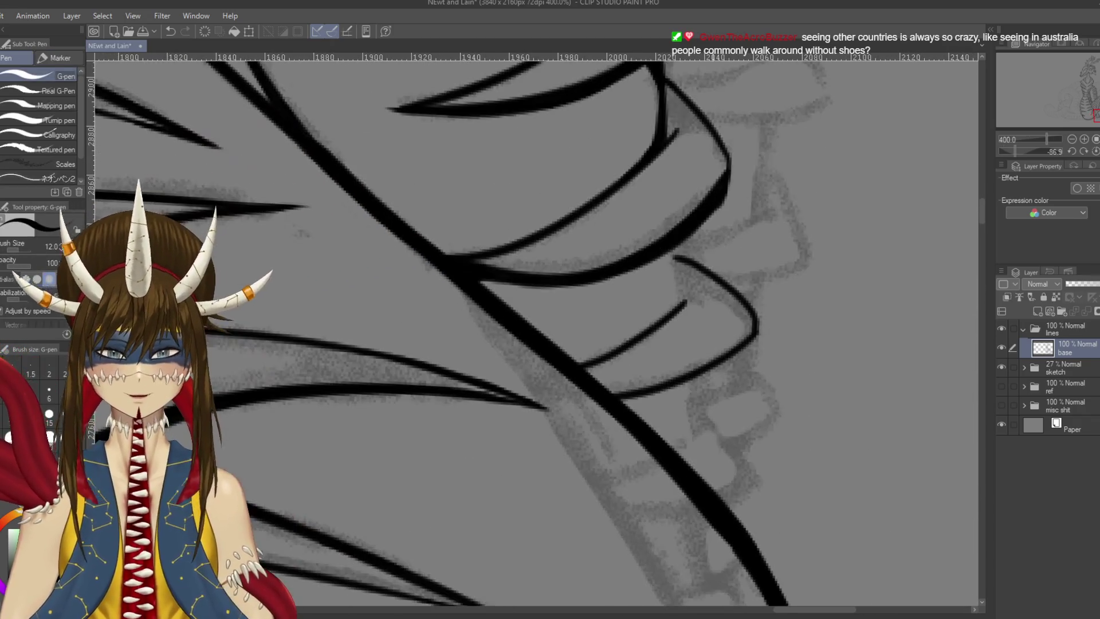
Ink a short stroke joining the upper scale curve to the line below and save
{"action": "left_click_drag", "start_coordinate": [674, 251], "coordinate": [682, 296]}
{"action": "key", "text": "ctrl+z"}
{"action": "left_click_drag", "start_coordinate": [674, 251], "coordinate": [680, 298]}
{"action": "key", "text": "ctrl+z"}
{"action": "key", "text": "ctrl+z"}
{"action": "left_click_drag", "start_coordinate": [674, 255], "coordinate": [676, 298]}
{"action": "key", "text": "ctrl+z"}
{"action": "key", "text": "ctrl+z"}
{"action": "key", "text": "ctrl+z"}
{"action": "left_click_drag", "start_coordinate": [675, 255], "coordinate": [680, 309]}
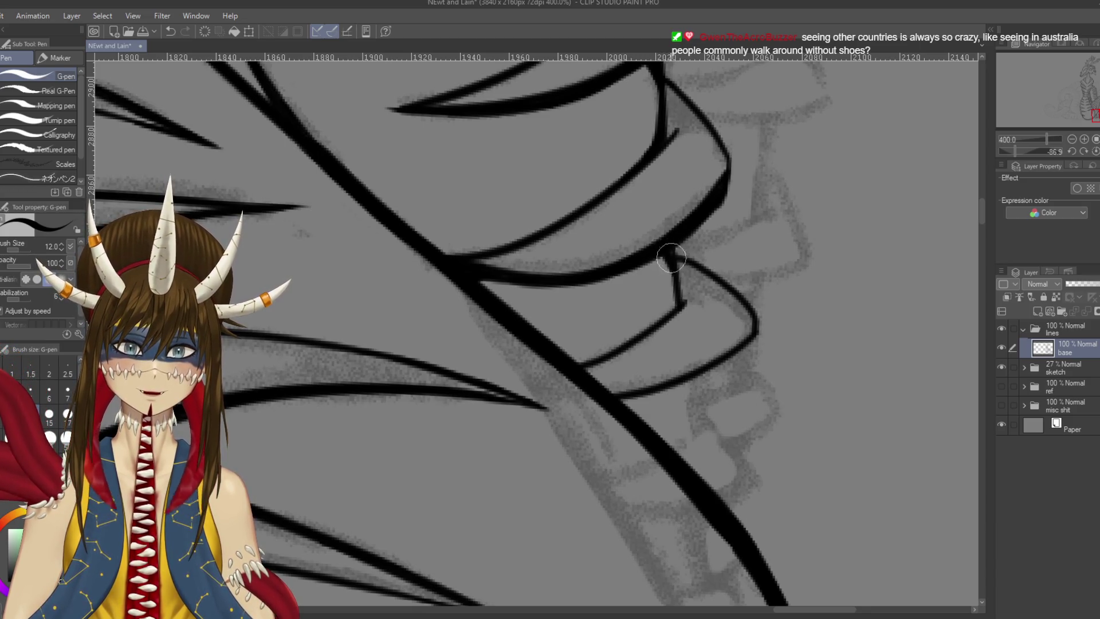
{"action": "key", "text": "ctrl+s"}
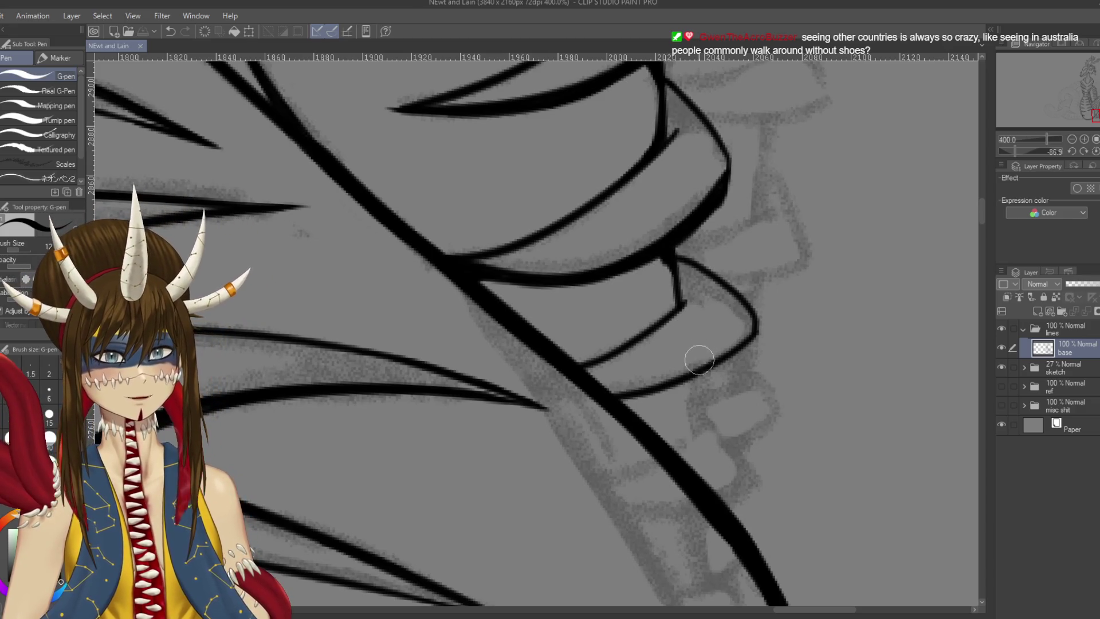
Redraw the connecting stroke at a new angle and save again
{"action": "mouse_move", "coordinate": [648, 223]}
{"action": "left_mouse_down"}
{"action": "mouse_move", "coordinate": [665, 187]}
{"action": "mouse_move", "coordinate": [692, 263]}
{"action": "left_mouse_up"}
{"action": "key", "text": "ctrl+z"}
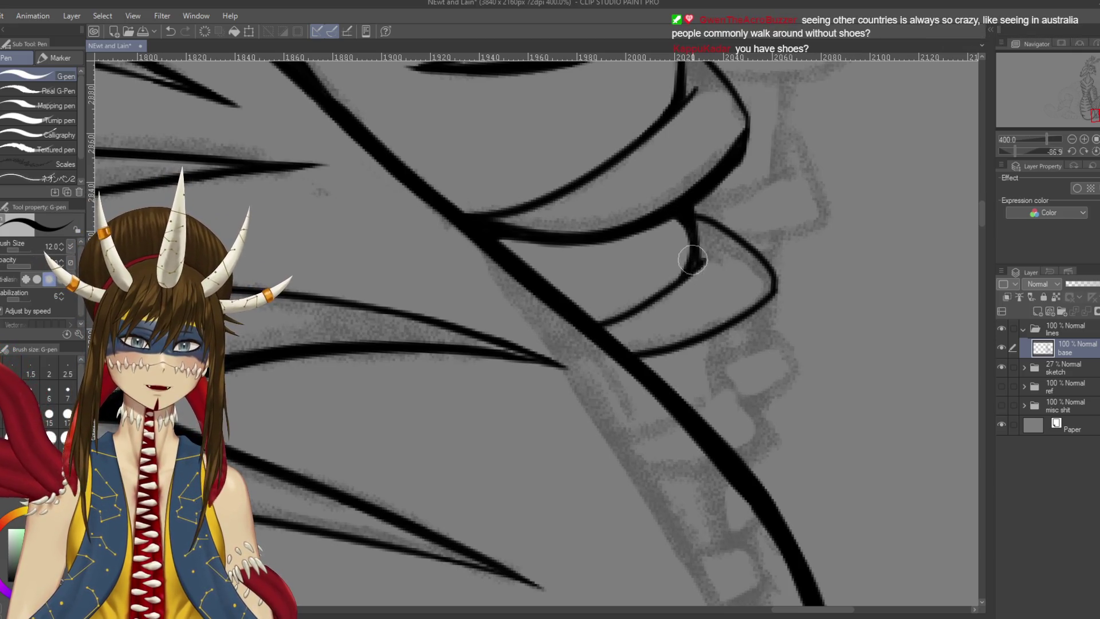
{"action": "left_click_drag", "start_coordinate": [695, 217], "coordinate": [703, 264]}
{"action": "key", "text": "ctrl+s"}
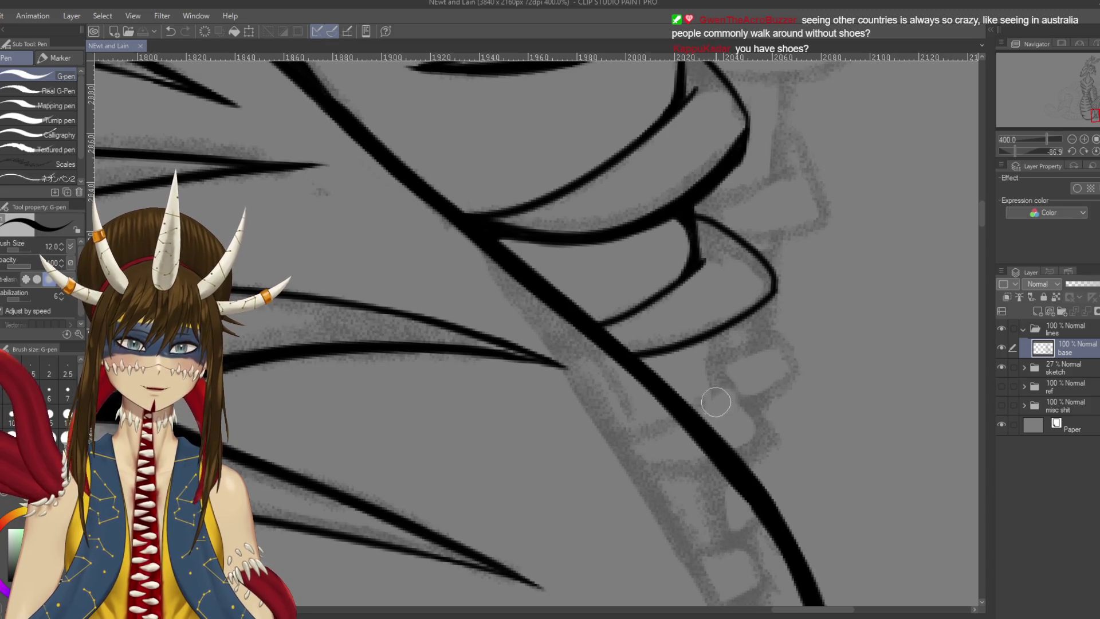
{"action": "key", "text": "r"}
{"action": "left_click_drag", "start_coordinate": [515, 470], "coordinate": [418, 438]}
{"action": "key", "text": "p"}
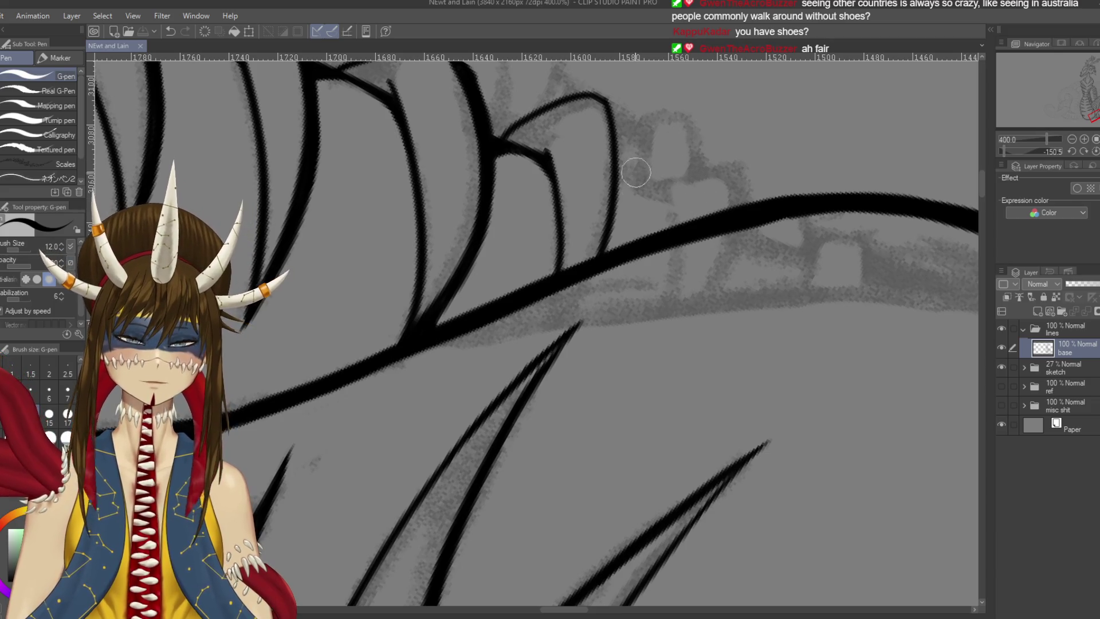
Erase a stray bit of a scale line and save
{"action": "left_click_drag", "start_coordinate": [604, 197], "coordinate": [545, 344]}
{"action": "left_click_drag", "start_coordinate": [576, 128], "coordinate": [588, 145]}
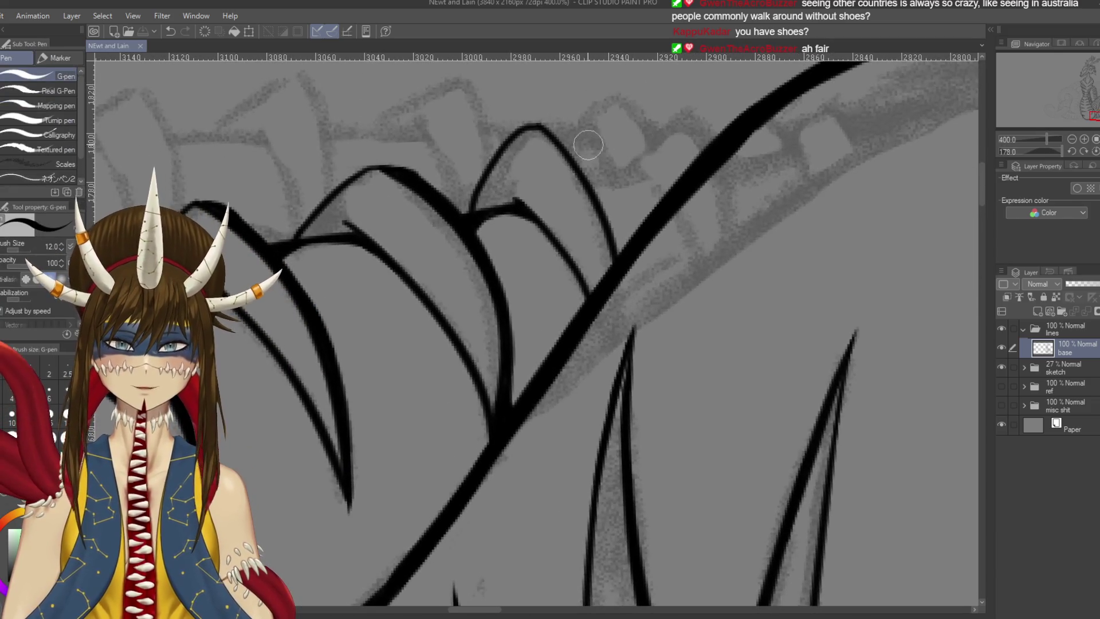
{"action": "key", "text": "e"}
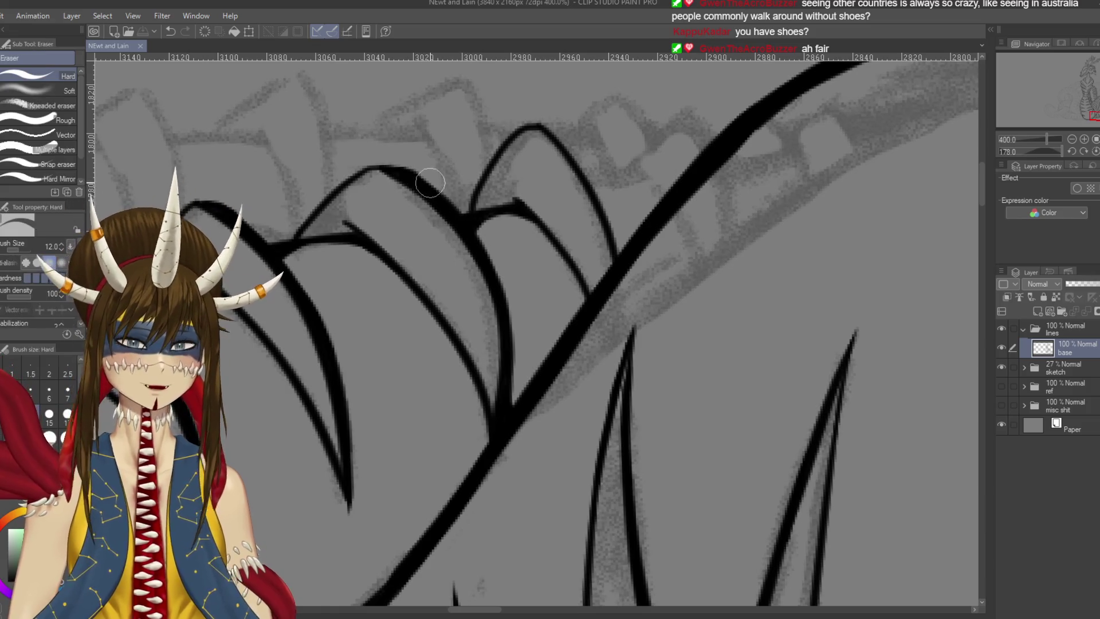
{"action": "left_click_drag", "start_coordinate": [414, 165], "coordinate": [424, 170]}
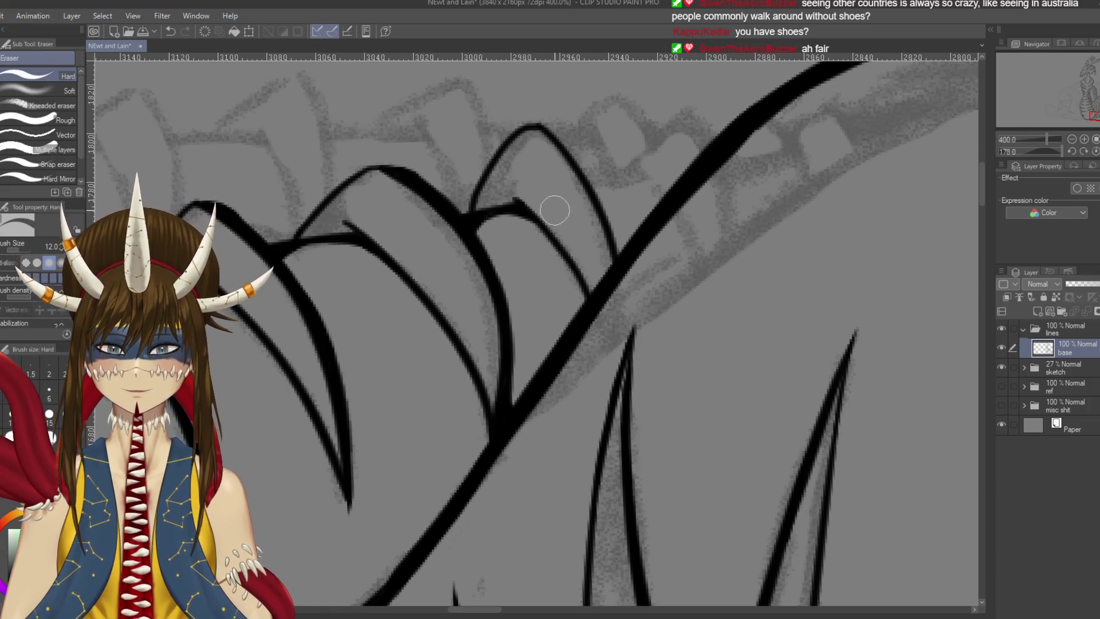
{"action": "key", "text": "p"}
{"action": "key", "text": "ctrl+s"}
Redraw an inner scale line and join the last scales' ends to the body line, then save
{"action": "mouse_move", "coordinate": [516, 183]}
{"action": "left_mouse_down"}
{"action": "mouse_move", "coordinate": [614, 146]}
{"action": "mouse_move", "coordinate": [641, 175]}
{"action": "mouse_move", "coordinate": [653, 287]}
{"action": "left_mouse_up"}
{"action": "key", "text": "p"}
{"action": "key", "text": "ctrl+z"}
{"action": "mouse_move", "coordinate": [625, 186]}
{"action": "left_mouse_down"}
{"action": "mouse_move", "coordinate": [648, 293]}
{"action": "mouse_move", "coordinate": [639, 218]}
{"action": "mouse_move", "coordinate": [610, 140]}
{"action": "left_mouse_up"}
{"action": "left_click_drag", "start_coordinate": [656, 314], "coordinate": [633, 354]}
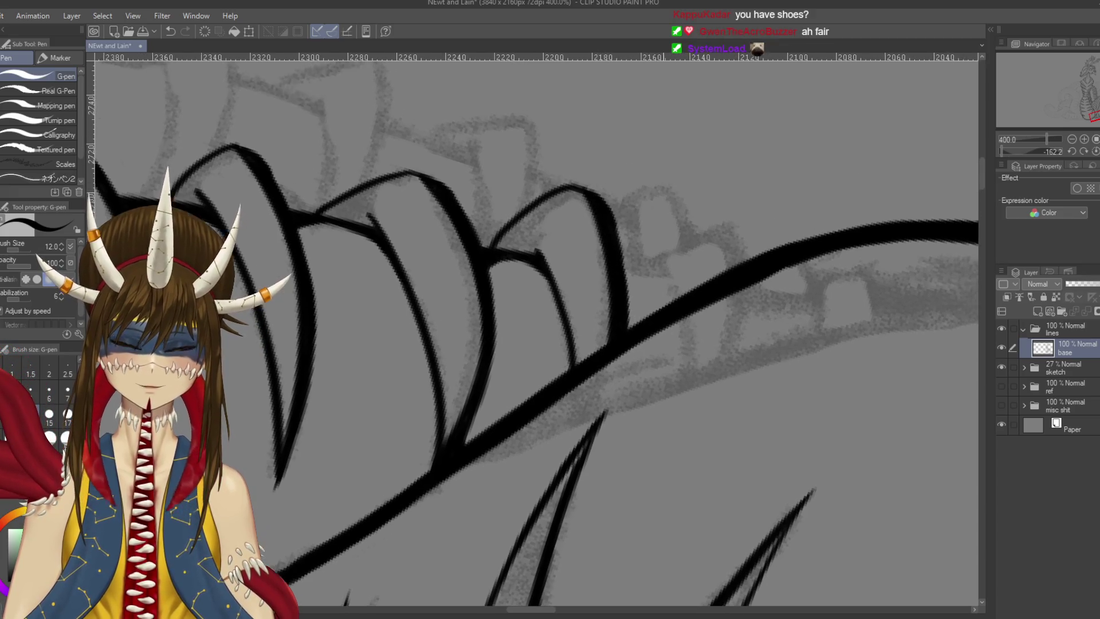
{"action": "left_click_drag", "start_coordinate": [672, 270], "coordinate": [679, 291]}
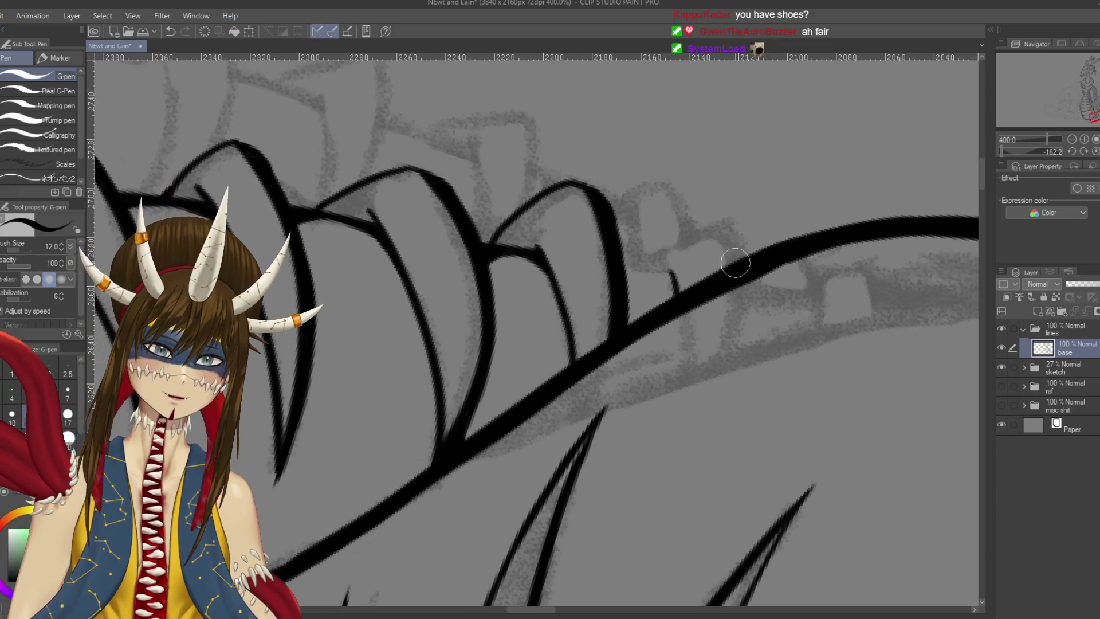
{"action": "mouse_move", "coordinate": [745, 259]}
{"action": "left_mouse_down"}
{"action": "mouse_move", "coordinate": [732, 224]}
{"action": "mouse_move", "coordinate": [641, 268]}
{"action": "left_mouse_up"}
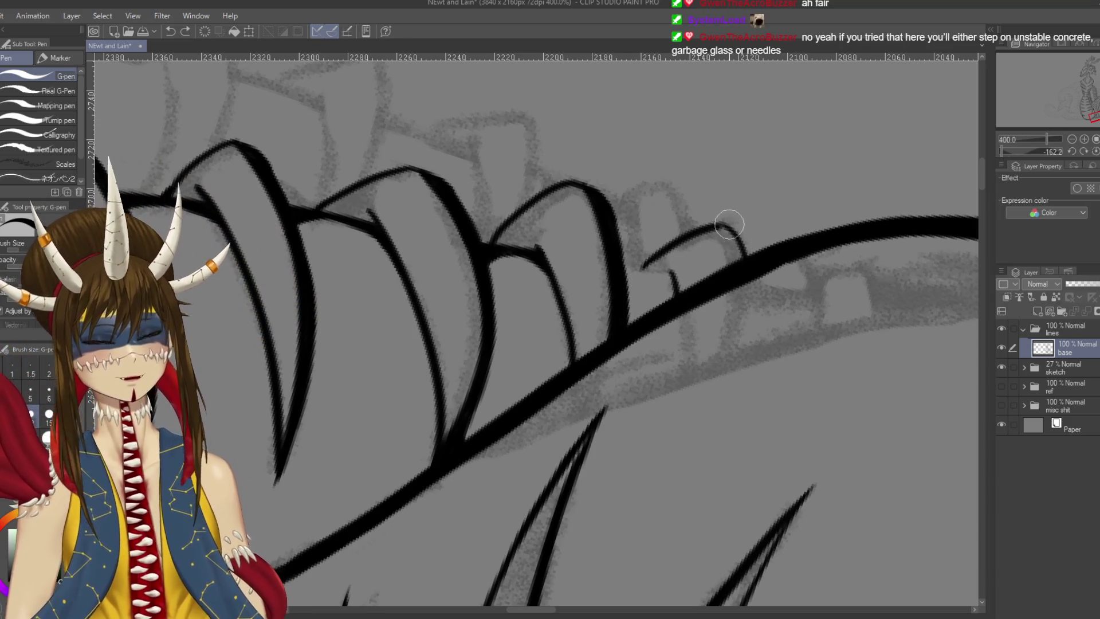
{"action": "left_click_drag", "start_coordinate": [727, 225], "coordinate": [755, 253]}
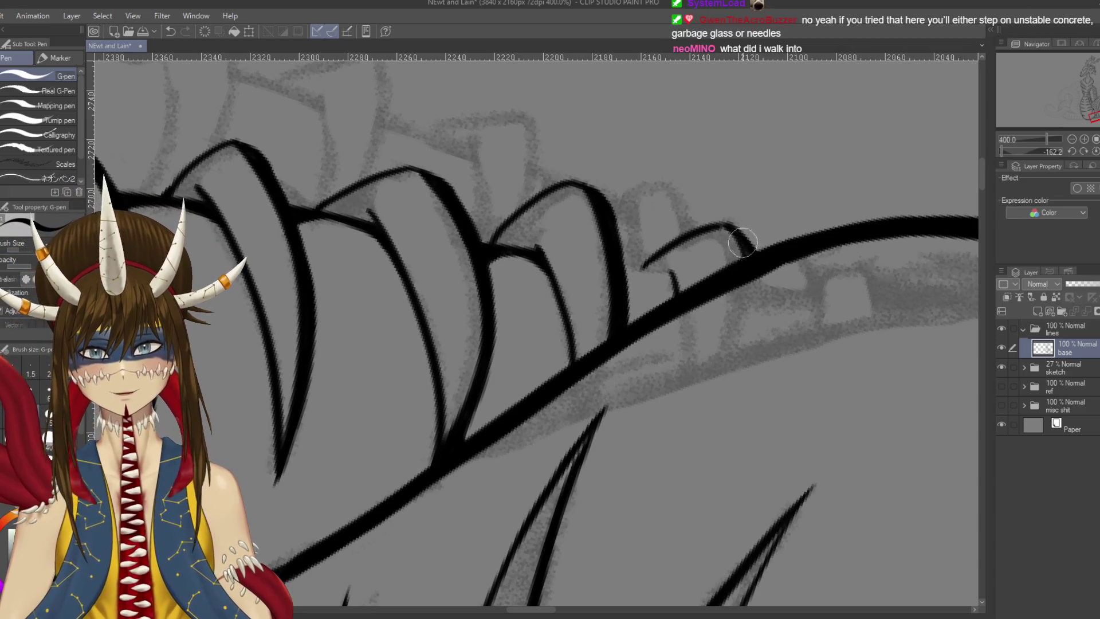
{"action": "key", "text": "ctrl+s"}
Try linking a small tick to the main line, then turn the canvas back nearly upright
{"action": "mouse_move", "coordinate": [696, 298]}
{"action": "left_mouse_down"}
{"action": "mouse_move", "coordinate": [642, 390]}
{"action": "mouse_move", "coordinate": [551, 366]}
{"action": "mouse_move", "coordinate": [520, 313]}
{"action": "mouse_move", "coordinate": [664, 255]}
{"action": "left_mouse_up"}
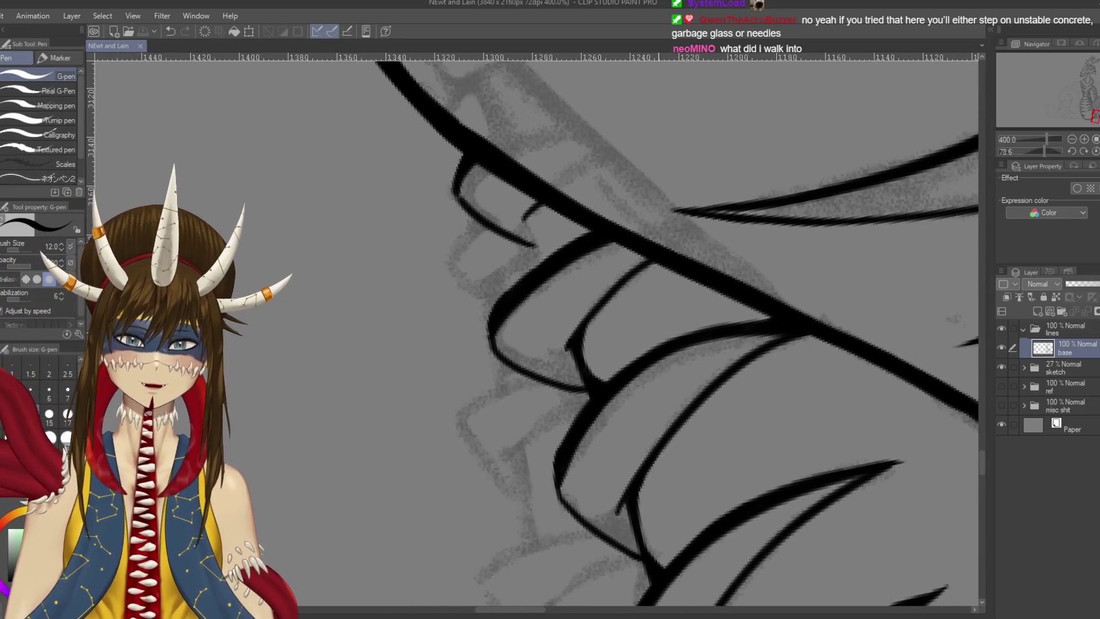
{"action": "left_click_drag", "start_coordinate": [526, 208], "coordinate": [542, 261]}
{"action": "key", "text": "ctrl+z"}
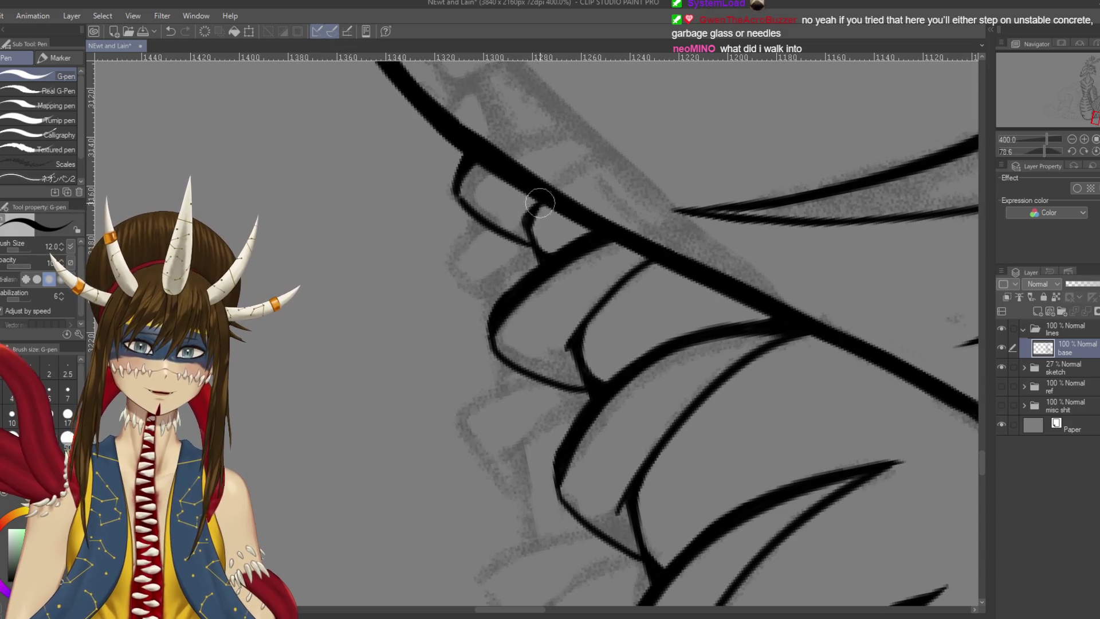
{"action": "left_click_drag", "start_coordinate": [578, 223], "coordinate": [689, 281]}
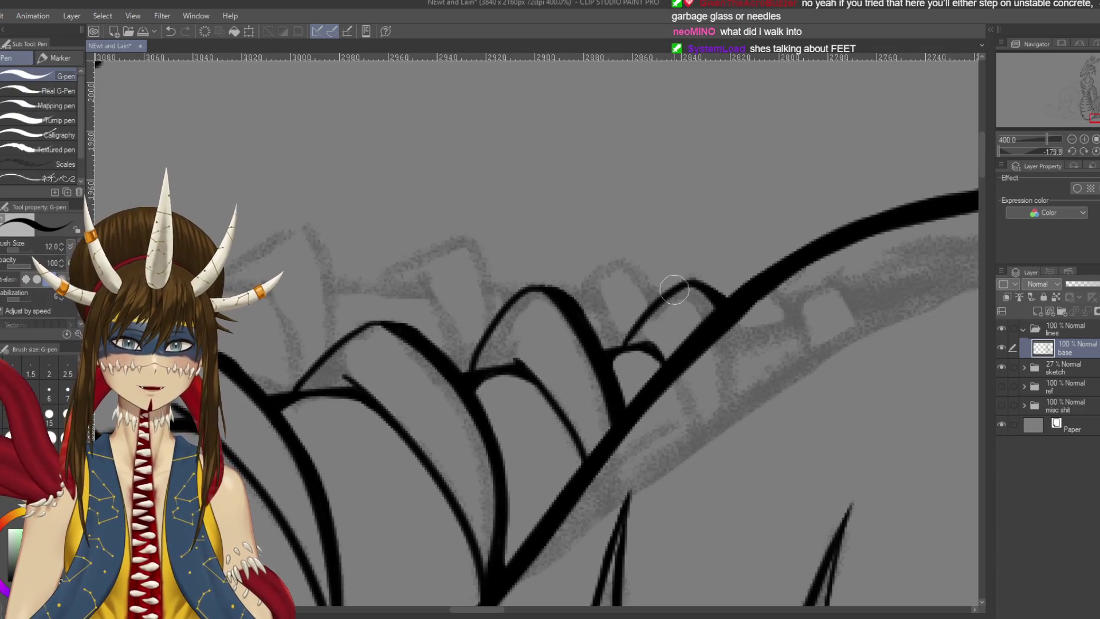
{"action": "scroll", "coordinate": [689, 281], "scroll_direction": "down", "scroll_amount": 6}
{"action": "scroll", "coordinate": [641, 401], "scroll_direction": "down", "scroll_amount": 2}
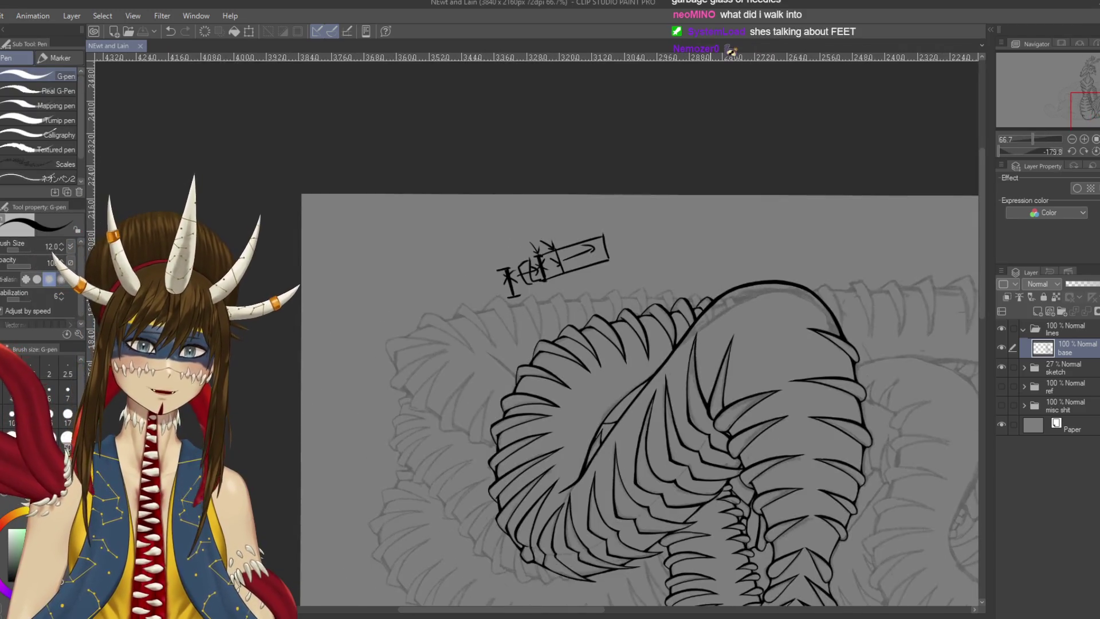
{"action": "key", "text": "r"}
{"action": "mouse_move", "coordinate": [745, 230]}
{"action": "left_mouse_down"}
{"action": "mouse_move", "coordinate": [688, 459]}
{"action": "mouse_move", "coordinate": [516, 487]}
{"action": "left_mouse_up"}
{"action": "key", "text": "p"}
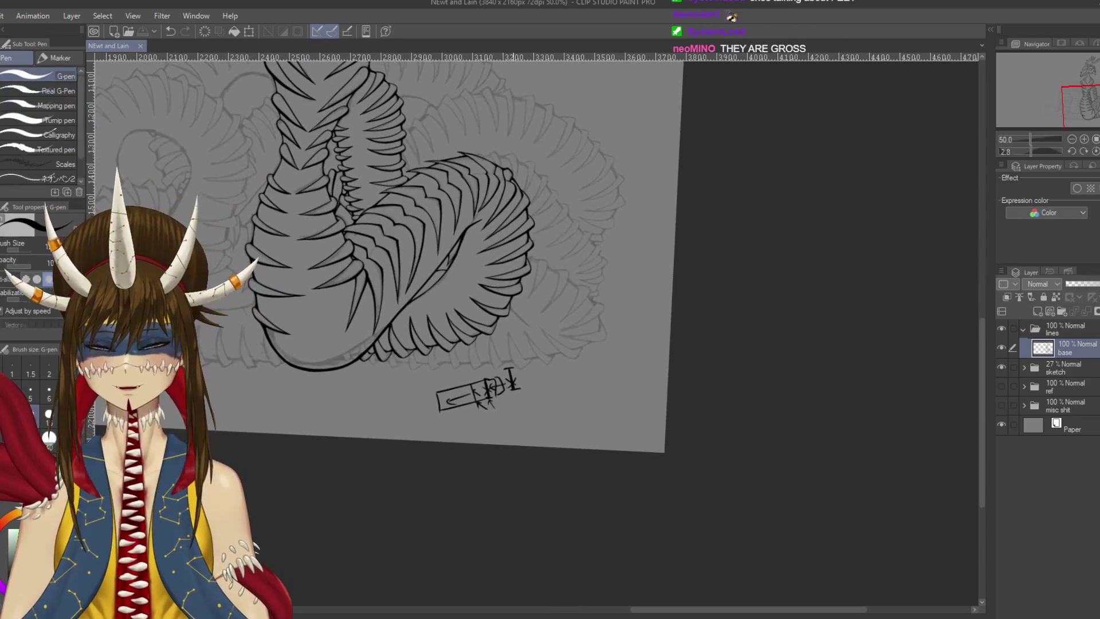
{"action": "scroll", "coordinate": [513, 342], "scroll_direction": "up", "scroll_amount": 3}
Erase the small boxed arrow doodle with the Hard eraser and save
{"action": "key", "text": "e"}
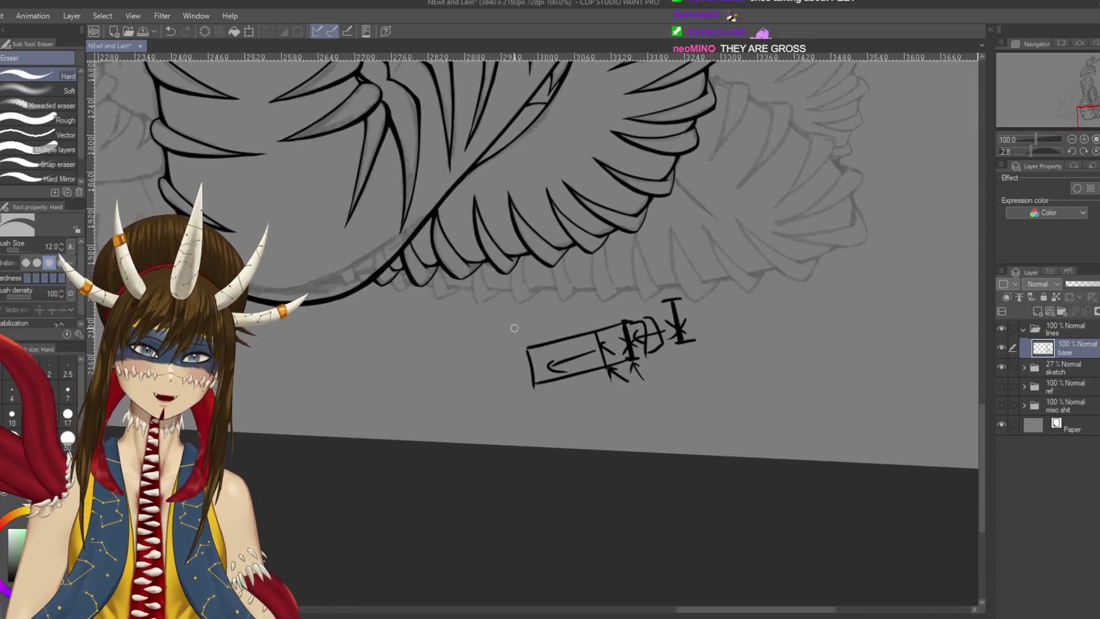
{"action": "mouse_move", "coordinate": [557, 359]}
{"action": "left_mouse_down"}
{"action": "mouse_move", "coordinate": [643, 324]}
{"action": "mouse_move", "coordinate": [550, 418]}
{"action": "left_mouse_up"}
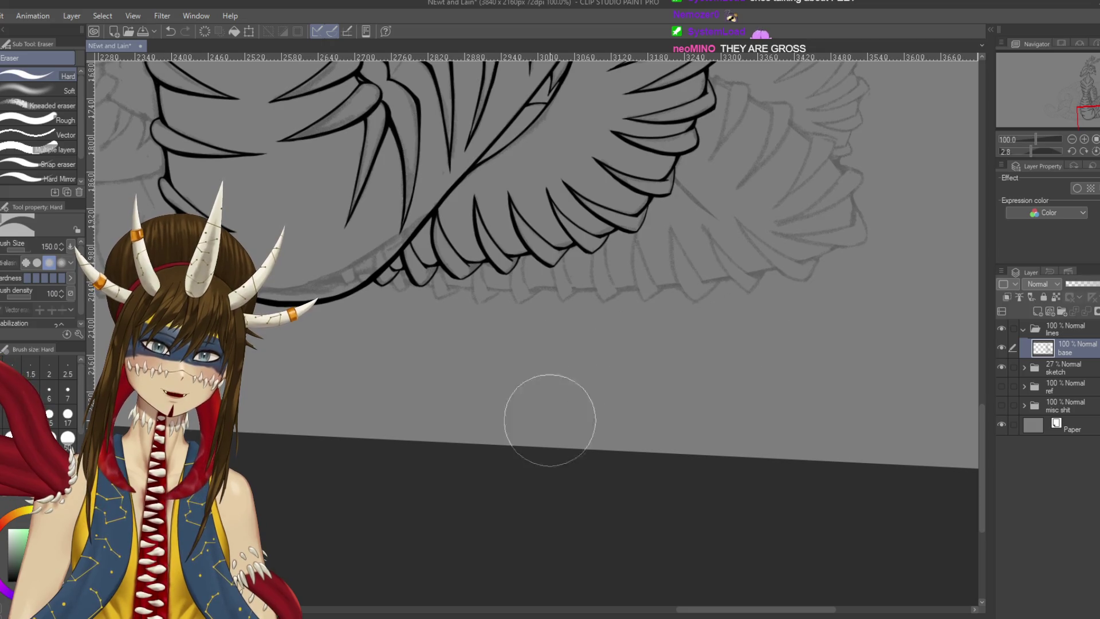
{"action": "key", "text": "bracketleft"}
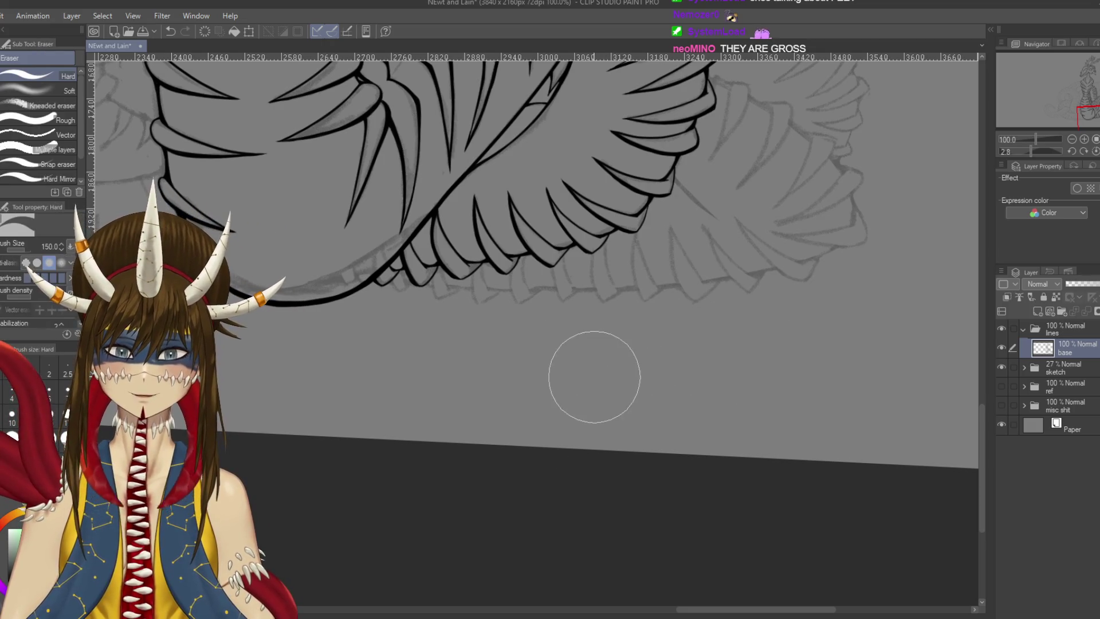
{"action": "key", "text": "bracketleft"}
{"action": "key", "text": "bracketleft"}
{"action": "key", "text": "bracketleft"}
{"action": "key", "text": "p"}
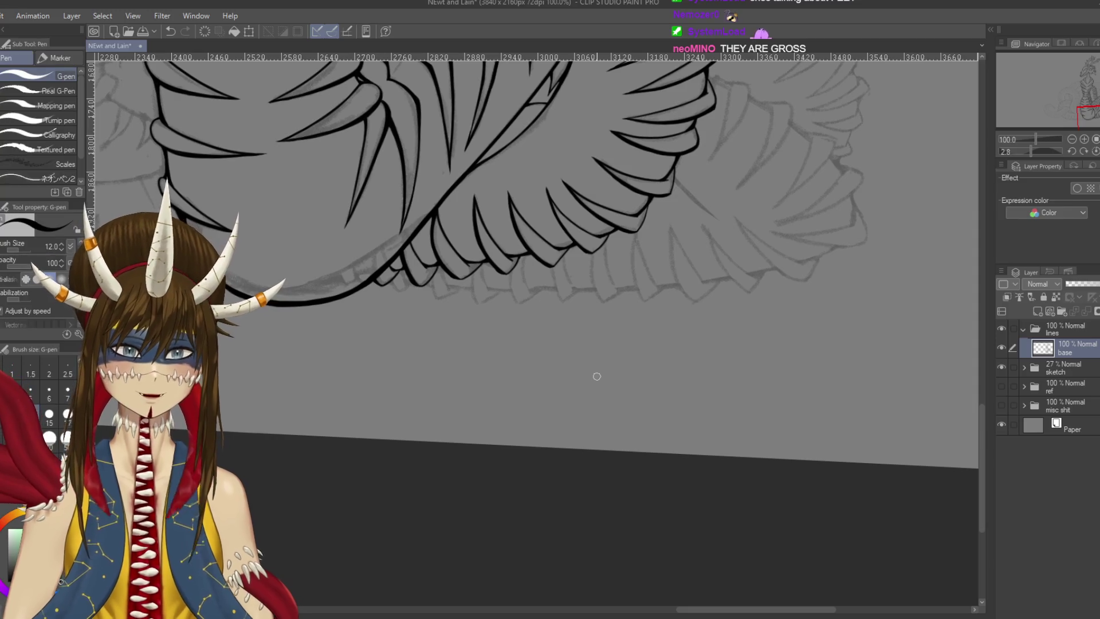
{"action": "key", "text": "ctrl+s"}
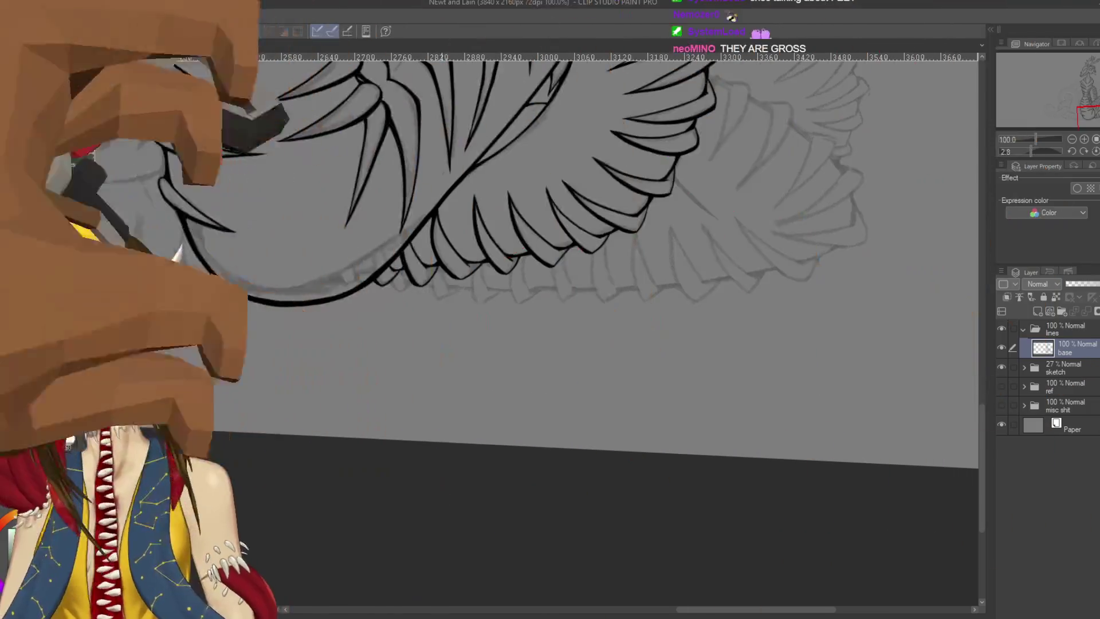
{"action": "left_click_drag", "start_coordinate": [443, 356], "coordinate": [524, 364]}
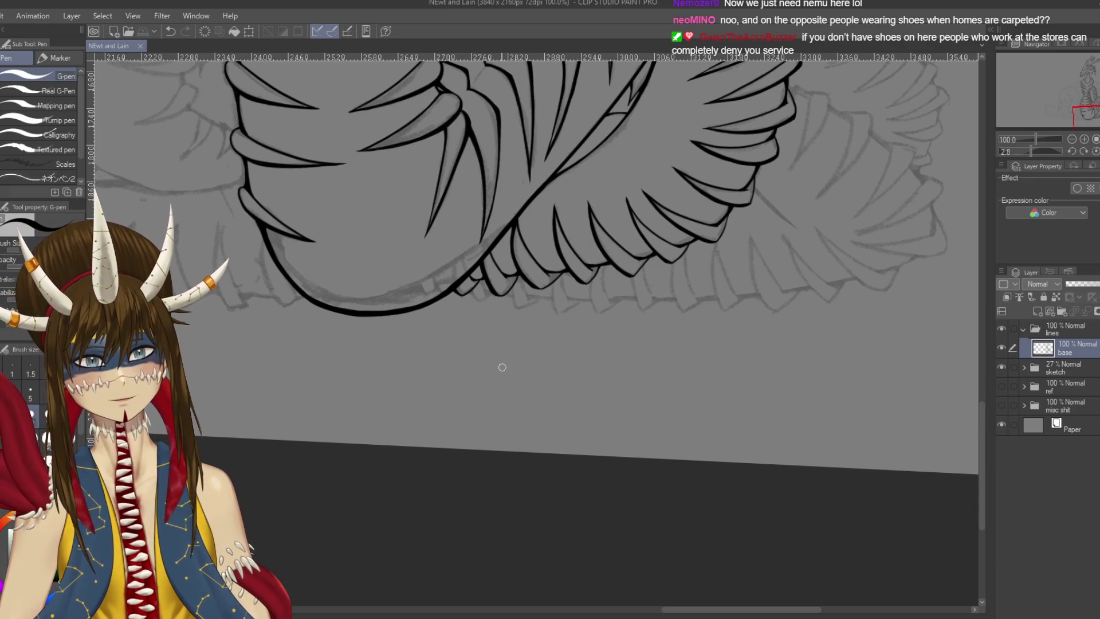
{"action": "mouse_move", "coordinate": [444, 361]}
{"action": "left_mouse_down"}
{"action": "mouse_move", "coordinate": [506, 373]}
{"action": "mouse_move", "coordinate": [665, 508]}
{"action": "mouse_move", "coordinate": [379, 459]}
{"action": "mouse_move", "coordinate": [298, 355]}
{"action": "mouse_move", "coordinate": [401, 275]}
{"action": "mouse_move", "coordinate": [576, 311]}
{"action": "left_mouse_up"}
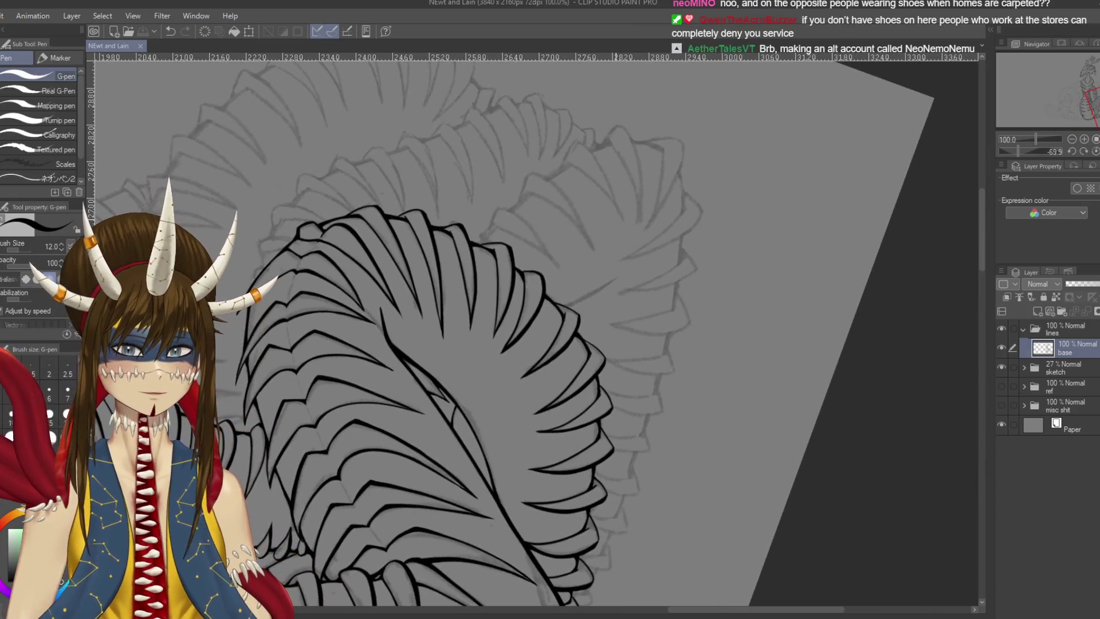
At 200% zoom on a rotated canvas, ink the scale-cap edge, then save
{"action": "key", "text": "ctrl+plus"}
{"action": "key", "text": "ctrl+plus"}
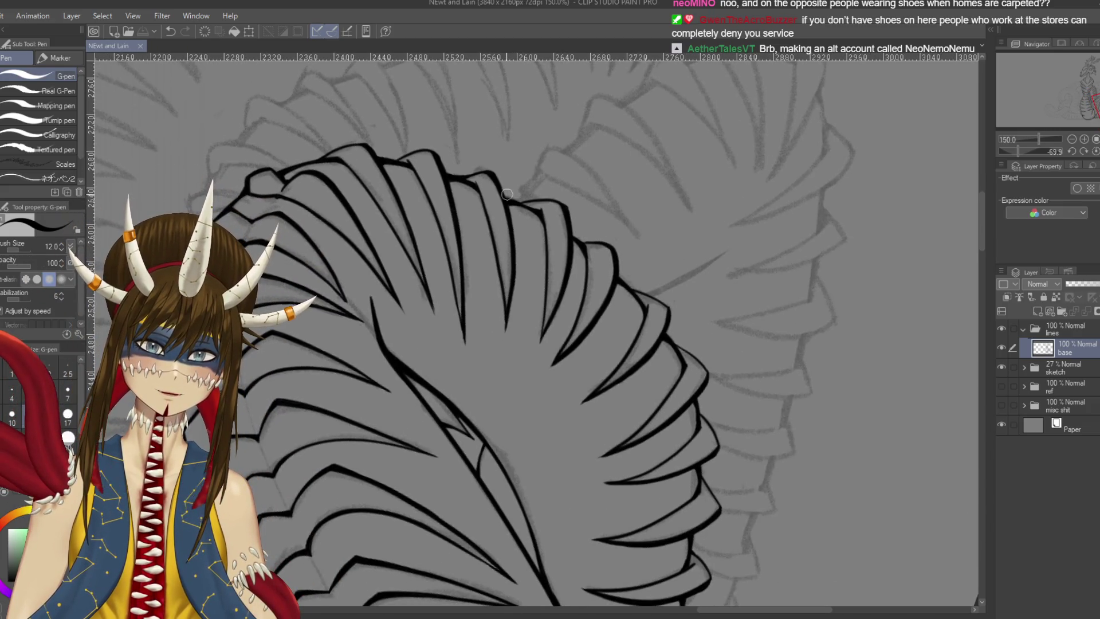
{"action": "left_click_drag", "start_coordinate": [508, 194], "coordinate": [503, 185]}
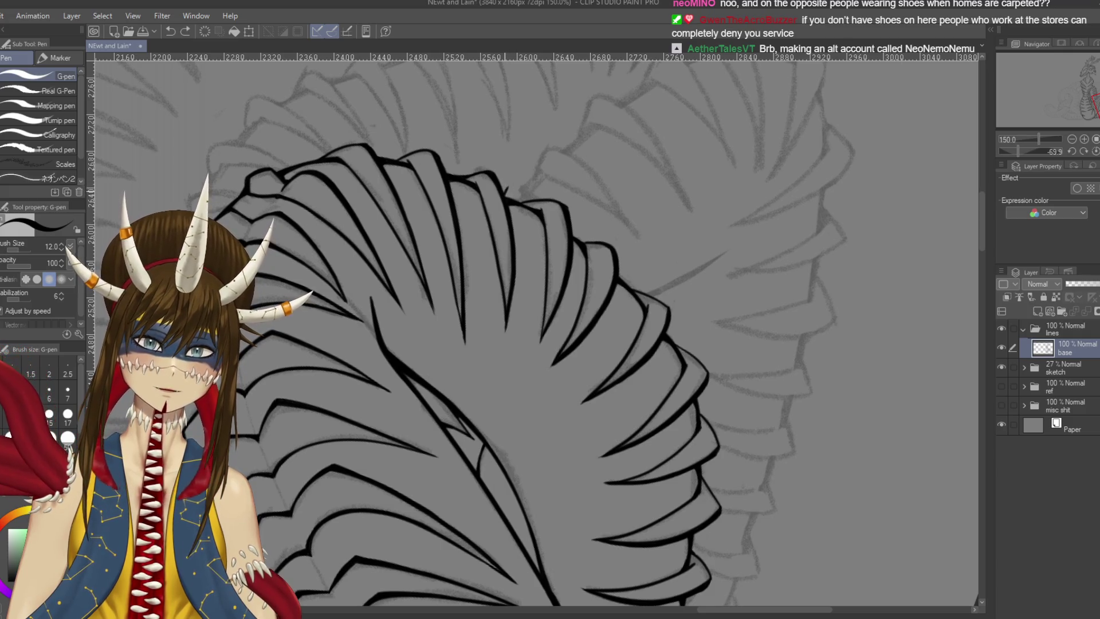
{"action": "key", "text": "ctrl+plus"}
{"action": "key", "text": "shift+space"}
{"action": "mouse_move", "coordinate": [631, 344]}
{"action": "left_mouse_down"}
{"action": "mouse_move", "coordinate": [560, 184]}
{"action": "mouse_move", "coordinate": [587, 235]}
{"action": "left_mouse_up"}
{"action": "key", "text": "ctrl+z"}
{"action": "left_click_drag", "start_coordinate": [556, 183], "coordinate": [598, 243]}
{"action": "key", "text": "ctrl+z"}
{"action": "key", "text": "ctrl+z"}
{"action": "left_click_drag", "start_coordinate": [552, 178], "coordinate": [590, 235]}
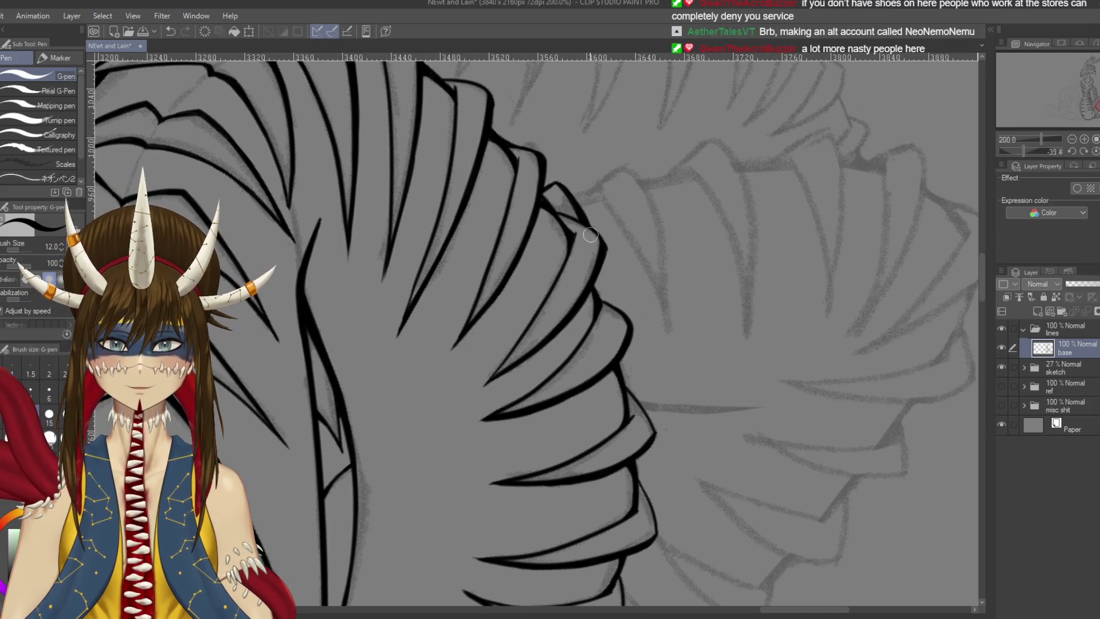
{"action": "key", "text": "ctrl+s"}
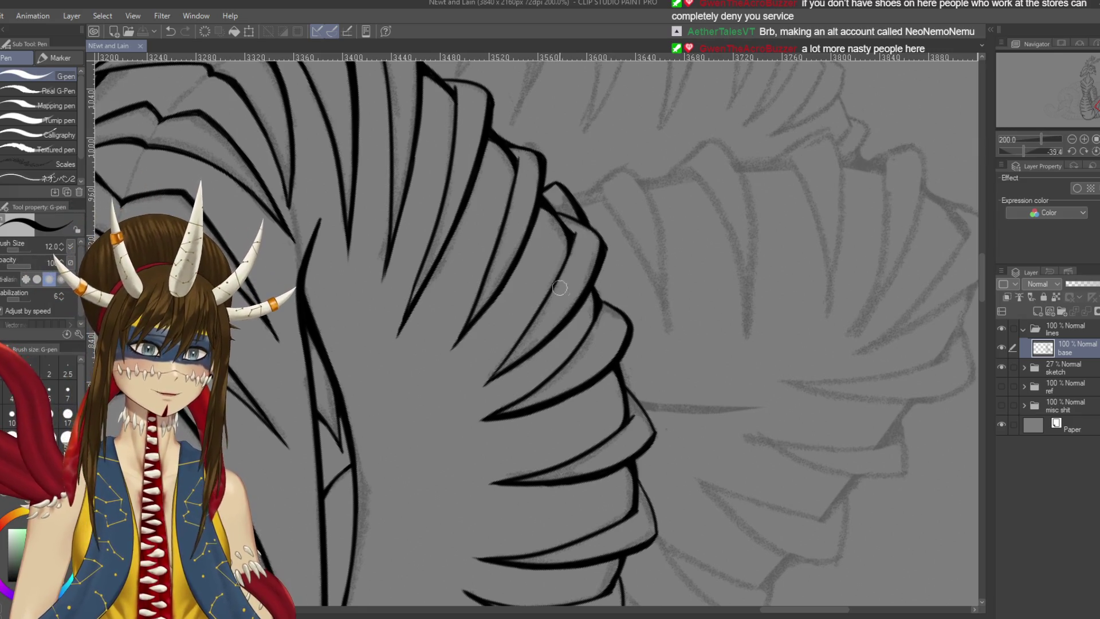
Ink the new spike's rising edge over its peak and down the body
{"action": "scroll", "coordinate": [639, 197], "scroll_direction": "right", "scroll_amount": 2}
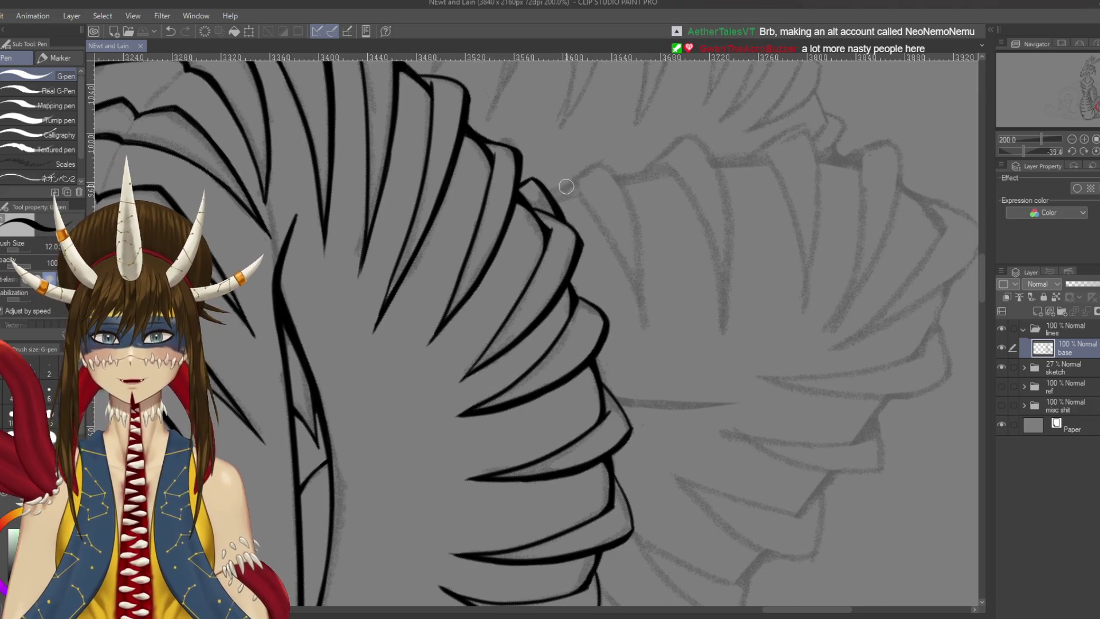
{"action": "left_click_drag", "start_coordinate": [559, 195], "coordinate": [616, 153]}
{"action": "key", "text": "ctrl+z"}
{"action": "mouse_move", "coordinate": [561, 193]}
{"action": "left_mouse_down"}
{"action": "mouse_move", "coordinate": [597, 166]}
{"action": "mouse_move", "coordinate": [645, 267]}
{"action": "mouse_move", "coordinate": [646, 309]}
{"action": "left_mouse_up"}
{"action": "key", "text": "ctrl+z"}
{"action": "mouse_move", "coordinate": [596, 164]}
{"action": "left_mouse_down"}
{"action": "mouse_move", "coordinate": [629, 211]}
{"action": "mouse_move", "coordinate": [650, 332]}
{"action": "left_mouse_up"}
{"action": "key", "text": "ctrl+z"}
{"action": "key", "text": "ctrl+z"}
{"action": "left_click_drag", "start_coordinate": [599, 157], "coordinate": [648, 338]}
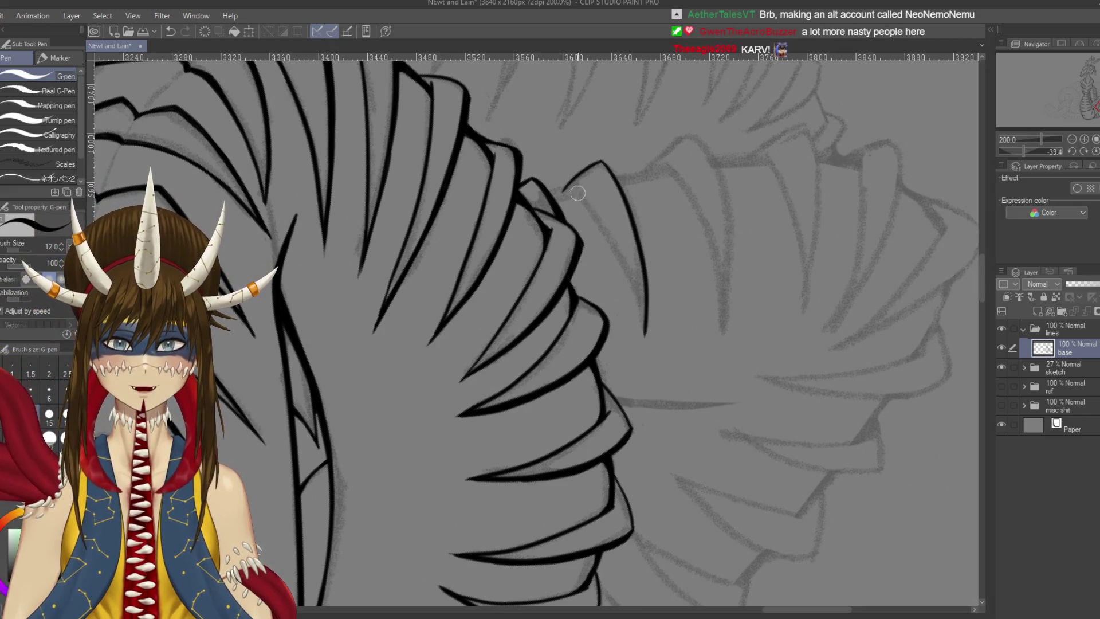
Draw the tall spike's inner edge line down the body
{"action": "left_click_drag", "start_coordinate": [578, 193], "coordinate": [646, 305]}
{"action": "key", "text": "ctrl+z"}
{"action": "left_click_drag", "start_coordinate": [573, 191], "coordinate": [651, 342]}
{"action": "key", "text": "ctrl+z"}
{"action": "mouse_move", "coordinate": [575, 193]}
{"action": "left_mouse_down"}
{"action": "mouse_move", "coordinate": [647, 341]}
{"action": "mouse_move", "coordinate": [619, 258]}
{"action": "mouse_move", "coordinate": [567, 166]}
{"action": "left_mouse_up"}
{"action": "key", "text": "r"}
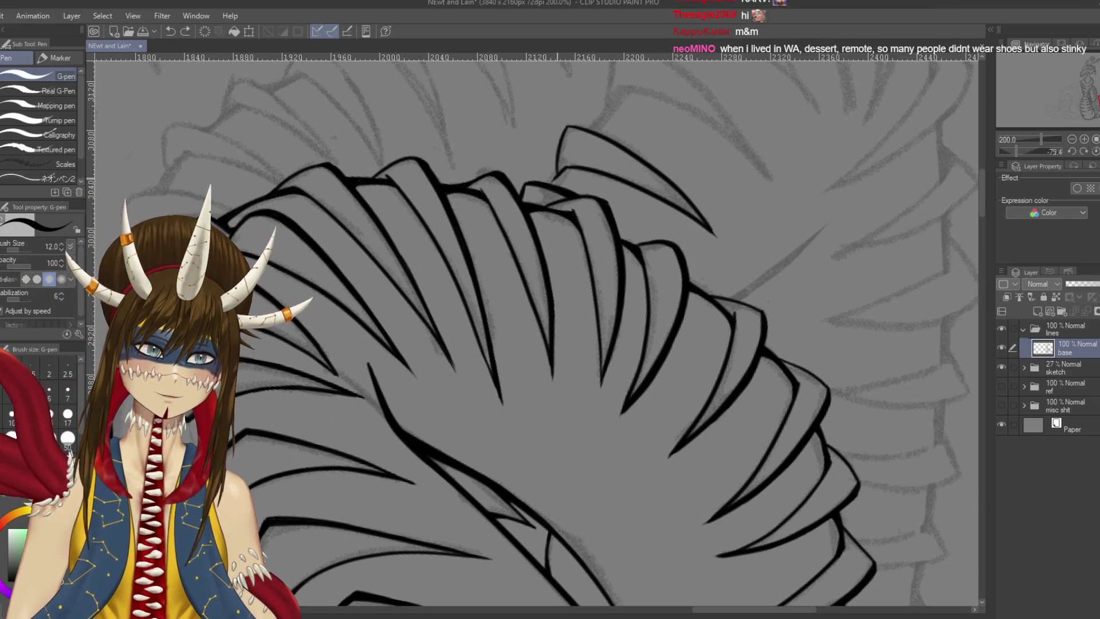
Save, then rotate the canvas to an angle suited to the upper spike
{"action": "key", "text": "ctrl+s"}
{"action": "scroll", "coordinate": [559, 183], "scroll_direction": "left", "scroll_amount": 1}
{"action": "left_click_drag", "start_coordinate": [694, 70], "coordinate": [702, 293]}
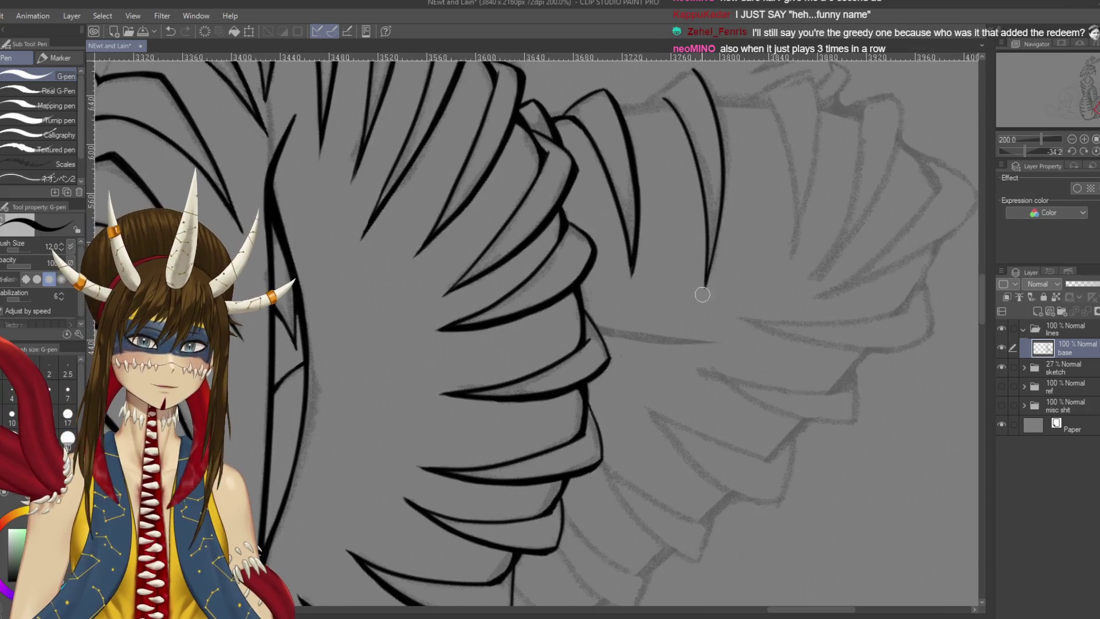
{"action": "key", "text": "ctrl+s"}
{"action": "key", "text": "r"}
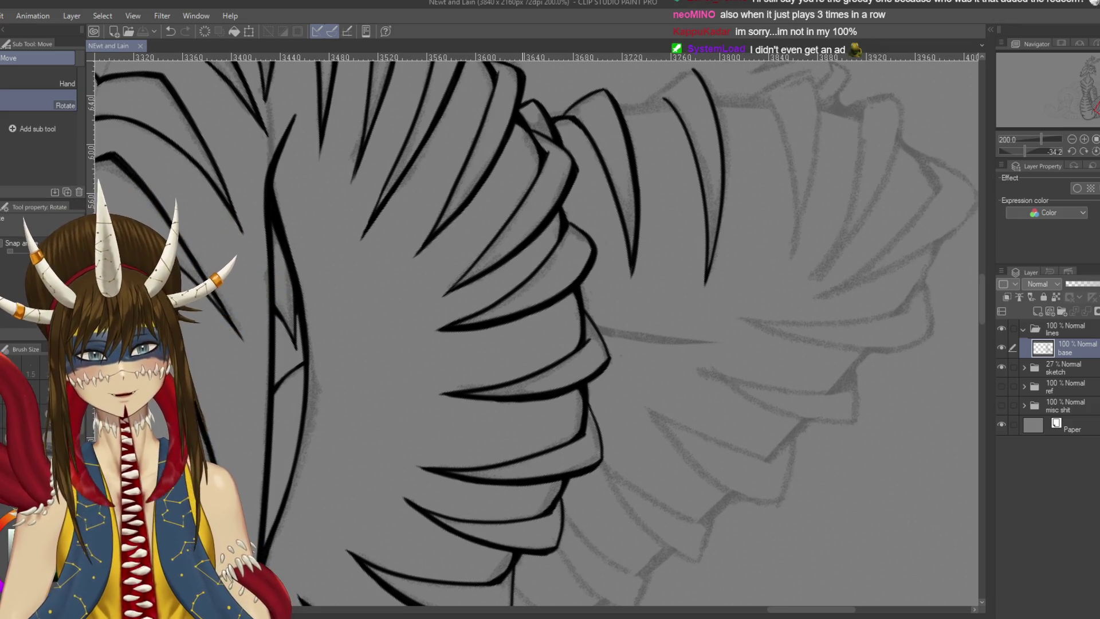
{"action": "mouse_move", "coordinate": [677, 189]}
{"action": "left_mouse_down"}
{"action": "mouse_move", "coordinate": [573, 138]}
{"action": "mouse_move", "coordinate": [458, 143]}
{"action": "left_mouse_up"}
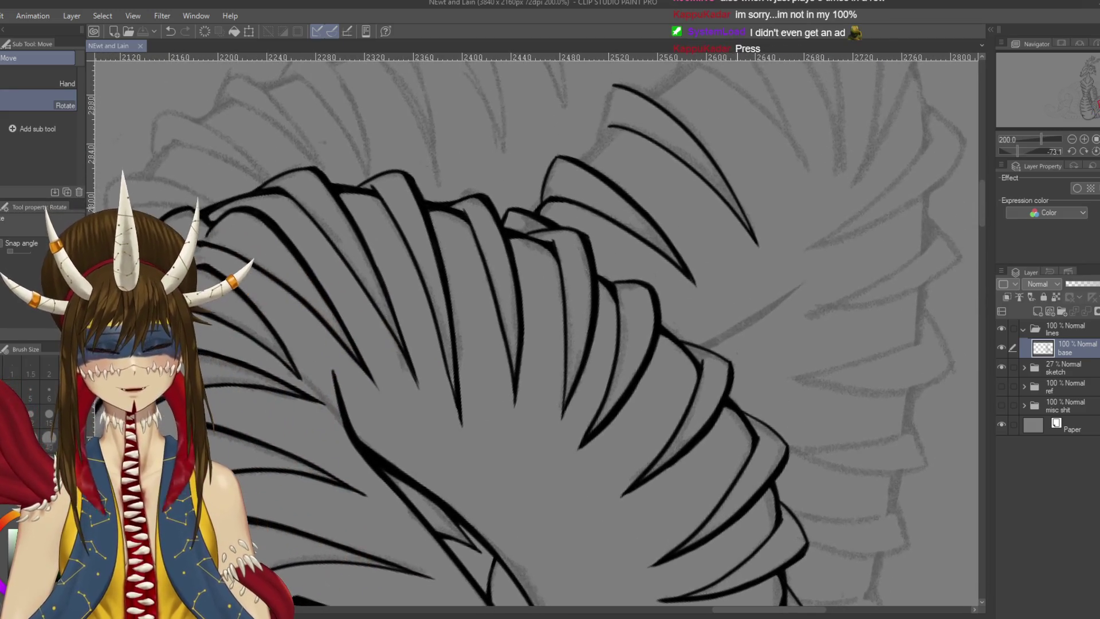
{"action": "key", "text": "p"}
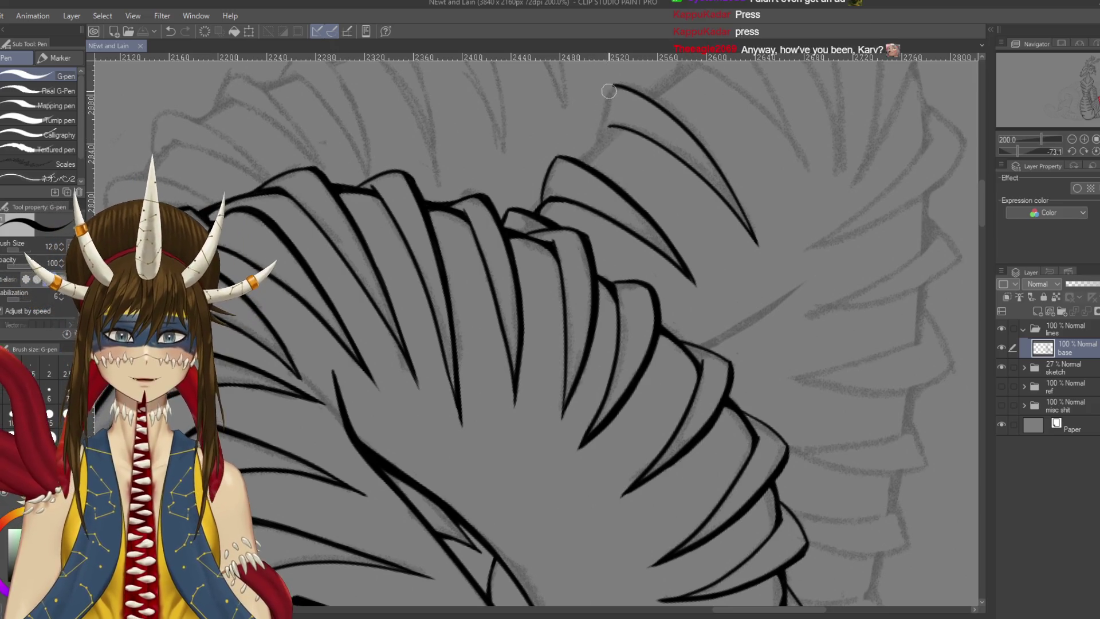
Ink a clean outer edge for the upper spike
{"action": "left_click_drag", "start_coordinate": [613, 85], "coordinate": [594, 150]}
{"action": "key", "text": "ctrl+z"}
{"action": "left_click_drag", "start_coordinate": [613, 85], "coordinate": [594, 148]}
{"action": "key", "text": "ctrl+z"}
{"action": "left_click_drag", "start_coordinate": [613, 85], "coordinate": [594, 150]}
{"action": "key", "text": "ctrl+z"}
{"action": "left_click_drag", "start_coordinate": [613, 85], "coordinate": [595, 148]}
{"action": "left_click_drag", "start_coordinate": [530, 332], "coordinate": [537, 323]}
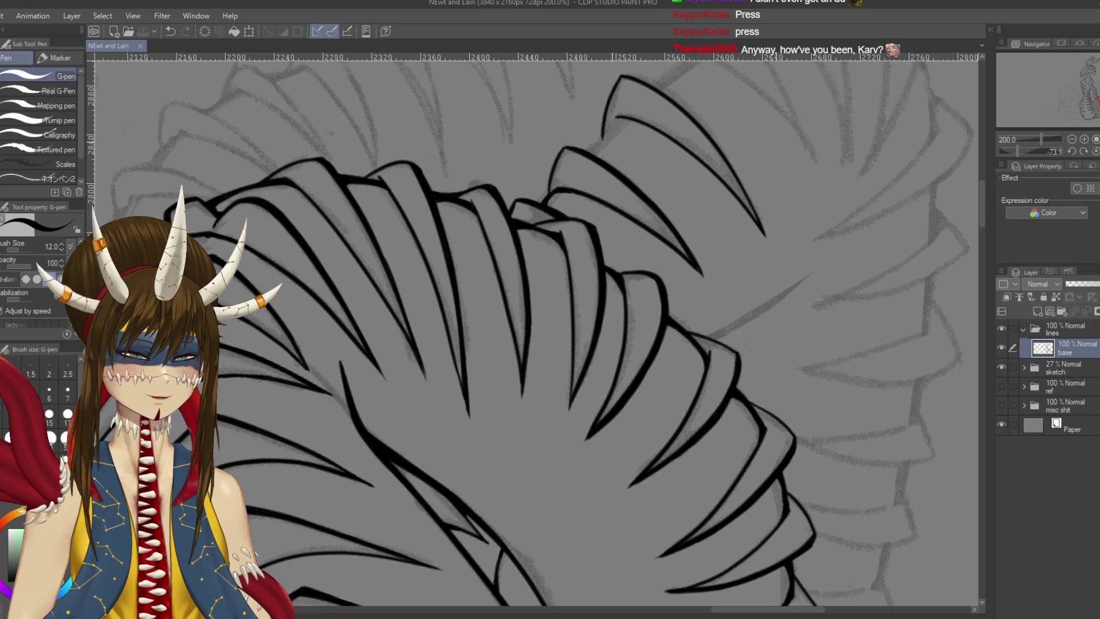
Draw the upper spike's inner edge from its tip and save the drawing
{"action": "left_click_drag", "start_coordinate": [614, 119], "coordinate": [578, 158]}
{"action": "key", "text": "ctrl+z"}
{"action": "key", "text": "ctrl+z"}
{"action": "left_click_drag", "start_coordinate": [616, 114], "coordinate": [576, 163]}
{"action": "key", "text": "ctrl+z"}
{"action": "left_click_drag", "start_coordinate": [615, 115], "coordinate": [582, 150]}
{"action": "key", "text": "ctrl+z"}
{"action": "left_click_drag", "start_coordinate": [616, 116], "coordinate": [590, 147]}
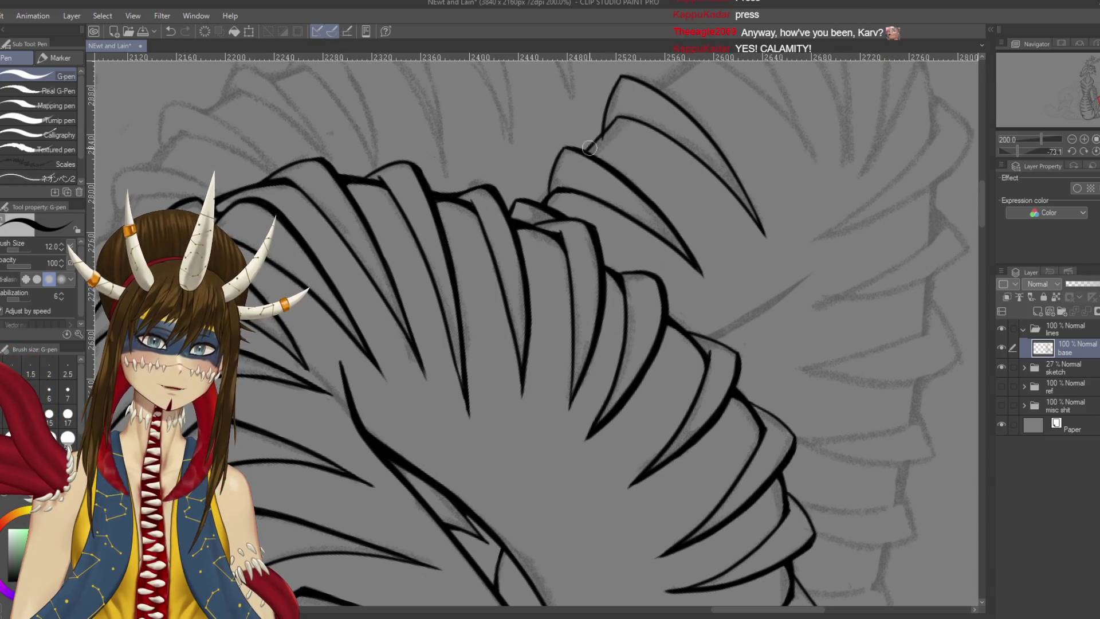
{"action": "key", "text": "ctrl+s"}
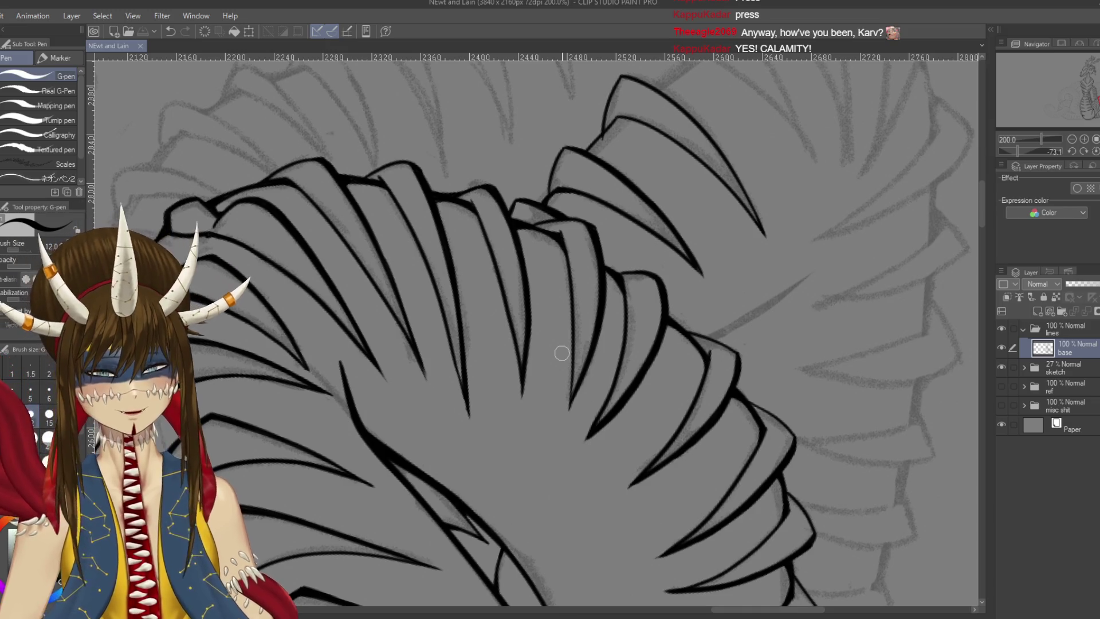
{"action": "scroll", "coordinate": [562, 353], "scroll_direction": "up", "scroll_amount": 3}
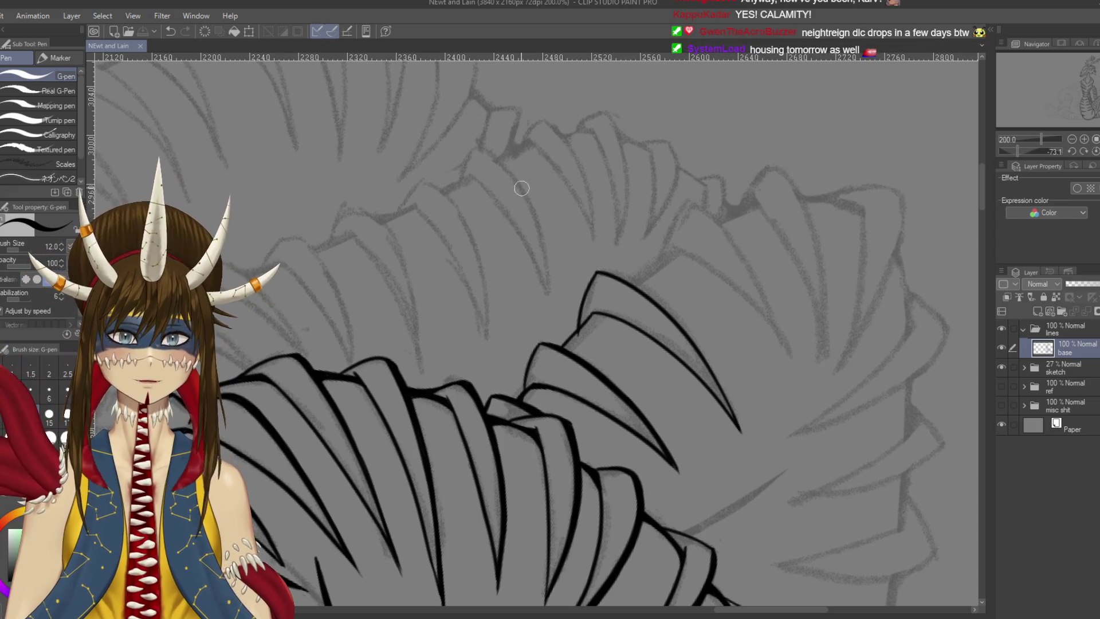
{"action": "mouse_move", "coordinate": [514, 174]}
{"action": "left_mouse_down"}
{"action": "mouse_move", "coordinate": [509, 228]}
{"action": "mouse_move", "coordinate": [596, 167]}
{"action": "left_mouse_up"}
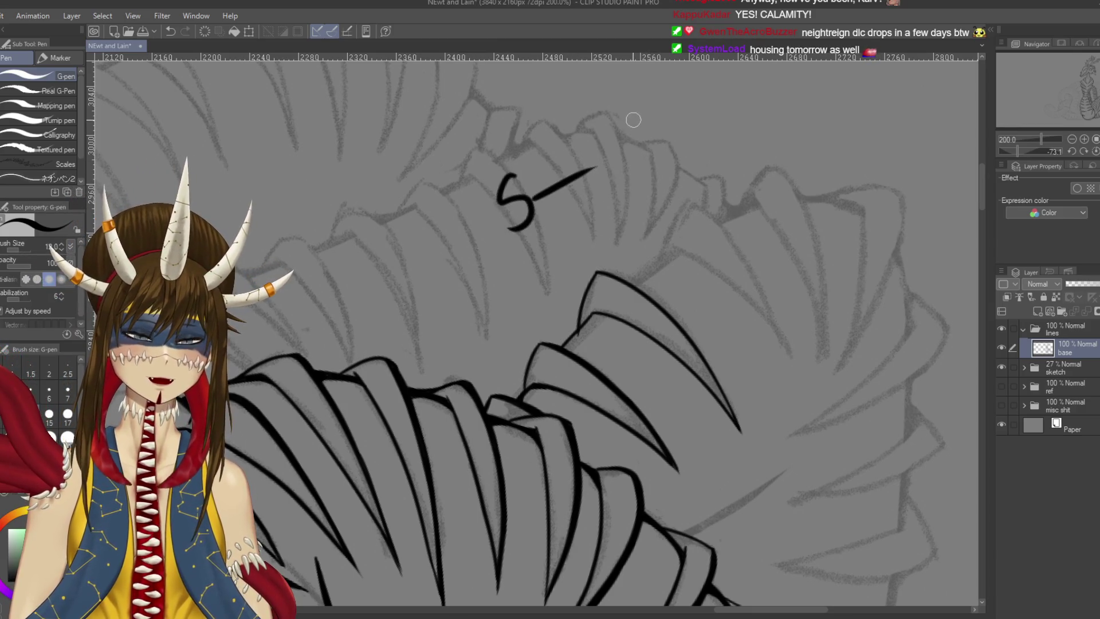
{"action": "left_click_drag", "start_coordinate": [629, 126], "coordinate": [650, 173]}
{"action": "left_click_drag", "start_coordinate": [672, 142], "coordinate": [696, 123]}
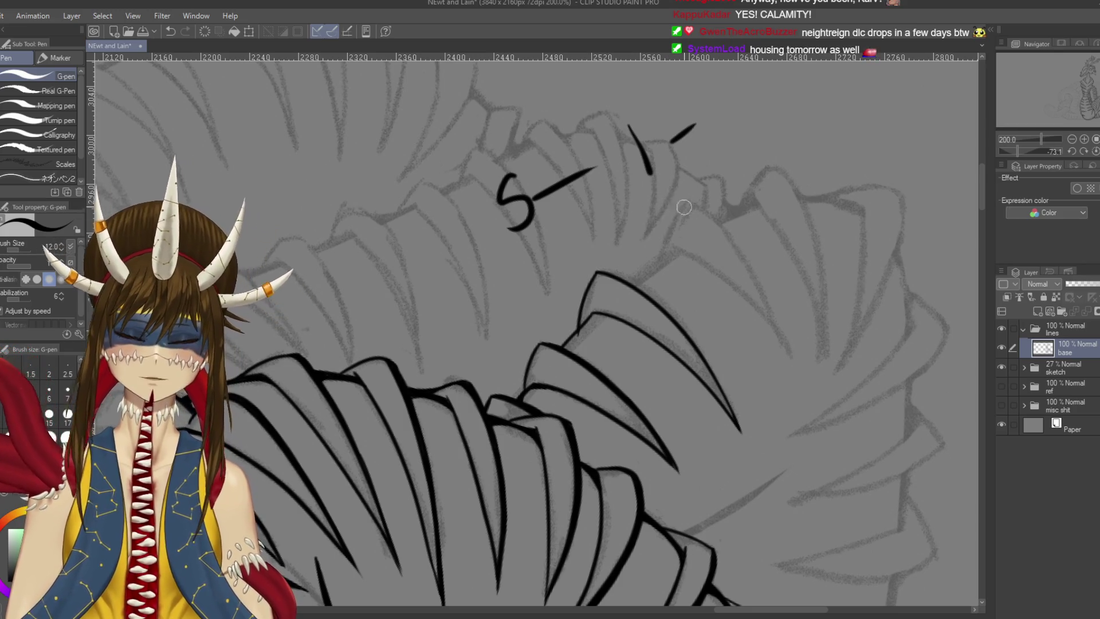
{"action": "mouse_move", "coordinate": [692, 189]}
{"action": "left_mouse_down"}
{"action": "mouse_move", "coordinate": [717, 204]}
{"action": "mouse_move", "coordinate": [721, 229]}
{"action": "left_mouse_up"}
{"action": "left_click_drag", "start_coordinate": [744, 201], "coordinate": [764, 189]}
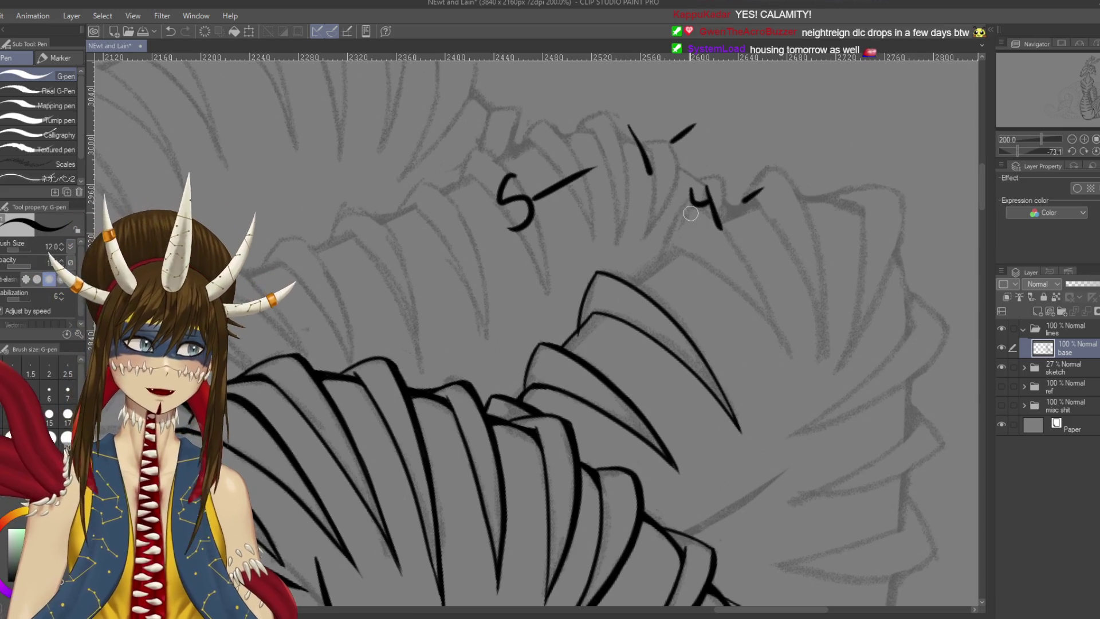
{"action": "key", "text": "ctrl+z"}
{"action": "key", "text": "ctrl+z"}
{"action": "key", "text": "ctrl+z"}
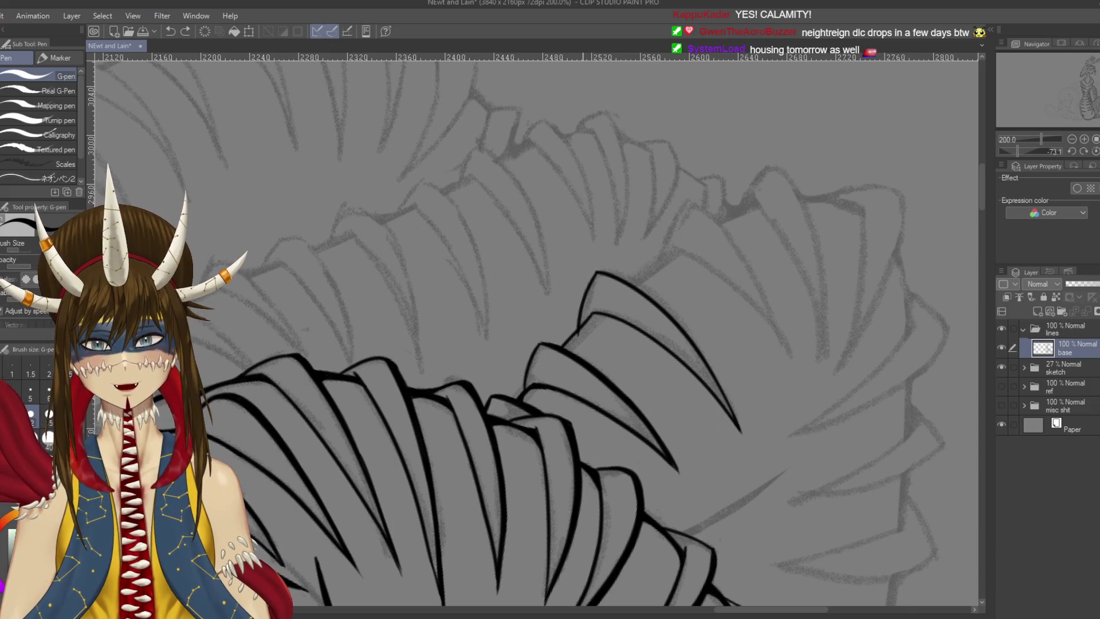
{"action": "scroll", "coordinate": [590, 252], "scroll_direction": "up", "scroll_amount": 2}
{"action": "mouse_move", "coordinate": [590, 252]}
{"action": "left_mouse_down"}
{"action": "mouse_move", "coordinate": [630, 237]}
{"action": "mouse_move", "coordinate": [597, 237]}
{"action": "mouse_move", "coordinate": [559, 293]}
{"action": "mouse_move", "coordinate": [637, 231]}
{"action": "left_mouse_up"}
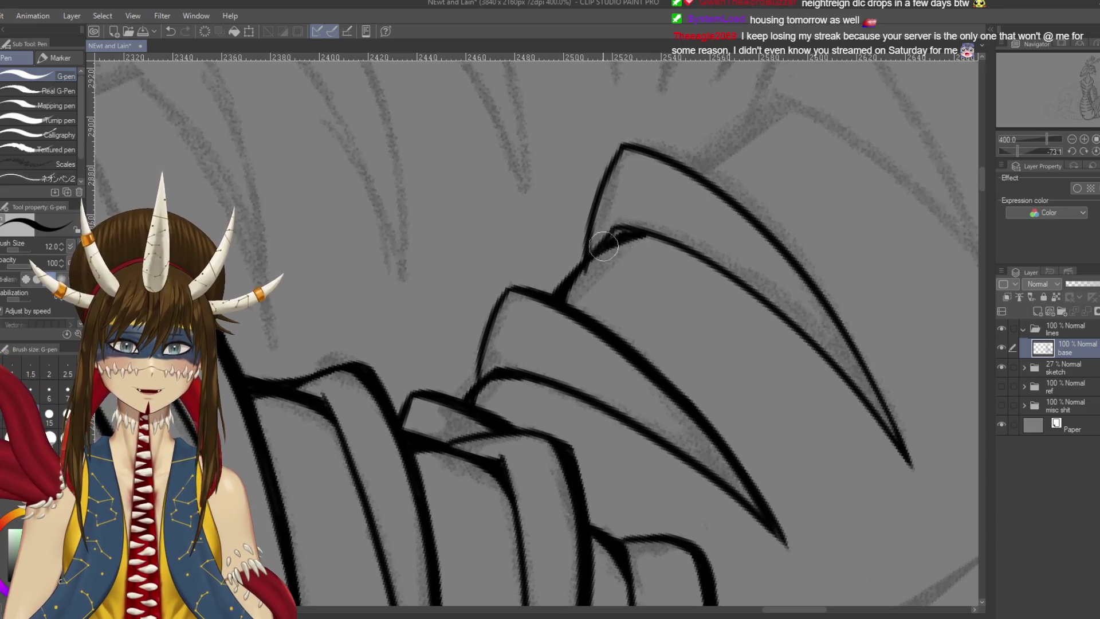
Redraw the first claw scale's right-edge line thicker
{"action": "key", "text": "e"}
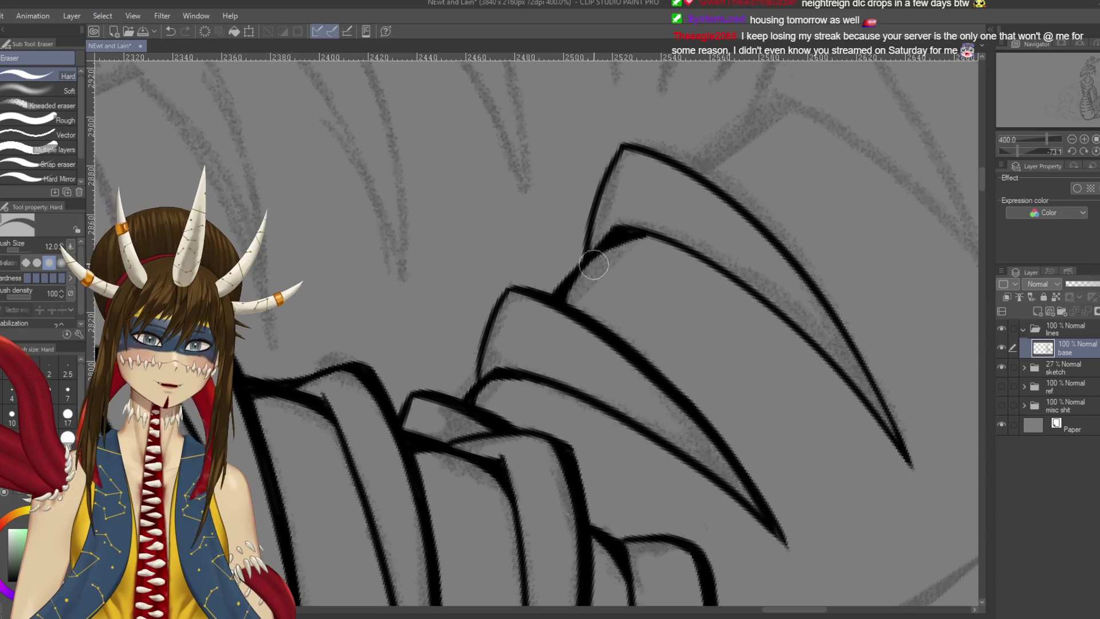
{"action": "key", "text": "p"}
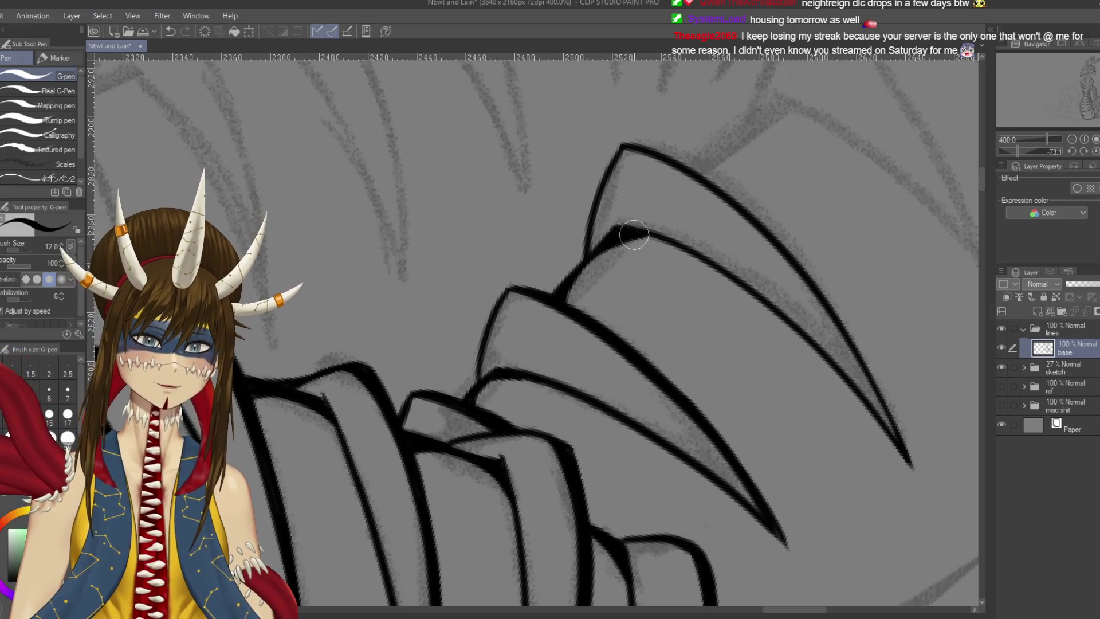
{"action": "mouse_move", "coordinate": [758, 229]}
{"action": "left_mouse_down"}
{"action": "mouse_move", "coordinate": [779, 330]}
{"action": "mouse_move", "coordinate": [753, 441]}
{"action": "left_mouse_up"}
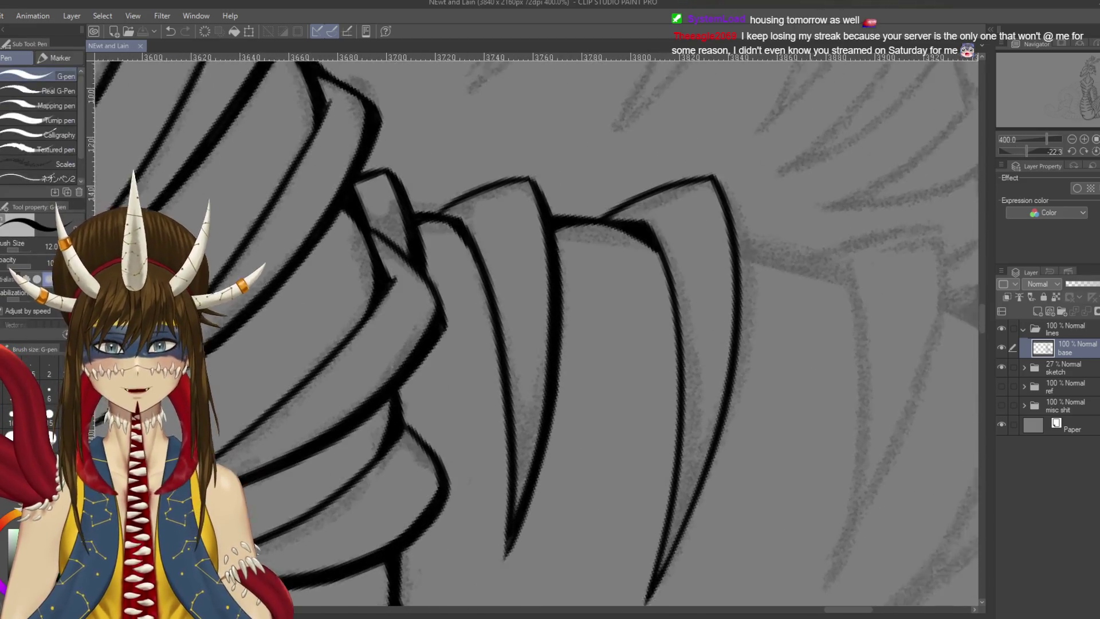
{"action": "left_click_drag", "start_coordinate": [703, 164], "coordinate": [740, 243]}
{"action": "left_click_drag", "start_coordinate": [707, 168], "coordinate": [736, 310]}
{"action": "left_click_drag", "start_coordinate": [725, 204], "coordinate": [727, 368]}
{"action": "key", "text": "ctrl+z"}
{"action": "key", "text": "ctrl+y"}
{"action": "key", "text": "ctrl+z"}
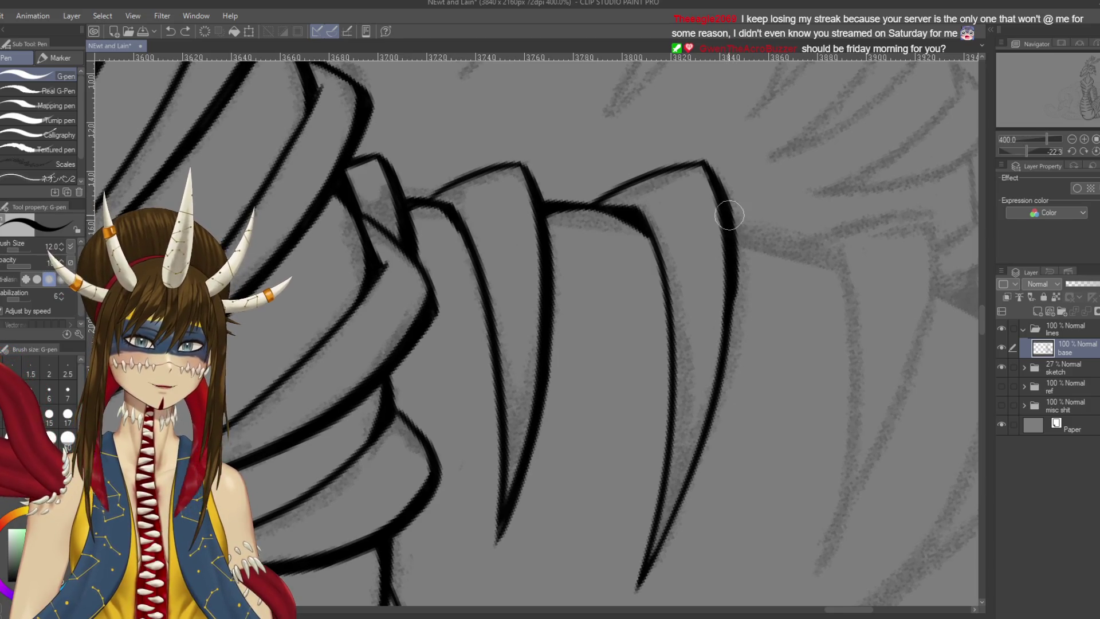
Check the drawing mirrored, then ink the claw's right edge down to its tip
{"action": "left_click_drag", "start_coordinate": [717, 369], "coordinate": [676, 321]}
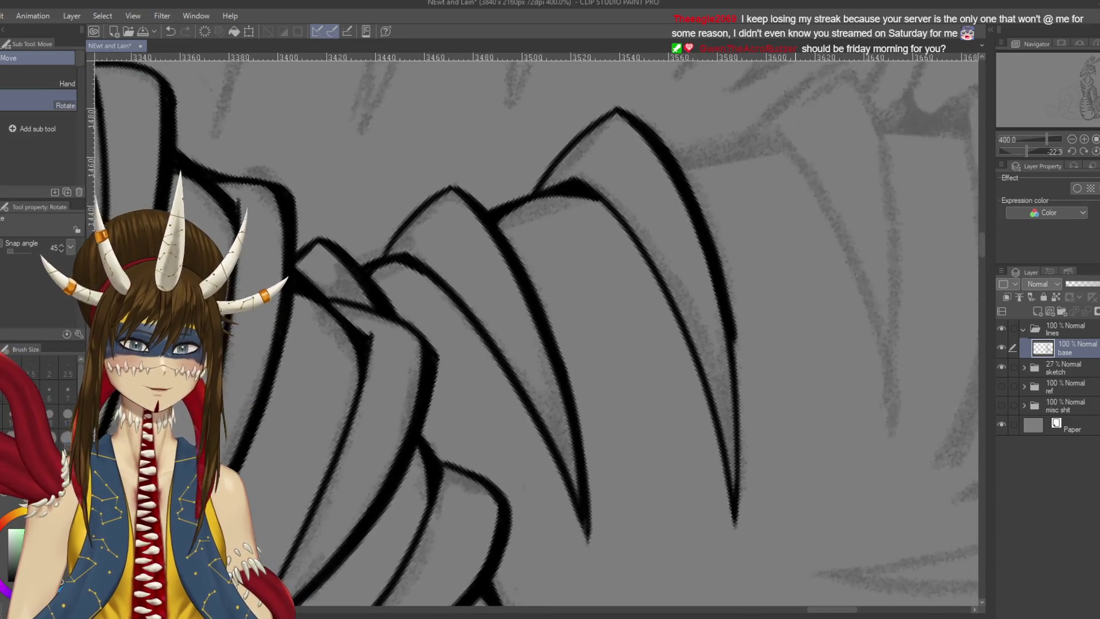
{"action": "key", "text": "h"}
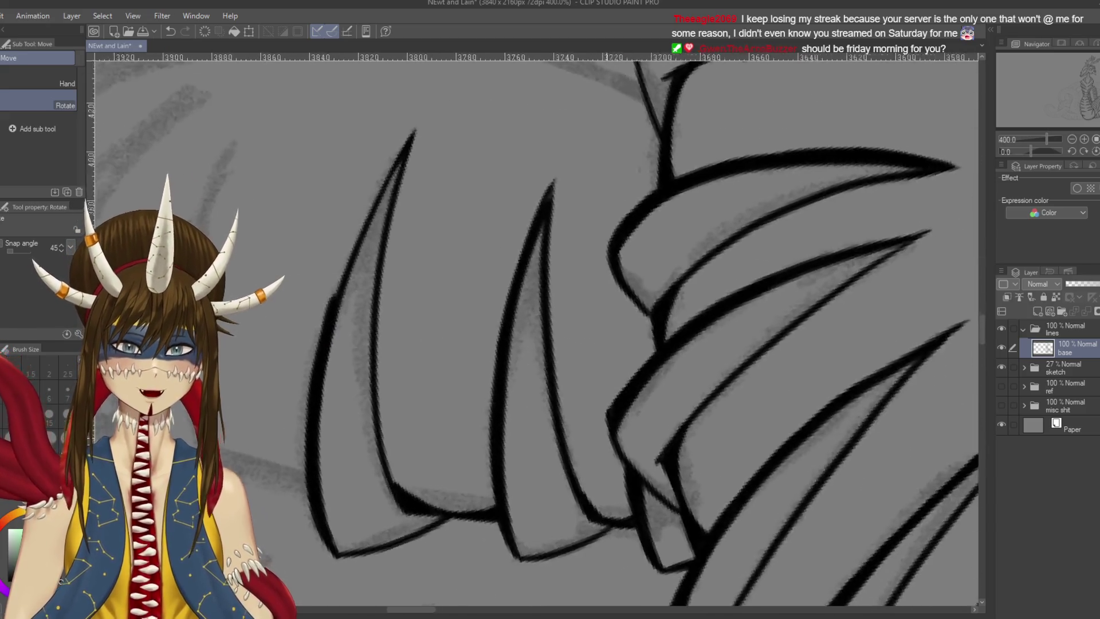
{"action": "mouse_move", "coordinate": [573, 367]}
{"action": "left_mouse_down"}
{"action": "mouse_move", "coordinate": [635, 295]}
{"action": "mouse_move", "coordinate": [651, 245]}
{"action": "left_mouse_up"}
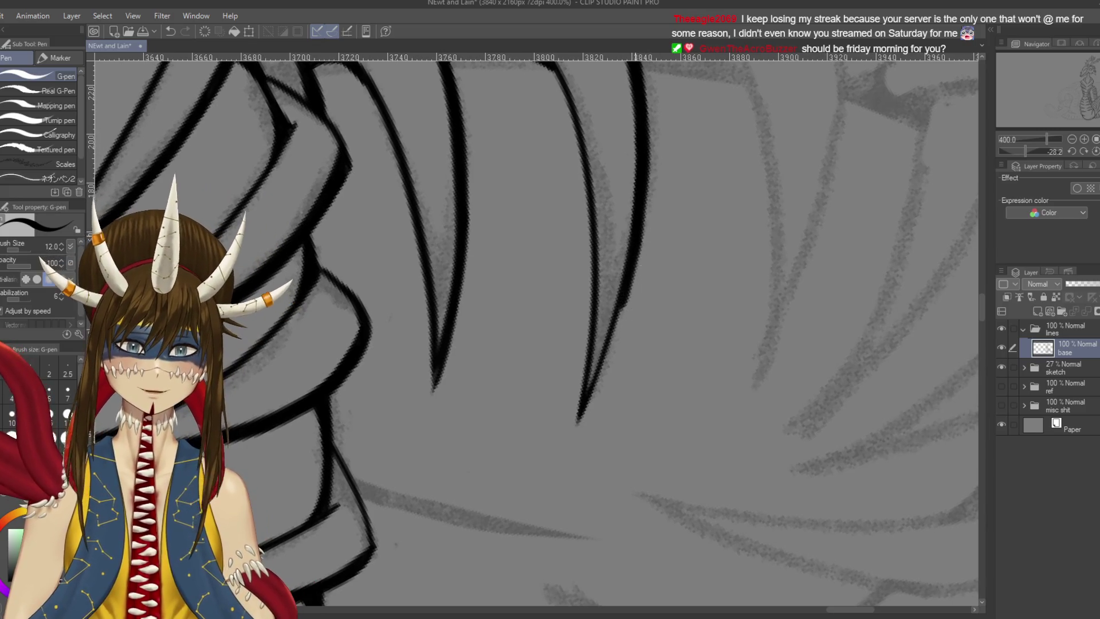
{"action": "left_click_drag", "start_coordinate": [618, 298], "coordinate": [583, 395]}
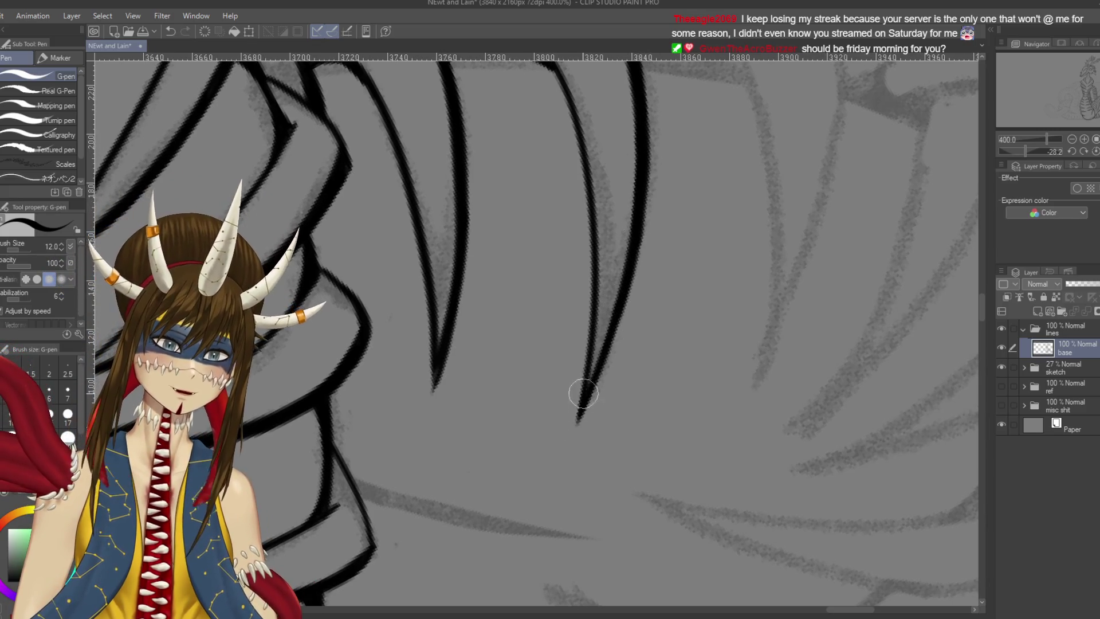
{"action": "left_click_drag", "start_coordinate": [790, 238], "coordinate": [670, 347]}
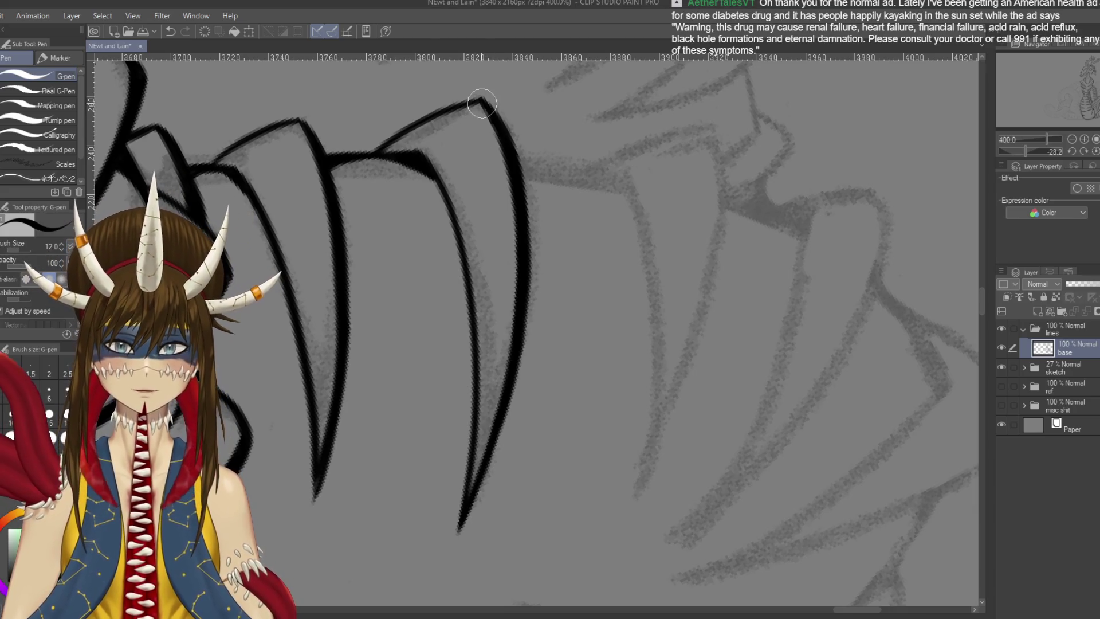
Ink a clean long downward outline for the next coil scale
{"action": "left_click_drag", "start_coordinate": [497, 178], "coordinate": [458, 259]}
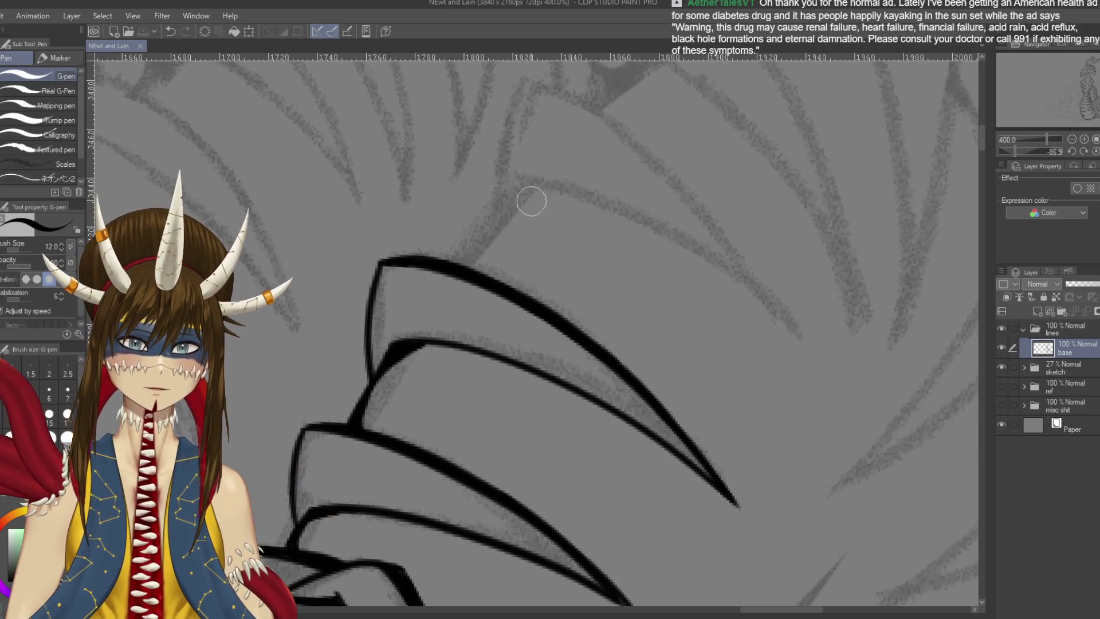
{"action": "mouse_move", "coordinate": [491, 201]}
{"action": "left_mouse_down"}
{"action": "mouse_move", "coordinate": [523, 118]}
{"action": "mouse_move", "coordinate": [618, 172]}
{"action": "left_mouse_up"}
{"action": "key", "text": "ctrl+minus"}
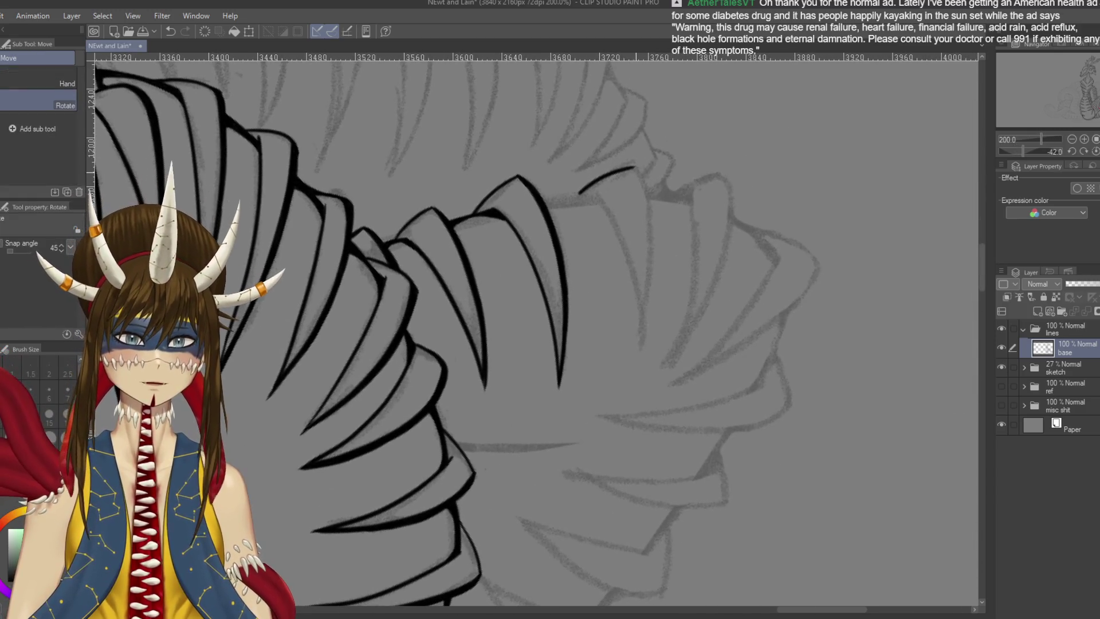
{"action": "key", "text": "p"}
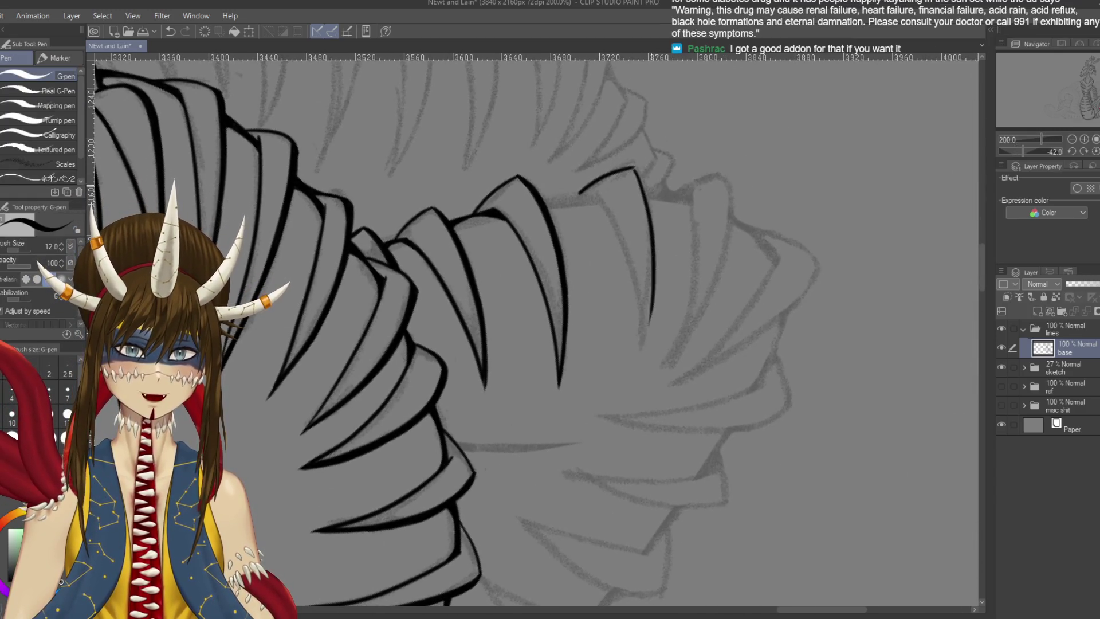
{"action": "left_click_drag", "start_coordinate": [632, 168], "coordinate": [631, 373]}
{"action": "key", "text": "ctrl+z"}
{"action": "left_click_drag", "start_coordinate": [635, 166], "coordinate": [631, 372]}
{"action": "key", "text": "ctrl+z"}
{"action": "left_click_drag", "start_coordinate": [630, 166], "coordinate": [652, 350]}
{"action": "key", "text": "ctrl+z"}
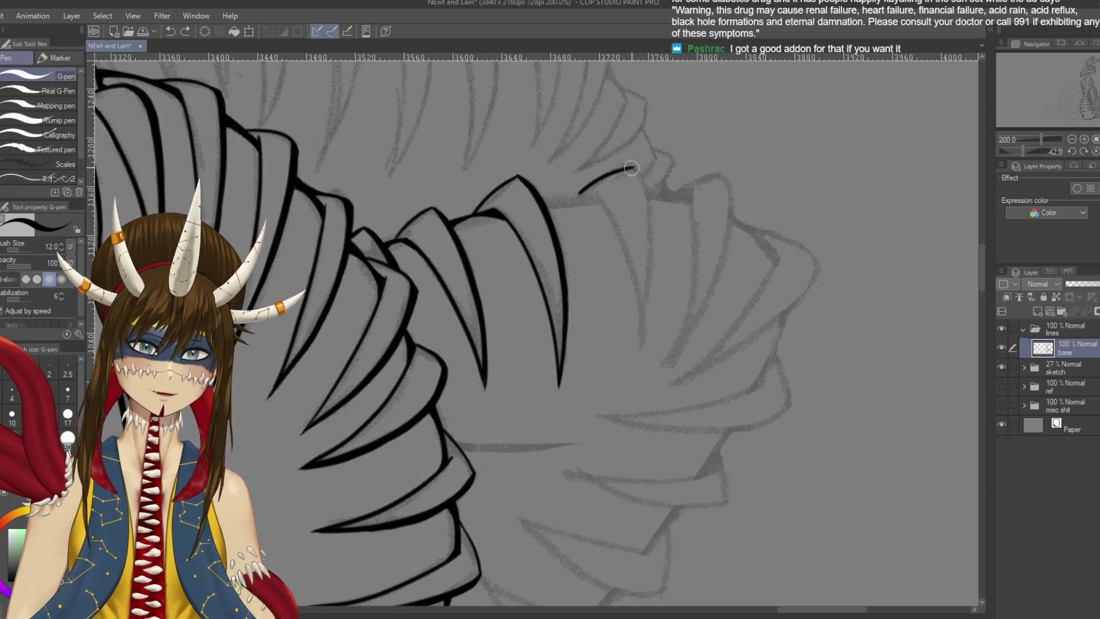
{"action": "left_click_drag", "start_coordinate": [631, 168], "coordinate": [634, 347]}
{"action": "key", "text": "ctrl+z"}
{"action": "mouse_move", "coordinate": [632, 167]}
{"action": "left_mouse_down"}
{"action": "mouse_move", "coordinate": [651, 238]}
{"action": "mouse_move", "coordinate": [637, 347]}
{"action": "left_mouse_up"}
Draw the scale's inner edge line down to its tip
{"action": "left_click_drag", "start_coordinate": [598, 197], "coordinate": [631, 379]}
{"action": "key", "text": "ctrl+z"}
{"action": "left_click_drag", "start_coordinate": [598, 197], "coordinate": [639, 366]}
{"action": "key", "text": "ctrl+z"}
{"action": "left_click_drag", "start_coordinate": [598, 196], "coordinate": [639, 361]}
{"action": "key", "text": "ctrl+z"}
{"action": "left_click_drag", "start_coordinate": [598, 197], "coordinate": [631, 377]}
{"action": "key", "text": "ctrl+z"}
{"action": "mouse_move", "coordinate": [597, 197]}
{"action": "left_mouse_down"}
{"action": "mouse_move", "coordinate": [643, 338]}
{"action": "mouse_move", "coordinate": [633, 376]}
{"action": "mouse_move", "coordinate": [635, 302]}
{"action": "mouse_move", "coordinate": [633, 356]}
{"action": "left_mouse_up"}
{"action": "key", "text": "ctrl+z"}
{"action": "key", "text": "ctrl+z"}
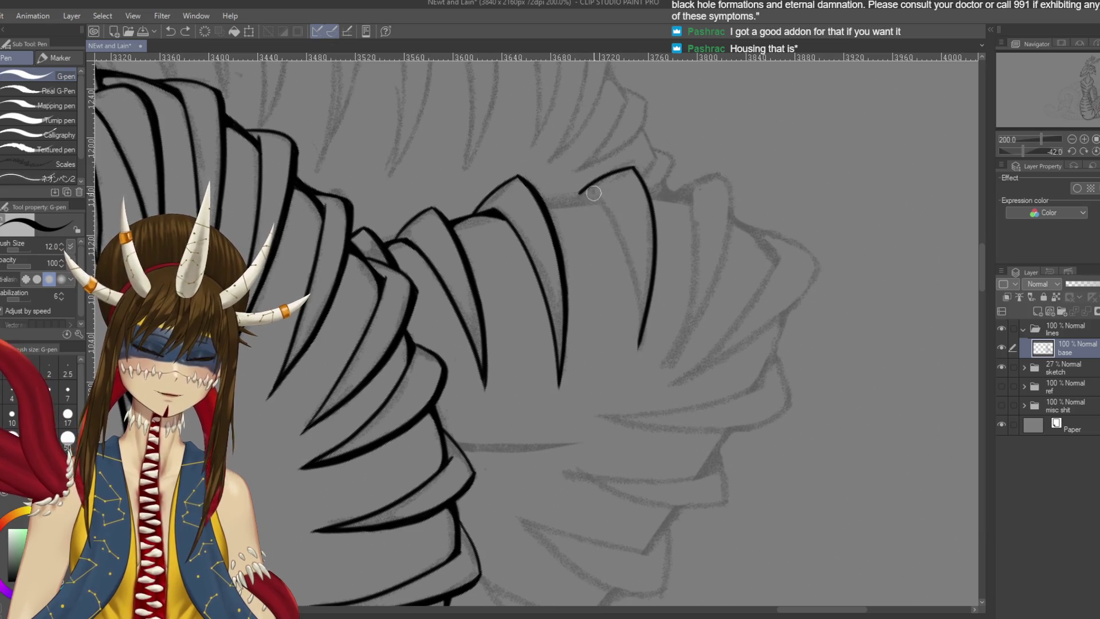
{"action": "left_click_drag", "start_coordinate": [596, 193], "coordinate": [642, 381]}
{"action": "key", "text": "ctrl+z"}
{"action": "left_click_drag", "start_coordinate": [598, 198], "coordinate": [638, 366]}
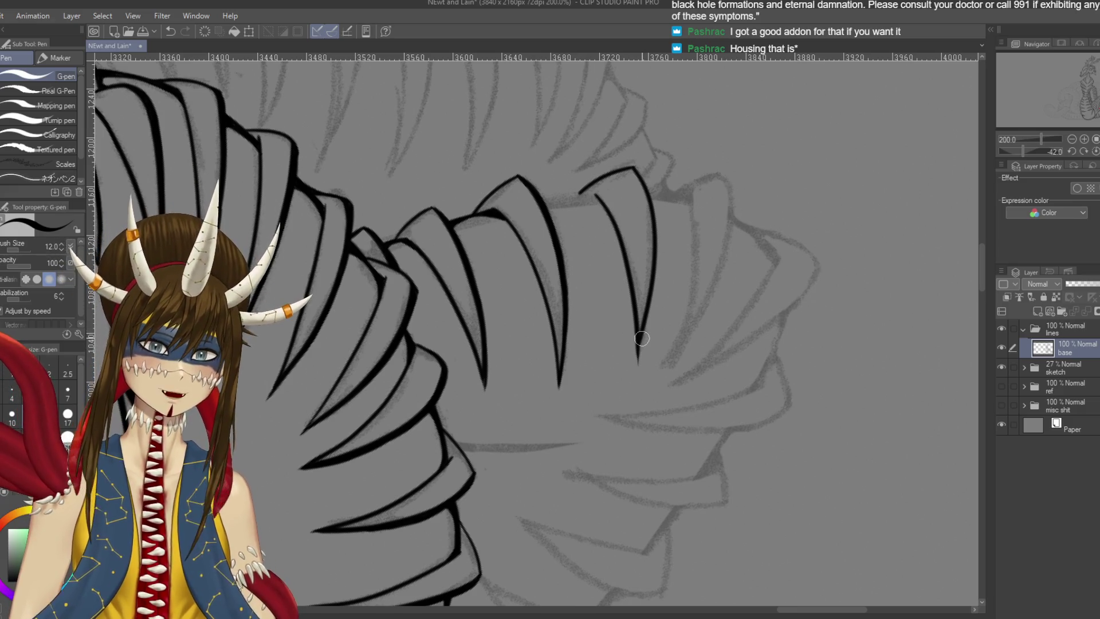
At about -89° rotation, ink the upper spike's top curve and join it to the next spike
{"action": "key", "text": "r"}
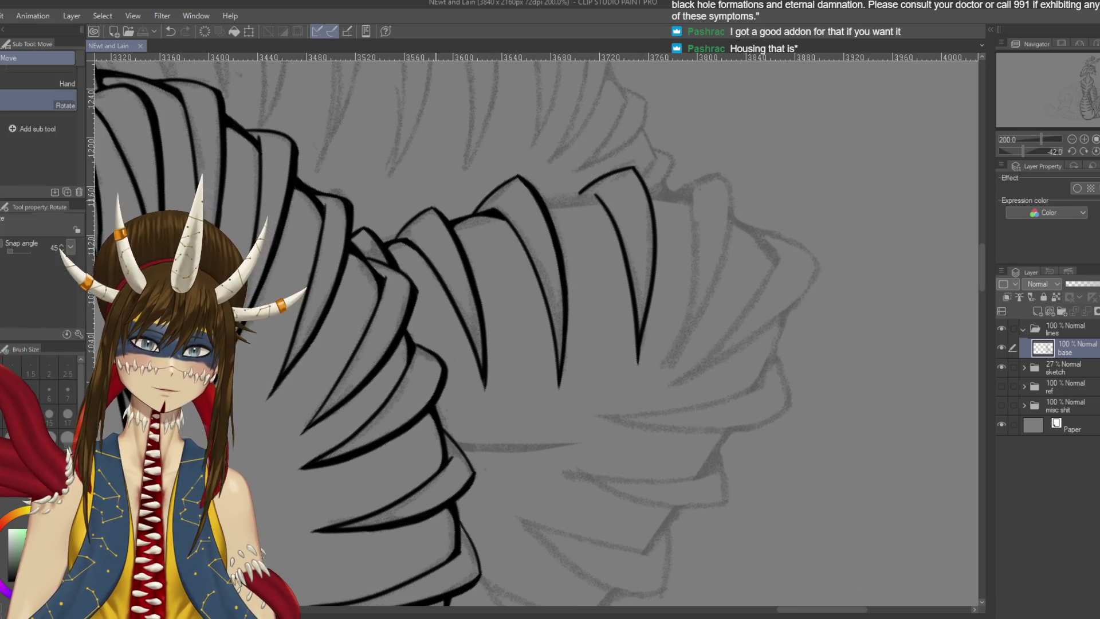
{"action": "left_click_drag", "start_coordinate": [480, 223], "coordinate": [417, 296]}
{"action": "key", "text": "p"}
{"action": "scroll", "coordinate": [552, 111], "scroll_direction": "up", "scroll_amount": 3}
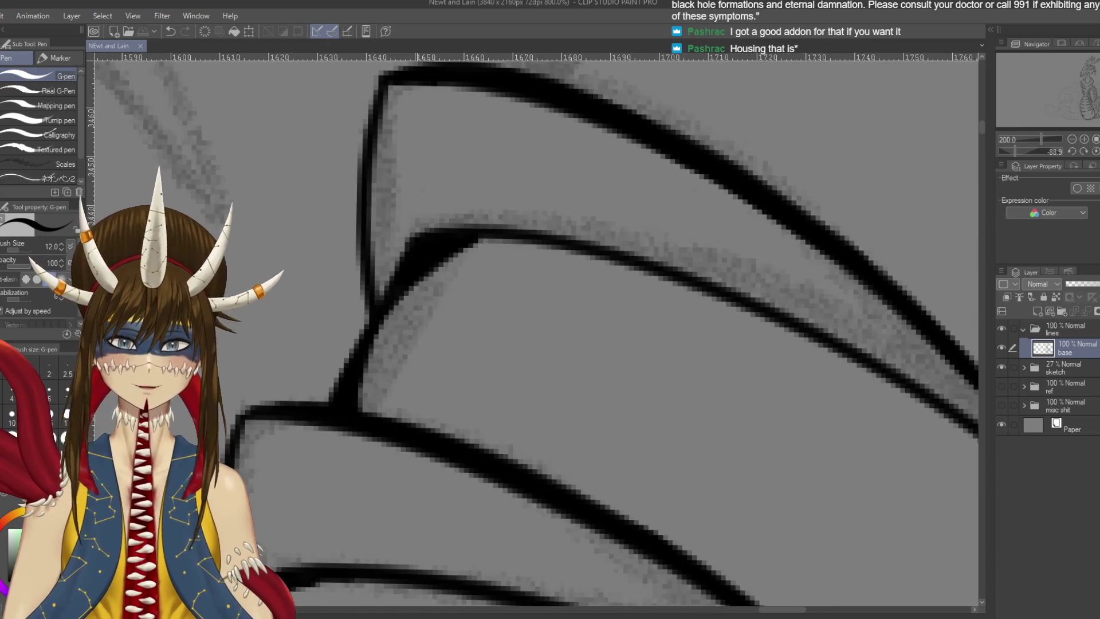
{"action": "scroll", "coordinate": [552, 111], "scroll_direction": "down", "scroll_amount": 3}
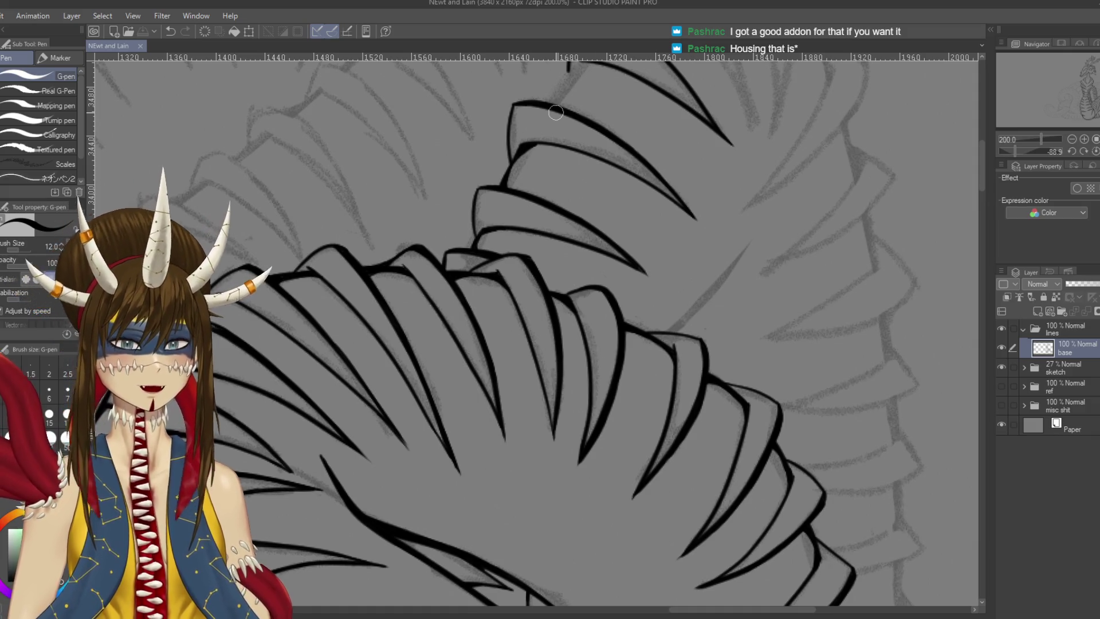
{"action": "scroll", "coordinate": [549, 247], "scroll_direction": "up", "scroll_amount": 3}
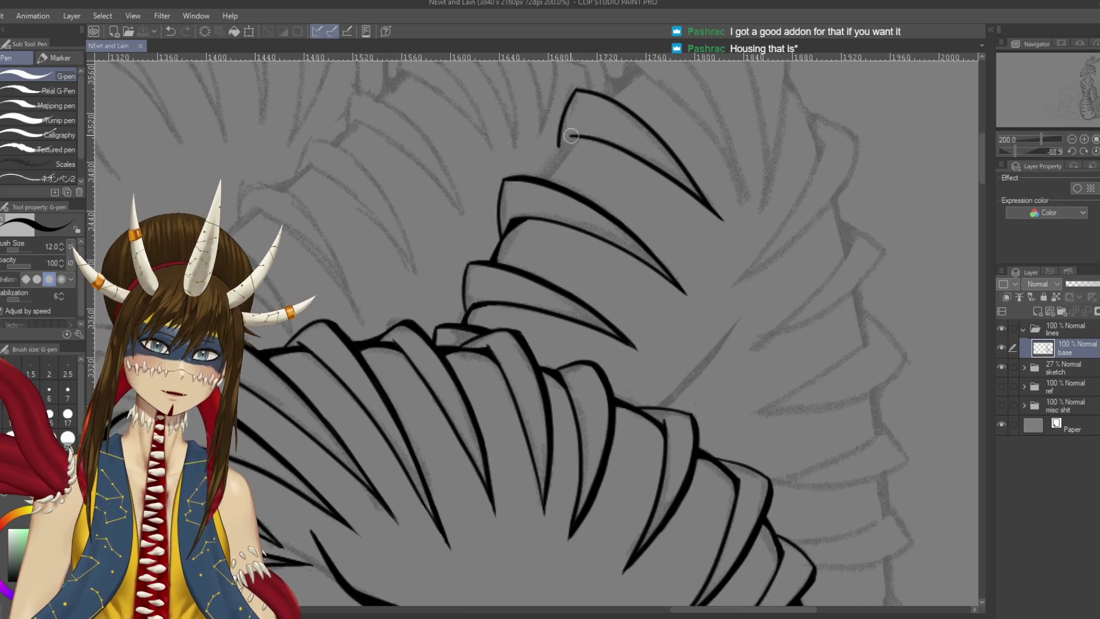
{"action": "mouse_move", "coordinate": [565, 140]}
{"action": "left_mouse_down"}
{"action": "mouse_move", "coordinate": [537, 175]}
{"action": "mouse_move", "coordinate": [542, 125]}
{"action": "mouse_move", "coordinate": [534, 166]}
{"action": "left_mouse_up"}
{"action": "key", "text": "ctrl+z"}
{"action": "key", "text": "ctrl+z"}
{"action": "key", "text": "ctrl+z"}
{"action": "key", "text": "ctrl+z"}
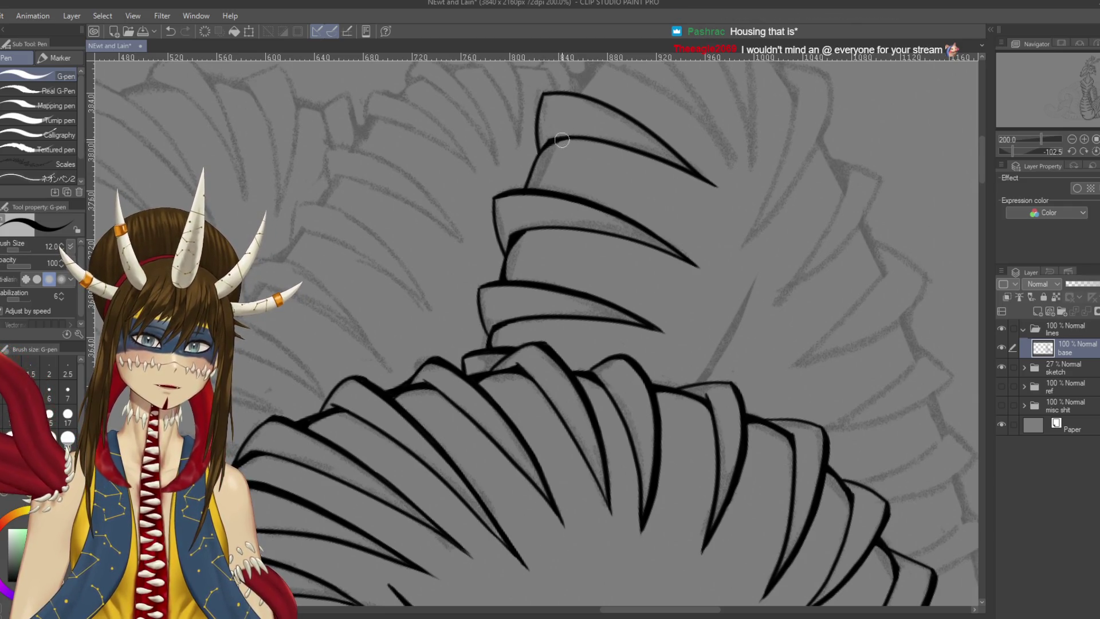
{"action": "left_click_drag", "start_coordinate": [548, 141], "coordinate": [527, 186]}
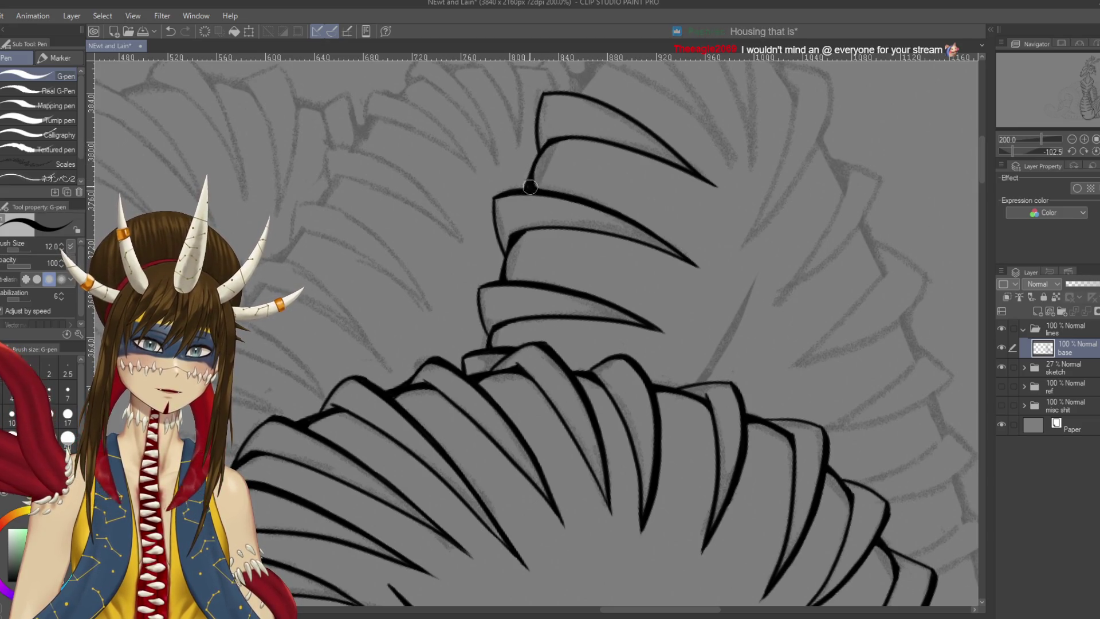
Ink the top-right spike's outline downward and save the drawing
{"action": "mouse_move", "coordinate": [555, 188]}
{"action": "left_mouse_down"}
{"action": "mouse_move", "coordinate": [772, 56]}
{"action": "mouse_move", "coordinate": [710, 23]}
{"action": "left_mouse_up"}
{"action": "left_click_drag", "start_coordinate": [724, 387], "coordinate": [704, 365]}
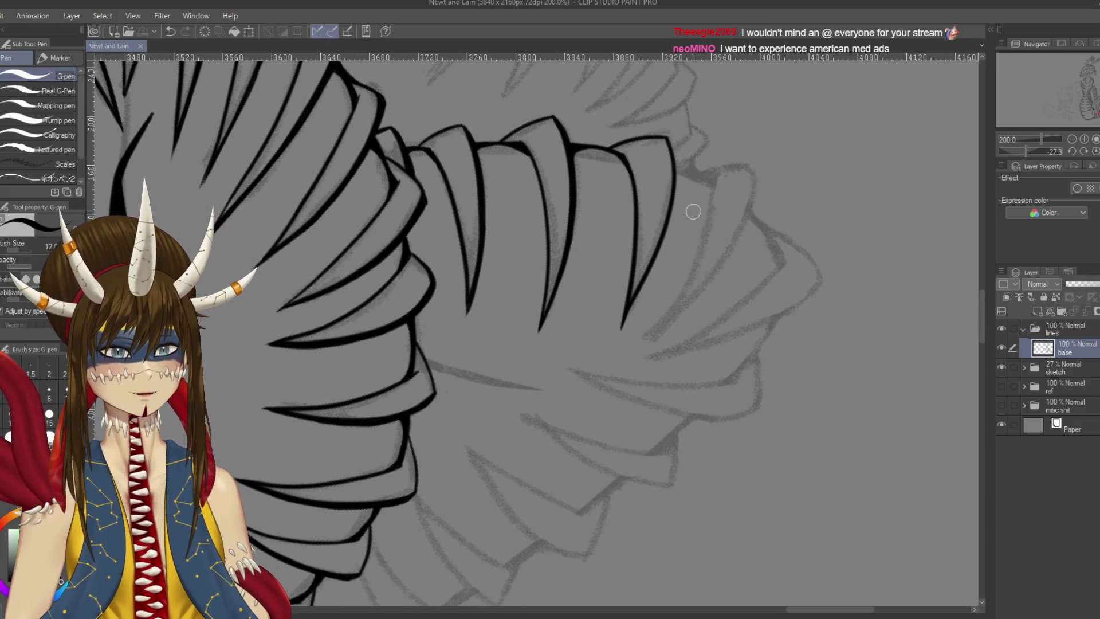
{"action": "mouse_move", "coordinate": [663, 145]}
{"action": "left_mouse_down"}
{"action": "mouse_move", "coordinate": [654, 130]}
{"action": "mouse_move", "coordinate": [668, 150]}
{"action": "left_mouse_up"}
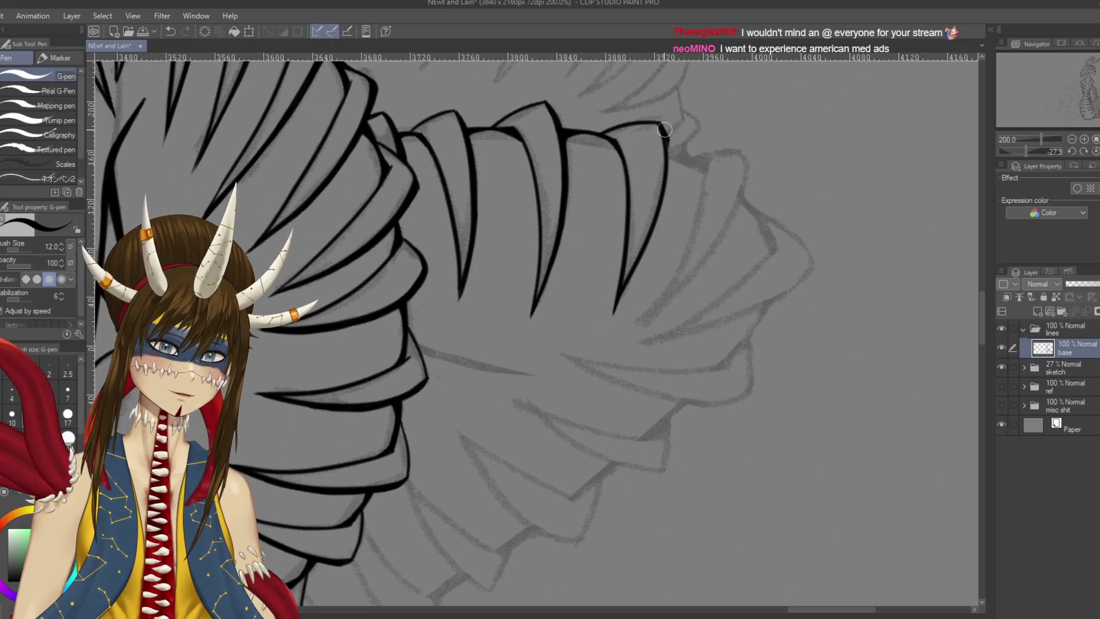
{"action": "left_click_drag", "start_coordinate": [666, 135], "coordinate": [662, 199]}
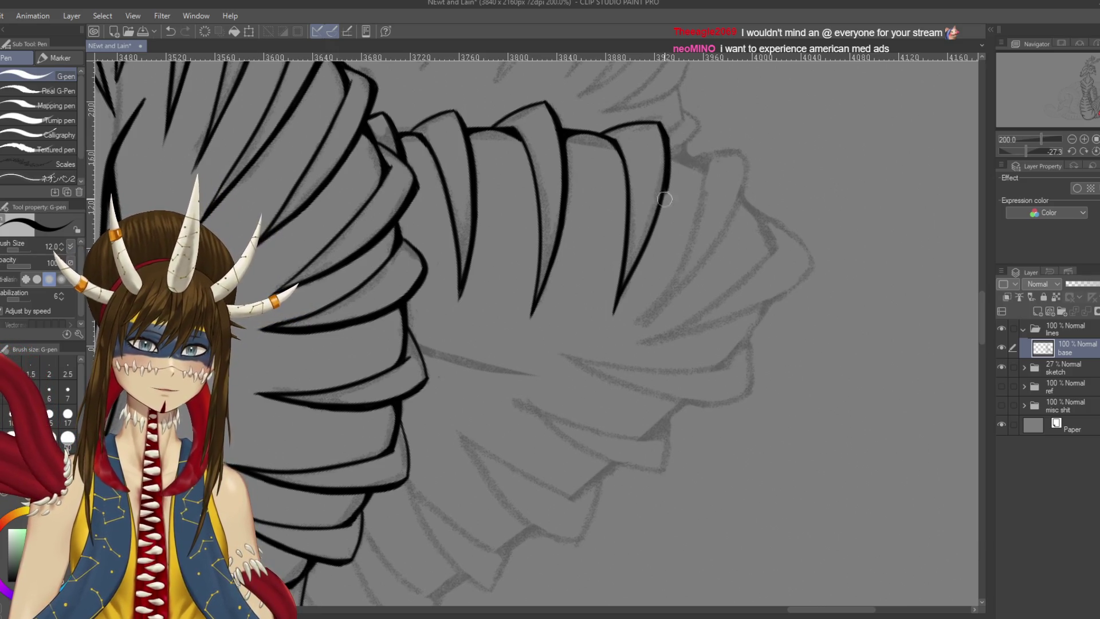
{"action": "mouse_move", "coordinate": [665, 184]}
{"action": "left_mouse_down"}
{"action": "mouse_move", "coordinate": [631, 276]}
{"action": "mouse_move", "coordinate": [638, 258]}
{"action": "left_mouse_up"}
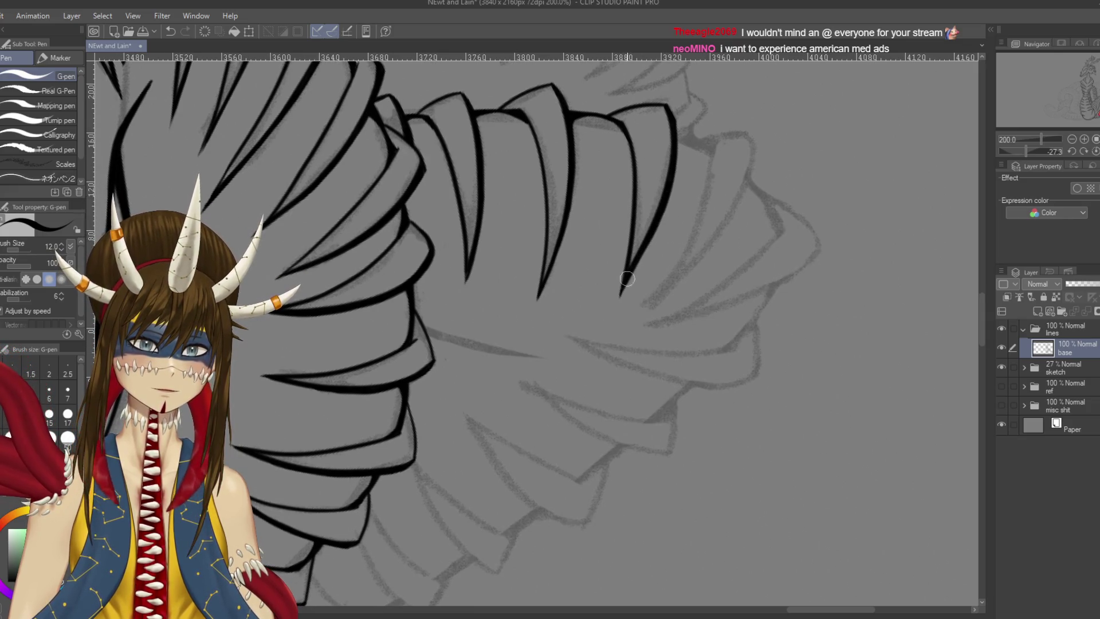
{"action": "left_click_drag", "start_coordinate": [660, 218], "coordinate": [624, 290]}
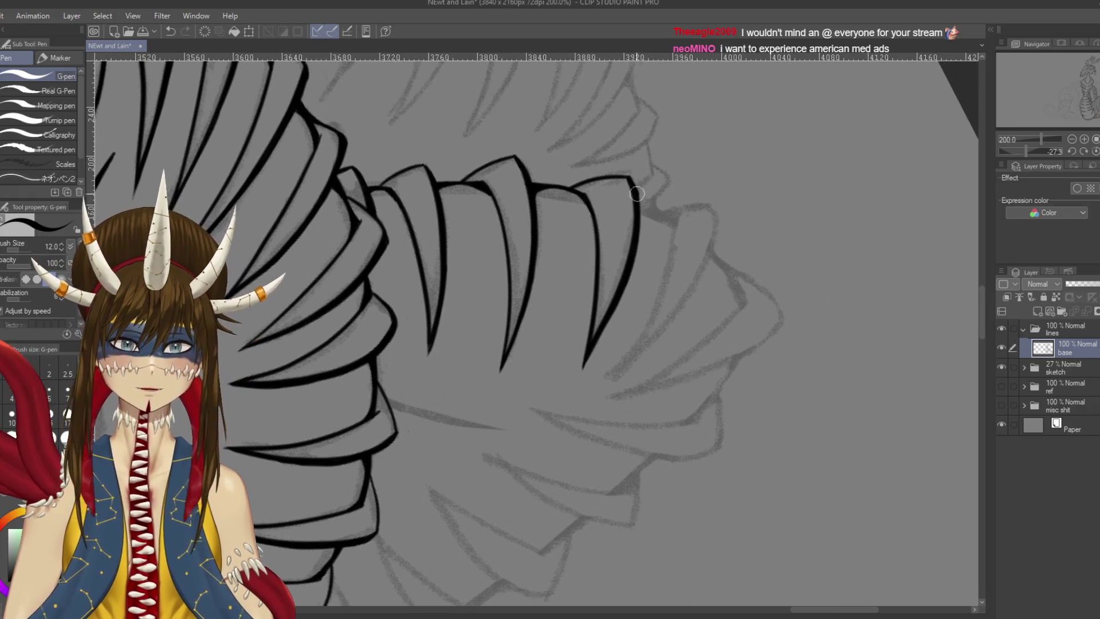
{"action": "key", "text": "e"}
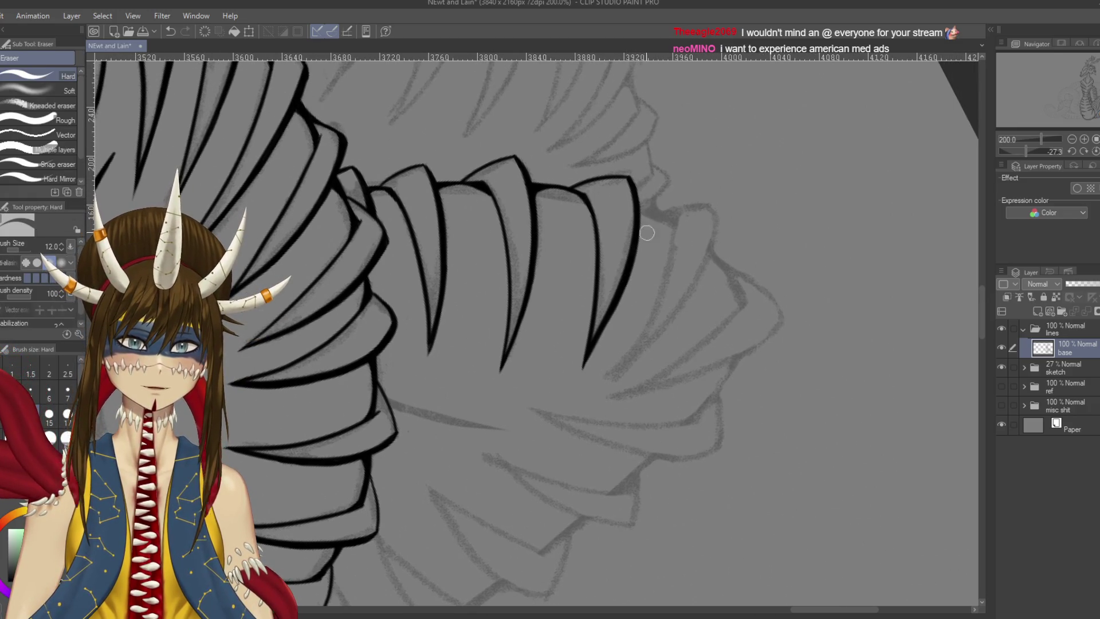
{"action": "key", "text": "ctrl+s"}
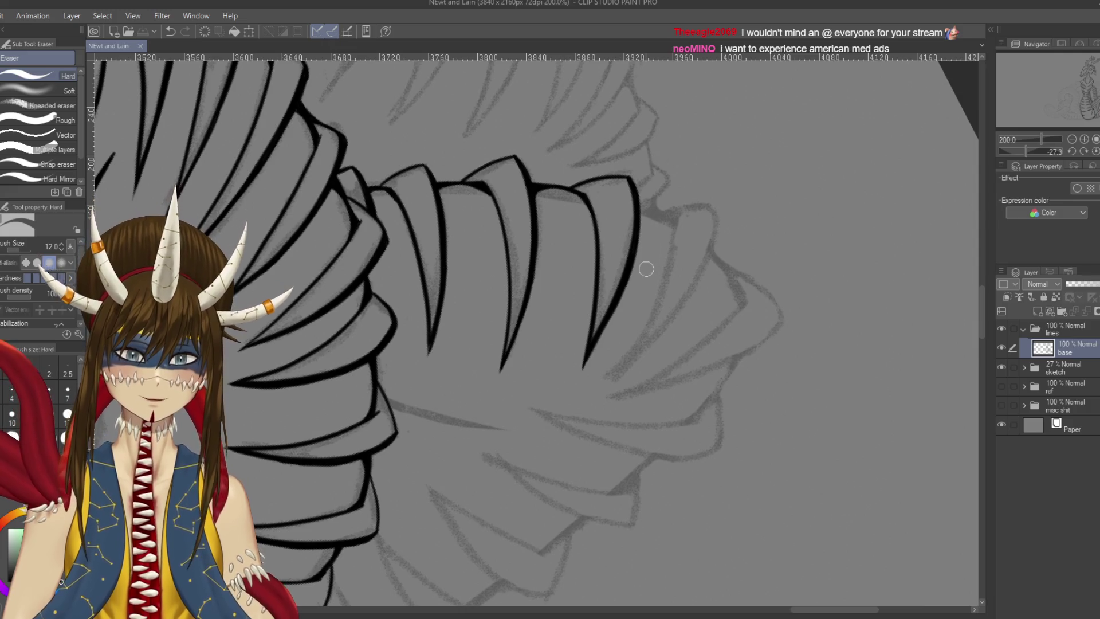
{"action": "key", "text": "p"}
{"action": "left_click_drag", "start_coordinate": [440, 291], "coordinate": [502, 512]}
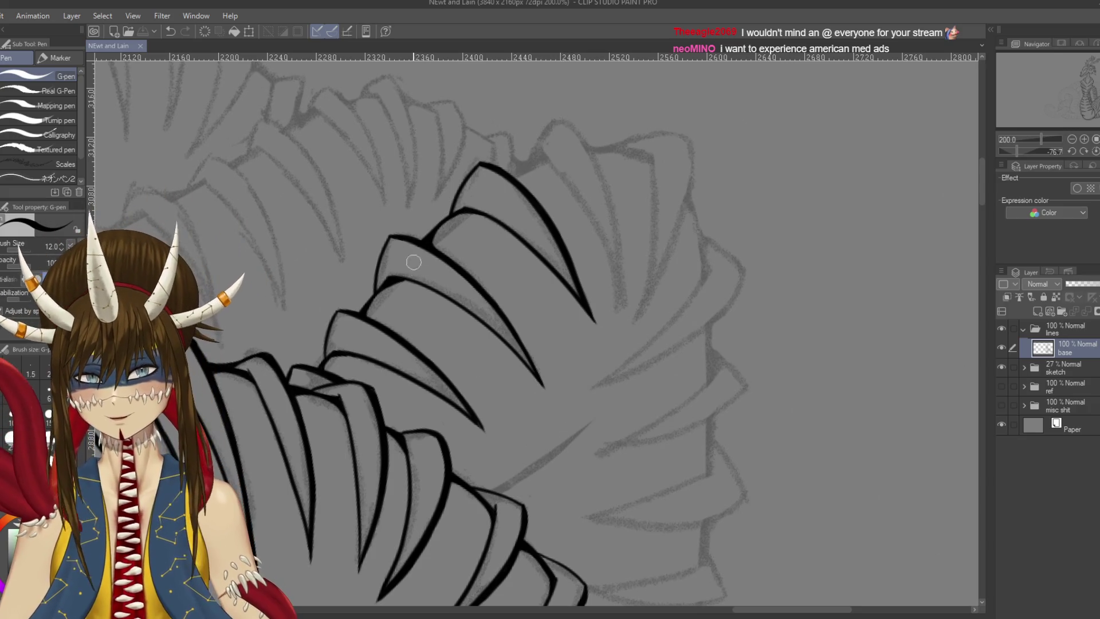
Ink a vertical line running down below the scale ruffles
{"action": "left_click_drag", "start_coordinate": [449, 273], "coordinate": [573, 184]}
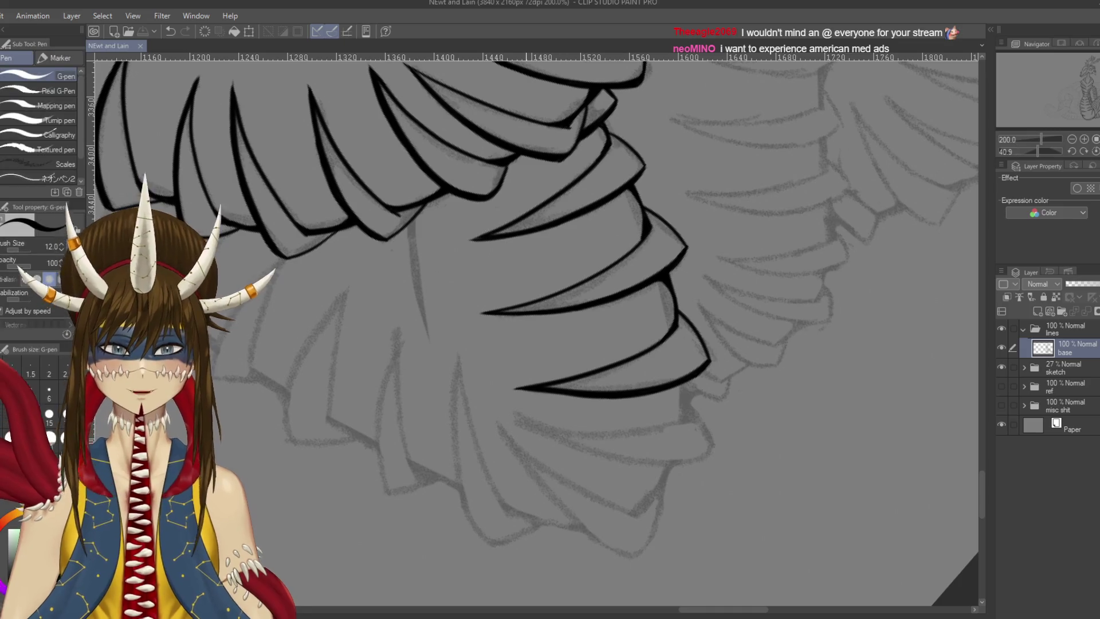
{"action": "left_click_drag", "start_coordinate": [648, 252], "coordinate": [622, 267]}
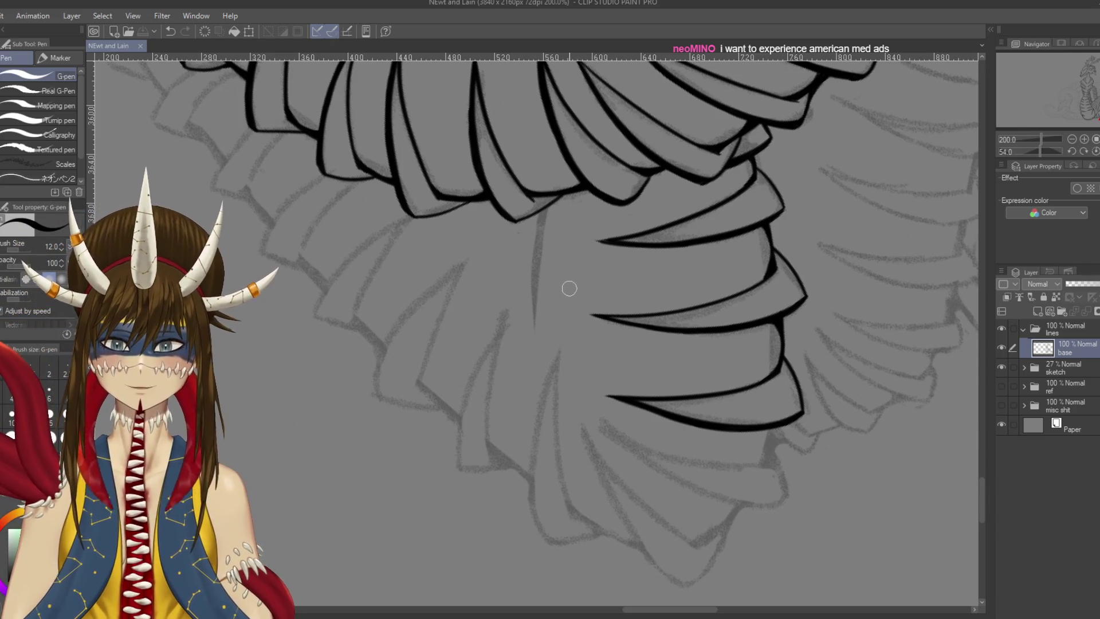
{"action": "left_click_drag", "start_coordinate": [548, 204], "coordinate": [535, 324]}
{"action": "key", "text": "ctrl+z"}
{"action": "left_click_drag", "start_coordinate": [547, 203], "coordinate": [536, 321]}
{"action": "key", "text": "ctrl+z"}
{"action": "left_click_drag", "start_coordinate": [547, 203], "coordinate": [536, 335]}
{"action": "key", "text": "ctrl+z"}
{"action": "left_click_drag", "start_coordinate": [547, 204], "coordinate": [536, 327]}
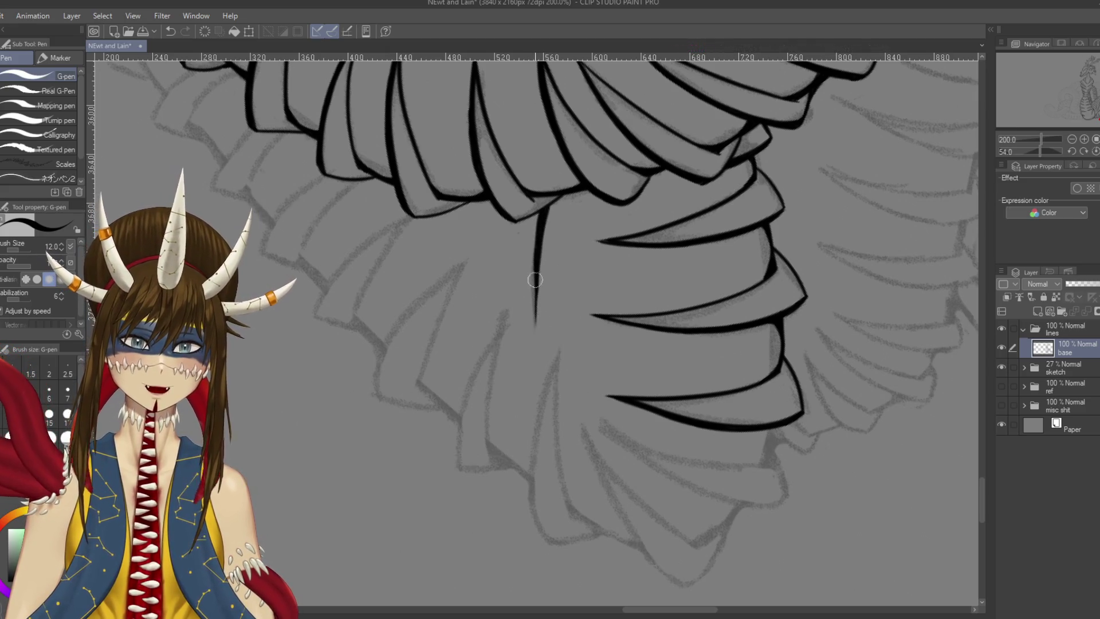
Link the vertical line to the scale above with a 6 px stroke
{"action": "key", "text": "e"}
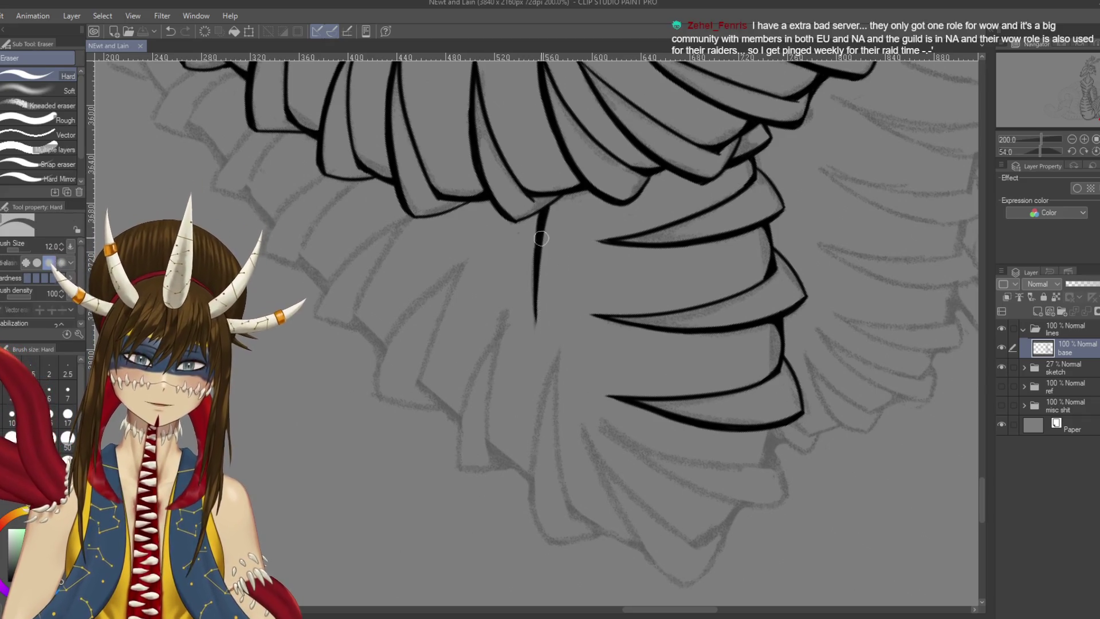
{"action": "key", "text": "p"}
{"action": "scroll", "coordinate": [542, 239], "scroll_direction": "up", "scroll_amount": 3}
{"action": "scroll", "coordinate": [541, 239], "scroll_direction": "down", "scroll_amount": 2}
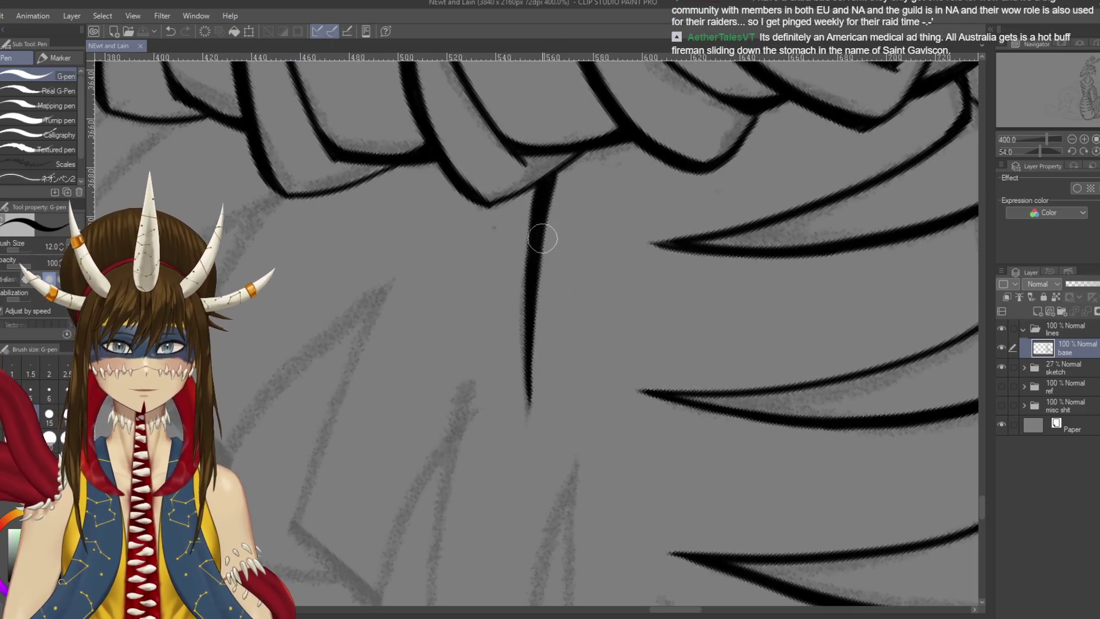
{"action": "left_click_drag", "start_coordinate": [541, 239], "coordinate": [567, 235]}
{"action": "key", "text": "bracketleft"}
{"action": "key", "text": "bracketleft"}
{"action": "key", "text": "bracketleft"}
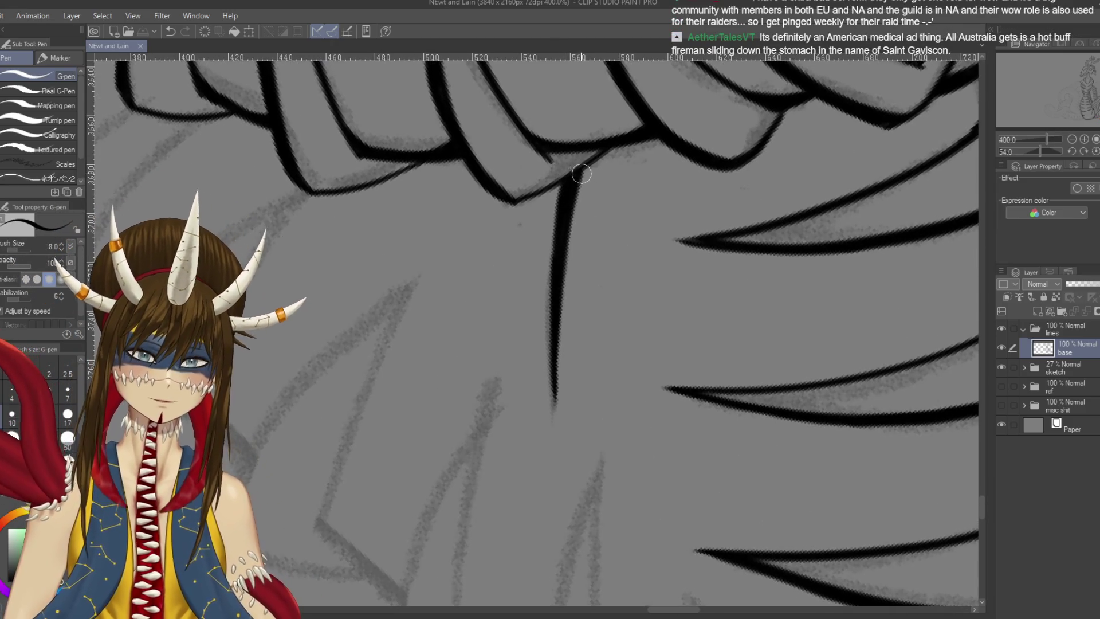
{"action": "left_click_drag", "start_coordinate": [596, 156], "coordinate": [568, 188]}
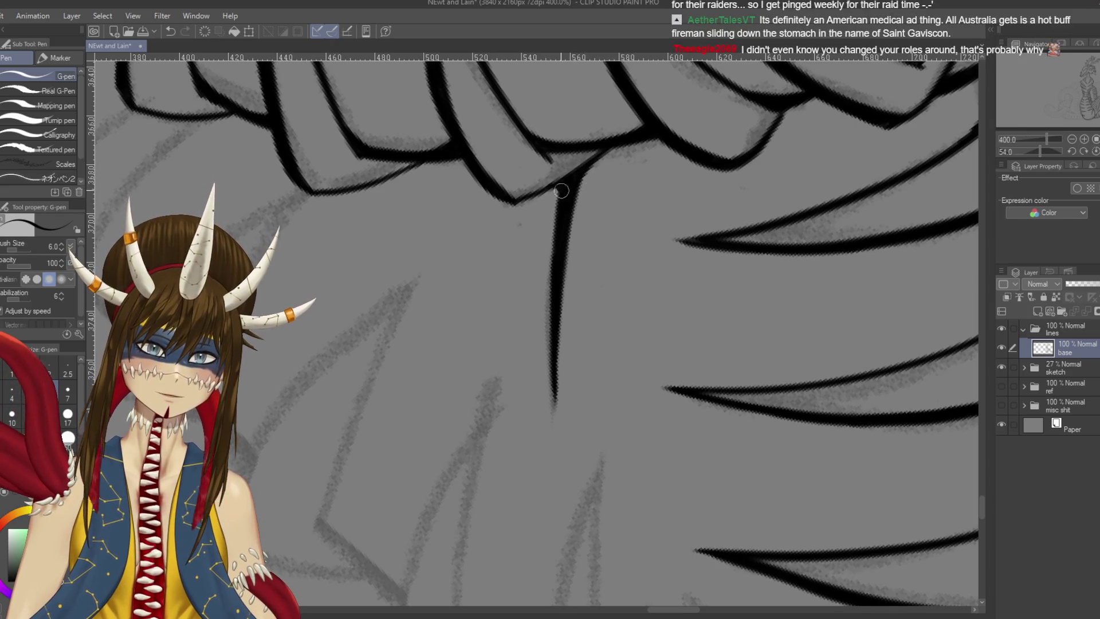
{"action": "scroll", "coordinate": [569, 190], "scroll_direction": "down", "scroll_amount": 4}
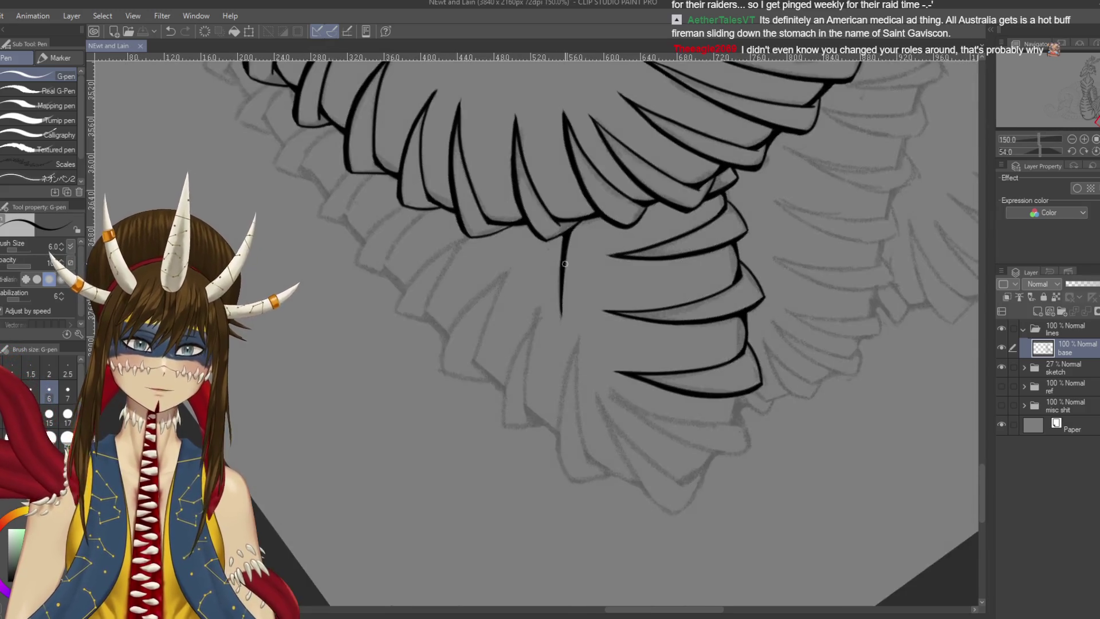
{"action": "key", "text": "shift+space"}
{"action": "left_click_drag", "start_coordinate": [568, 190], "coordinate": [713, 287]}
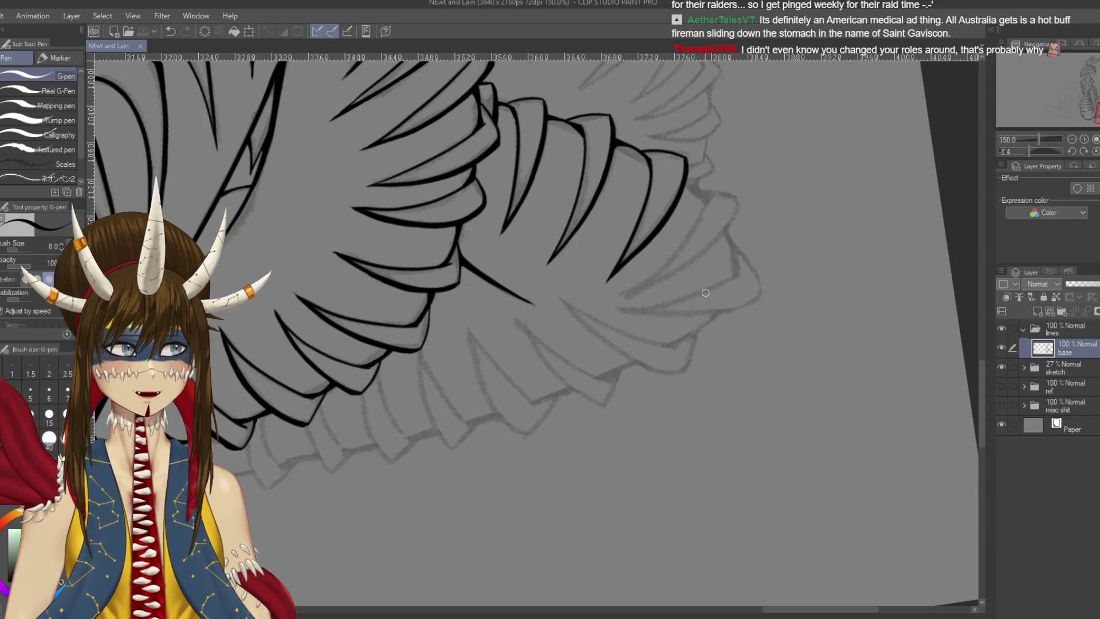
Discard the trial strokes and raise the G-pen size to 10
{"action": "mouse_move", "coordinate": [678, 249]}
{"action": "left_mouse_down"}
{"action": "mouse_move", "coordinate": [655, 278]}
{"action": "mouse_move", "coordinate": [633, 275]}
{"action": "left_mouse_up"}
{"action": "mouse_move", "coordinate": [665, 222]}
{"action": "left_mouse_down"}
{"action": "mouse_move", "coordinate": [611, 315]}
{"action": "mouse_move", "coordinate": [659, 200]}
{"action": "mouse_move", "coordinate": [584, 155]}
{"action": "mouse_move", "coordinate": [596, 271]}
{"action": "left_mouse_up"}
{"action": "key", "text": "ctrl+z"}
{"action": "key", "text": "p"}
{"action": "key", "text": "ctrl+z"}
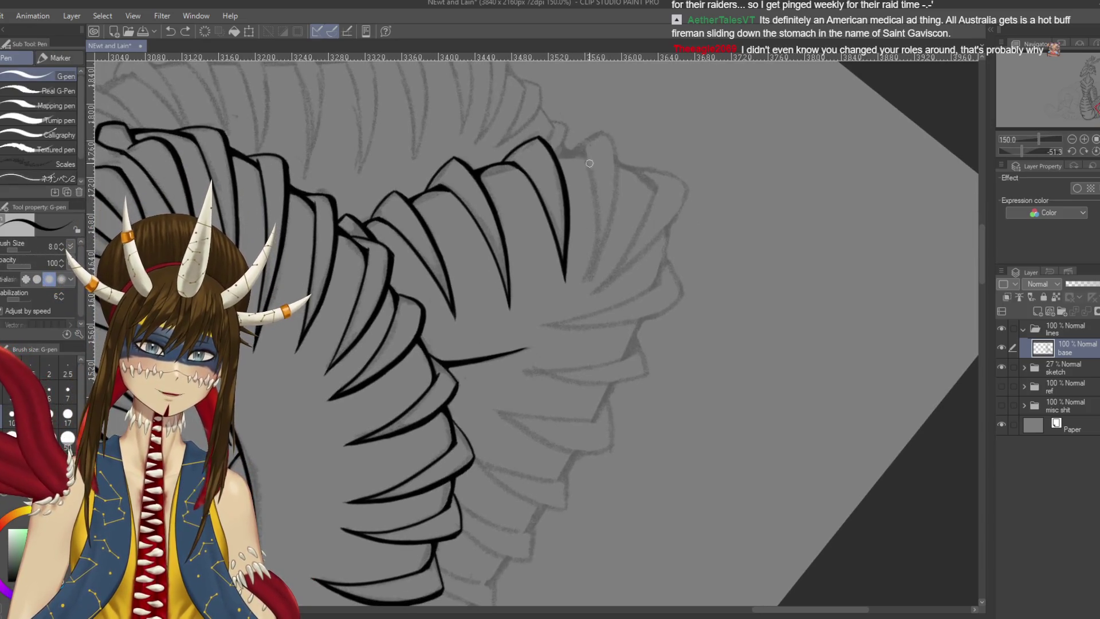
{"action": "key", "text": "bracketright"}
Ink a long curved spike edge down the coil's outer curve and save
{"action": "left_click_drag", "start_coordinate": [583, 150], "coordinate": [591, 271]}
{"action": "key", "text": "ctrl+z"}
{"action": "left_click_drag", "start_coordinate": [583, 151], "coordinate": [576, 297]}
{"action": "left_click_drag", "start_coordinate": [609, 137], "coordinate": [593, 284]}
{"action": "key", "text": "ctrl+z"}
{"action": "left_click_drag", "start_coordinate": [611, 131], "coordinate": [582, 298]}
{"action": "key", "text": "ctrl+z"}
{"action": "left_click_drag", "start_coordinate": [610, 138], "coordinate": [582, 298]}
{"action": "key", "text": "ctrl+z"}
{"action": "mouse_move", "coordinate": [608, 132]}
{"action": "left_mouse_down"}
{"action": "mouse_move", "coordinate": [617, 172]}
{"action": "mouse_move", "coordinate": [580, 295]}
{"action": "left_mouse_up"}
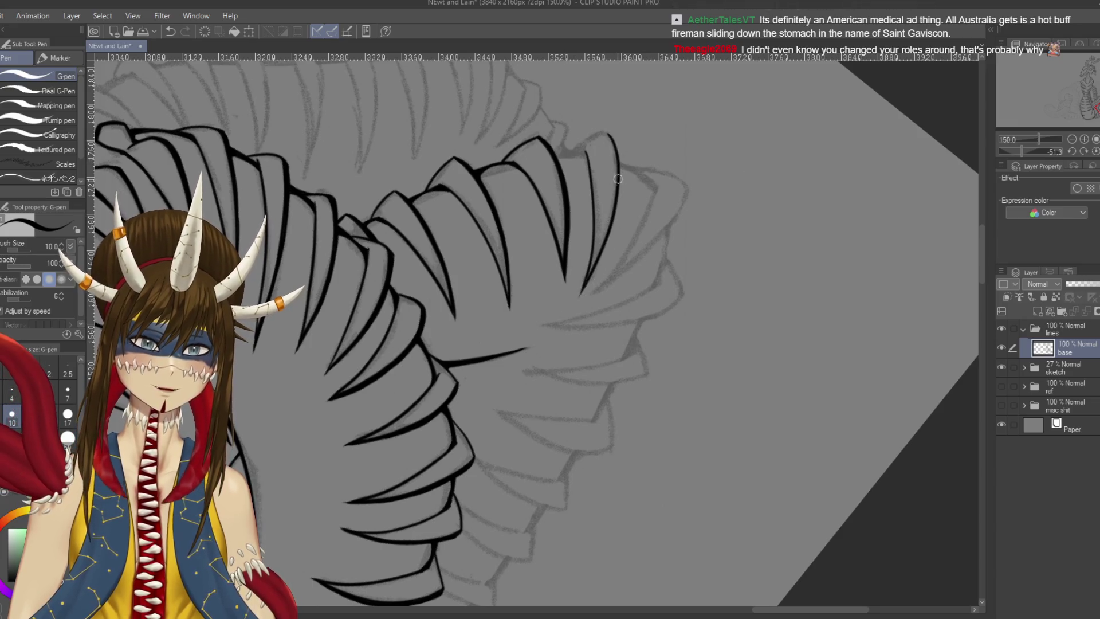
{"action": "key", "text": "ctrl+s"}
Rotate the canvas, ink a long scale-tip stroke near the upper scales, and save
{"action": "key", "text": "r"}
{"action": "mouse_move", "coordinate": [630, 241]}
{"action": "left_mouse_down"}
{"action": "mouse_move", "coordinate": [573, 195]}
{"action": "mouse_move", "coordinate": [493, 178]}
{"action": "left_mouse_up"}
{"action": "key", "text": "p"}
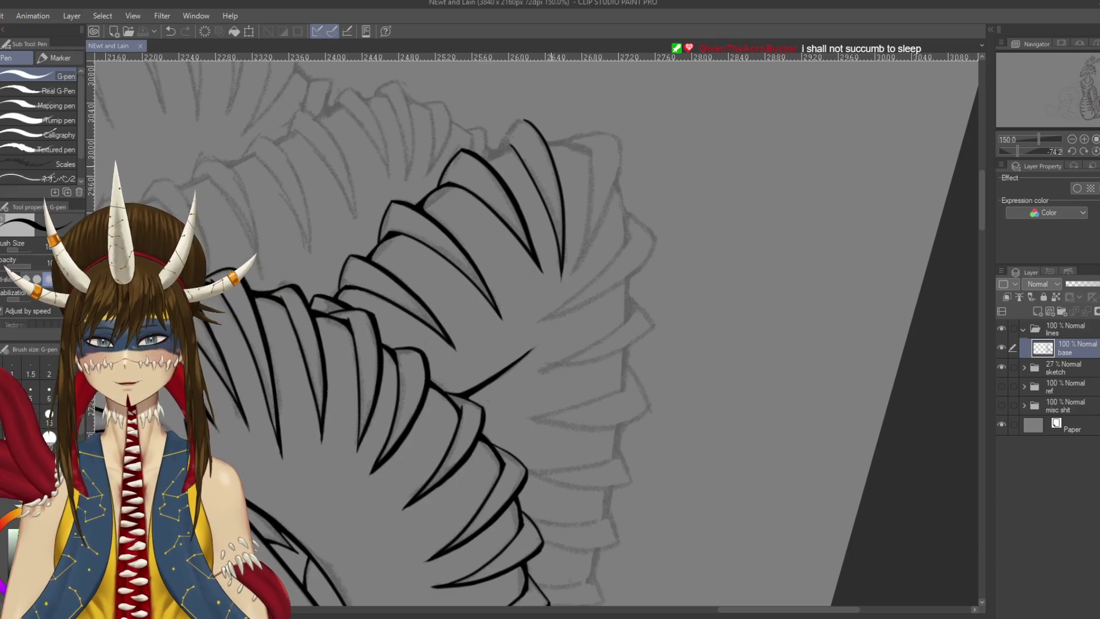
{"action": "left_click_drag", "start_coordinate": [592, 178], "coordinate": [639, 201]}
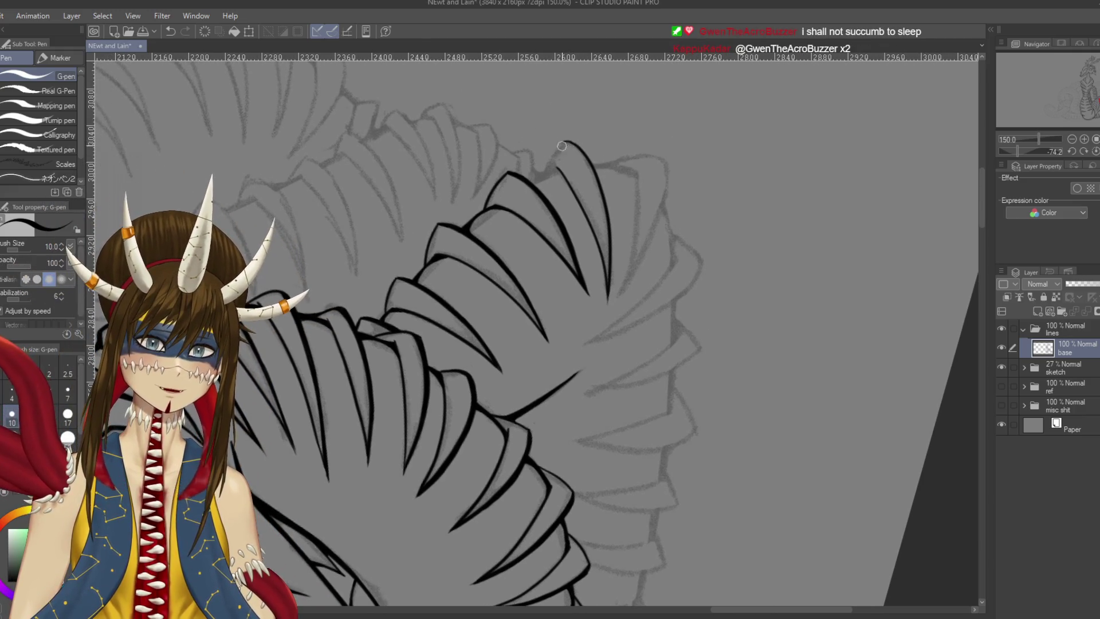
{"action": "left_click_drag", "start_coordinate": [566, 140], "coordinate": [542, 179]}
{"action": "key", "text": "ctrl+z"}
{"action": "key", "text": "ctrl+z"}
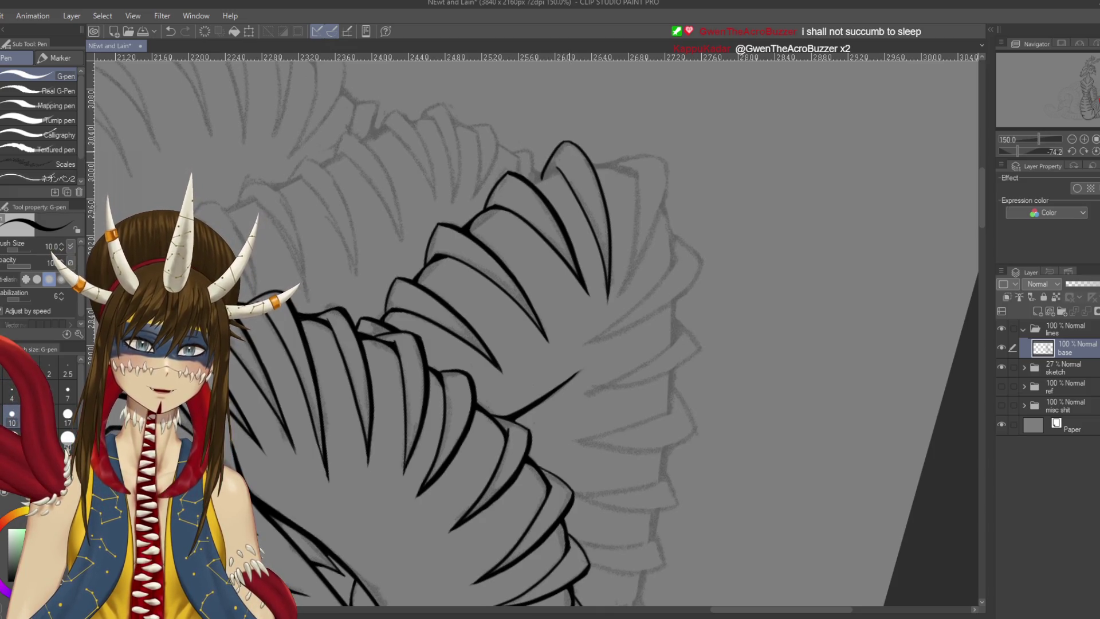
{"action": "key", "text": "ctrl+z"}
{"action": "mouse_move", "coordinate": [564, 141]}
{"action": "left_mouse_down"}
{"action": "mouse_move", "coordinate": [543, 177]}
{"action": "mouse_move", "coordinate": [630, 258]}
{"action": "mouse_move", "coordinate": [639, 361]}
{"action": "mouse_move", "coordinate": [620, 366]}
{"action": "left_mouse_up"}
{"action": "key", "text": "ctrl+s"}
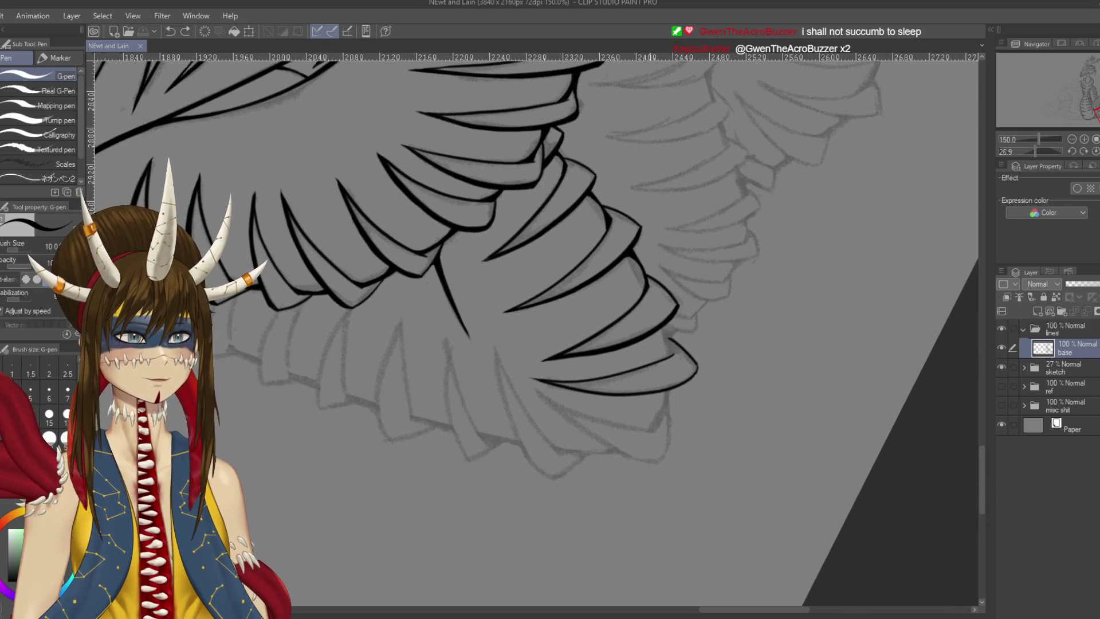
Close the gap between two lower scales with a line reaching the lower curve
{"action": "scroll", "coordinate": [644, 408], "scroll_direction": "up", "scroll_amount": 1}
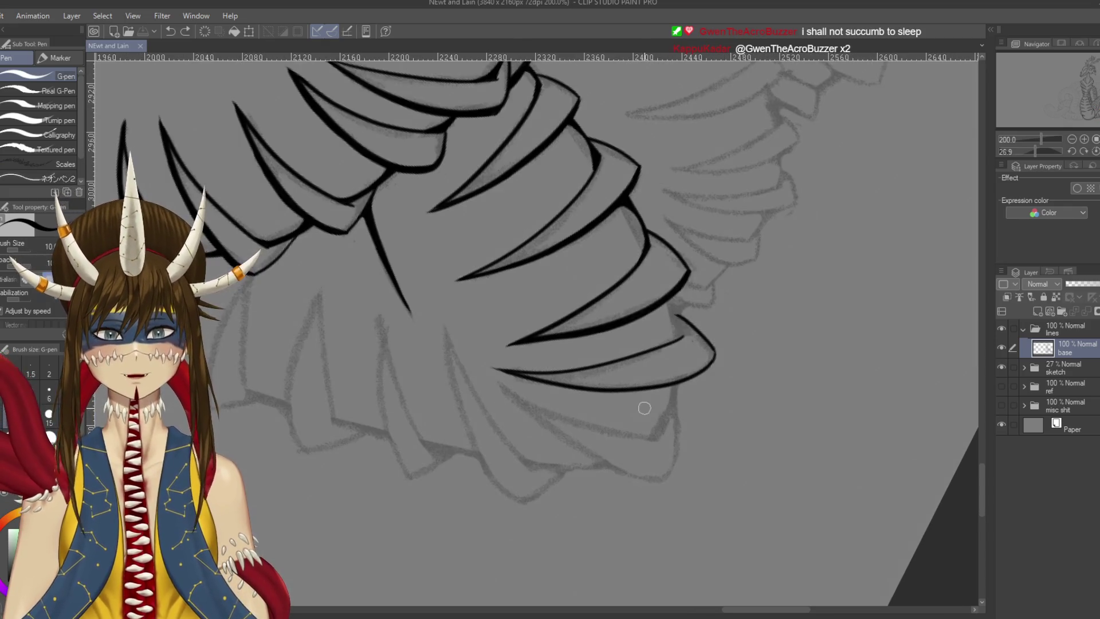
{"action": "left_click_drag", "start_coordinate": [644, 408], "coordinate": [616, 349]}
{"action": "left_click_drag", "start_coordinate": [646, 258], "coordinate": [651, 286]}
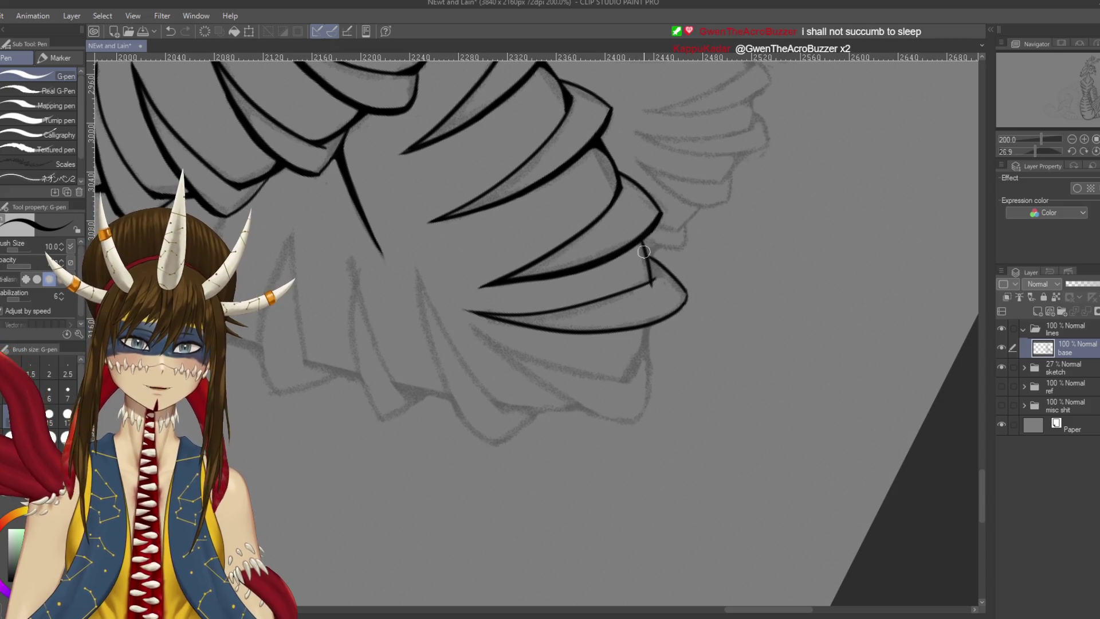
{"action": "key", "text": "ctrl+z"}
{"action": "key", "text": "ctrl+z"}
{"action": "left_click_drag", "start_coordinate": [637, 240], "coordinate": [653, 290]}
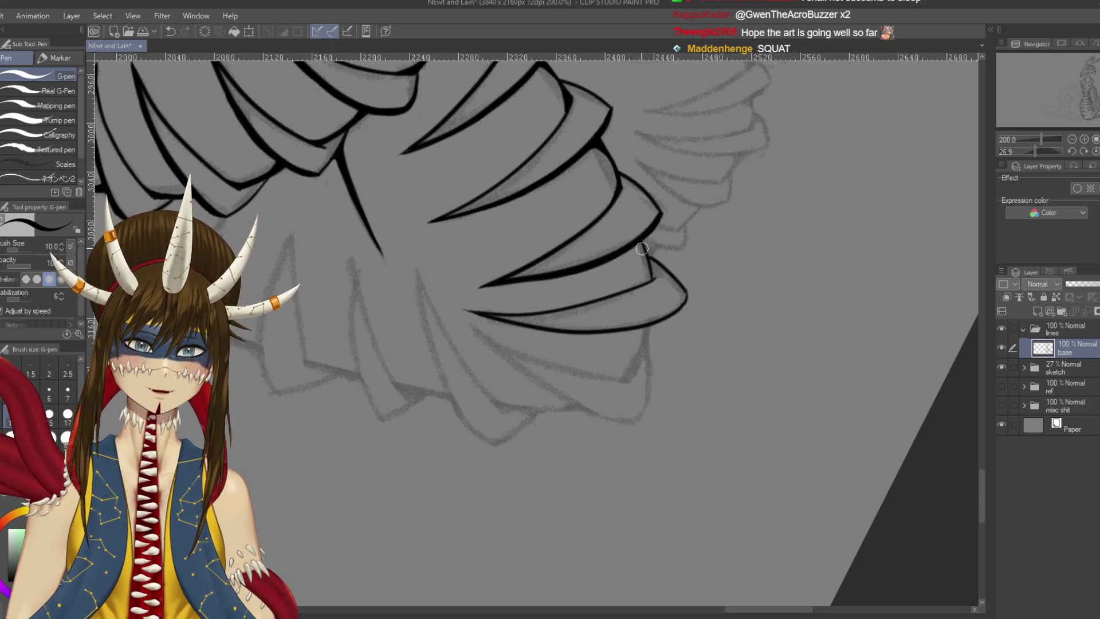
{"action": "key", "text": "ctrl+s"}
{"action": "left_click_drag", "start_coordinate": [654, 287], "coordinate": [645, 239]}
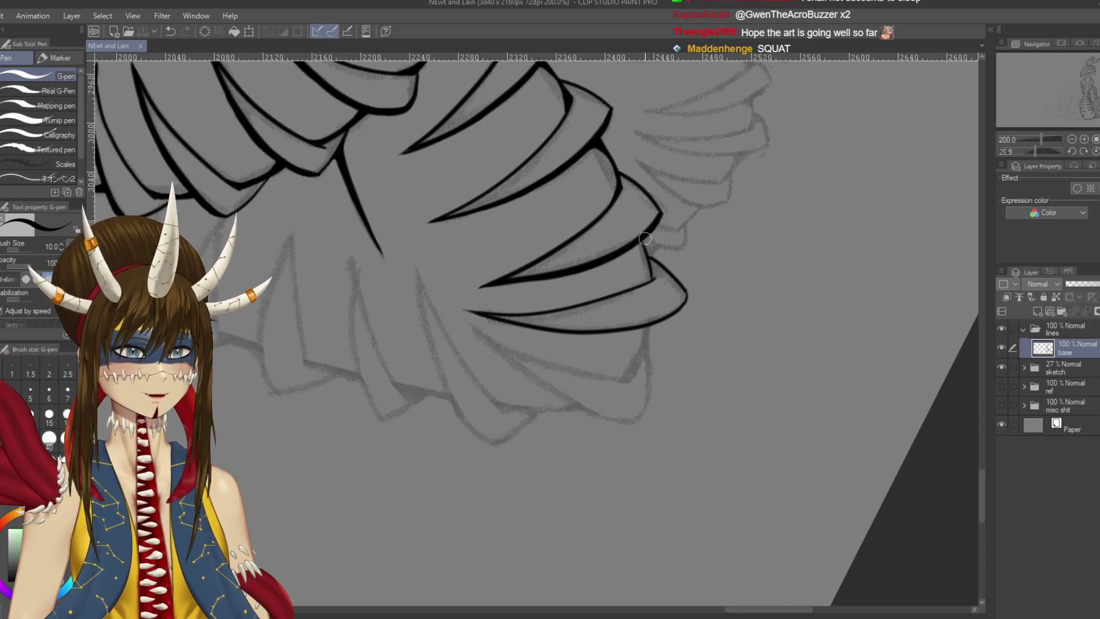
{"action": "scroll", "coordinate": [645, 239], "scroll_direction": "down", "scroll_amount": 6}
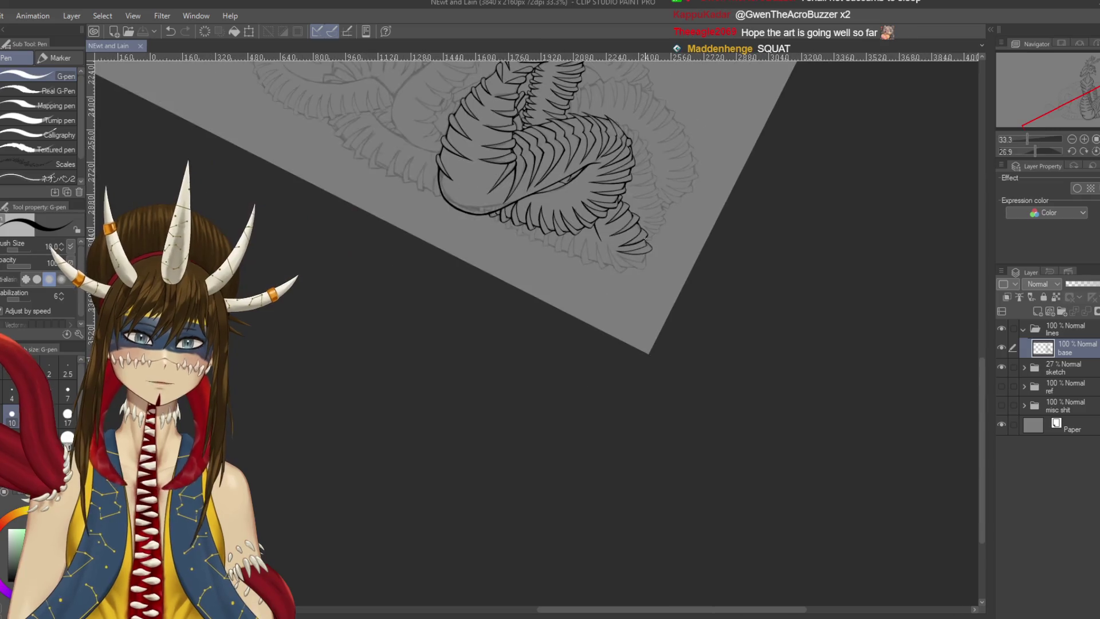
Rotate the canvas back upright and undo the trial loop strokes around the body
{"action": "left_click_drag", "start_coordinate": [630, 172], "coordinate": [573, 114]}
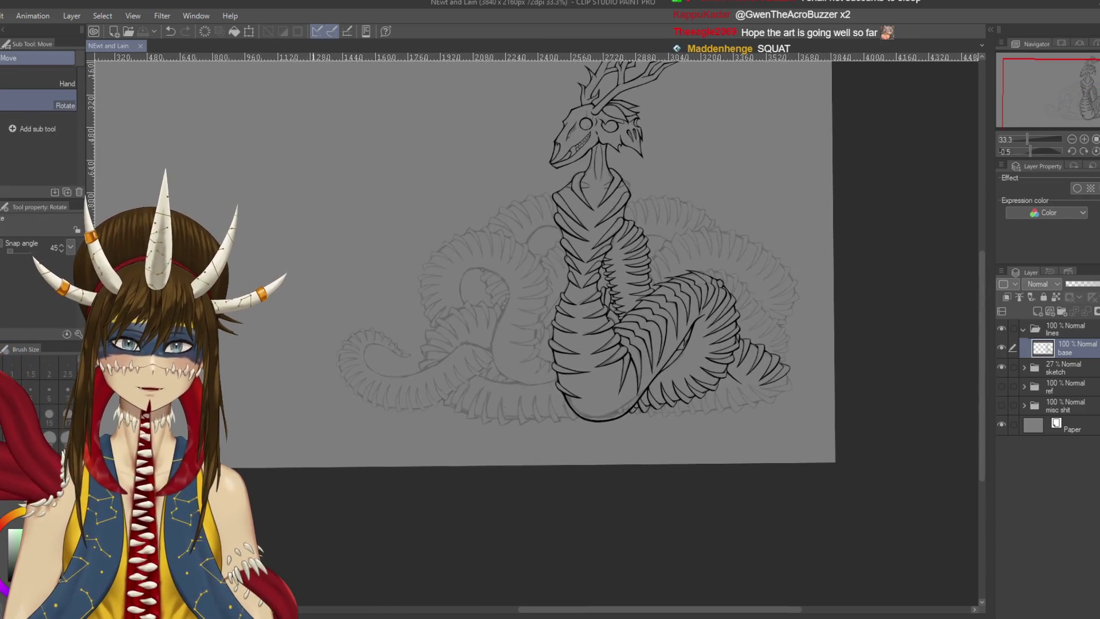
{"action": "key", "text": "p"}
{"action": "left_click_drag", "start_coordinate": [638, 356], "coordinate": [603, 357]}
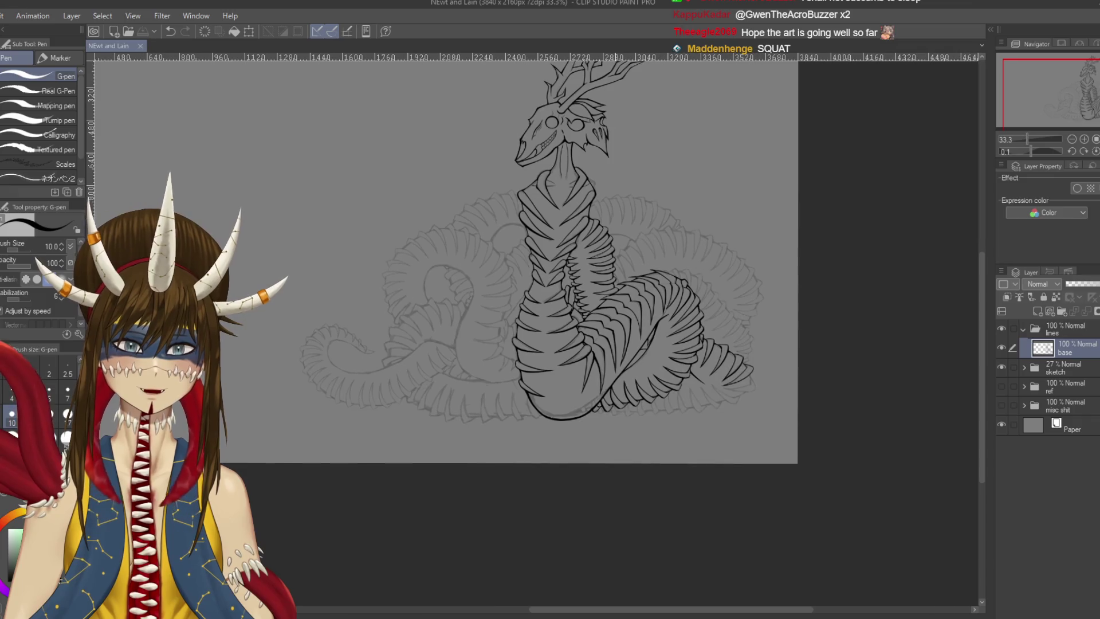
{"action": "mouse_move", "coordinate": [407, 294]}
{"action": "left_mouse_down"}
{"action": "mouse_move", "coordinate": [426, 251]}
{"action": "mouse_move", "coordinate": [492, 387]}
{"action": "mouse_move", "coordinate": [568, 255]}
{"action": "mouse_move", "coordinate": [587, 416]}
{"action": "left_mouse_up"}
{"action": "mouse_move", "coordinate": [579, 461]}
{"action": "left_mouse_down"}
{"action": "mouse_move", "coordinate": [728, 321]}
{"action": "mouse_move", "coordinate": [389, 321]}
{"action": "mouse_move", "coordinate": [585, 229]}
{"action": "left_mouse_up"}
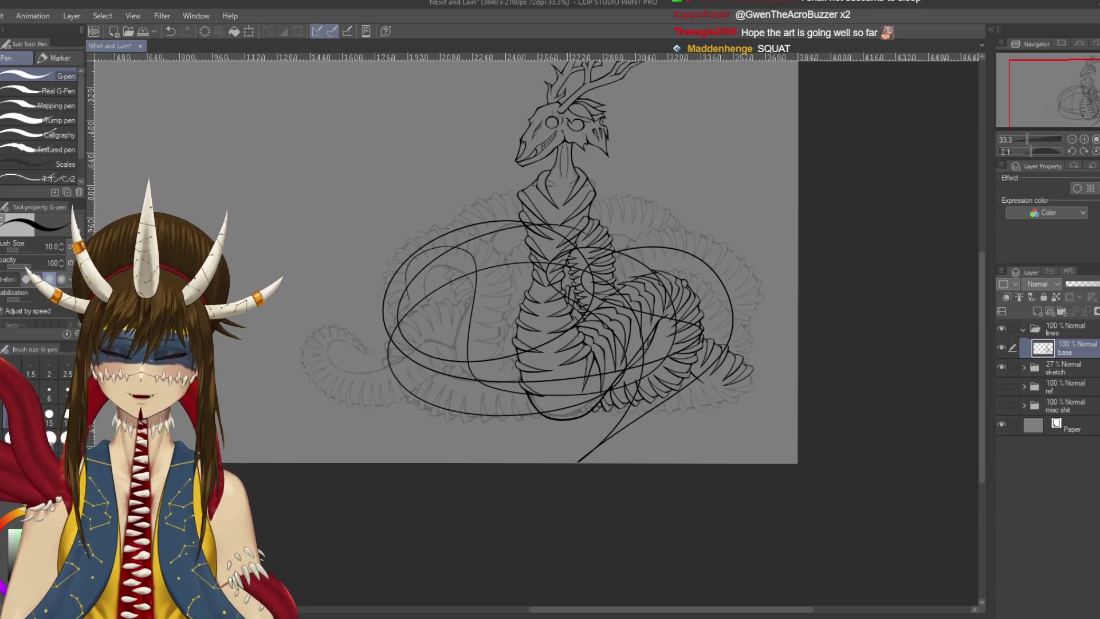
{"action": "key", "text": "ctrl+z"}
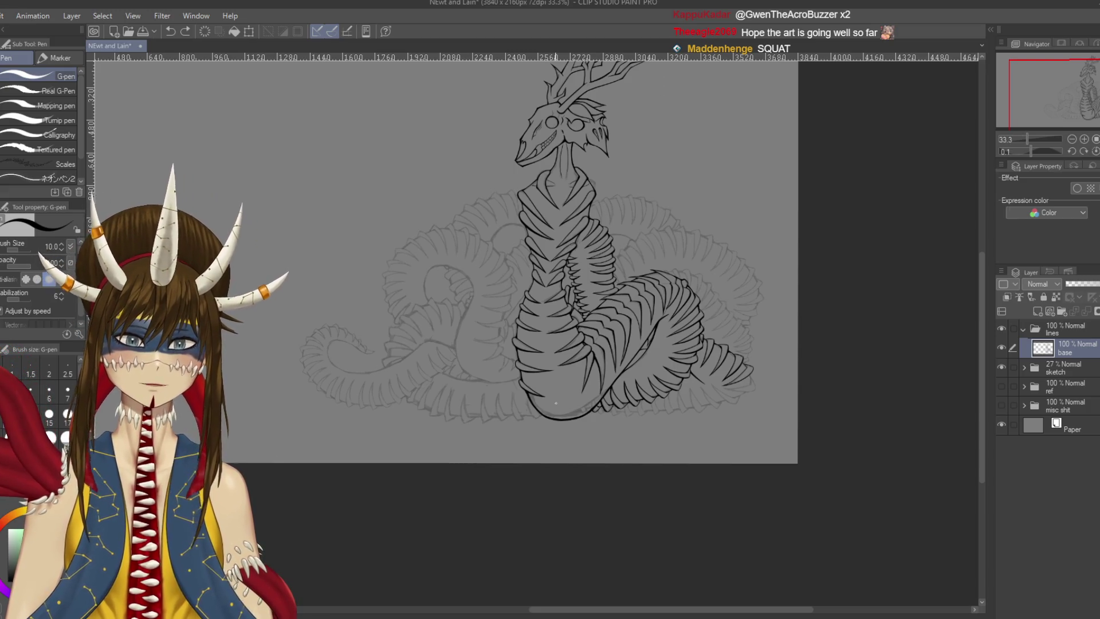
Toggle the sketch folder off and back on, then show the ref layer
{"action": "left_click", "coordinate": [1002, 367]}
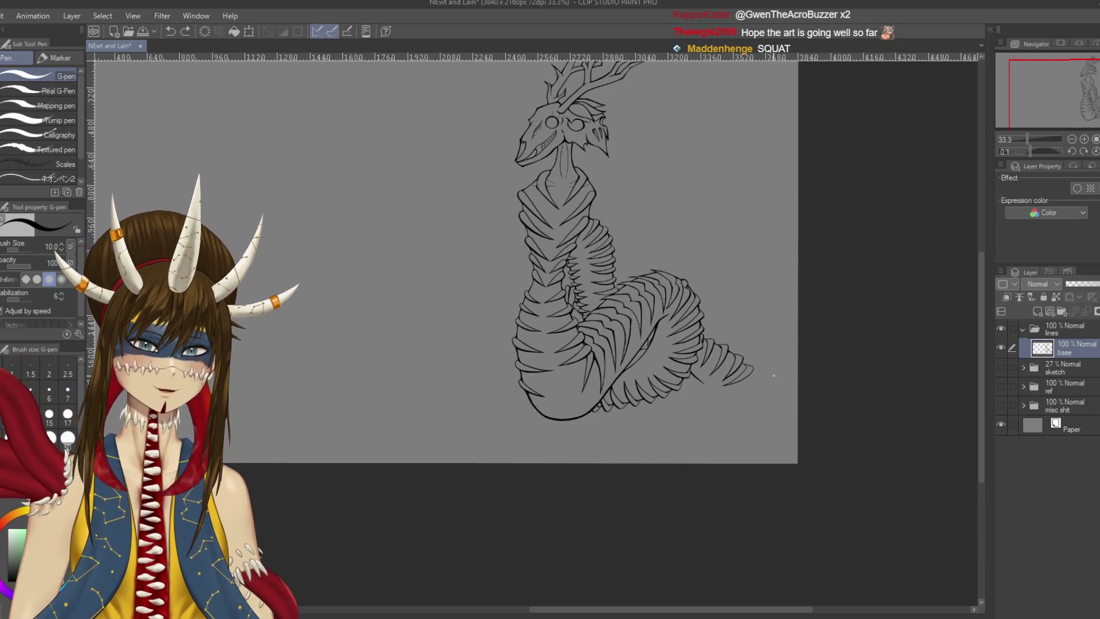
{"action": "left_click", "coordinate": [1002, 367]}
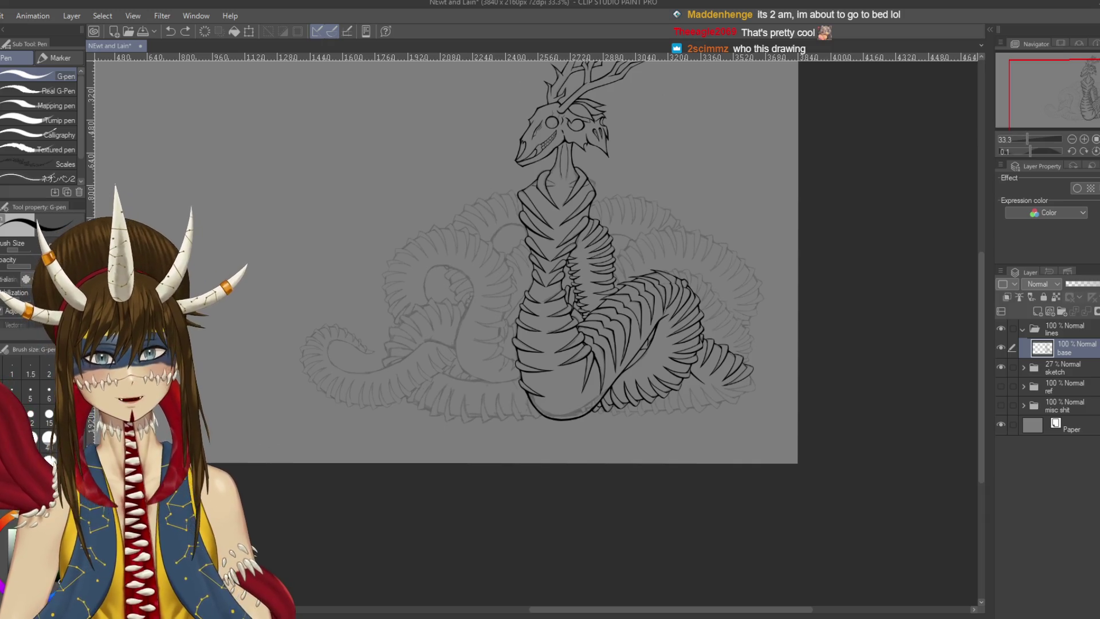
{"action": "left_click", "coordinate": [1001, 385]}
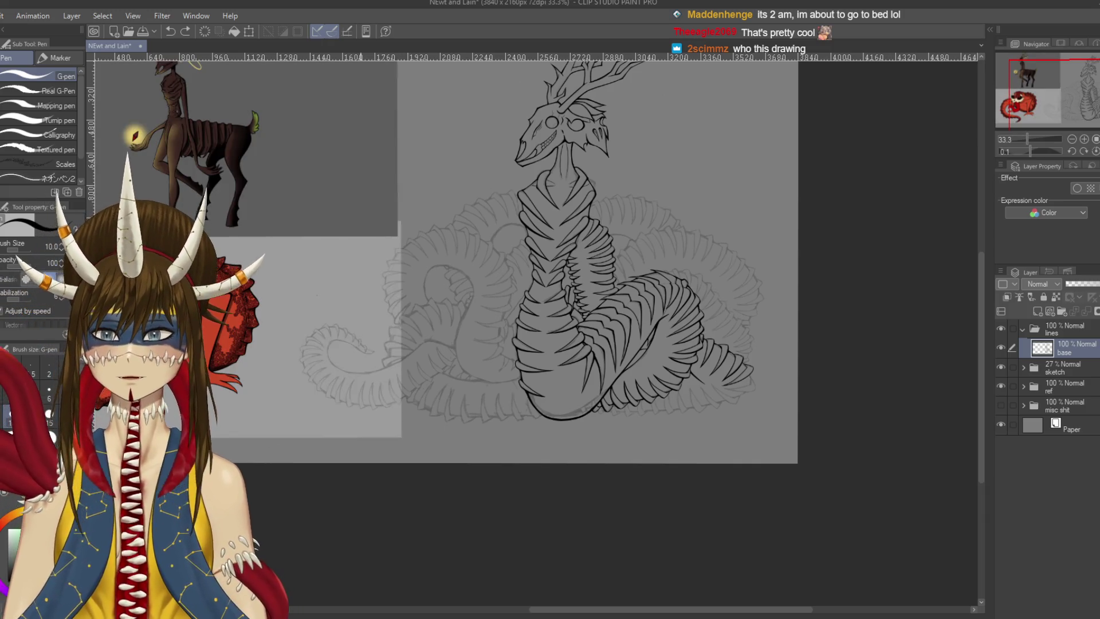
Frame the references, toggle the sketch folder off and on, then hide the ref folder
{"action": "left_click_drag", "start_coordinate": [515, 258], "coordinate": [843, 364]}
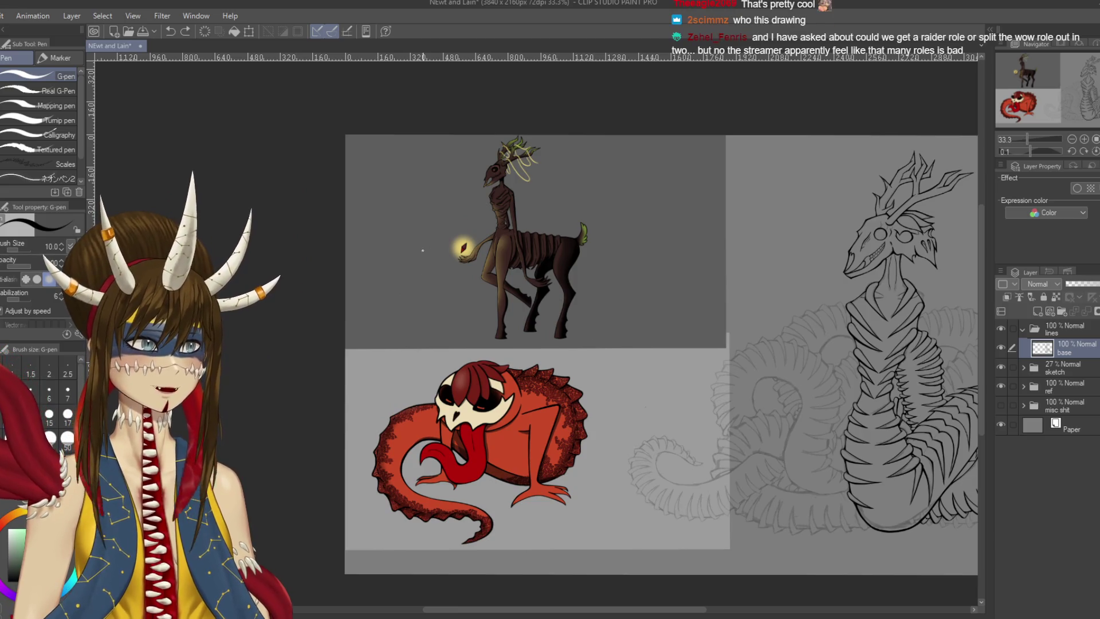
{"action": "left_click_drag", "start_coordinate": [630, 344], "coordinate": [587, 294]}
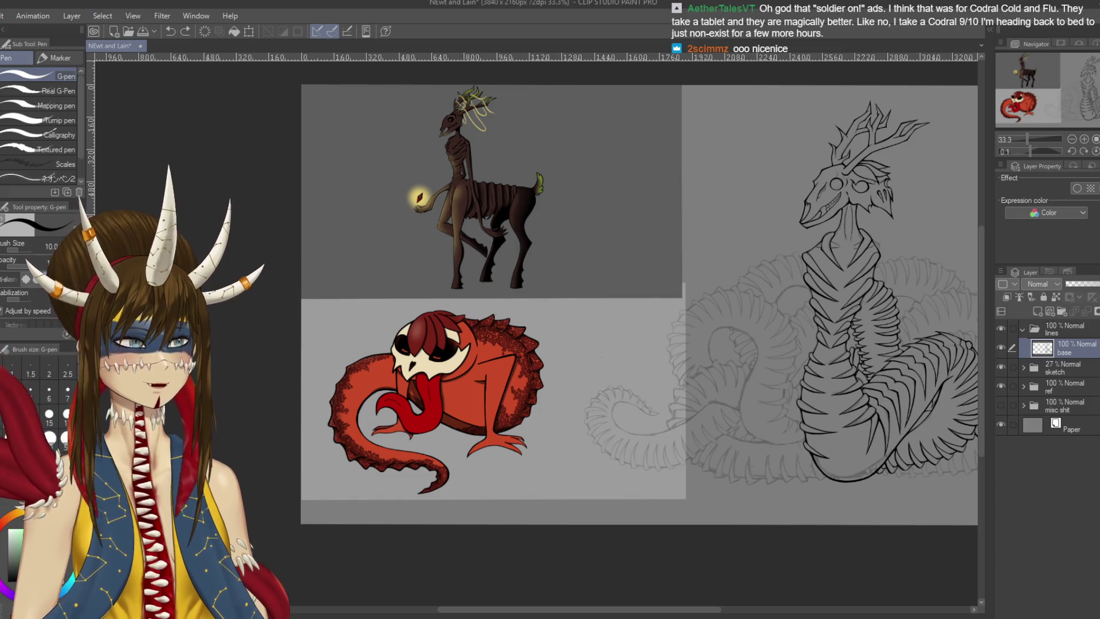
{"action": "left_click", "coordinate": [1001, 367]}
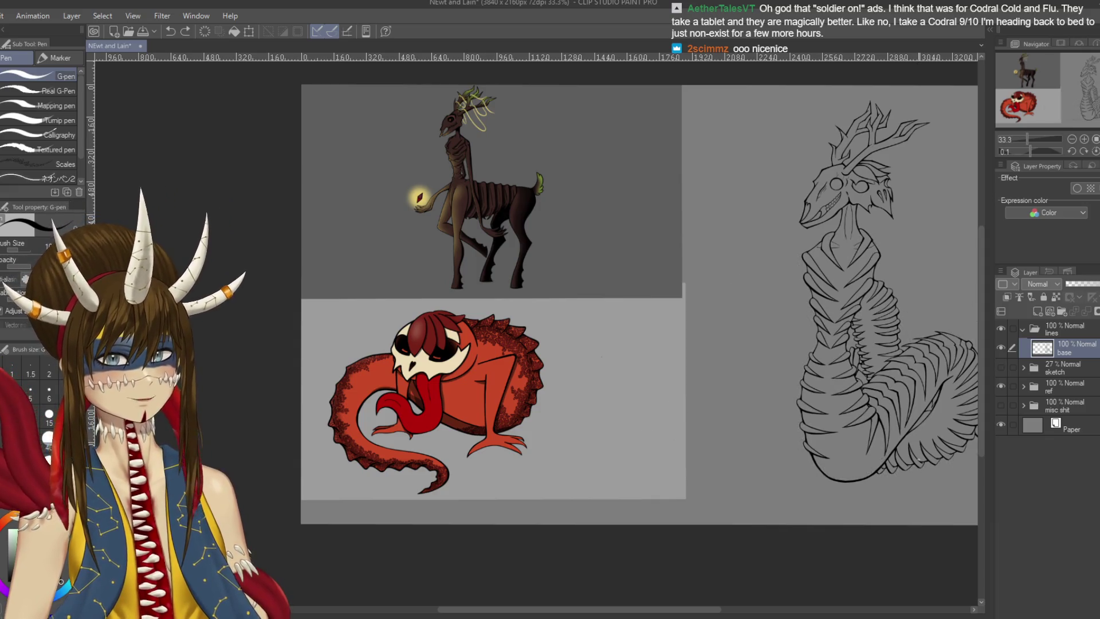
{"action": "left_click", "coordinate": [1001, 367]}
{"action": "left_click", "coordinate": [1002, 386]}
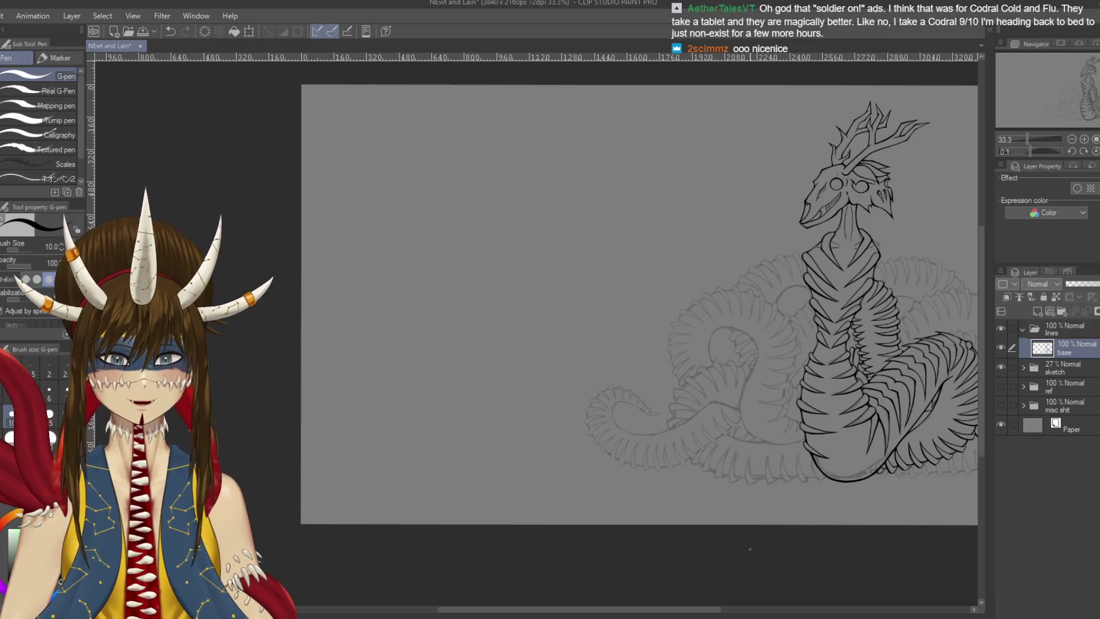
{"action": "scroll", "coordinate": [640, 304], "scroll_direction": "up", "scroll_amount": 2}
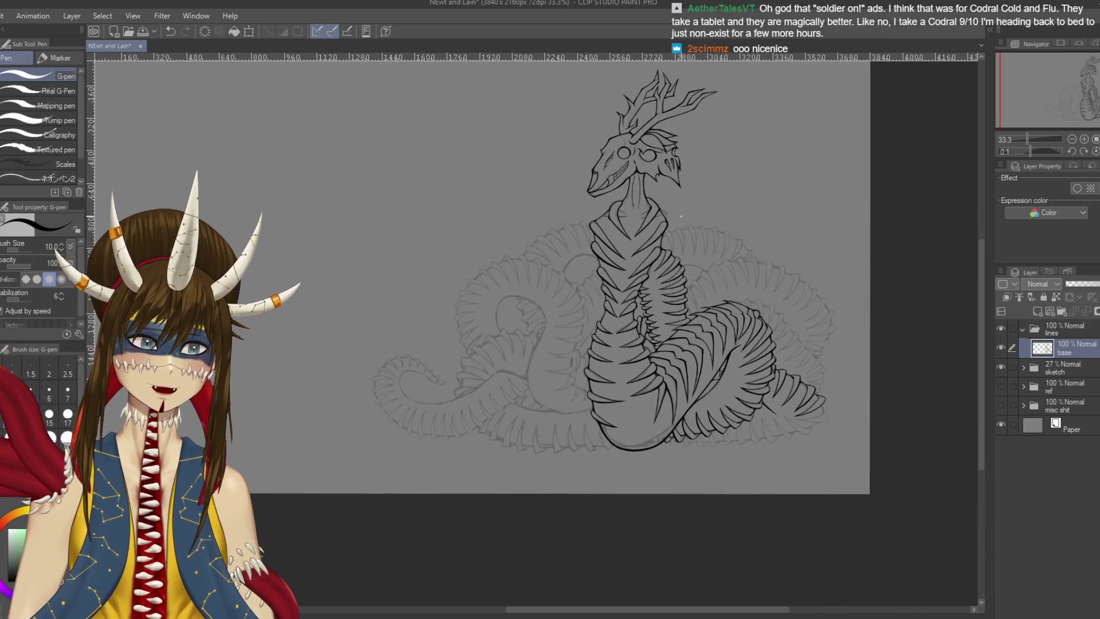
{"action": "scroll", "coordinate": [533, 329], "scroll_direction": "down", "scroll_amount": 5}
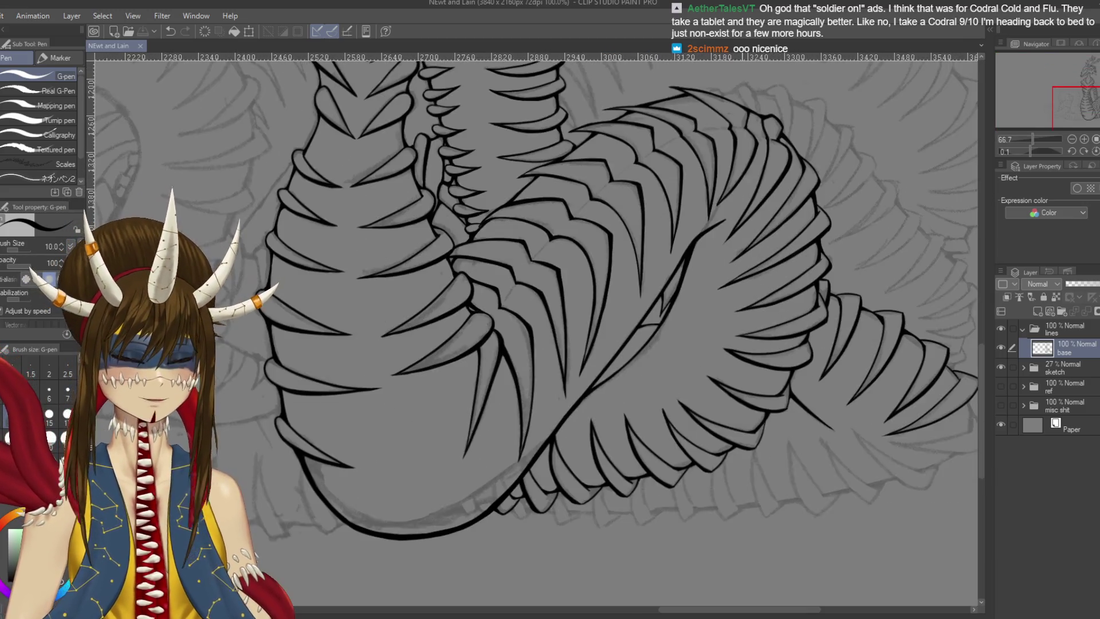
Turn the canvas sideways and ink a short stroke at the upper line join
{"action": "mouse_move", "coordinate": [687, 329]}
{"action": "left_mouse_down"}
{"action": "mouse_move", "coordinate": [659, 241]}
{"action": "mouse_move", "coordinate": [591, 189]}
{"action": "mouse_move", "coordinate": [533, 175]}
{"action": "left_mouse_up"}
{"action": "scroll", "coordinate": [684, 237], "scroll_direction": "up", "scroll_amount": 2}
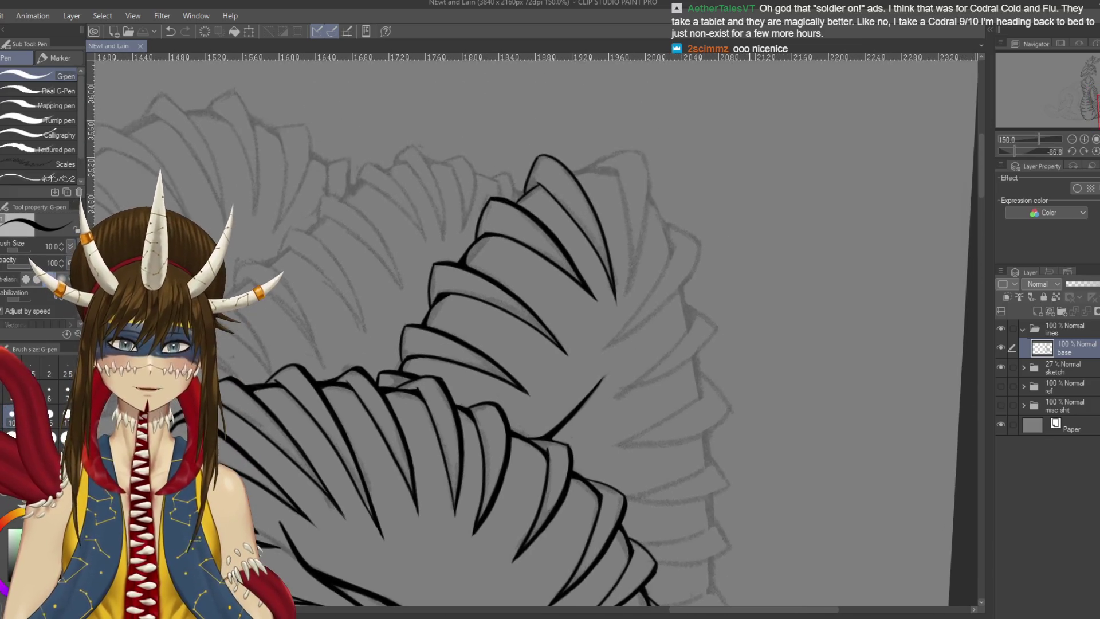
{"action": "key", "text": "p"}
{"action": "key", "text": "p"}
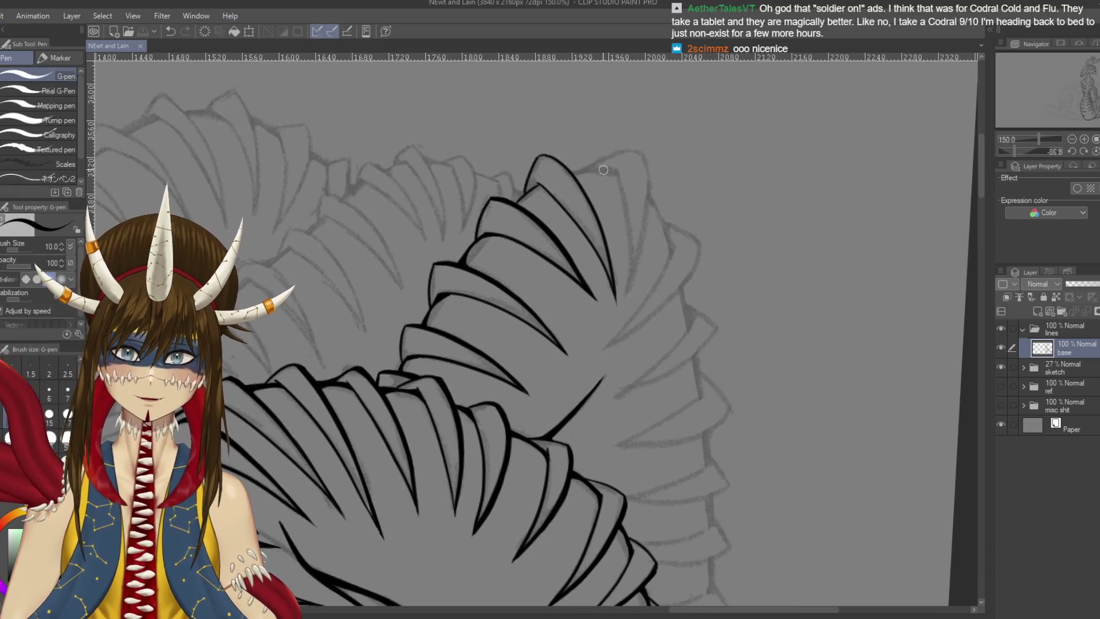
{"action": "left_click_drag", "start_coordinate": [594, 167], "coordinate": [607, 169]}
{"action": "key", "text": "ctrl+z"}
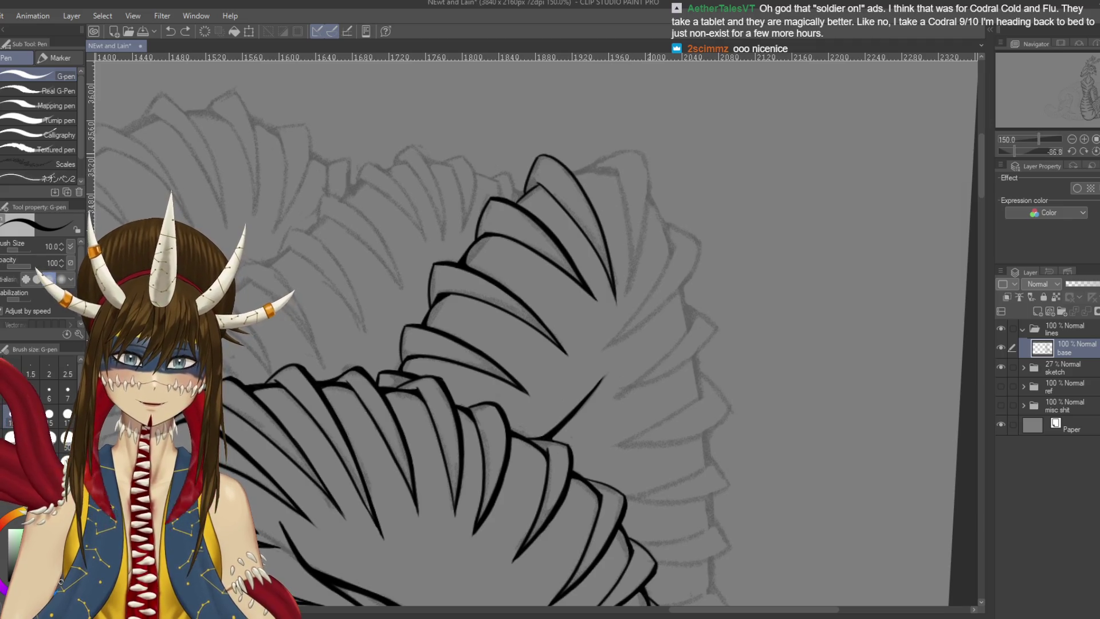
{"action": "scroll", "coordinate": [650, 154], "scroll_direction": "up", "scroll_amount": 1}
{"action": "left_click_drag", "start_coordinate": [573, 321], "coordinate": [609, 352]}
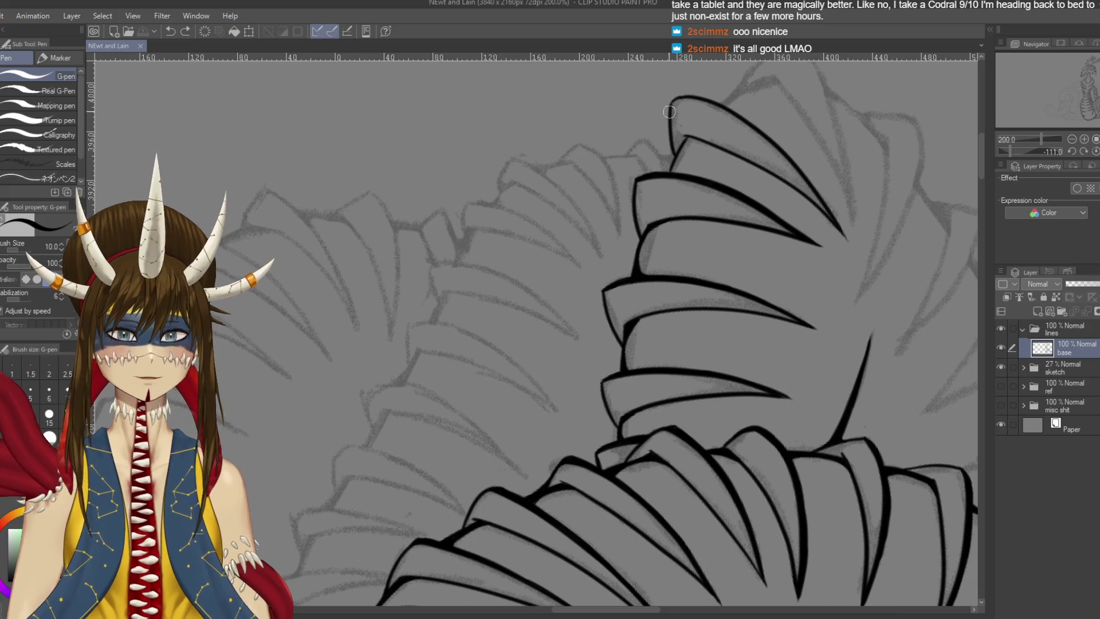
{"action": "left_click_drag", "start_coordinate": [675, 174], "coordinate": [673, 153]}
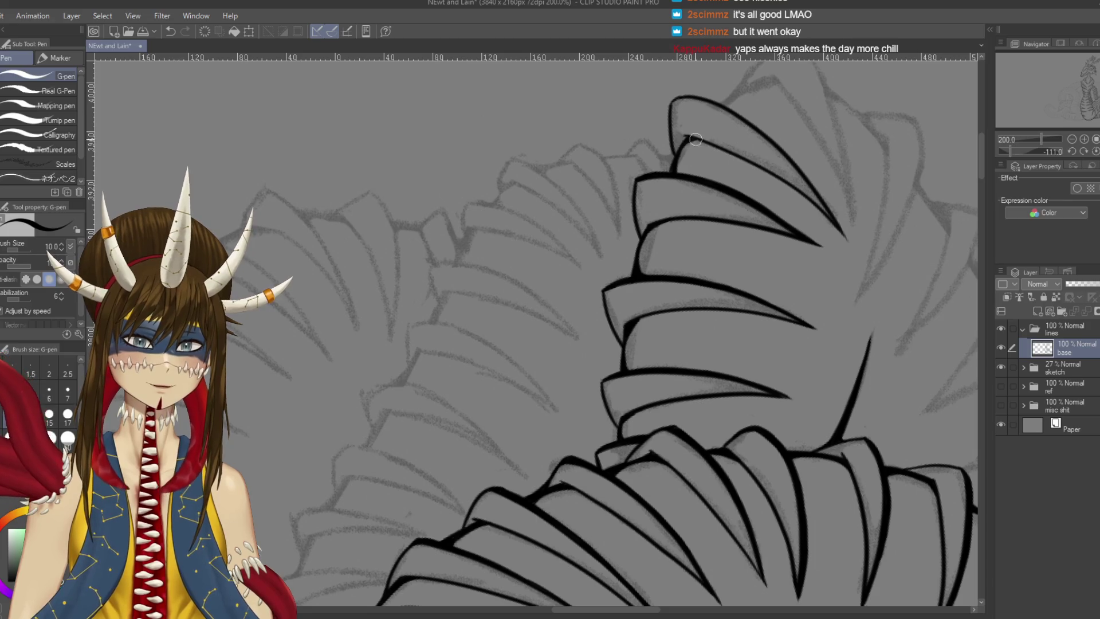
Ink a scale tip's curved edge and its right edge line, then save
{"action": "mouse_move", "coordinate": [630, 258]}
{"action": "left_mouse_down"}
{"action": "mouse_move", "coordinate": [705, 205]}
{"action": "mouse_move", "coordinate": [708, 160]}
{"action": "left_mouse_up"}
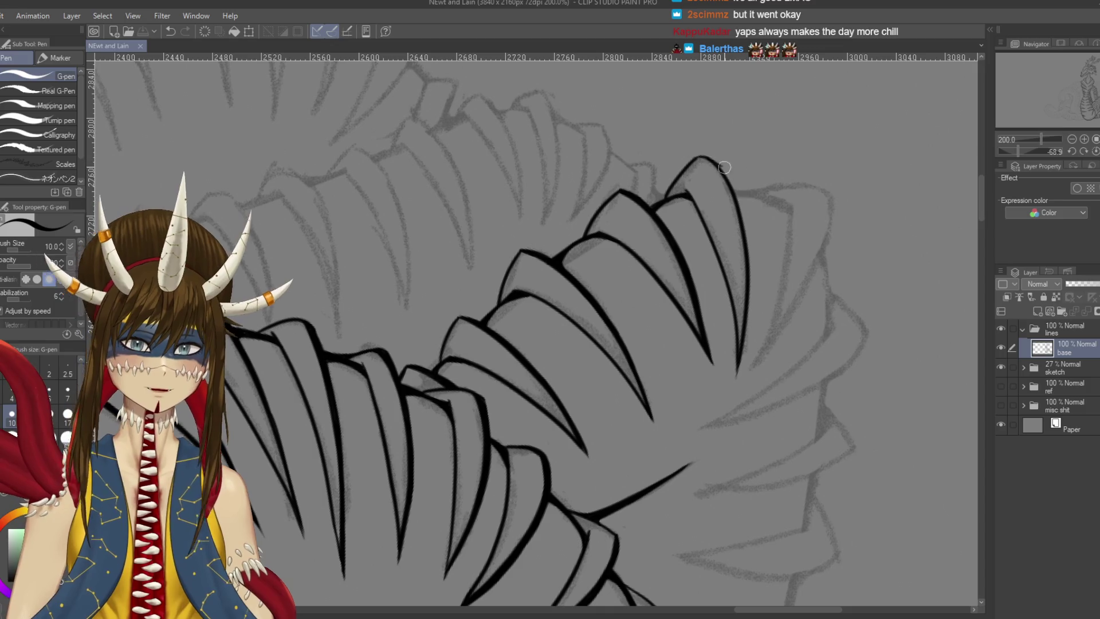
{"action": "left_click_drag", "start_coordinate": [715, 162], "coordinate": [744, 200]}
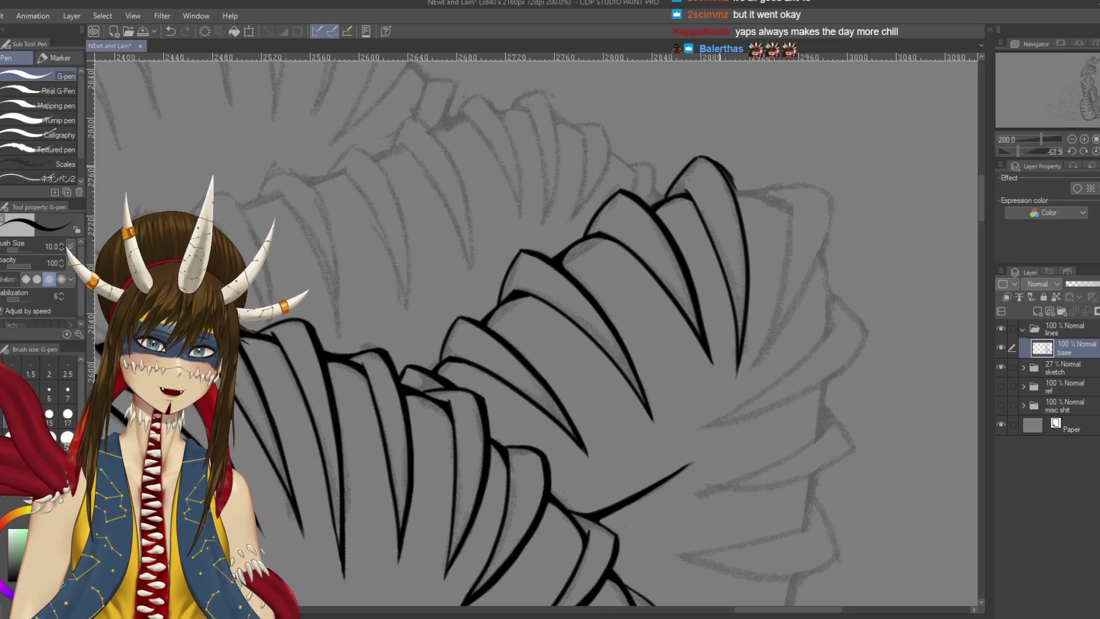
{"action": "mouse_move", "coordinate": [711, 162]}
{"action": "left_mouse_down"}
{"action": "mouse_move", "coordinate": [740, 194]}
{"action": "mouse_move", "coordinate": [751, 261]}
{"action": "mouse_move", "coordinate": [757, 177]}
{"action": "left_mouse_up"}
{"action": "key", "text": "ctrl+z"}
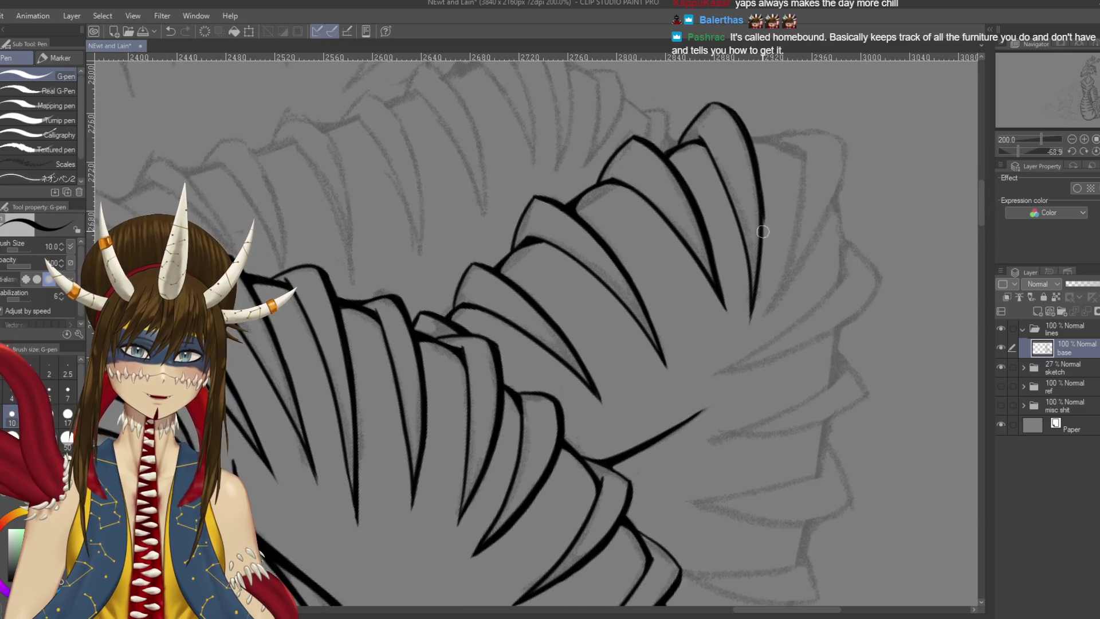
{"action": "left_click_drag", "start_coordinate": [763, 198], "coordinate": [757, 277]}
{"action": "key", "text": "ctrl+z"}
{"action": "key", "text": "ctrl+z"}
{"action": "left_click_drag", "start_coordinate": [764, 235], "coordinate": [753, 299]}
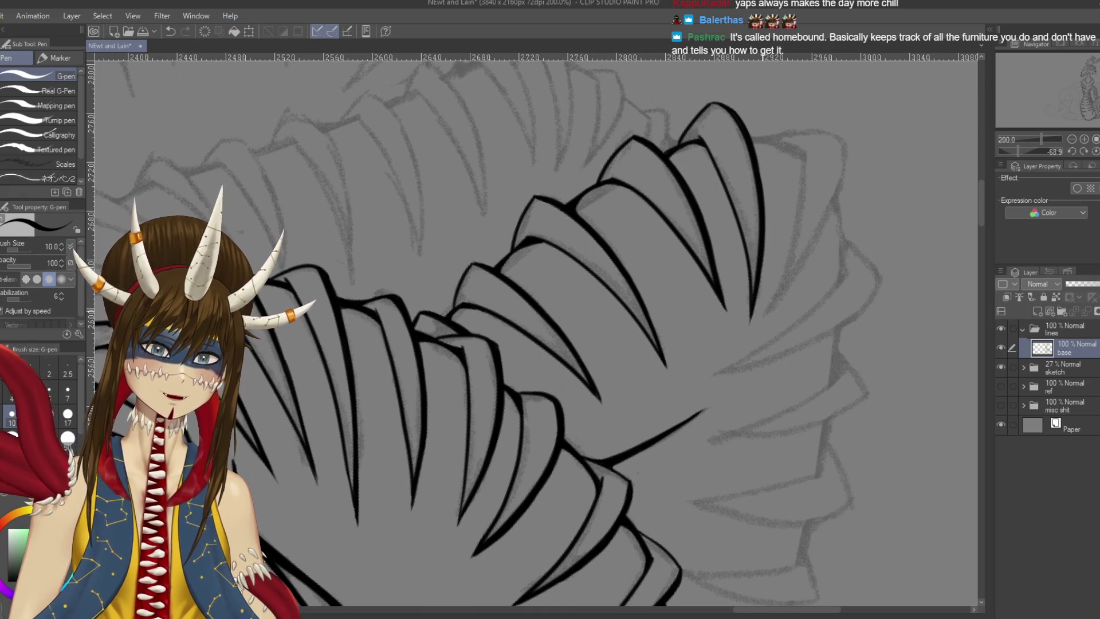
{"action": "key", "text": "ctrl+s"}
Rotate the view 45 degrees, ink long outer scale-edge lines and extend the top spike's outline
{"action": "key", "text": "minus"}
{"action": "key", "text": "minus"}
{"action": "key", "text": "minus"}
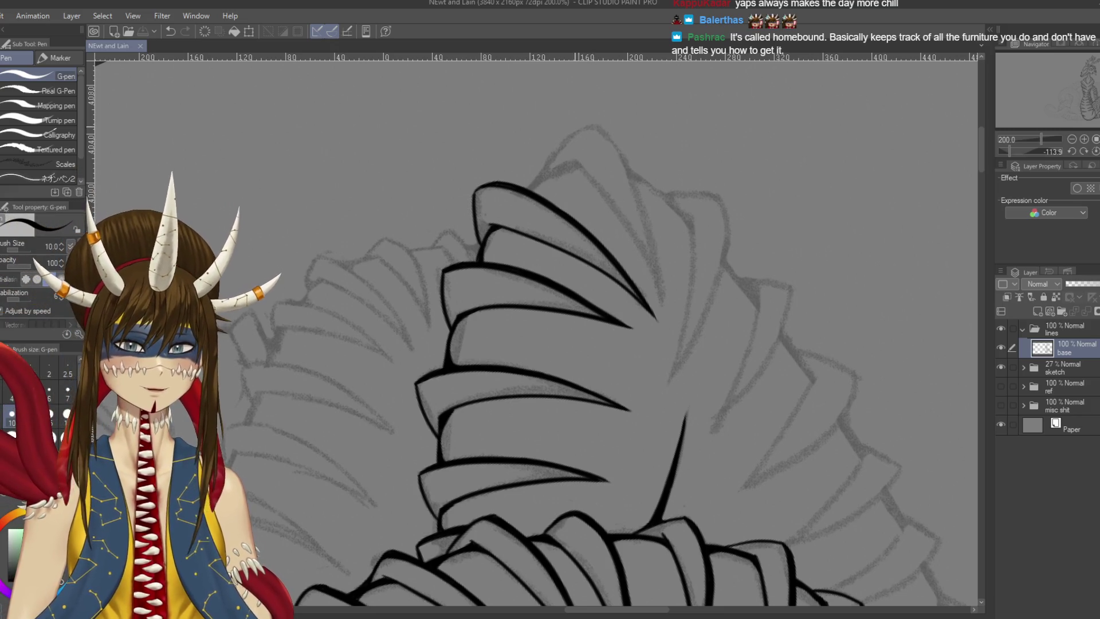
{"action": "left_click_drag", "start_coordinate": [559, 170], "coordinate": [586, 159]}
{"action": "key", "text": "ctrl+z"}
{"action": "key", "text": "ctrl+z"}
{"action": "mouse_move", "coordinate": [583, 160]}
{"action": "left_mouse_down"}
{"action": "mouse_move", "coordinate": [660, 264]}
{"action": "mouse_move", "coordinate": [671, 304]}
{"action": "left_mouse_up"}
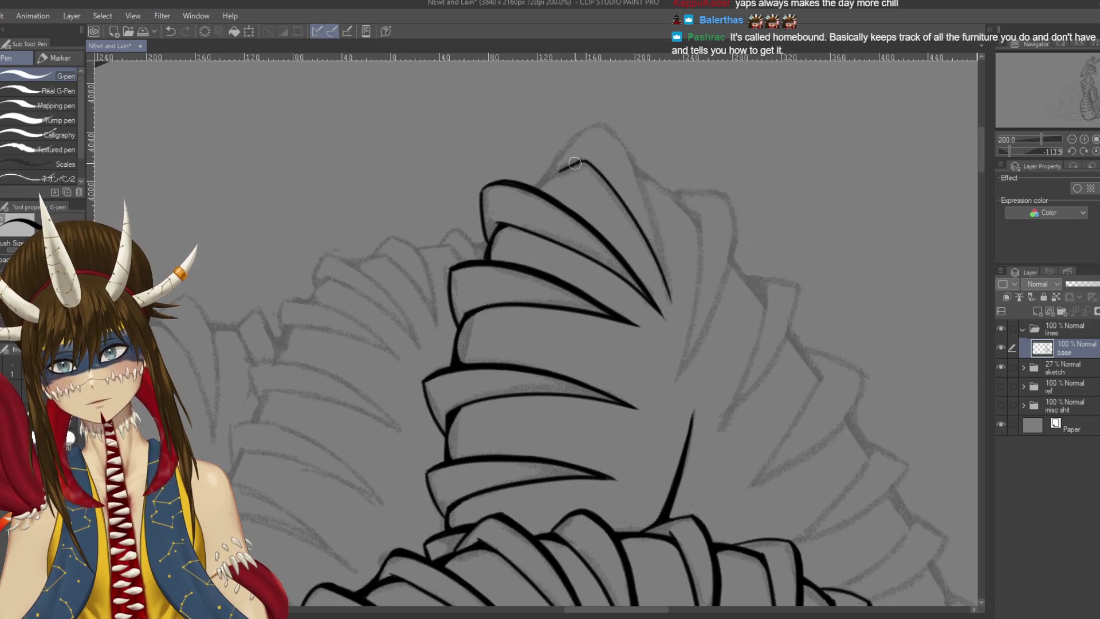
{"action": "left_click_drag", "start_coordinate": [631, 155], "coordinate": [679, 302]}
{"action": "key", "text": "ctrl+z"}
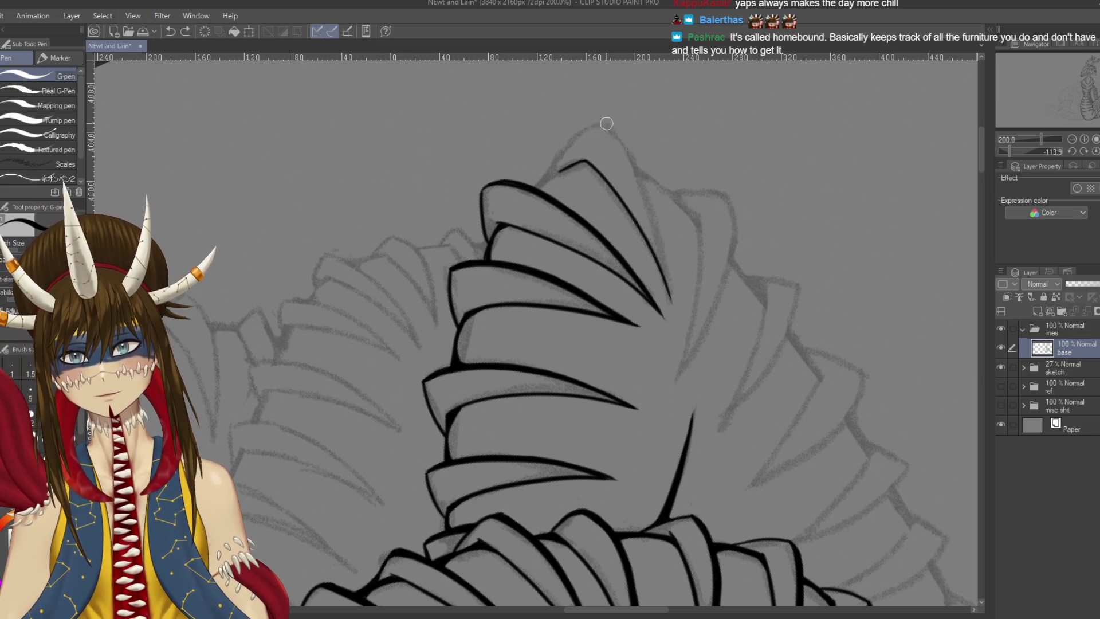
{"action": "left_click_drag", "start_coordinate": [605, 124], "coordinate": [679, 316]}
{"action": "key", "text": "ctrl+z"}
{"action": "left_click_drag", "start_coordinate": [602, 121], "coordinate": [676, 316]}
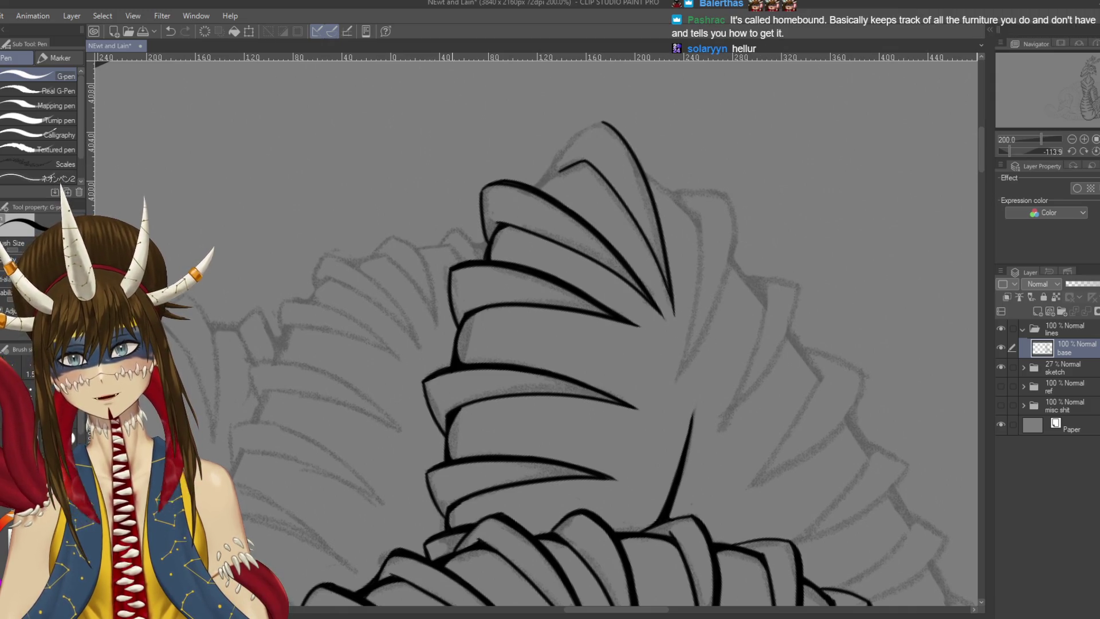
{"action": "left_click_drag", "start_coordinate": [607, 269], "coordinate": [561, 214]}
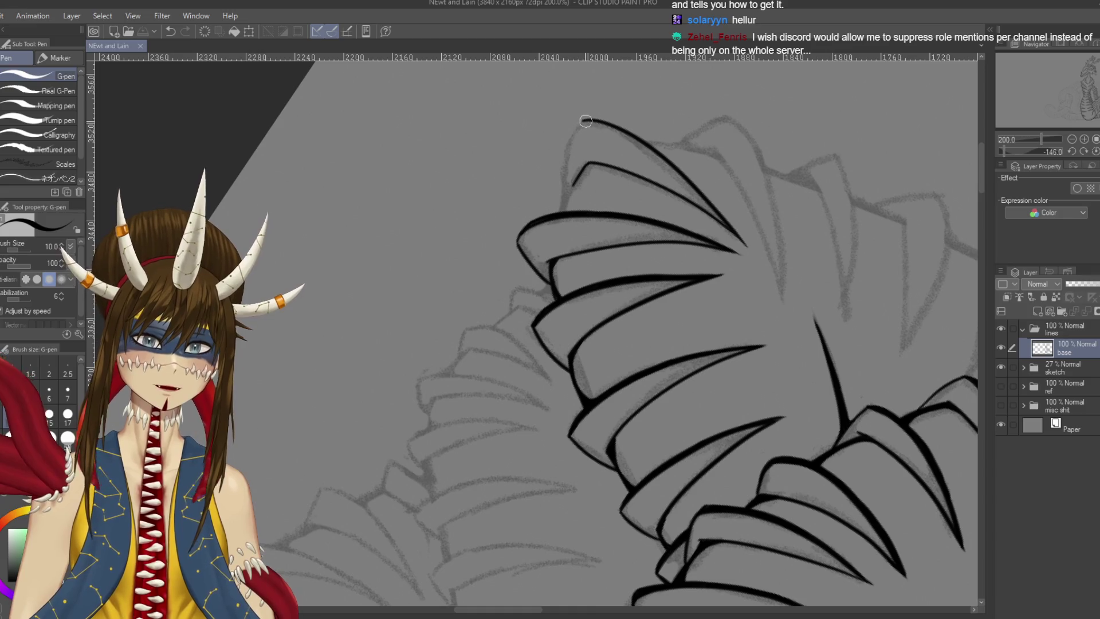
{"action": "mouse_move", "coordinate": [585, 121]}
{"action": "left_mouse_down"}
{"action": "mouse_move", "coordinate": [564, 154]}
{"action": "mouse_move", "coordinate": [565, 197]}
{"action": "left_mouse_up"}
Redraw the top spike's left edge outline more cleanly and save
{"action": "key", "text": "ctrl+z"}
{"action": "key", "text": "ctrl+z"}
{"action": "mouse_move", "coordinate": [585, 120]}
{"action": "left_mouse_down"}
{"action": "mouse_move", "coordinate": [562, 162]}
{"action": "mouse_move", "coordinate": [565, 212]}
{"action": "left_mouse_up"}
{"action": "key", "text": "ctrl+z"}
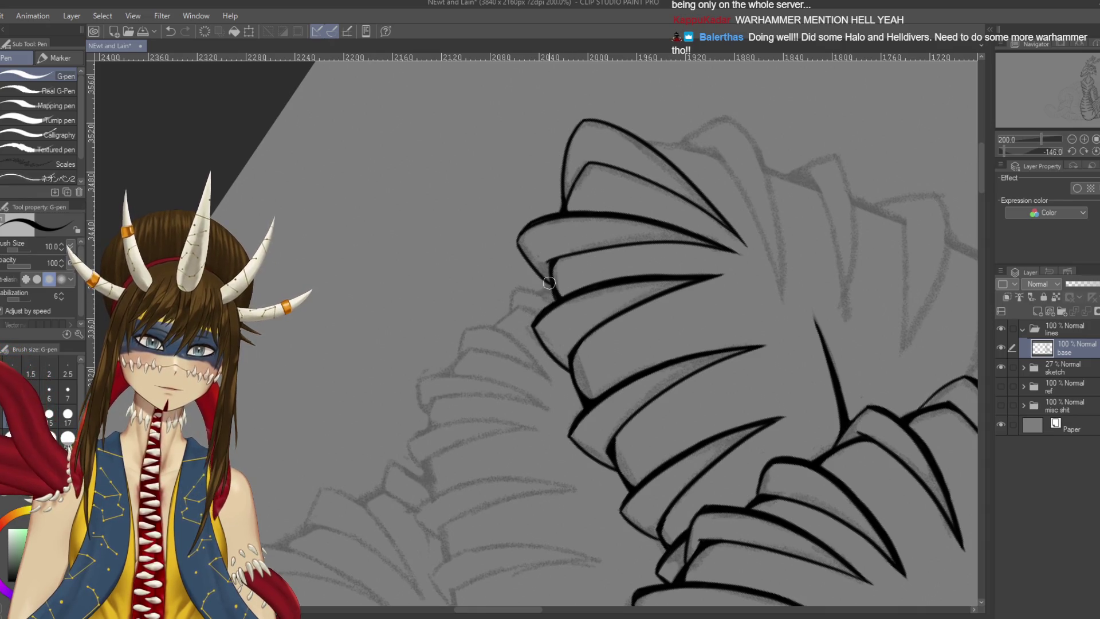
{"action": "key", "text": "ctrl+z"}
{"action": "left_click_drag", "start_coordinate": [548, 278], "coordinate": [561, 302]}
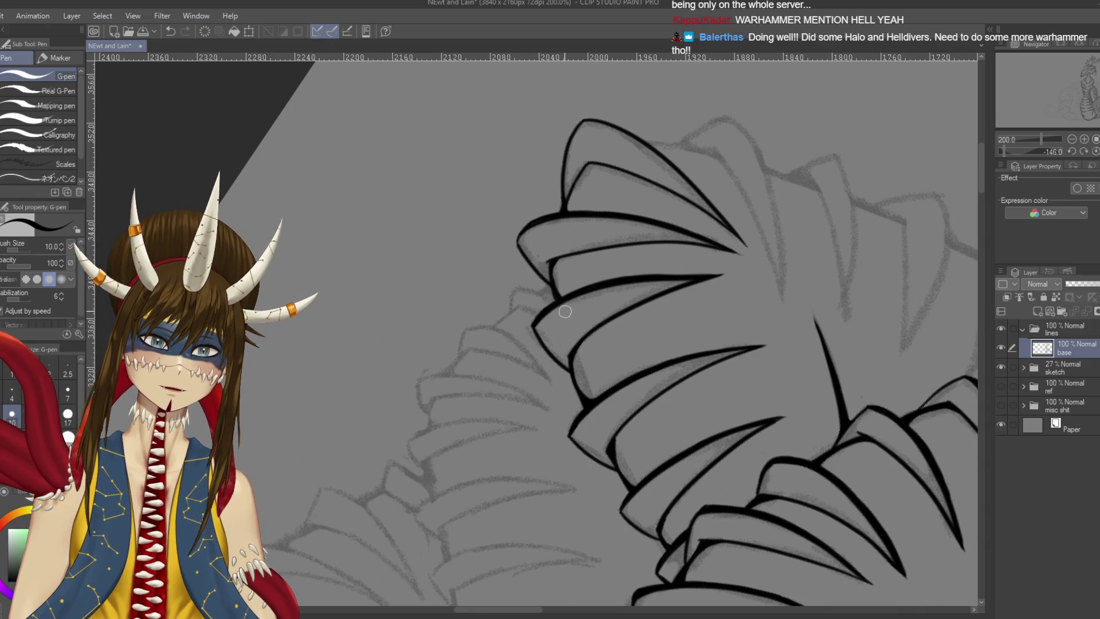
{"action": "key", "text": "ctrl+s"}
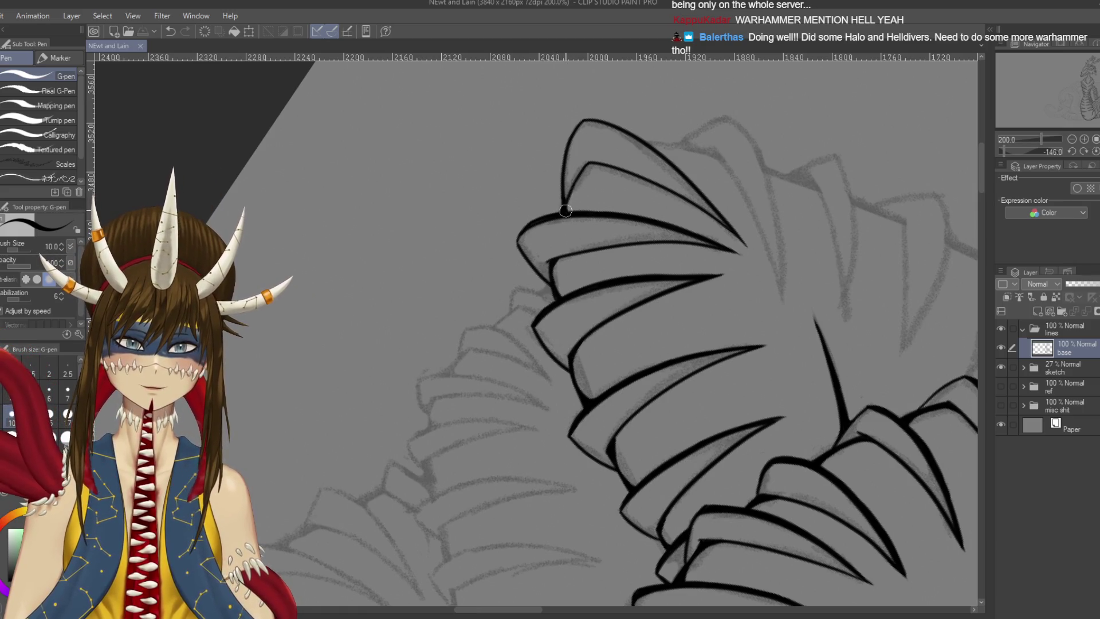
Ink short strokes along the spike's inner edge, save, and start the top scale's right edge
{"action": "left_click_drag", "start_coordinate": [570, 214], "coordinate": [574, 182]}
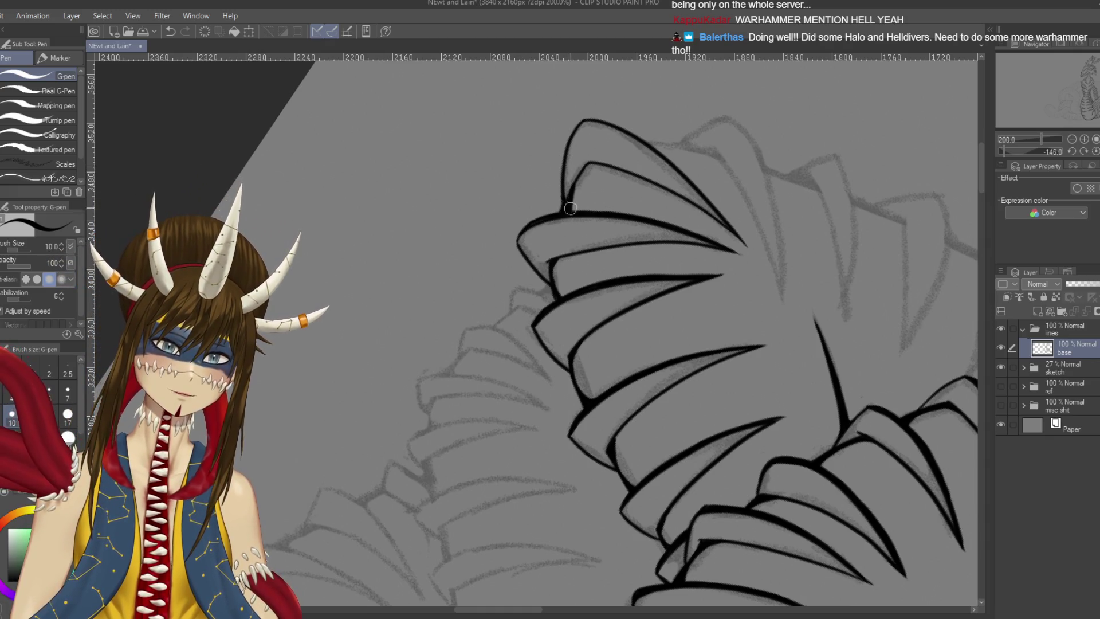
{"action": "left_click_drag", "start_coordinate": [572, 187], "coordinate": [602, 164]}
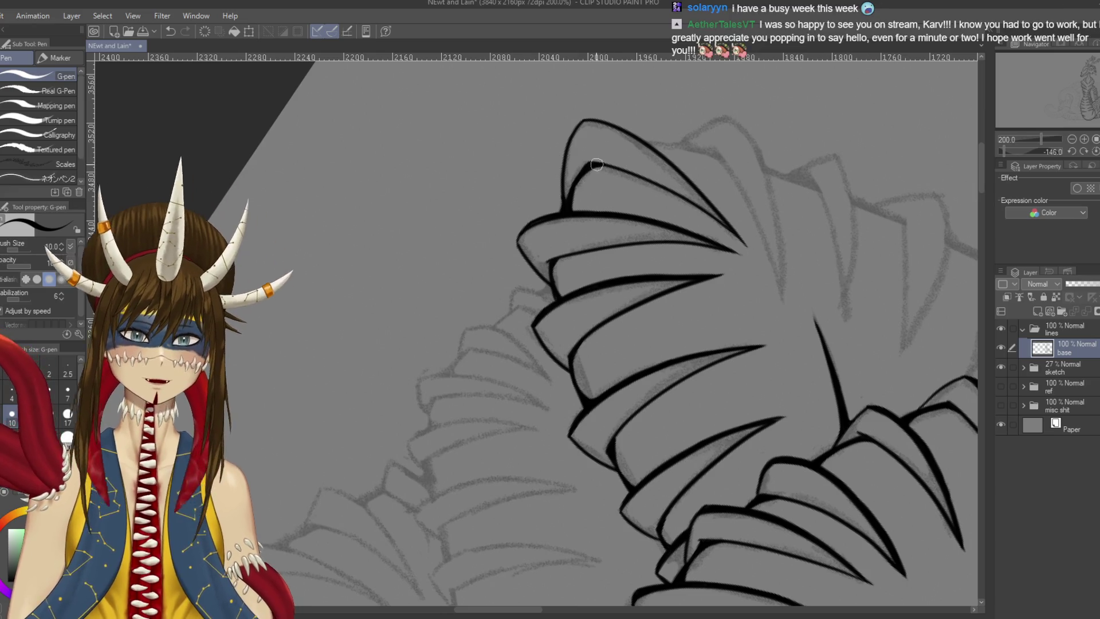
{"action": "key", "text": "ctrl+z"}
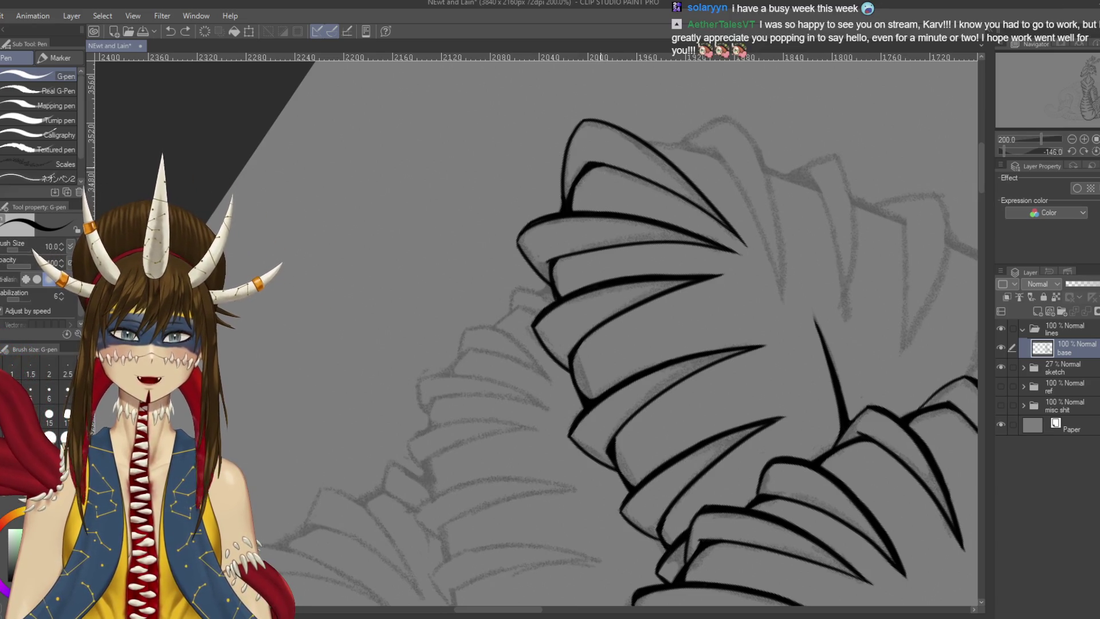
{"action": "key", "text": "ctrl+s"}
{"action": "mouse_move", "coordinate": [576, 185]}
{"action": "left_mouse_down"}
{"action": "mouse_move", "coordinate": [573, 257]}
{"action": "mouse_move", "coordinate": [516, 332]}
{"action": "left_mouse_up"}
{"action": "key", "text": "ctrl+s"}
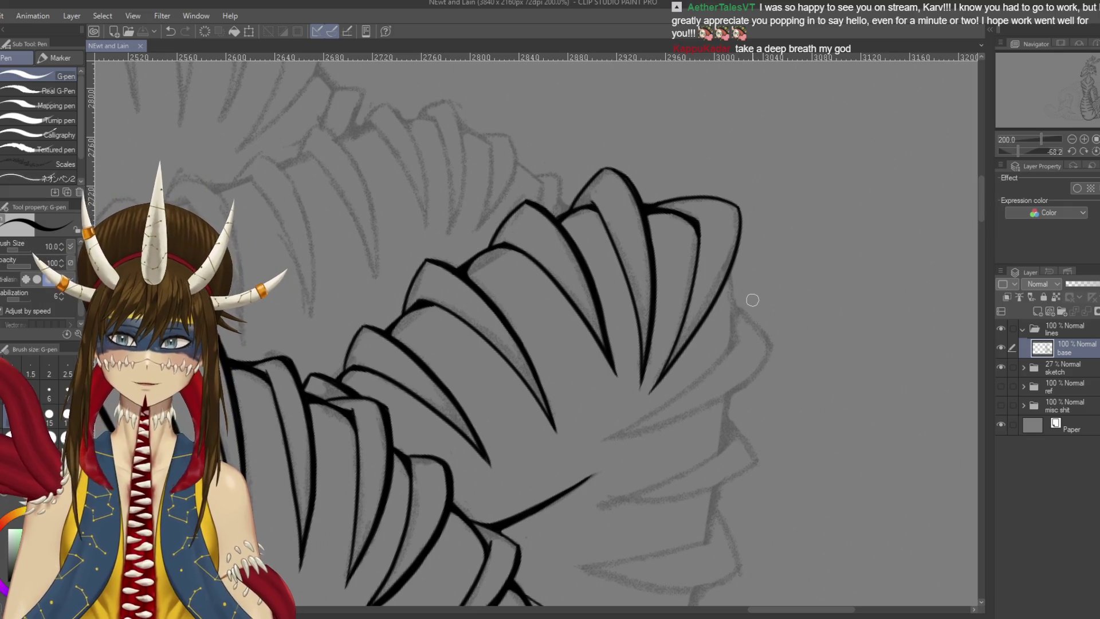
{"action": "left_click_drag", "start_coordinate": [744, 208], "coordinate": [732, 263]}
Ink and bolden the top scale's right edge, extend it downward, and save
{"action": "left_click_drag", "start_coordinate": [745, 227], "coordinate": [731, 260]}
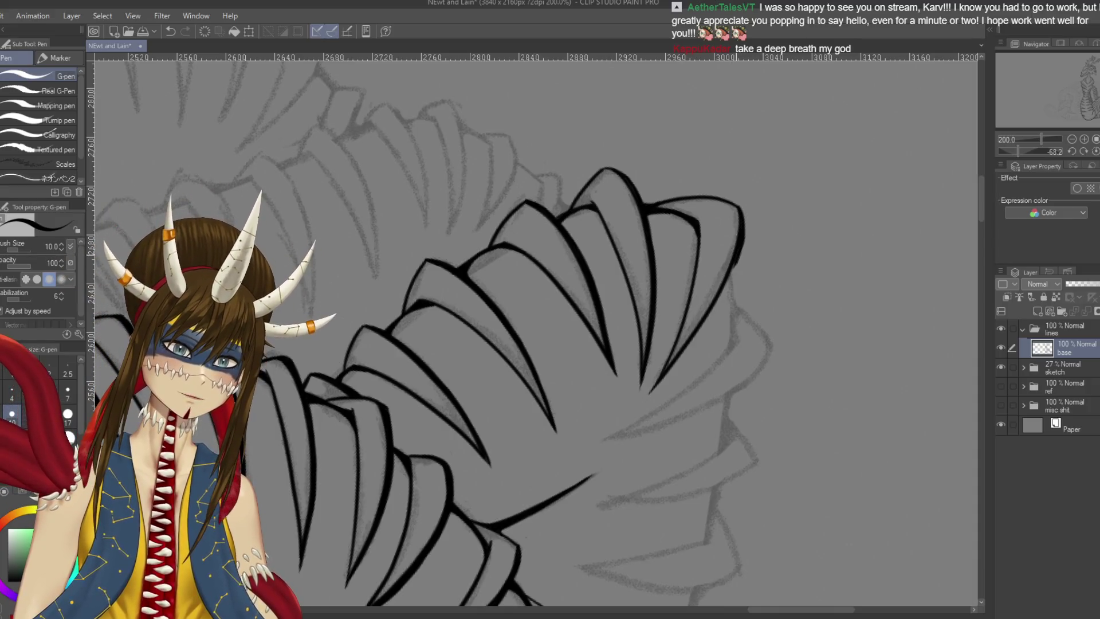
{"action": "key", "text": "ctrl+s"}
{"action": "left_click_drag", "start_coordinate": [743, 222], "coordinate": [711, 306]}
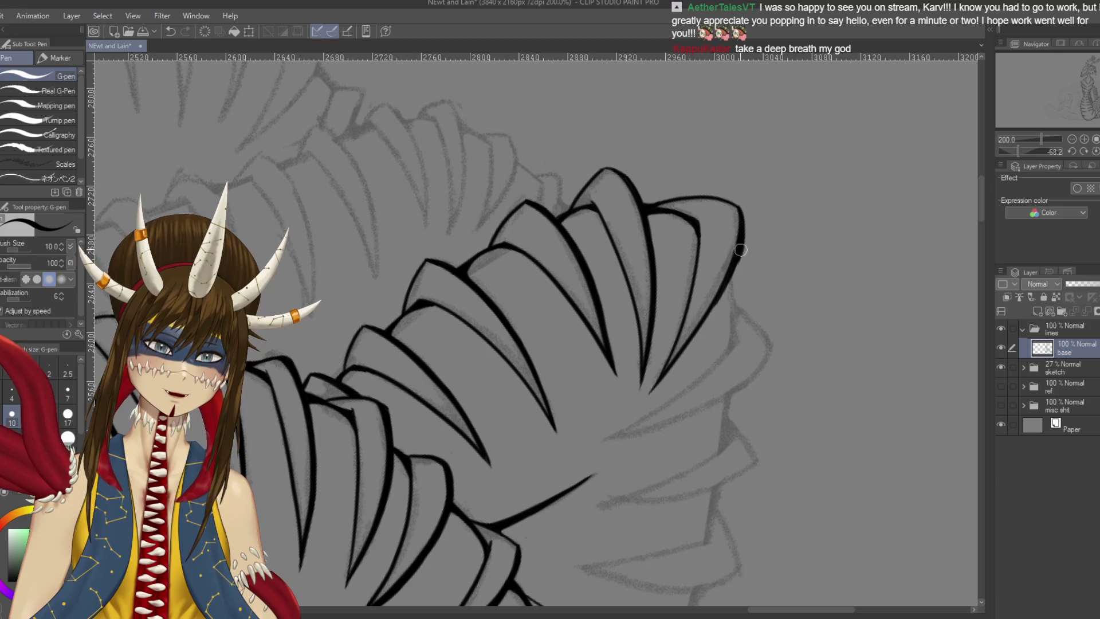
{"action": "left_click_drag", "start_coordinate": [743, 238], "coordinate": [726, 278]}
{"action": "mouse_move", "coordinate": [707, 332]}
{"action": "left_mouse_down"}
{"action": "mouse_move", "coordinate": [653, 207]}
{"action": "mouse_move", "coordinate": [521, 162]}
{"action": "mouse_move", "coordinate": [399, 228]}
{"action": "mouse_move", "coordinate": [367, 362]}
{"action": "mouse_move", "coordinate": [494, 500]}
{"action": "mouse_move", "coordinate": [672, 433]}
{"action": "left_mouse_up"}
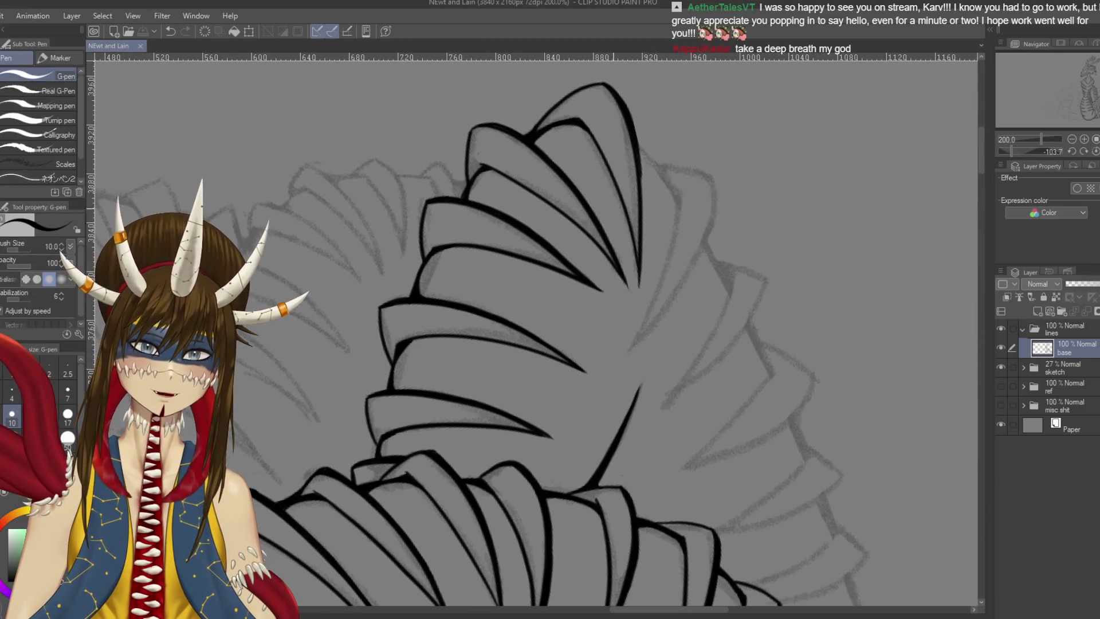
{"action": "left_click_drag", "start_coordinate": [641, 173], "coordinate": [640, 232]}
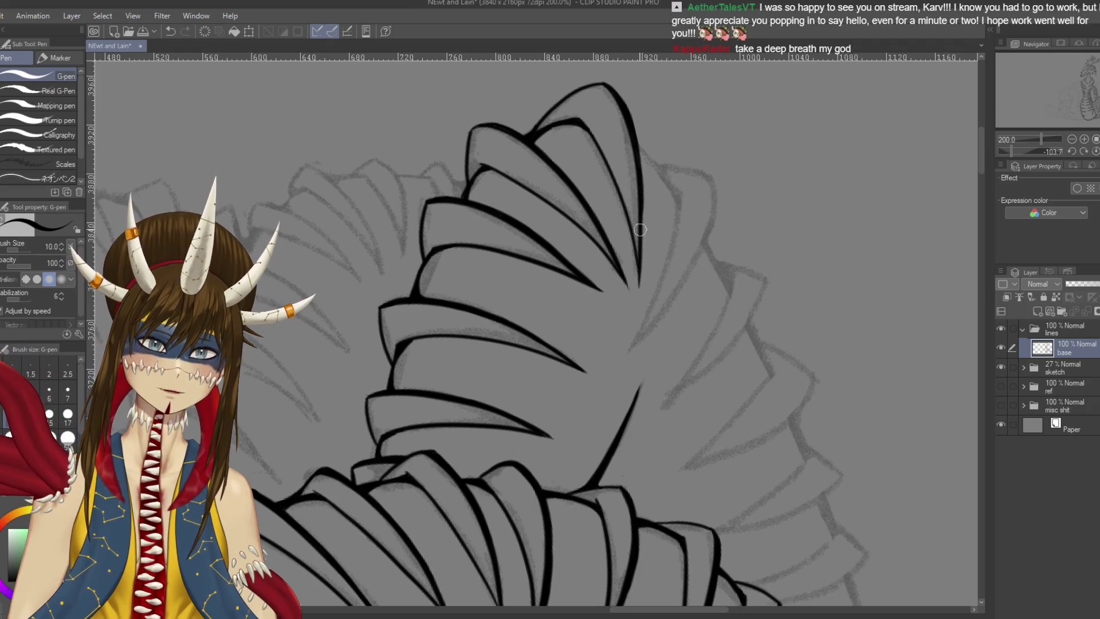
{"action": "left_click_drag", "start_coordinate": [641, 189], "coordinate": [640, 284]}
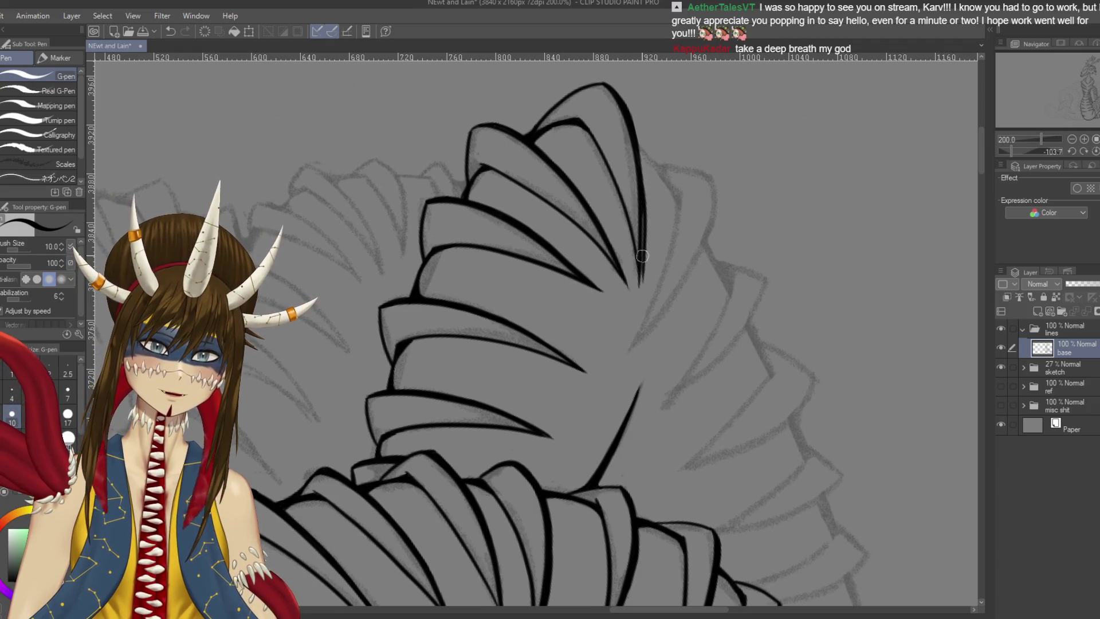
{"action": "left_click_drag", "start_coordinate": [641, 190], "coordinate": [639, 284]}
{"action": "key", "text": "ctrl+s"}
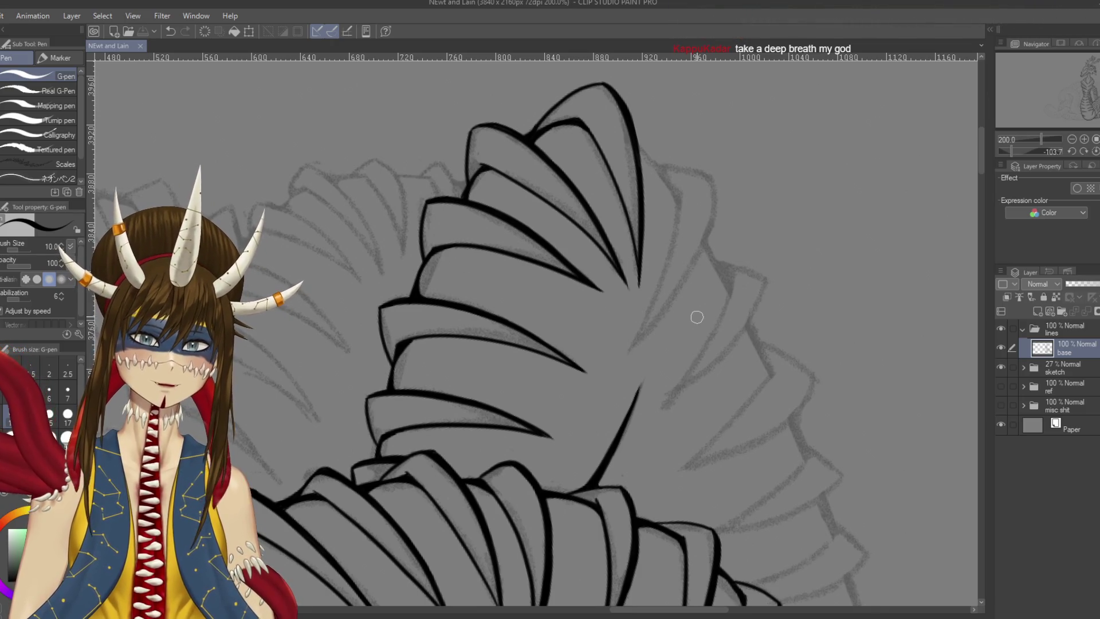
Touch up the scale's pointed tip and draw the next spike's long curved back line
{"action": "left_click_drag", "start_coordinate": [697, 317], "coordinate": [733, 362]}
{"action": "left_click_drag", "start_coordinate": [639, 128], "coordinate": [635, 134]}
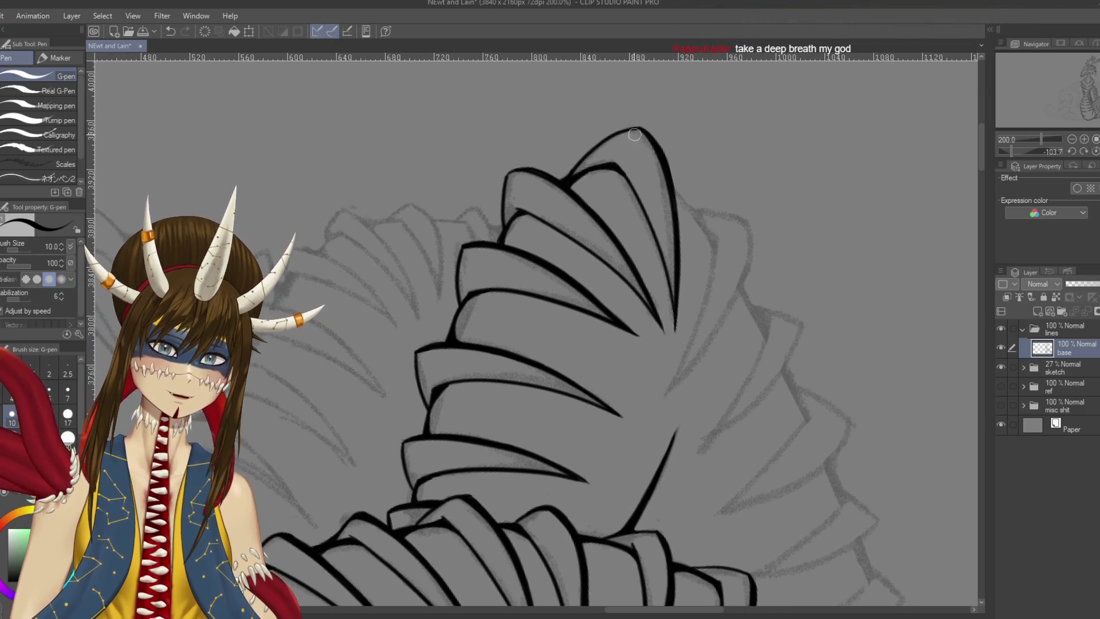
{"action": "key", "text": "ctrl+s"}
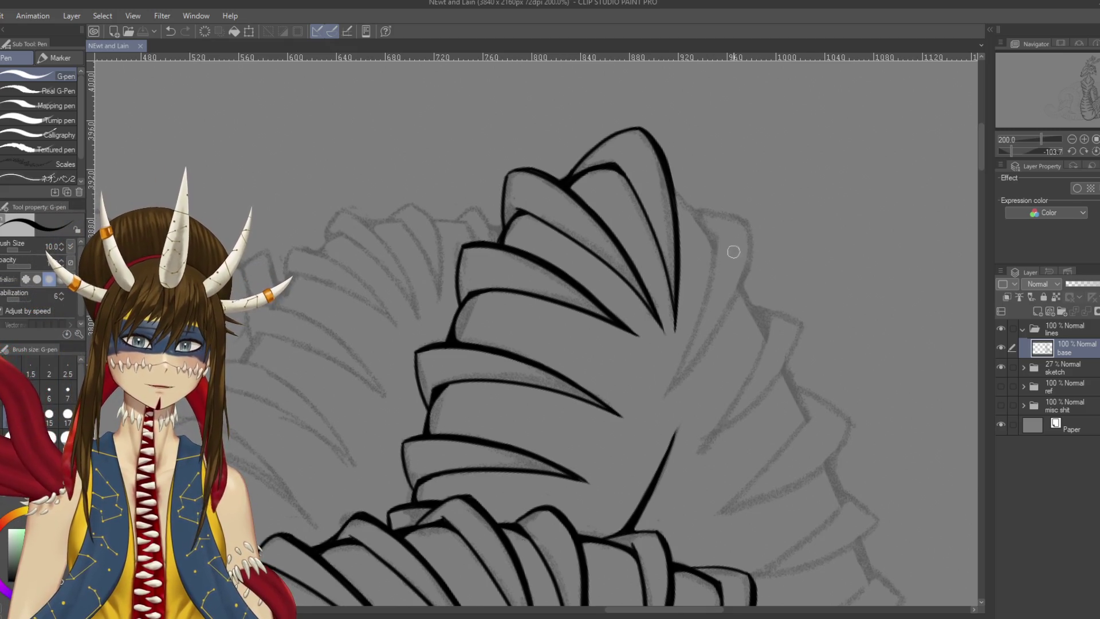
{"action": "left_click_drag", "start_coordinate": [715, 228], "coordinate": [679, 364]}
{"action": "left_click_drag", "start_coordinate": [548, 318], "coordinate": [646, 196]}
{"action": "key", "text": "ctrl+s"}
{"action": "key", "text": "ctrl+z"}
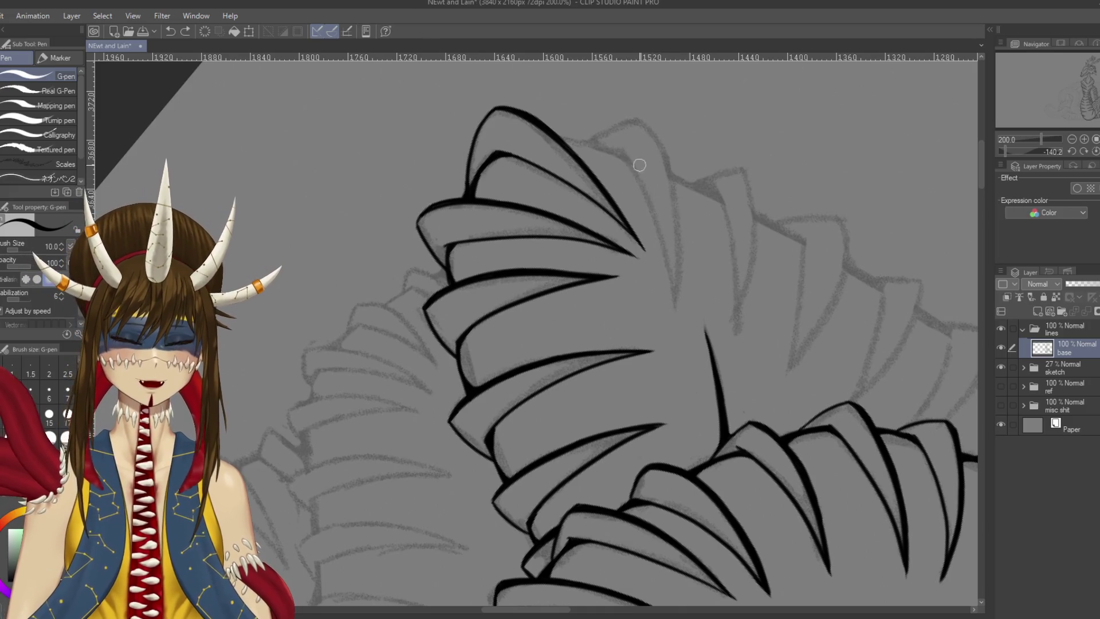
{"action": "mouse_move", "coordinate": [619, 143]}
{"action": "left_mouse_down"}
{"action": "mouse_move", "coordinate": [681, 310]}
{"action": "mouse_move", "coordinate": [628, 158]}
{"action": "mouse_move", "coordinate": [681, 344]}
{"action": "left_mouse_up"}
Try the long curved back line several times, undoing each attempt and the zigzag tests
{"action": "key", "text": "ctrl+z"}
{"action": "key", "text": "ctrl+z"}
{"action": "left_click_drag", "start_coordinate": [617, 143], "coordinate": [678, 325]}
{"action": "mouse_move", "coordinate": [644, 120]}
{"action": "left_mouse_down"}
{"action": "mouse_move", "coordinate": [695, 319]}
{"action": "mouse_move", "coordinate": [694, 335]}
{"action": "mouse_move", "coordinate": [682, 238]}
{"action": "mouse_move", "coordinate": [676, 341]}
{"action": "left_mouse_up"}
{"action": "key", "text": "ctrl+z"}
{"action": "key", "text": "ctrl+z"}
{"action": "mouse_move", "coordinate": [637, 120]}
{"action": "left_mouse_down"}
{"action": "mouse_move", "coordinate": [676, 194]}
{"action": "mouse_move", "coordinate": [679, 312]}
{"action": "left_mouse_up"}
{"action": "key", "text": "ctrl+z"}
{"action": "left_click_drag", "start_coordinate": [637, 117], "coordinate": [679, 318]}
{"action": "key", "text": "ctrl+z"}
{"action": "left_click_drag", "start_coordinate": [637, 123], "coordinate": [654, 212]}
{"action": "mouse_move", "coordinate": [680, 149]}
{"action": "left_mouse_down"}
{"action": "mouse_move", "coordinate": [721, 134]}
{"action": "mouse_move", "coordinate": [816, 213]}
{"action": "left_mouse_up"}
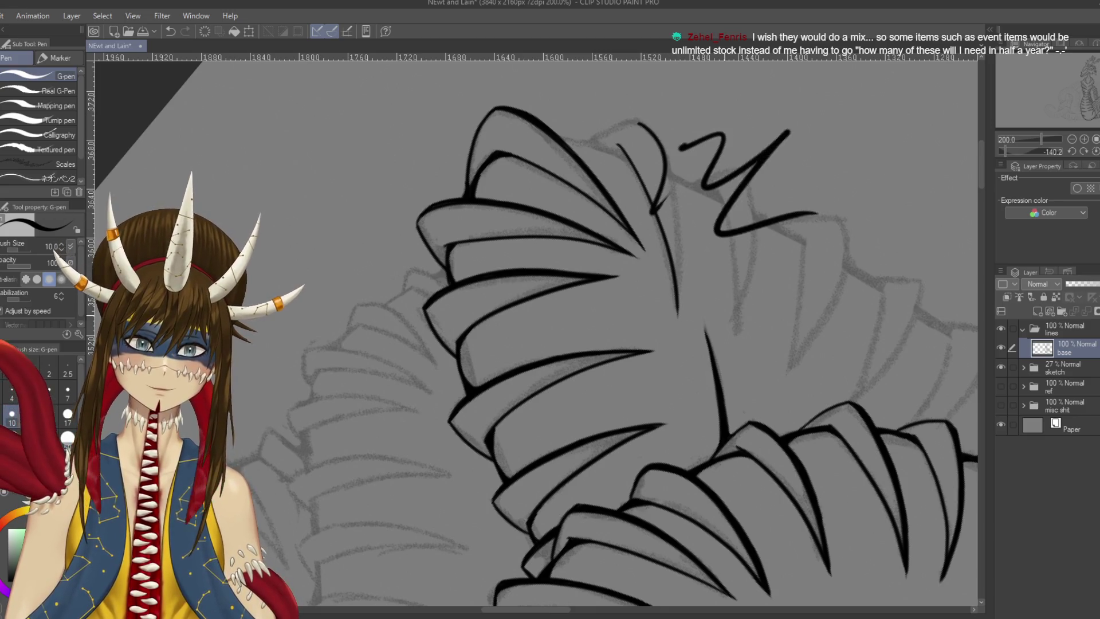
{"action": "key", "text": "ctrl+z"}
{"action": "key", "text": "ctrl+z"}
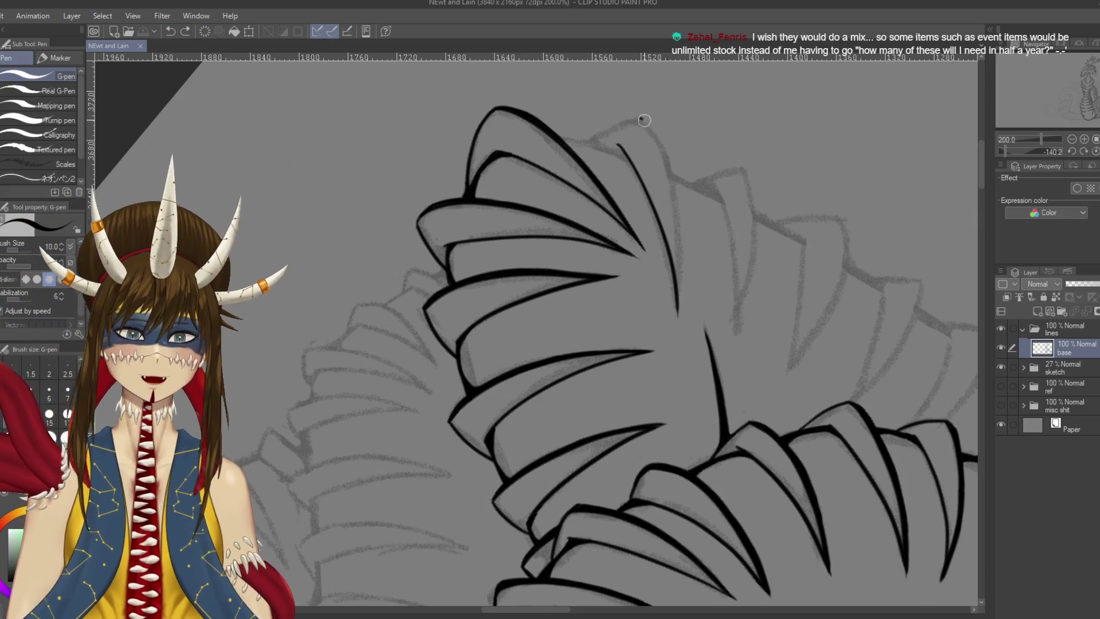
After more undone retries, ink the final long curved line down the upper cluster's back
{"action": "left_click_drag", "start_coordinate": [639, 116], "coordinate": [680, 261]}
{"action": "key", "text": "ctrl+z"}
{"action": "mouse_move", "coordinate": [636, 116]}
{"action": "left_mouse_down"}
{"action": "mouse_move", "coordinate": [655, 140]}
{"action": "mouse_move", "coordinate": [678, 322]}
{"action": "left_mouse_up"}
{"action": "key", "text": "ctrl+z"}
{"action": "mouse_move", "coordinate": [636, 116]}
{"action": "left_mouse_down"}
{"action": "mouse_move", "coordinate": [674, 178]}
{"action": "mouse_move", "coordinate": [680, 314]}
{"action": "left_mouse_up"}
{"action": "key", "text": "ctrl+z"}
{"action": "mouse_move", "coordinate": [636, 117]}
{"action": "left_mouse_down"}
{"action": "mouse_move", "coordinate": [682, 264]}
{"action": "mouse_move", "coordinate": [680, 321]}
{"action": "left_mouse_up"}
{"action": "key", "text": "ctrl+z"}
{"action": "left_click_drag", "start_coordinate": [637, 117], "coordinate": [681, 309]}
{"action": "key", "text": "ctrl+z"}
{"action": "mouse_move", "coordinate": [633, 117]}
{"action": "left_mouse_down"}
{"action": "mouse_move", "coordinate": [656, 142]}
{"action": "mouse_move", "coordinate": [685, 287]}
{"action": "left_mouse_up"}
{"action": "key", "text": "ctrl+z"}
{"action": "mouse_move", "coordinate": [635, 116]}
{"action": "left_mouse_down"}
{"action": "mouse_move", "coordinate": [680, 316]}
{"action": "mouse_move", "coordinate": [514, 425]}
{"action": "left_mouse_up"}
Draw diagonal, hook and zigzag test strokes in empty space, then undo them
{"action": "left_click_drag", "start_coordinate": [594, 183], "coordinate": [682, 134]}
{"action": "left_click_drag", "start_coordinate": [598, 221], "coordinate": [708, 167]}
{"action": "left_click_drag", "start_coordinate": [625, 253], "coordinate": [740, 187]}
{"action": "mouse_move", "coordinate": [695, 131]}
{"action": "left_mouse_down"}
{"action": "mouse_move", "coordinate": [690, 145]}
{"action": "mouse_move", "coordinate": [726, 224]}
{"action": "left_mouse_up"}
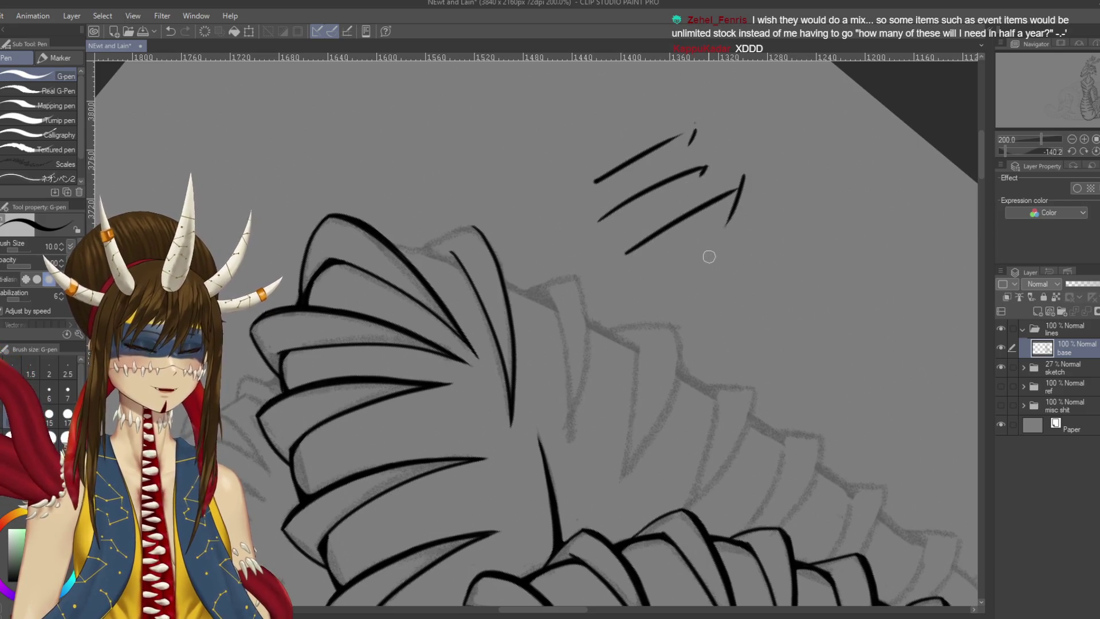
{"action": "left_click_drag", "start_coordinate": [703, 121], "coordinate": [739, 198]}
{"action": "mouse_move", "coordinate": [662, 276]}
{"action": "left_mouse_down"}
{"action": "mouse_move", "coordinate": [745, 247]}
{"action": "mouse_move", "coordinate": [797, 318]}
{"action": "left_mouse_up"}
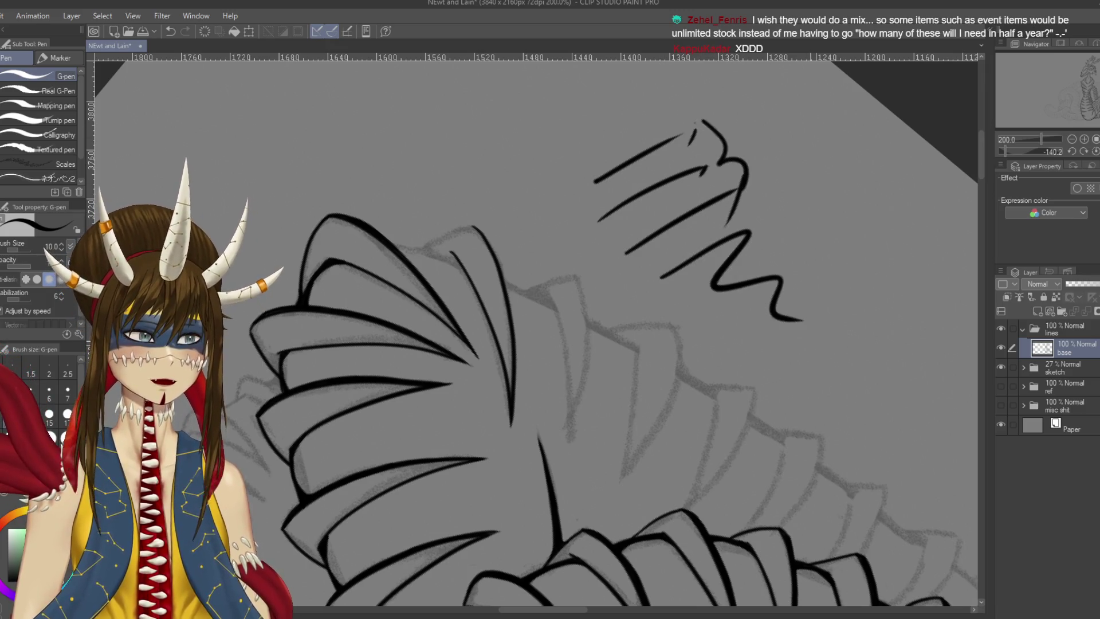
{"action": "key", "text": "ctrl+z"}
{"action": "key", "text": "ctrl+z"}
{"action": "key", "text": "ctrl+z"}
{"action": "key", "text": "ctrl+z"}
{"action": "key", "text": "ctrl+z"}
{"action": "key", "text": "ctrl+z"}
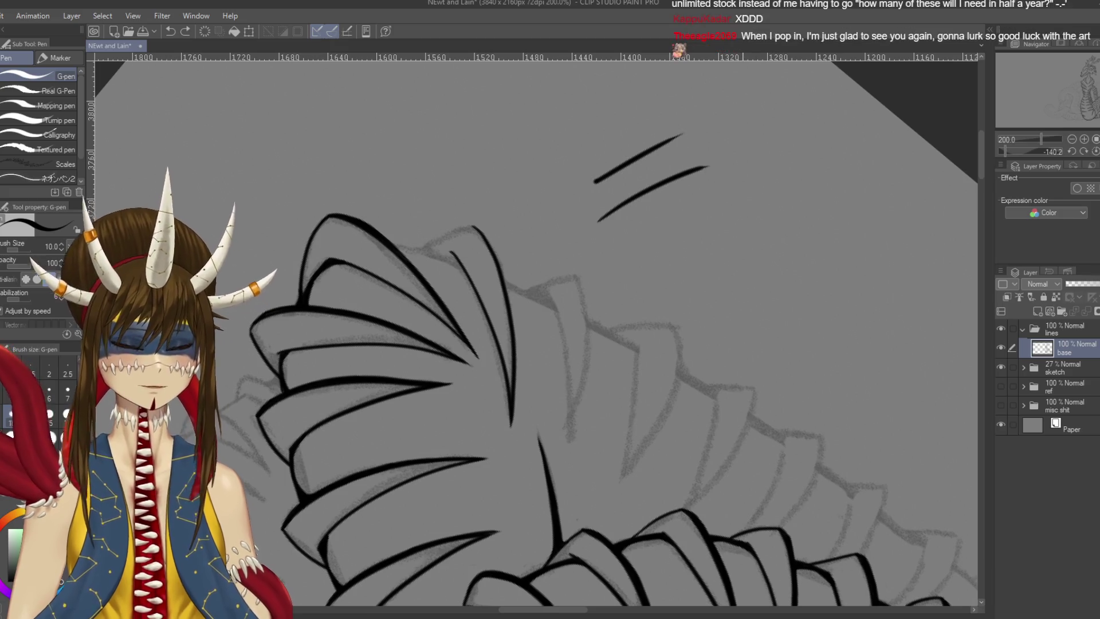
Save the drawing and rotate the canvas to a new angle
{"action": "key", "text": "ctrl+s"}
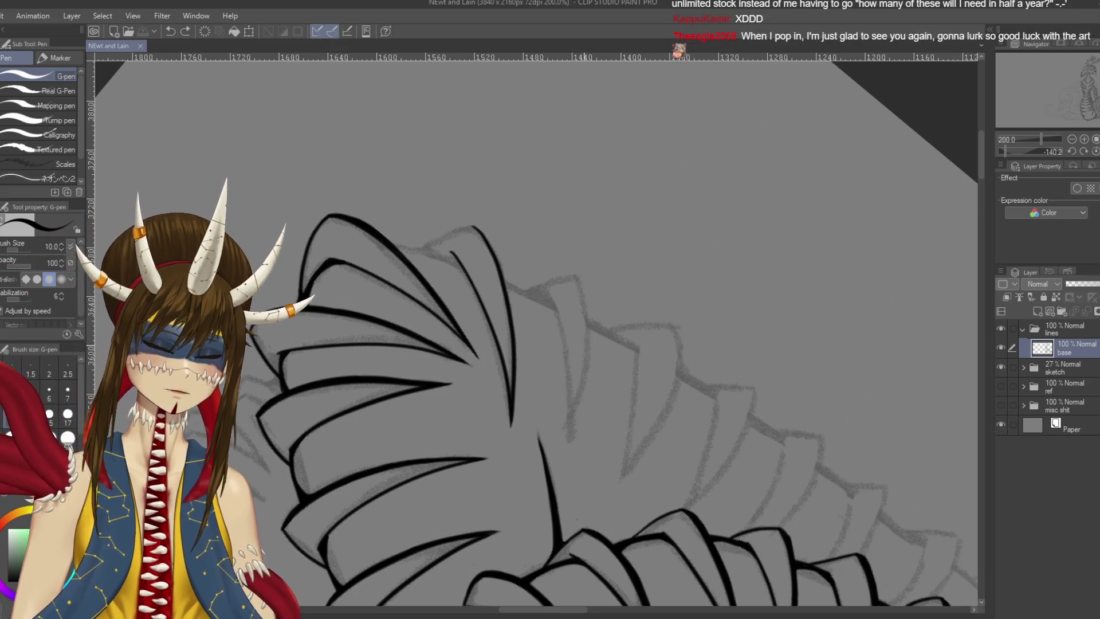
{"action": "mouse_move", "coordinate": [576, 351]}
{"action": "left_mouse_down"}
{"action": "mouse_move", "coordinate": [544, 367]}
{"action": "mouse_move", "coordinate": [494, 314]}
{"action": "left_mouse_up"}
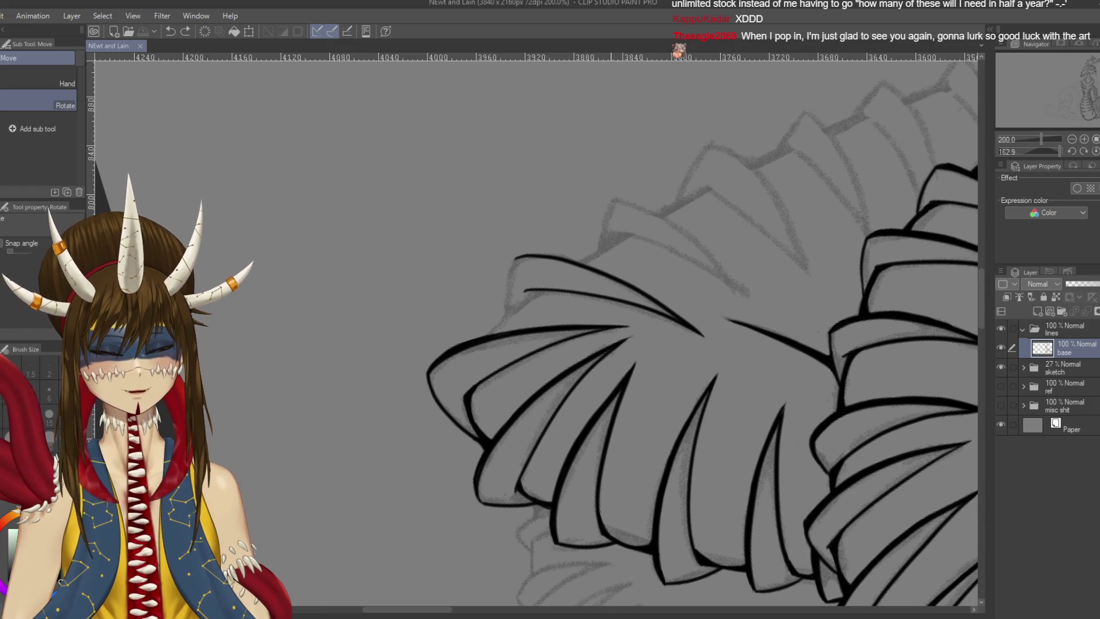
{"action": "left_click_drag", "start_coordinate": [494, 314], "coordinate": [557, 297]}
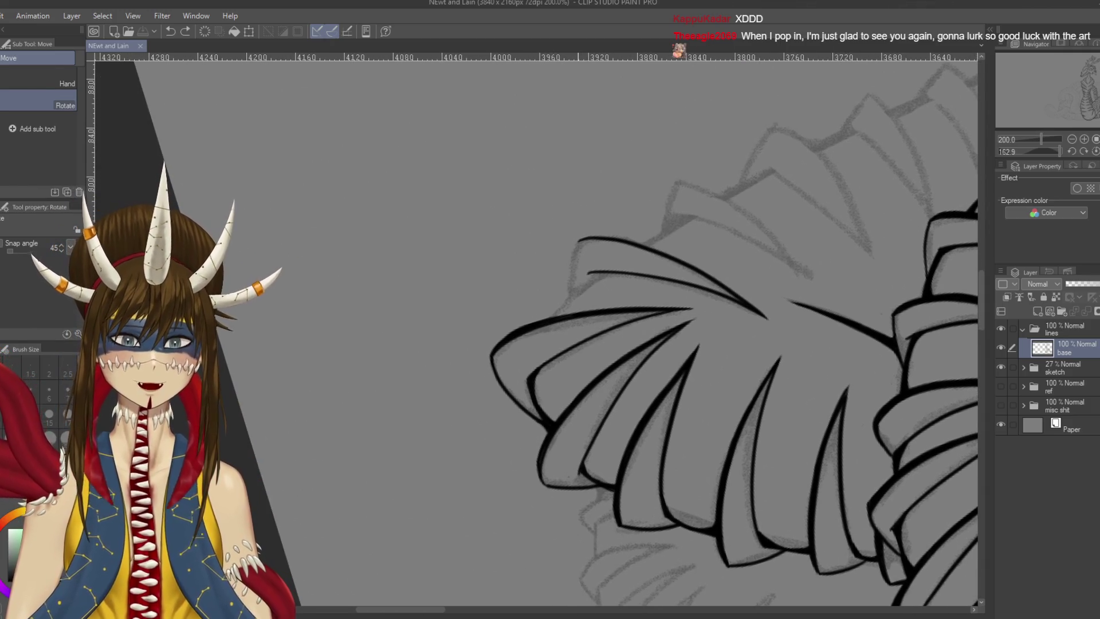
With the G-pen, ink a short stroke on the outer scale, undoing until satisfied
{"action": "key", "text": "p"}
{"action": "left_click_drag", "start_coordinate": [580, 241], "coordinate": [563, 300]}
{"action": "key", "text": "ctrl+z"}
{"action": "left_click_drag", "start_coordinate": [578, 241], "coordinate": [563, 303]}
{"action": "key", "text": "ctrl+z"}
{"action": "mouse_move", "coordinate": [578, 240]}
{"action": "left_mouse_down"}
{"action": "mouse_move", "coordinate": [563, 302]}
{"action": "mouse_move", "coordinate": [566, 286]}
{"action": "left_mouse_up"}
{"action": "key", "text": "ctrl+z"}
{"action": "key", "text": "ctrl+z"}
{"action": "left_click_drag", "start_coordinate": [579, 241], "coordinate": [563, 301]}
{"action": "key", "text": "ctrl+z"}
{"action": "left_click_drag", "start_coordinate": [579, 239], "coordinate": [566, 300]}
{"action": "left_click_drag", "start_coordinate": [580, 191], "coordinate": [602, 320]}
Ink the stroke down to the outermost scale's pointed tip and save
{"action": "key", "text": "ctrl+z"}
{"action": "left_click_drag", "start_coordinate": [582, 245], "coordinate": [602, 321]}
{"action": "key", "text": "ctrl+z"}
{"action": "left_click_drag", "start_coordinate": [582, 244], "coordinate": [600, 314]}
{"action": "key", "text": "ctrl+z"}
{"action": "left_click_drag", "start_coordinate": [582, 243], "coordinate": [600, 312]}
{"action": "key", "text": "ctrl+z"}
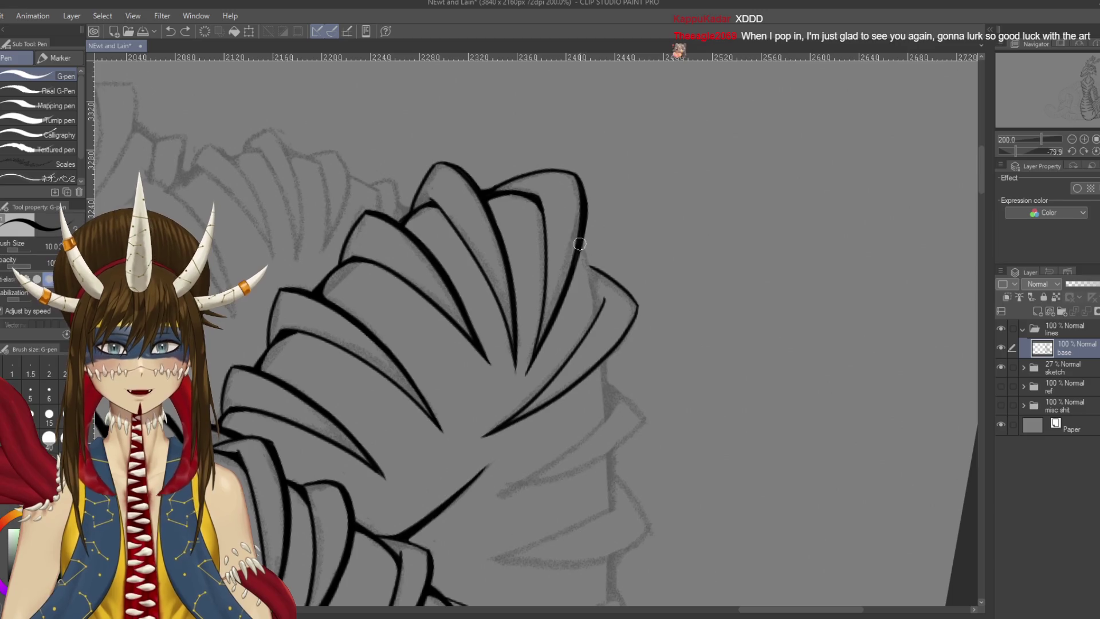
{"action": "left_click_drag", "start_coordinate": [582, 243], "coordinate": [600, 312]}
{"action": "key", "text": "ctrl+s"}
Zoom in and thicken the scale's lower curving edge so it reads darker, then save
{"action": "scroll", "coordinate": [702, 221], "scroll_direction": "up", "scroll_amount": 1}
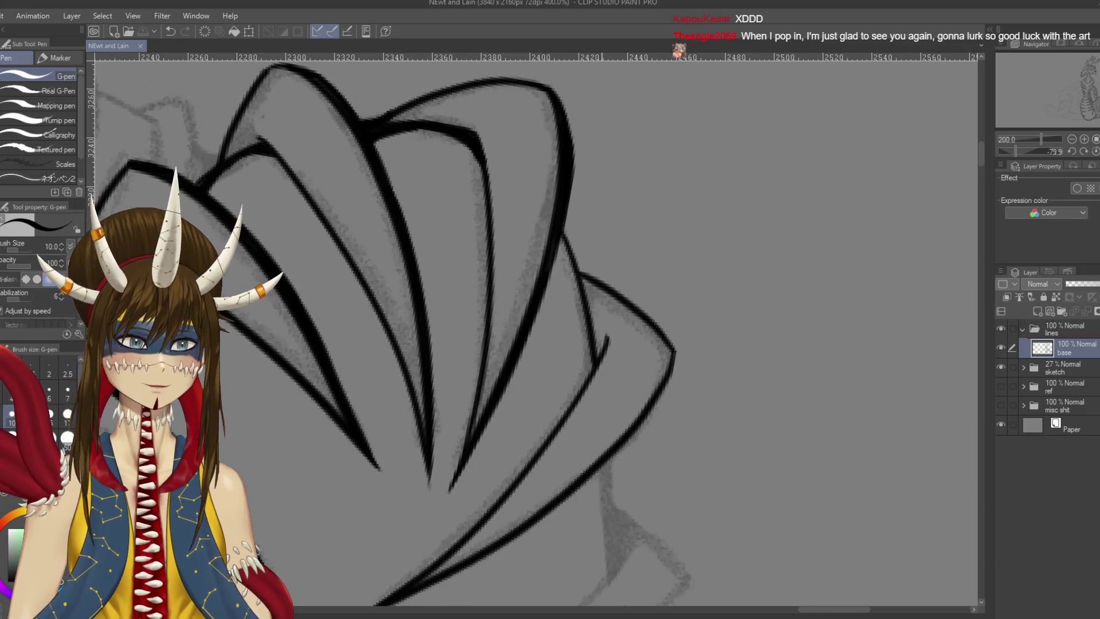
{"action": "scroll", "coordinate": [702, 222], "scroll_direction": "up", "scroll_amount": 1}
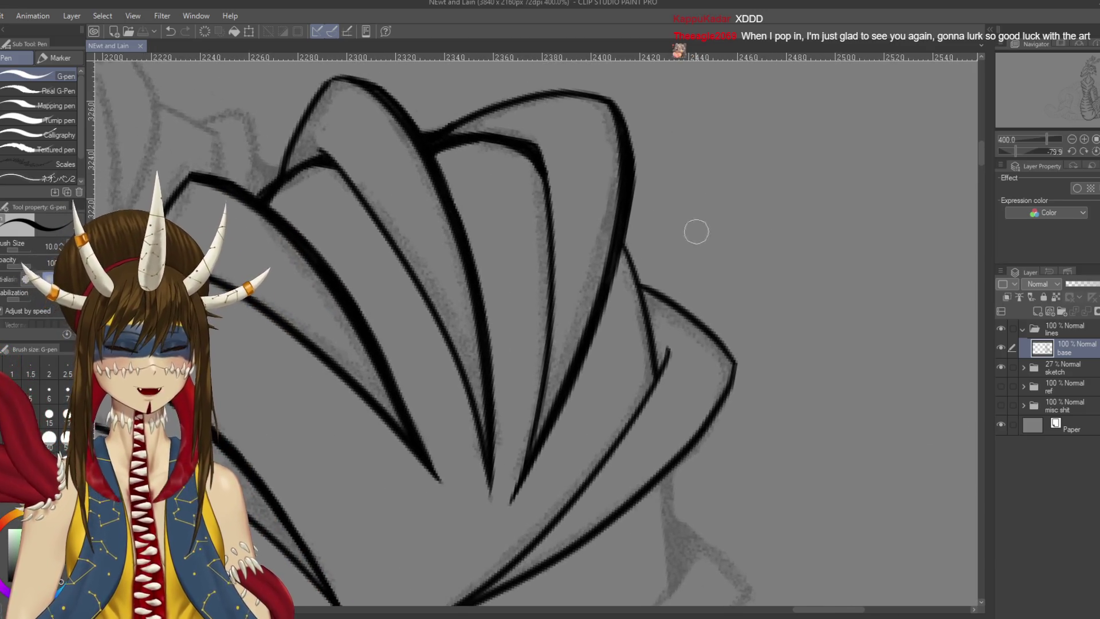
{"action": "left_click_drag", "start_coordinate": [613, 252], "coordinate": [643, 309]}
{"action": "key", "text": "ctrl+z"}
{"action": "scroll", "coordinate": [621, 269], "scroll_direction": "down", "scroll_amount": 1}
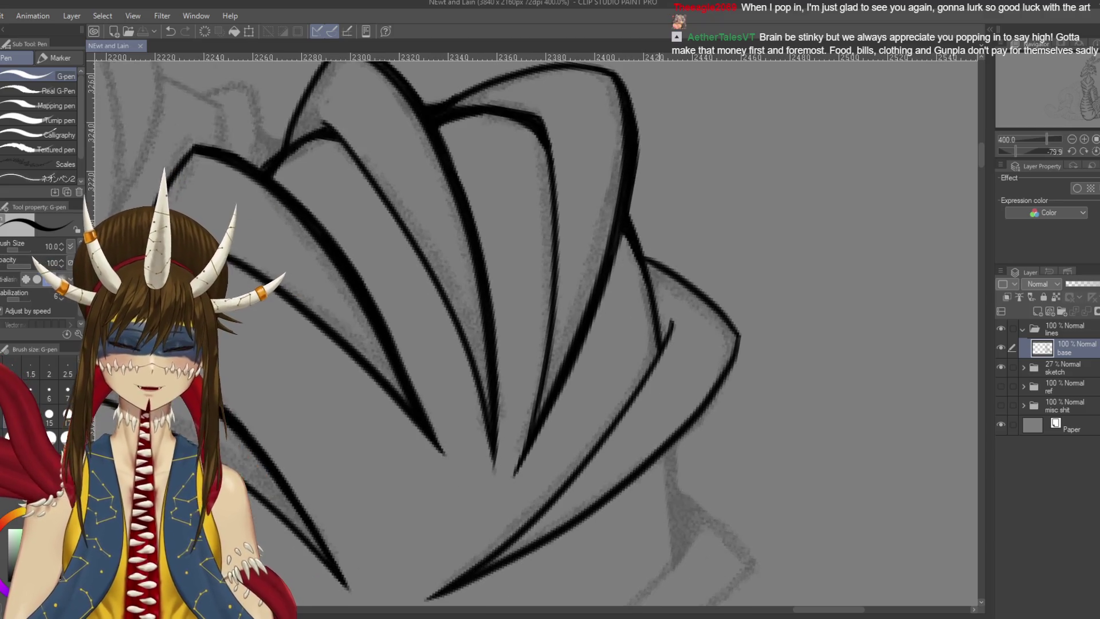
{"action": "mouse_move", "coordinate": [637, 277]}
{"action": "left_mouse_down"}
{"action": "mouse_move", "coordinate": [659, 341]}
{"action": "mouse_move", "coordinate": [656, 307]}
{"action": "left_mouse_up"}
{"action": "key", "text": "ctrl+z"}
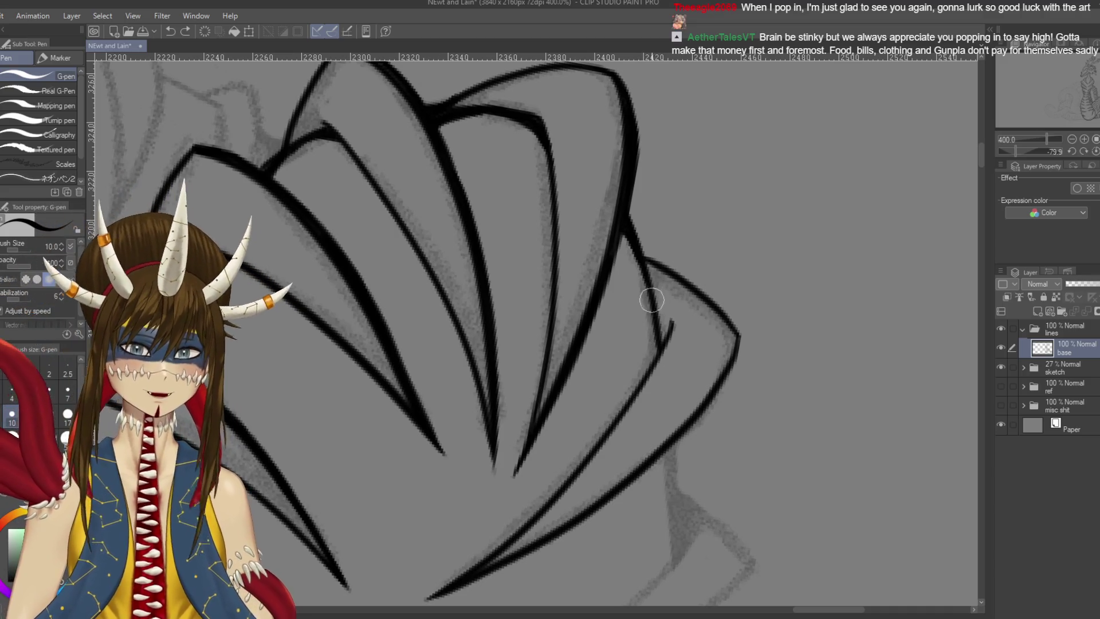
{"action": "left_click_drag", "start_coordinate": [646, 289], "coordinate": [658, 337]}
{"action": "key", "text": "ctrl+z"}
{"action": "left_click_drag", "start_coordinate": [649, 289], "coordinate": [647, 367]}
{"action": "left_click_drag", "start_coordinate": [651, 321], "coordinate": [652, 352]}
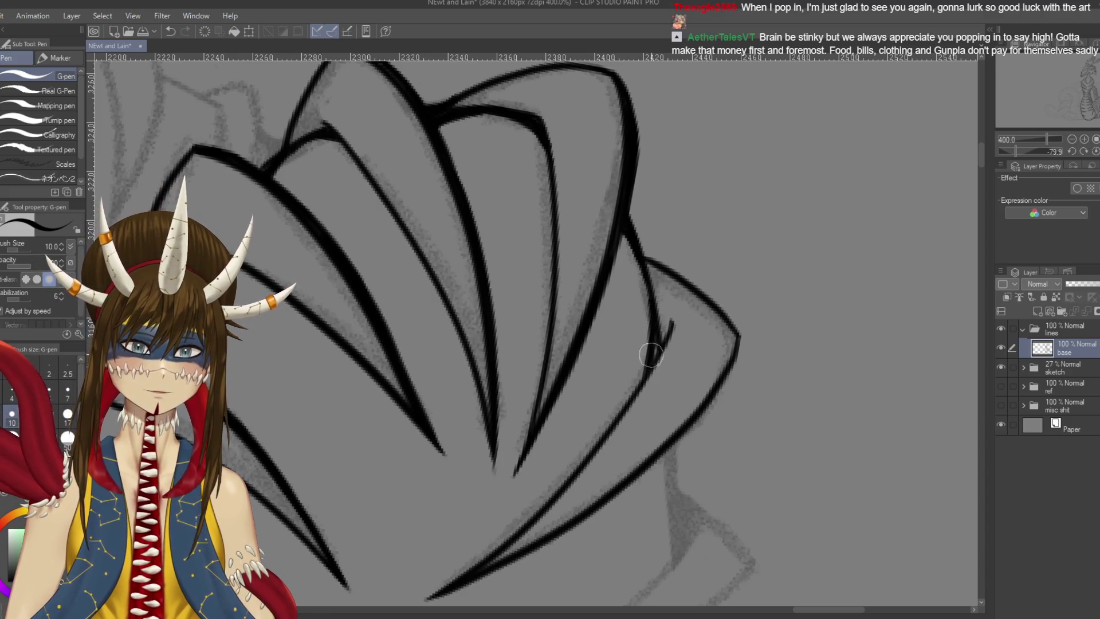
{"action": "left_click_drag", "start_coordinate": [653, 335], "coordinate": [634, 386]}
{"action": "key", "text": "ctrl+s"}
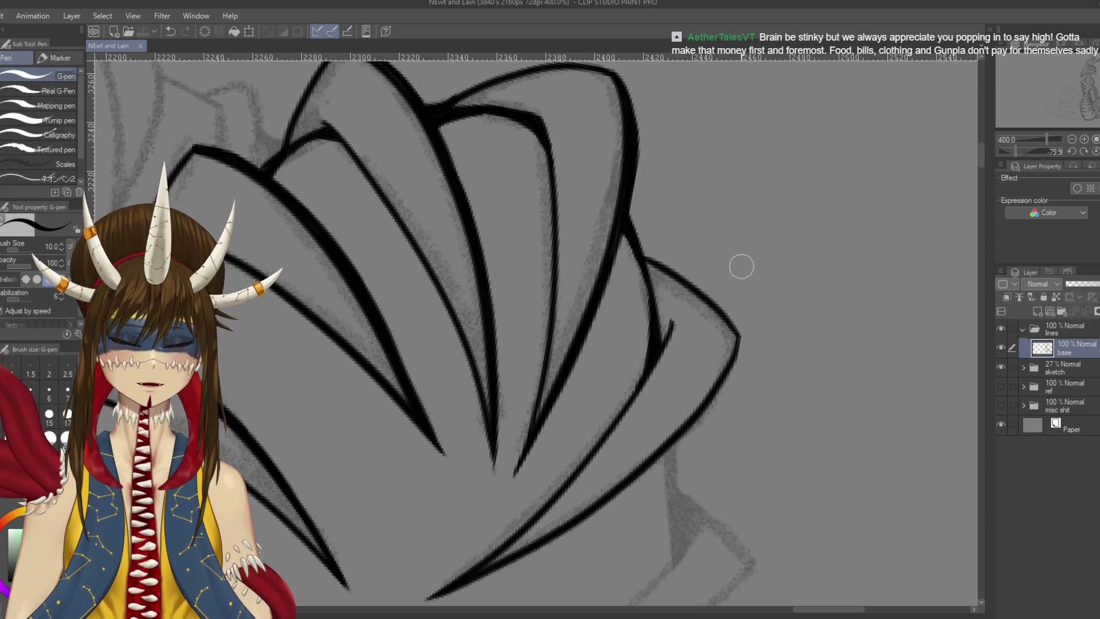
Test the pen with diagonal marks in empty space, undo them, and rotate the canvas
{"action": "left_click_drag", "start_coordinate": [736, 279], "coordinate": [852, 224]}
{"action": "mouse_move", "coordinate": [788, 266]}
{"action": "left_mouse_down"}
{"action": "mouse_move", "coordinate": [791, 277]}
{"action": "mouse_move", "coordinate": [812, 252]}
{"action": "left_mouse_up"}
{"action": "left_click_drag", "start_coordinate": [845, 245], "coordinate": [856, 276]}
{"action": "key", "text": "ctrl+z"}
{"action": "key", "text": "ctrl+z"}
{"action": "key", "text": "ctrl+z"}
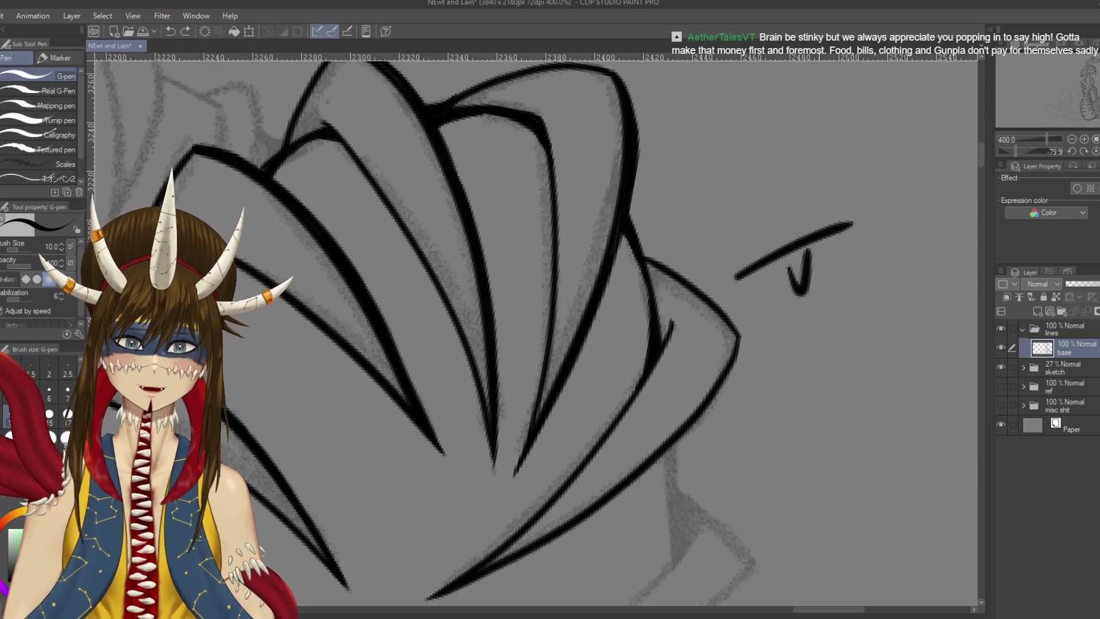
{"action": "mouse_move", "coordinate": [655, 381]}
{"action": "left_mouse_down"}
{"action": "mouse_move", "coordinate": [707, 329]}
{"action": "mouse_move", "coordinate": [703, 345]}
{"action": "left_mouse_up"}
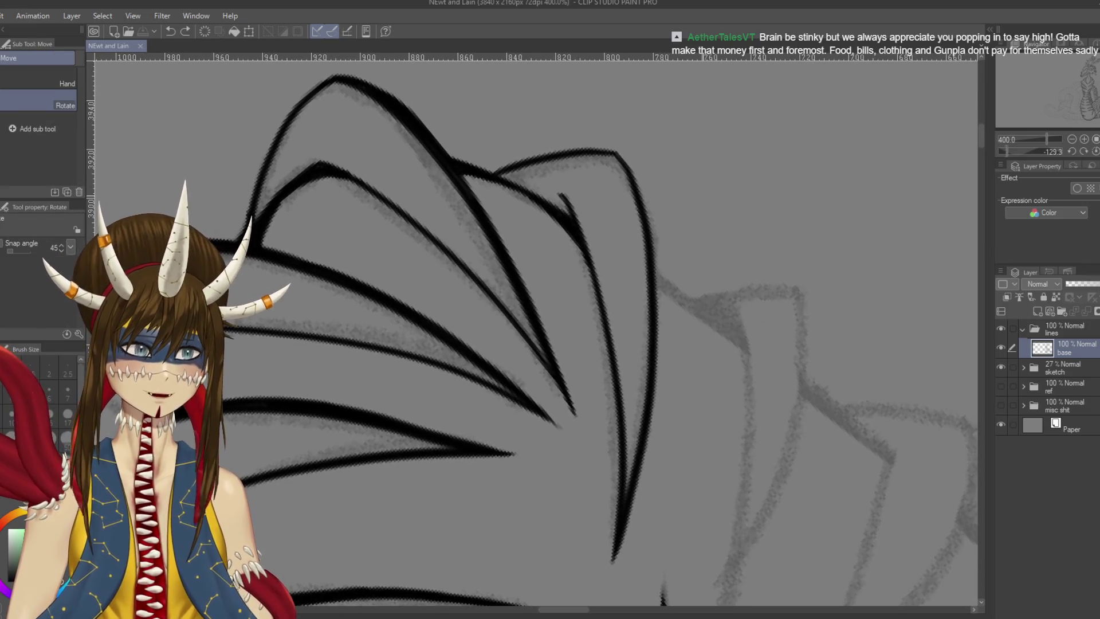
With the G-pen, thicken the cluster's right contour line downward, then save
{"action": "key", "text": "p"}
{"action": "left_click_drag", "start_coordinate": [616, 152], "coordinate": [656, 258]}
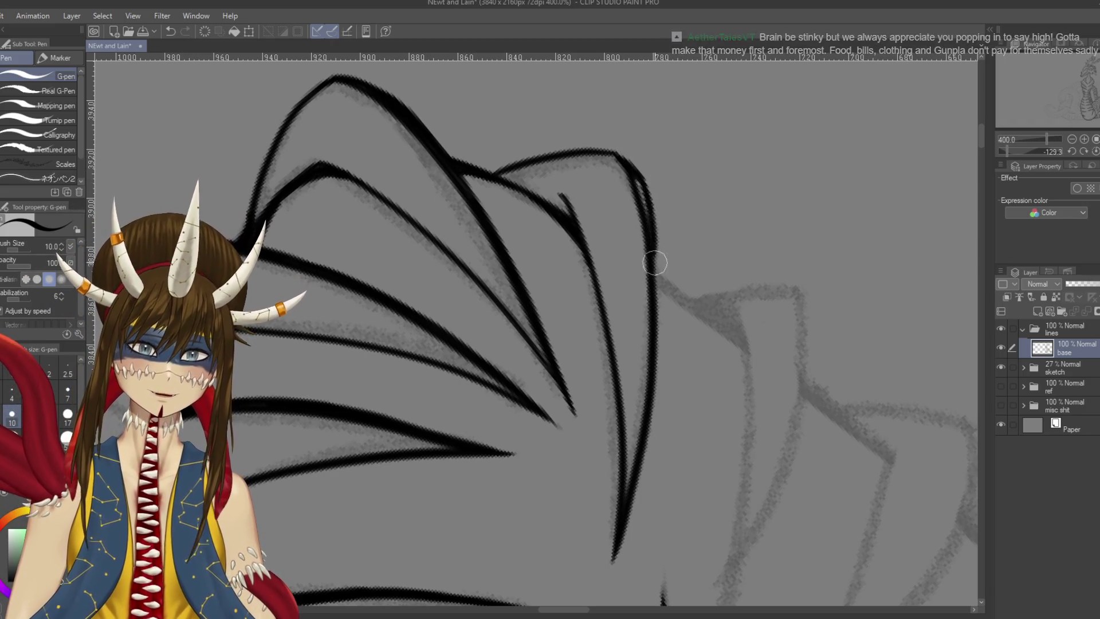
{"action": "left_click_drag", "start_coordinate": [638, 185], "coordinate": [659, 324]}
{"action": "mouse_move", "coordinate": [656, 250]}
{"action": "left_mouse_down"}
{"action": "mouse_move", "coordinate": [663, 408]}
{"action": "mouse_move", "coordinate": [680, 351]}
{"action": "left_mouse_up"}
{"action": "key", "text": "ctrl+s"}
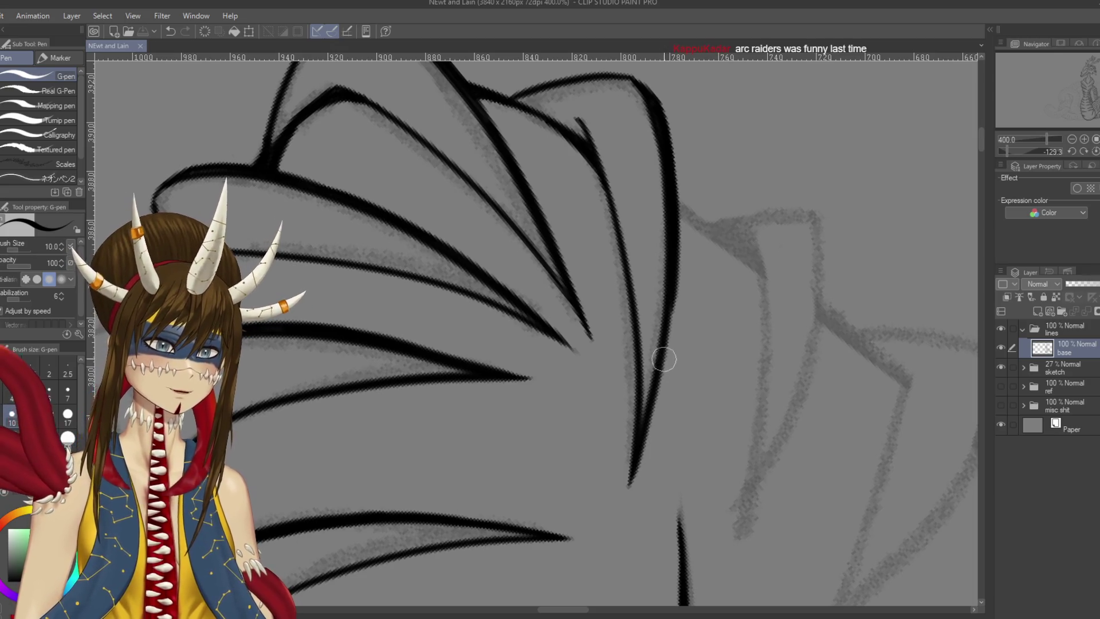
Retry the stroke along the lower curve, undo the extras, and save the drawing
{"action": "mouse_move", "coordinate": [668, 295]}
{"action": "left_mouse_down"}
{"action": "mouse_move", "coordinate": [677, 266]}
{"action": "mouse_move", "coordinate": [665, 361]}
{"action": "left_mouse_up"}
{"action": "key", "text": "ctrl+z"}
{"action": "left_click_drag", "start_coordinate": [681, 275], "coordinate": [639, 424]}
{"action": "key", "text": "ctrl+z"}
{"action": "left_click_drag", "start_coordinate": [682, 269], "coordinate": [645, 427]}
{"action": "key", "text": "ctrl+z"}
{"action": "key", "text": "ctrl+s"}
{"action": "left_click_drag", "start_coordinate": [746, 271], "coordinate": [682, 383]}
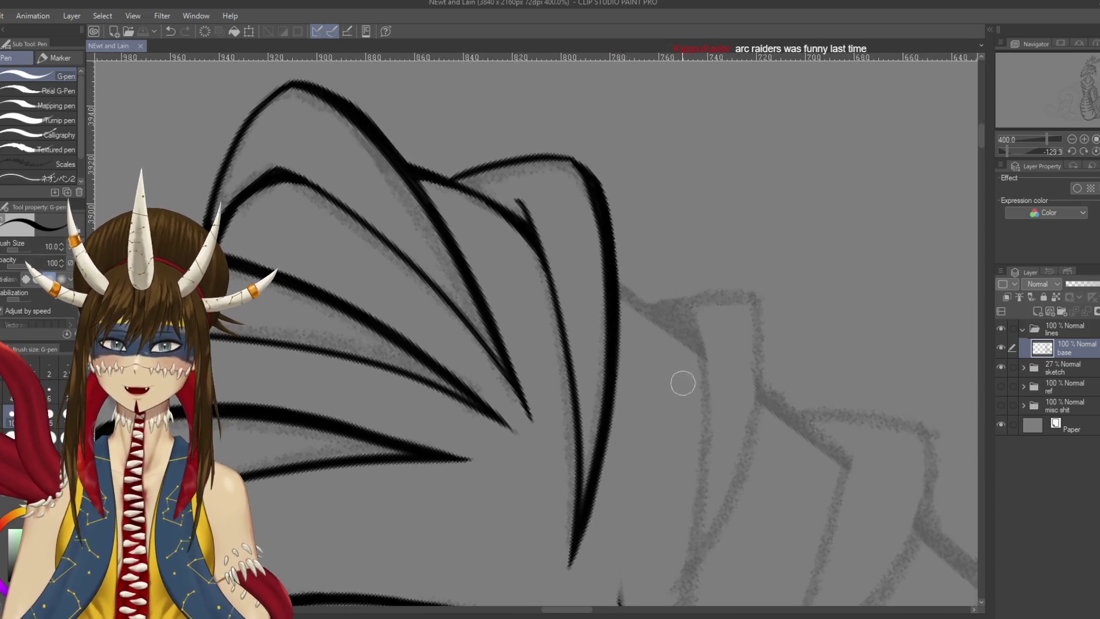
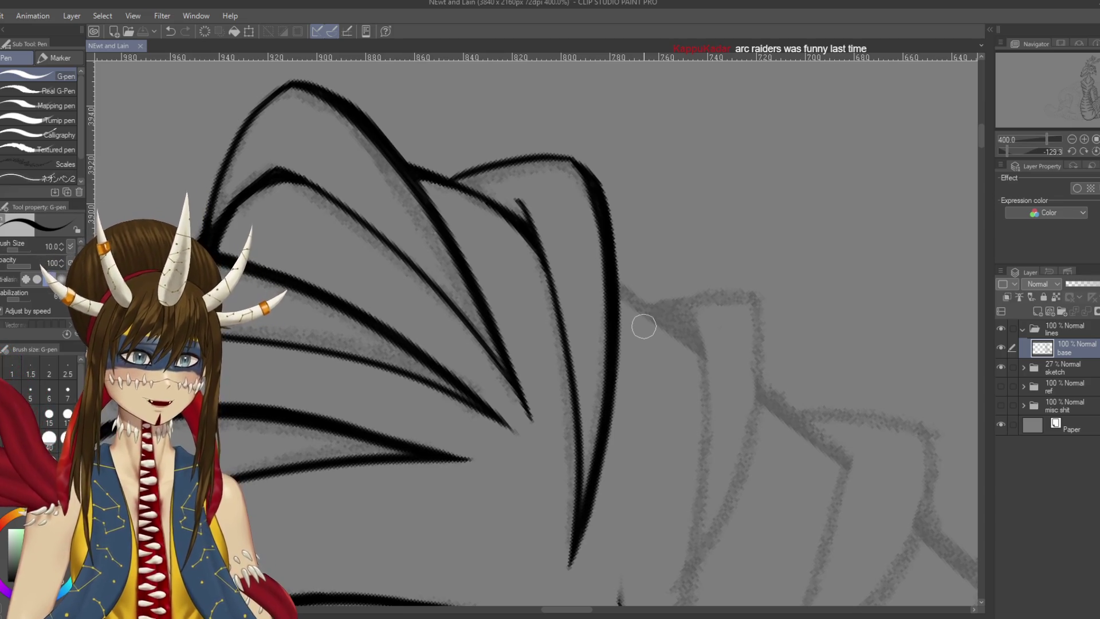
Ink two plate lines along the ridge, redoing strokes until they sit right, and save
{"action": "scroll", "coordinate": [633, 297], "scroll_direction": "down", "scroll_amount": 2}
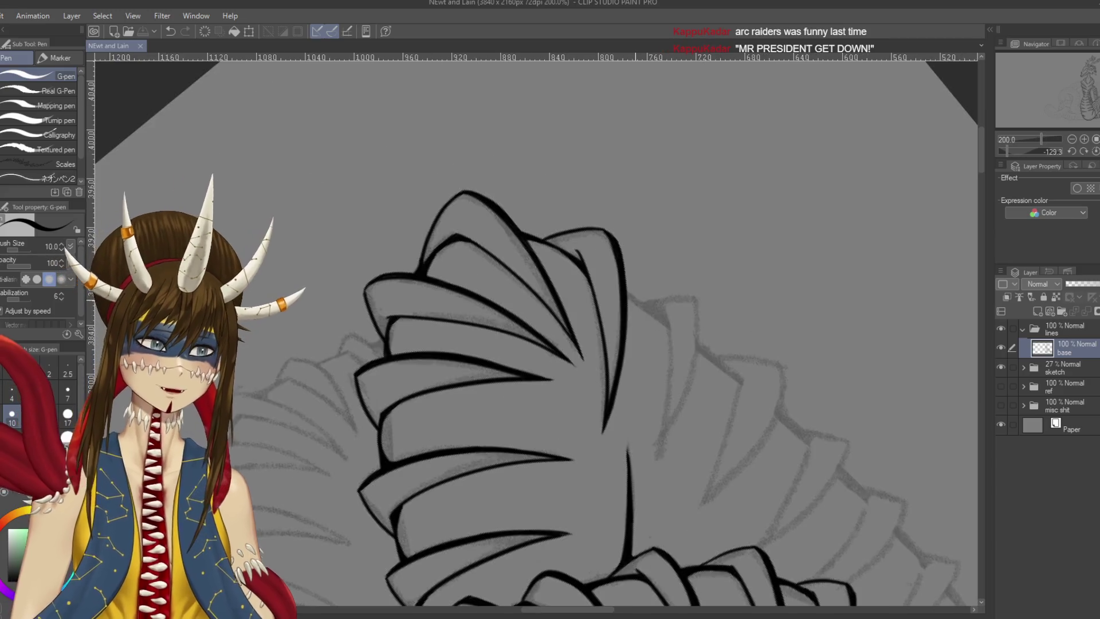
{"action": "mouse_move", "coordinate": [647, 319]}
{"action": "left_mouse_down"}
{"action": "mouse_move", "coordinate": [622, 252]}
{"action": "mouse_move", "coordinate": [629, 379]}
{"action": "left_mouse_up"}
{"action": "key", "text": "ctrl+z"}
{"action": "left_click_drag", "start_coordinate": [640, 238], "coordinate": [621, 395]}
{"action": "key", "text": "ctrl+z"}
{"action": "key", "text": "ctrl+z"}
{"action": "left_click_drag", "start_coordinate": [640, 243], "coordinate": [628, 401]}
{"action": "key", "text": "ctrl+z"}
{"action": "left_click_drag", "start_coordinate": [641, 243], "coordinate": [629, 385]}
{"action": "left_click_drag", "start_coordinate": [671, 229], "coordinate": [630, 394]}
{"action": "key", "text": "ctrl+z"}
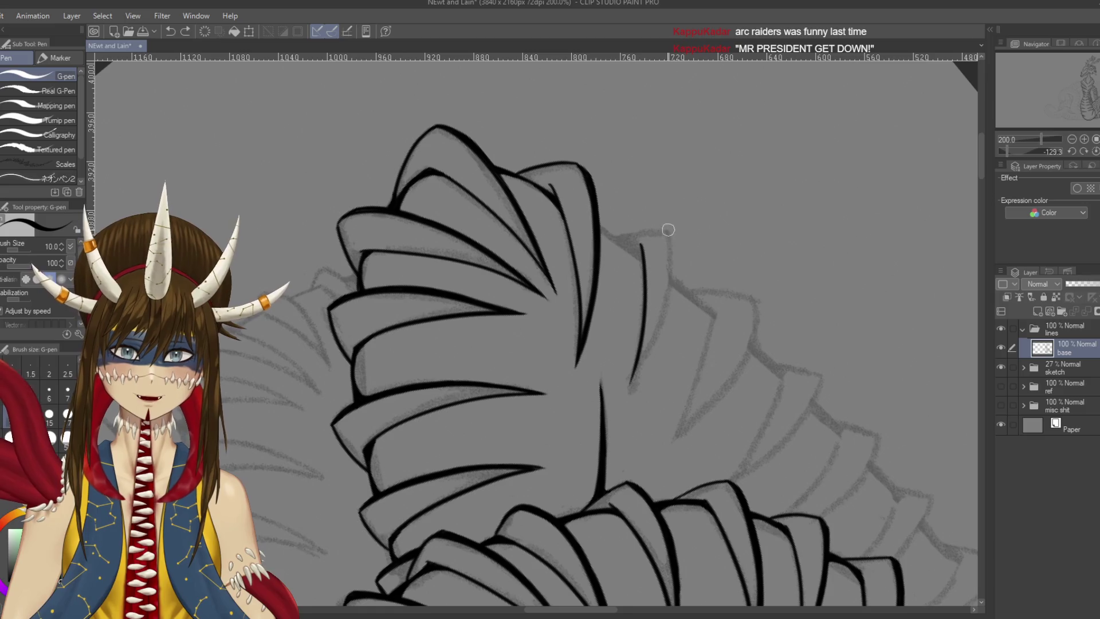
{"action": "left_click_drag", "start_coordinate": [670, 229], "coordinate": [633, 381]}
{"action": "key", "text": "ctrl+z"}
{"action": "mouse_move", "coordinate": [669, 229]}
{"action": "left_mouse_down"}
{"action": "mouse_move", "coordinate": [660, 325]}
{"action": "mouse_move", "coordinate": [630, 384]}
{"action": "left_mouse_up"}
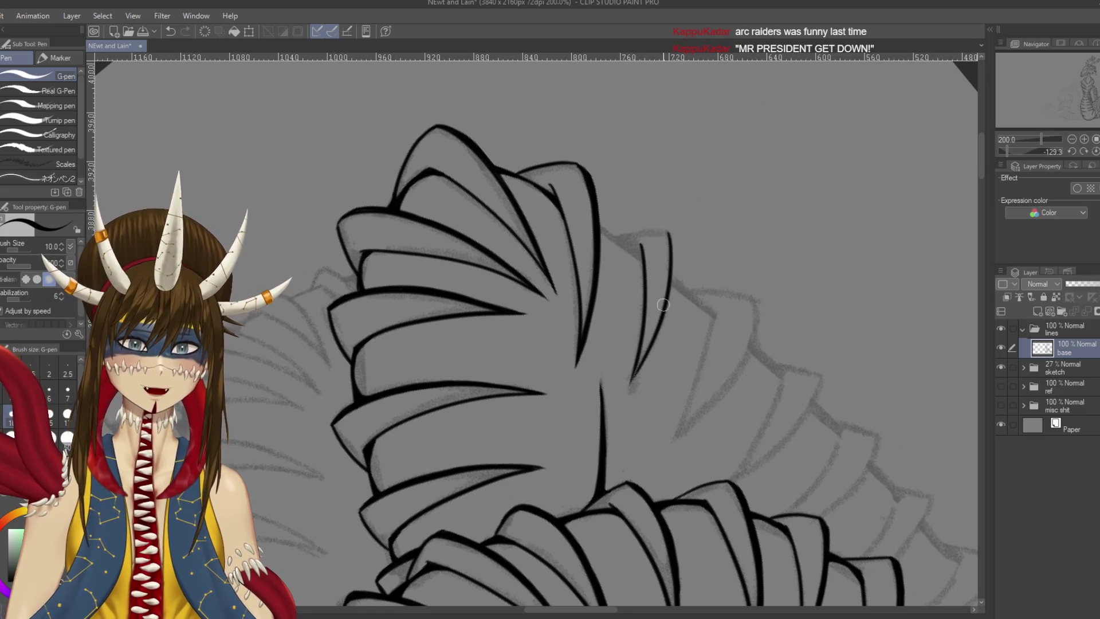
{"action": "key", "text": "ctrl+s"}
Ink a line joining the plate's lower curve, save, and flip the canvas horizontally
{"action": "mouse_move", "coordinate": [706, 247]}
{"action": "left_mouse_down"}
{"action": "mouse_move", "coordinate": [652, 353]}
{"action": "mouse_move", "coordinate": [643, 299]}
{"action": "left_mouse_up"}
{"action": "key", "text": "ctrl+z"}
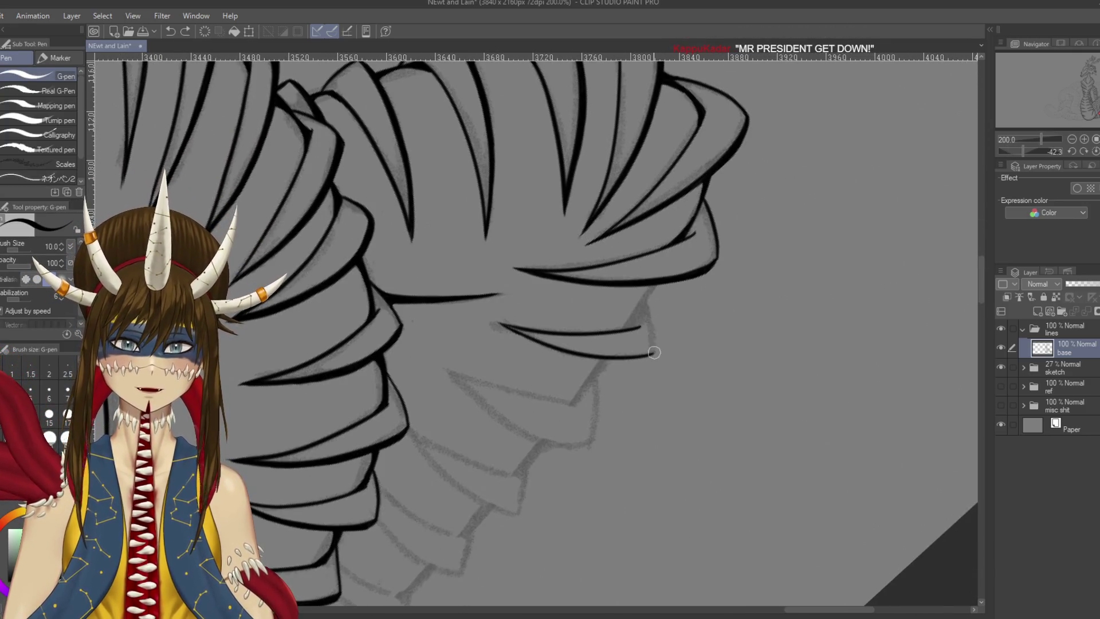
{"action": "left_click_drag", "start_coordinate": [654, 352], "coordinate": [646, 302]}
{"action": "key", "text": "ctrl+s"}
{"action": "key", "text": "ctrl+shift+h"}
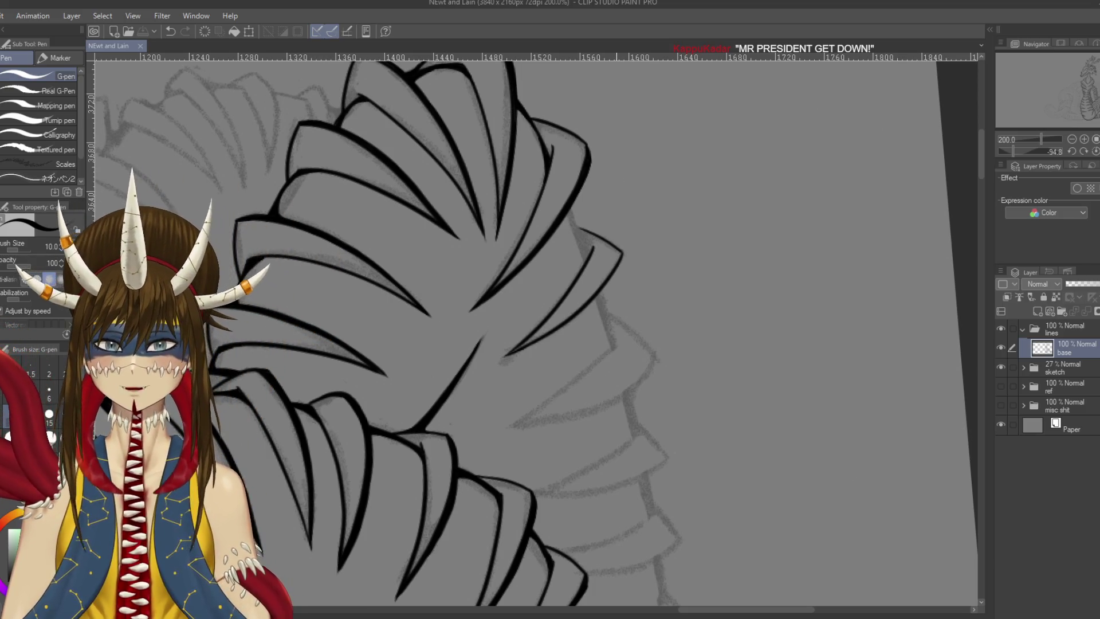
Ink a thick line down the plate edge, discarding a stray lower attempt
{"action": "scroll", "coordinate": [616, 230], "scroll_direction": "up", "scroll_amount": 3}
{"action": "key", "text": "r"}
{"action": "mouse_move", "coordinate": [616, 230]}
{"action": "left_mouse_down"}
{"action": "mouse_move", "coordinate": [659, 146]}
{"action": "mouse_move", "coordinate": [663, 191]}
{"action": "mouse_move", "coordinate": [646, 251]}
{"action": "left_mouse_up"}
{"action": "key", "text": "ctrl+z"}
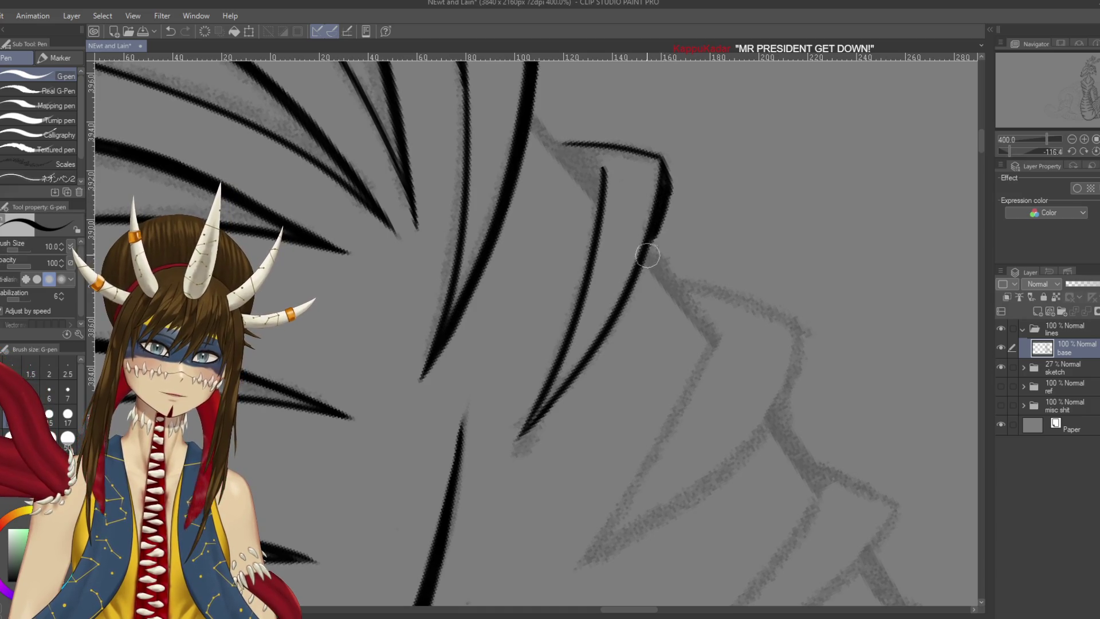
{"action": "left_click_drag", "start_coordinate": [666, 183], "coordinate": [636, 281]}
{"action": "key", "text": "ctrl+z"}
{"action": "left_click_drag", "start_coordinate": [666, 182], "coordinate": [604, 347]}
{"action": "key", "text": "ctrl+z"}
{"action": "mouse_move", "coordinate": [639, 262]}
{"action": "left_mouse_down"}
{"action": "mouse_move", "coordinate": [593, 371]}
{"action": "mouse_move", "coordinate": [622, 303]}
{"action": "mouse_move", "coordinate": [576, 378]}
{"action": "mouse_move", "coordinate": [630, 435]}
{"action": "mouse_move", "coordinate": [596, 198]}
{"action": "left_mouse_up"}
{"action": "key", "text": "ctrl+z"}
Ink the vertical plate line with a thicker tail, then turn the canvas nearly upright
{"action": "key", "text": "r"}
{"action": "key", "text": "p"}
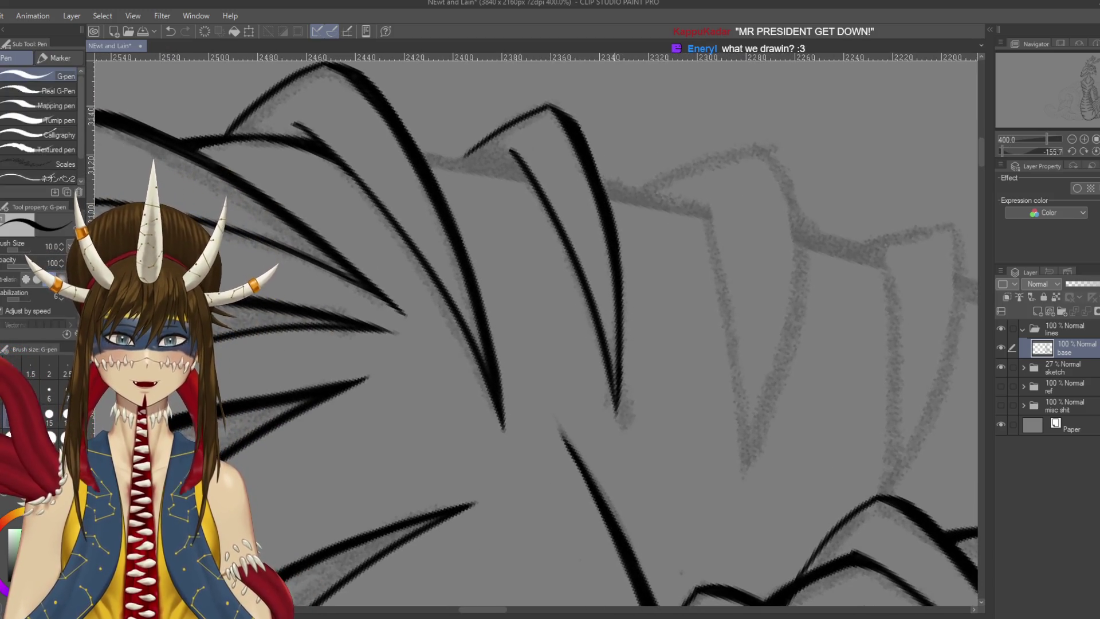
{"action": "left_click_drag", "start_coordinate": [620, 319], "coordinate": [615, 395]}
{"action": "key", "text": "ctrl+z"}
{"action": "left_click_drag", "start_coordinate": [625, 284], "coordinate": [613, 410]}
{"action": "left_click_drag", "start_coordinate": [625, 318], "coordinate": [614, 408]}
{"action": "key", "text": "ctrl+z"}
{"action": "left_click_drag", "start_coordinate": [625, 321], "coordinate": [613, 413]}
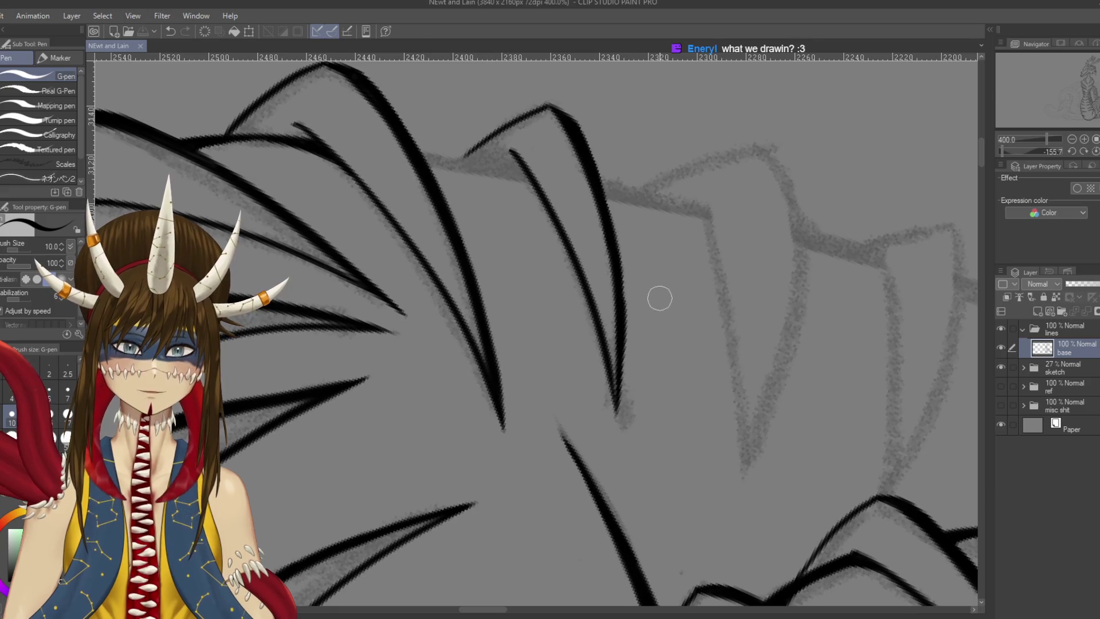
{"action": "scroll", "coordinate": [659, 298], "scroll_direction": "down", "scroll_amount": 6}
{"action": "key", "text": "r"}
{"action": "mouse_move", "coordinate": [659, 298]}
{"action": "left_mouse_down"}
{"action": "mouse_move", "coordinate": [573, 436]}
{"action": "mouse_move", "coordinate": [470, 470]}
{"action": "mouse_move", "coordinate": [436, 458]}
{"action": "mouse_move", "coordinate": [722, 470]}
{"action": "left_mouse_up"}
{"action": "scroll", "coordinate": [476, 332], "scroll_direction": "down", "scroll_amount": 2}
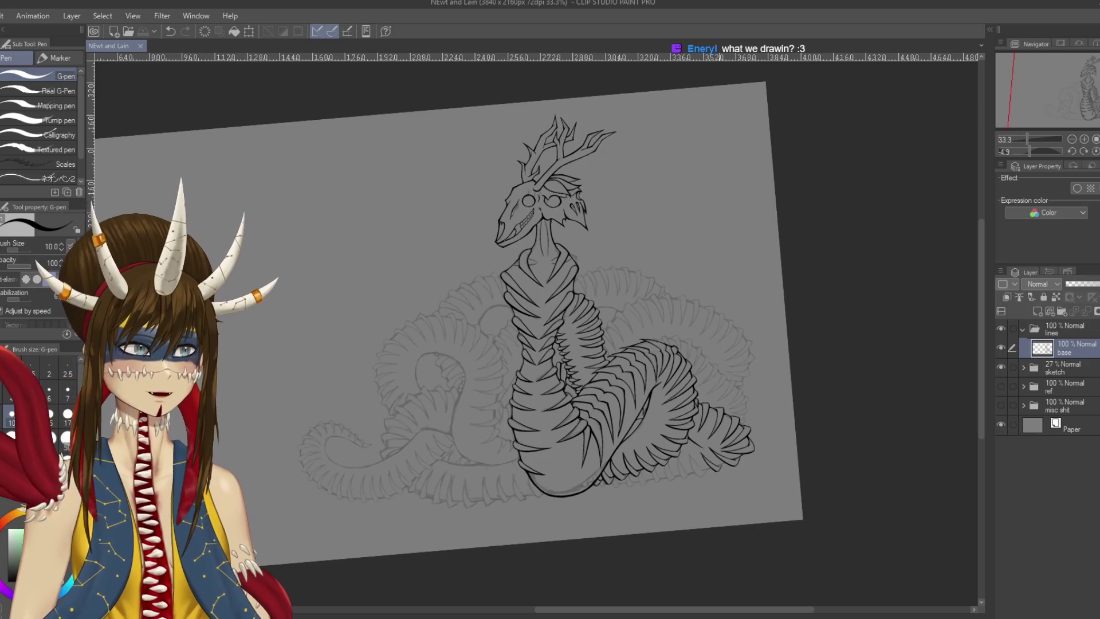
{"action": "key", "text": "r"}
{"action": "mouse_move", "coordinate": [573, 321]}
{"action": "left_mouse_down"}
{"action": "mouse_move", "coordinate": [608, 286]}
{"action": "mouse_move", "coordinate": [596, 310]}
{"action": "mouse_move", "coordinate": [667, 293]}
{"action": "left_mouse_up"}
{"action": "left_click", "coordinate": [1002, 386]}
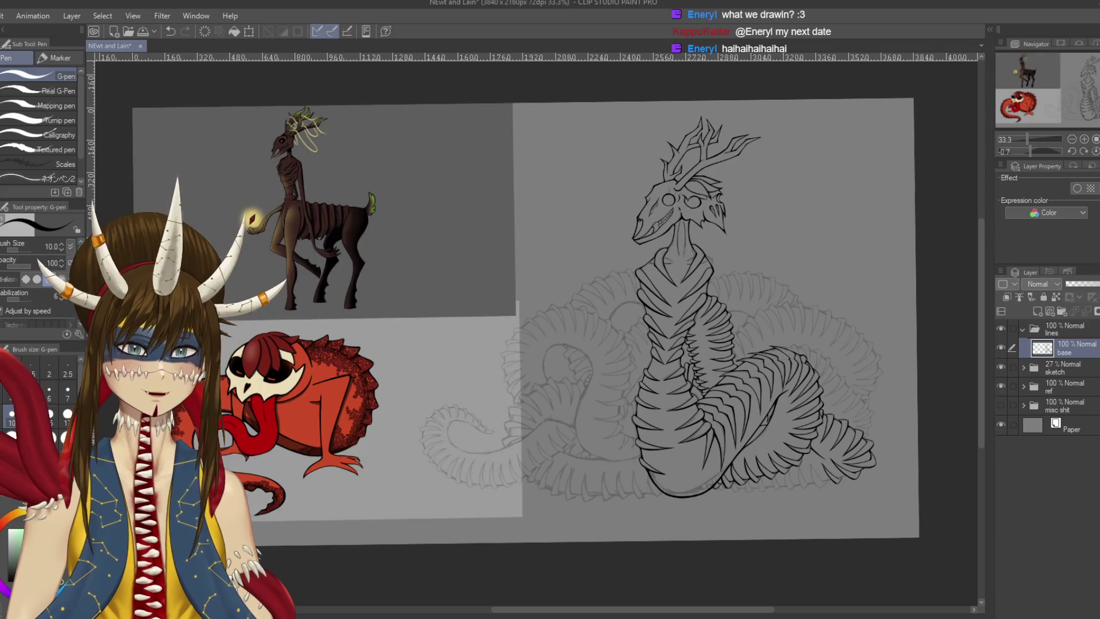
{"action": "left_click_drag", "start_coordinate": [573, 321], "coordinate": [699, 299]}
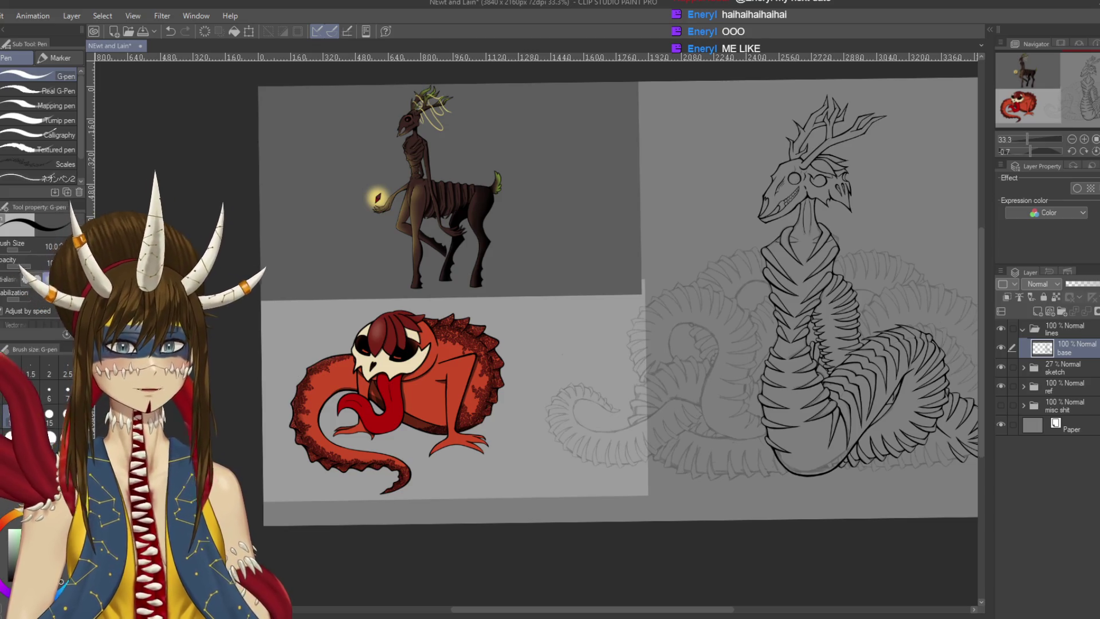
{"action": "left_click_drag", "start_coordinate": [514, 304], "coordinate": [491, 338]}
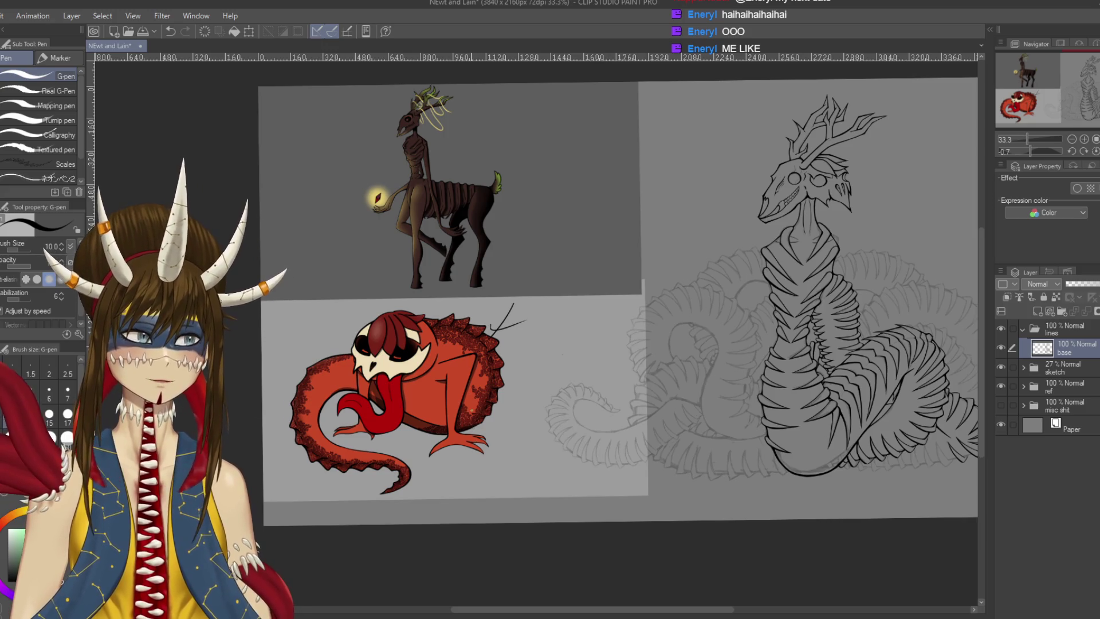
{"action": "key", "text": "ctrl+z"}
{"action": "key", "text": "ctrl+z"}
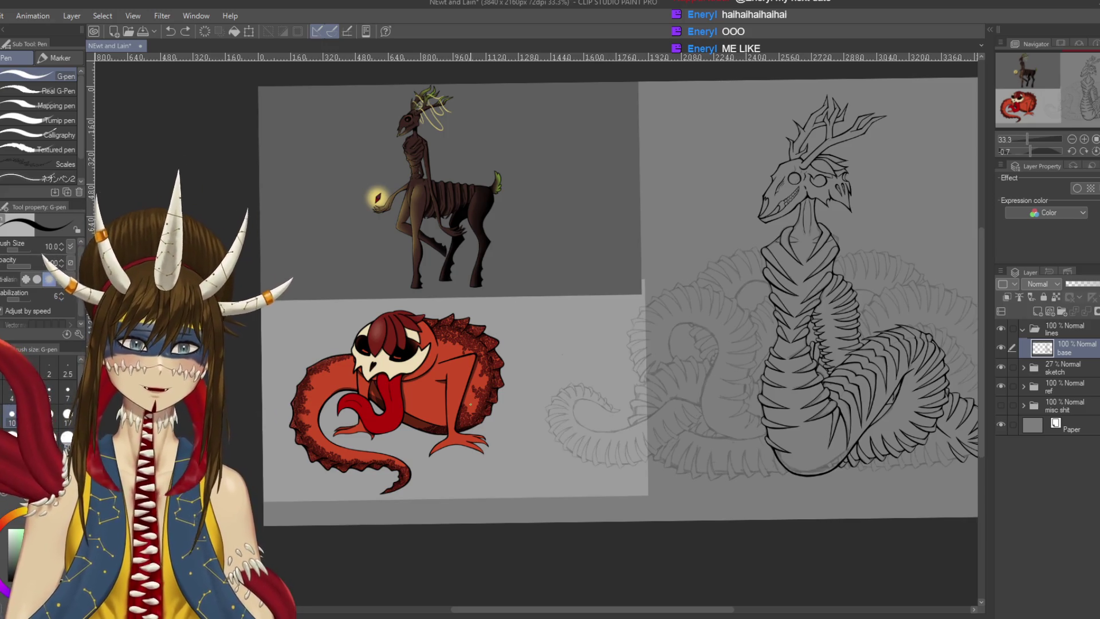
{"action": "left_click", "coordinate": [1001, 386]}
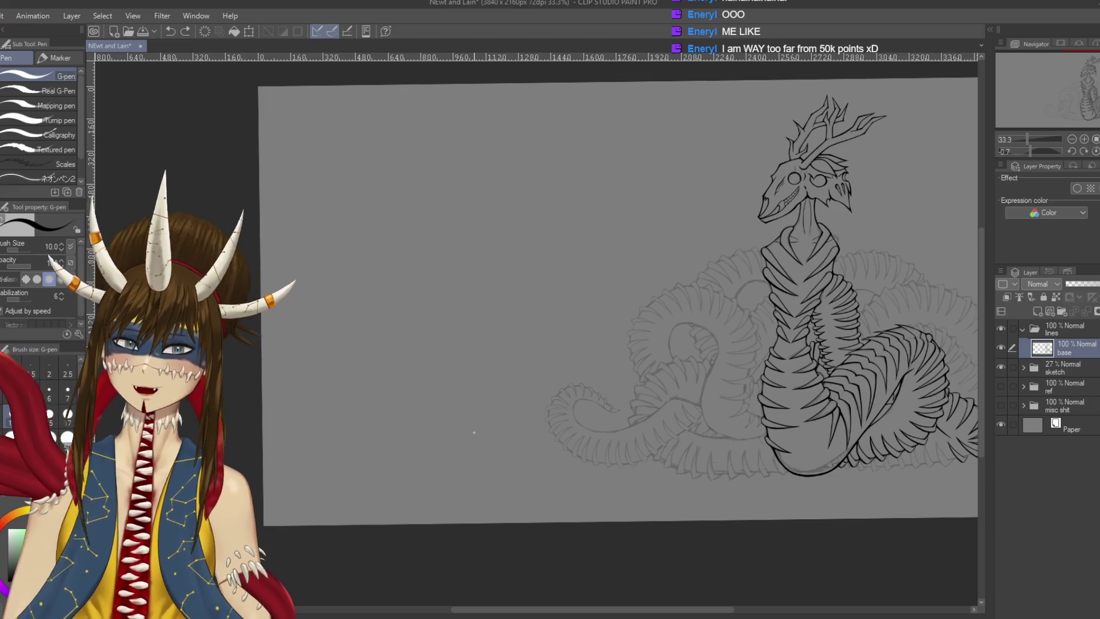
{"action": "scroll", "coordinate": [627, 379], "scroll_direction": "up", "scroll_amount": 4}
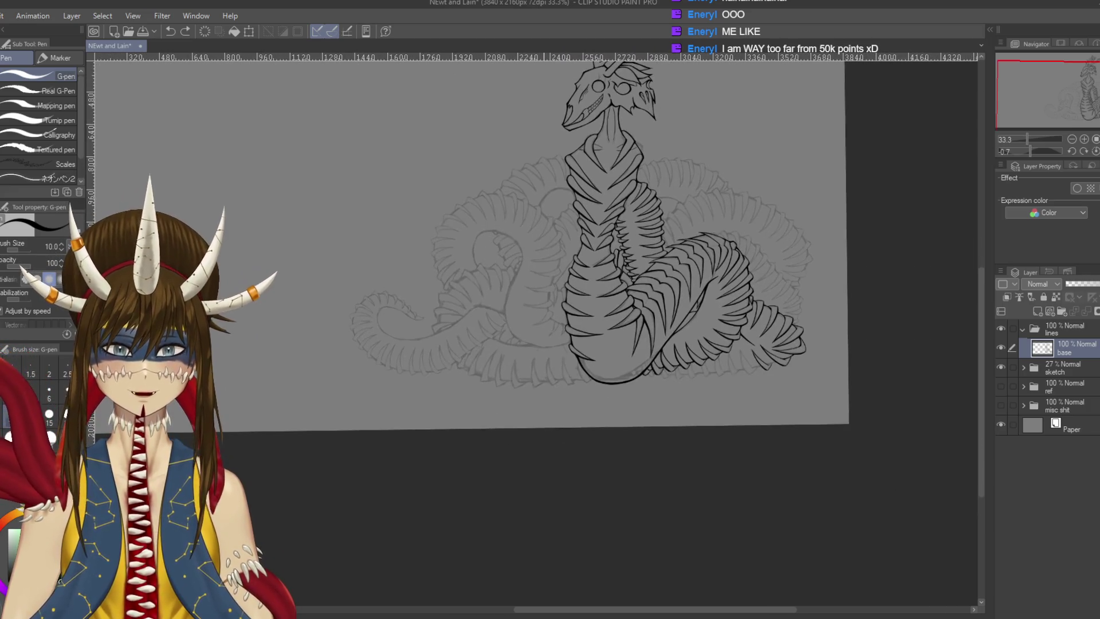
{"action": "mouse_move", "coordinate": [687, 344]}
{"action": "left_mouse_down"}
{"action": "mouse_move", "coordinate": [573, 258]}
{"action": "mouse_move", "coordinate": [458, 258]}
{"action": "mouse_move", "coordinate": [401, 401]}
{"action": "left_mouse_up"}
Ink two plate lines side by side on the upper coil
{"action": "scroll", "coordinate": [493, 182], "scroll_direction": "up", "scroll_amount": 5}
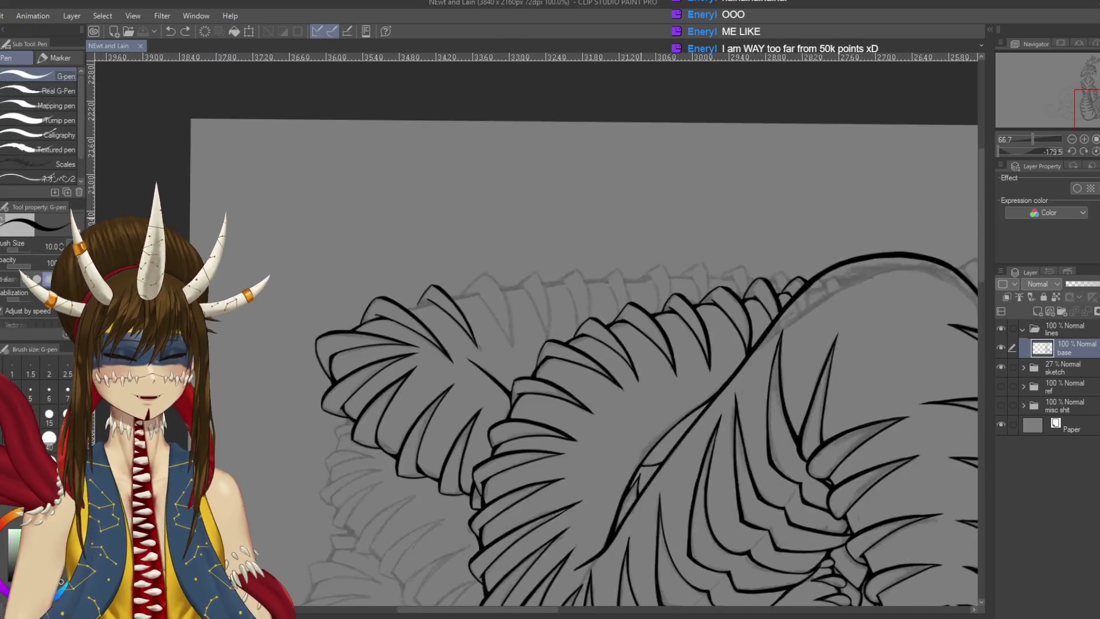
{"action": "scroll", "coordinate": [502, 204], "scroll_direction": "up", "scroll_amount": 3}
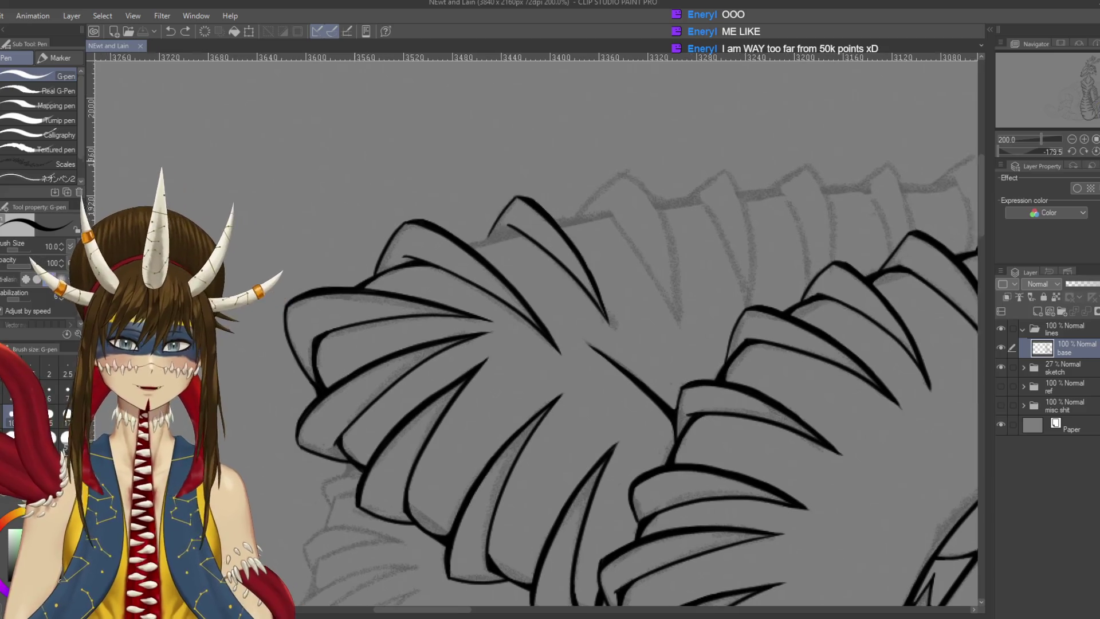
{"action": "left_click_drag", "start_coordinate": [513, 228], "coordinate": [486, 263]}
{"action": "left_click_drag", "start_coordinate": [514, 227], "coordinate": [484, 272]}
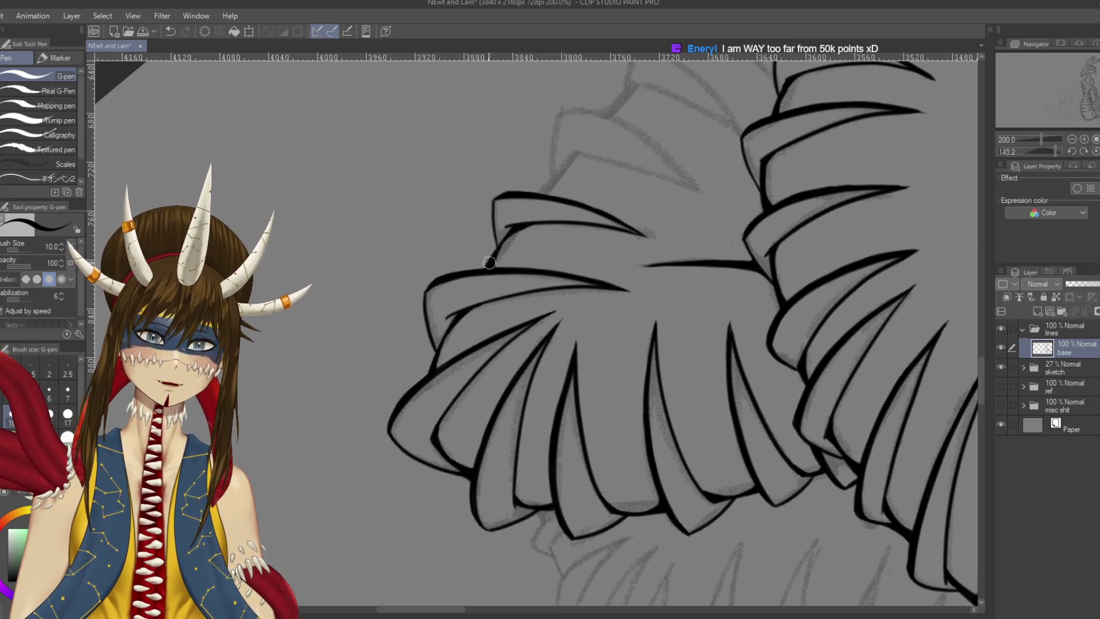
On the next coil, ink a long plate line and retry a second line beside it
{"action": "scroll", "coordinate": [674, 330], "scroll_direction": "up", "scroll_amount": 3}
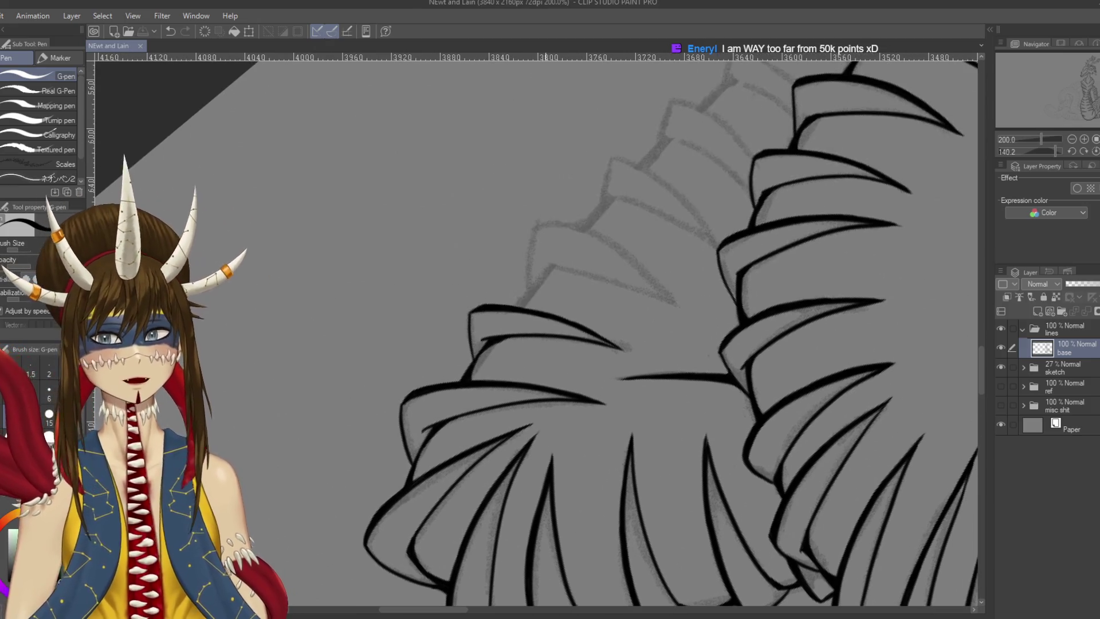
{"action": "mouse_move", "coordinate": [539, 308]}
{"action": "left_mouse_down"}
{"action": "mouse_move", "coordinate": [587, 271]}
{"action": "mouse_move", "coordinate": [636, 358]}
{"action": "left_mouse_up"}
{"action": "key", "text": "ctrl+z"}
{"action": "left_click_drag", "start_coordinate": [580, 245], "coordinate": [636, 372]}
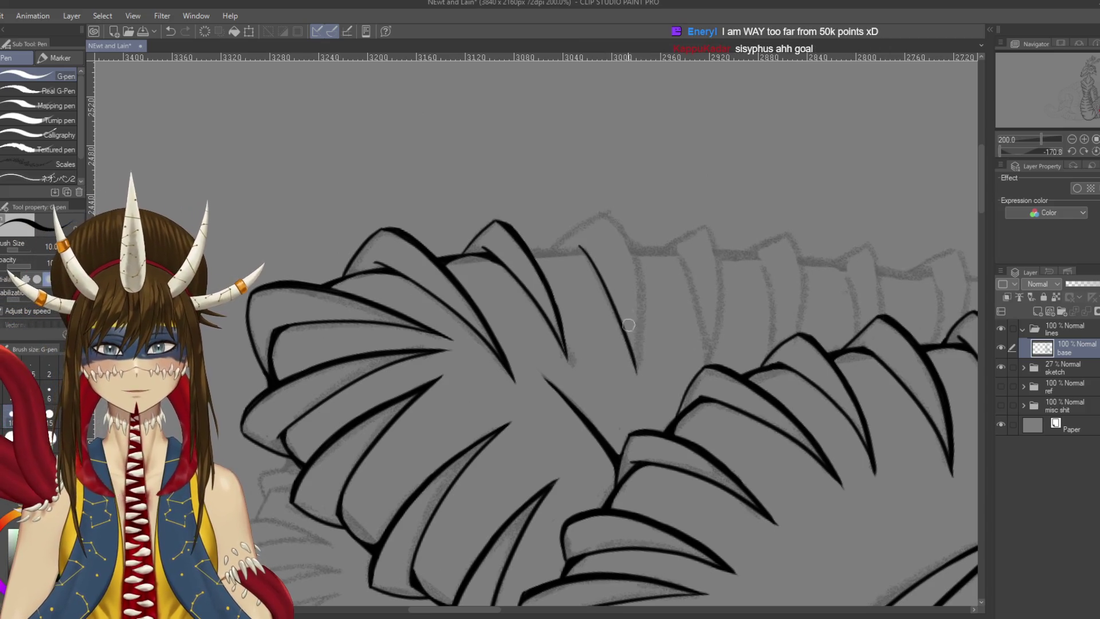
{"action": "mouse_move", "coordinate": [608, 214]}
{"action": "left_mouse_down"}
{"action": "mouse_move", "coordinate": [646, 321]}
{"action": "mouse_move", "coordinate": [639, 396]}
{"action": "mouse_move", "coordinate": [634, 265]}
{"action": "mouse_move", "coordinate": [636, 383]}
{"action": "left_mouse_up"}
{"action": "key", "text": "ctrl+z"}
{"action": "key", "text": "ctrl+z"}
{"action": "left_click_drag", "start_coordinate": [606, 213], "coordinate": [638, 373]}
{"action": "key", "text": "ctrl+z"}
{"action": "left_click_drag", "start_coordinate": [608, 211], "coordinate": [631, 378]}
{"action": "key", "text": "ctrl+z"}
{"action": "left_click_drag", "start_coordinate": [603, 207], "coordinate": [635, 385]}
{"action": "key", "text": "ctrl+z"}
{"action": "mouse_move", "coordinate": [605, 210]}
{"action": "left_mouse_down"}
{"action": "mouse_move", "coordinate": [647, 346]}
{"action": "mouse_move", "coordinate": [637, 372]}
{"action": "mouse_move", "coordinate": [645, 330]}
{"action": "mouse_move", "coordinate": [635, 390]}
{"action": "mouse_move", "coordinate": [642, 272]}
{"action": "mouse_move", "coordinate": [639, 375]}
{"action": "left_mouse_up"}
{"action": "key", "text": "ctrl+z"}
{"action": "key", "text": "ctrl+z"}
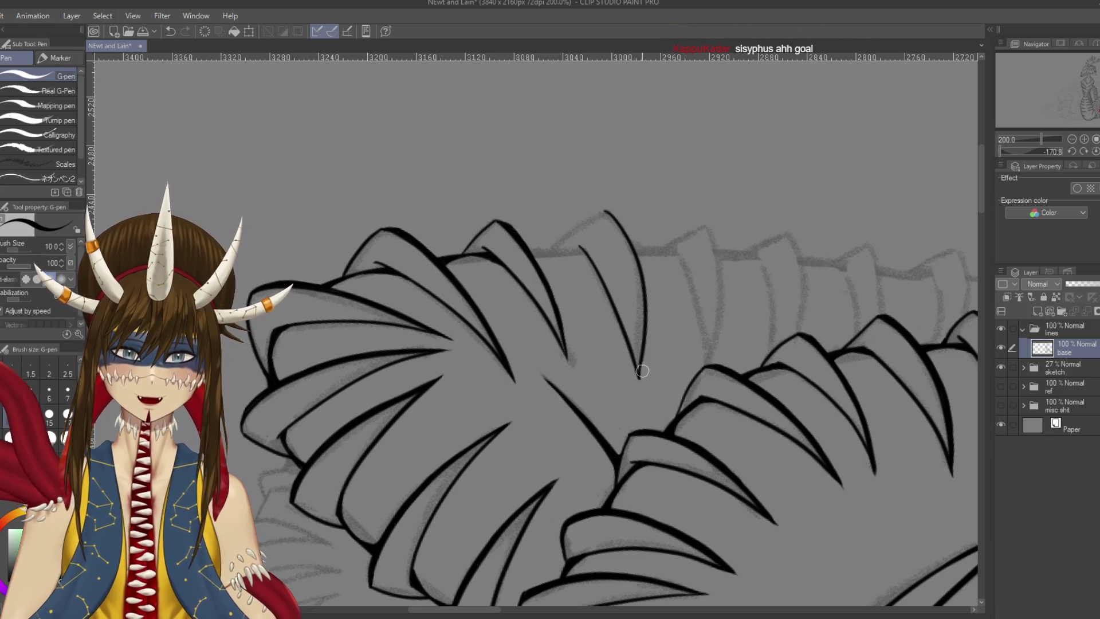
Ink a vertical plate line, retrying several lengths, and save the drawing
{"action": "key", "text": "e"}
{"action": "key", "text": "p"}
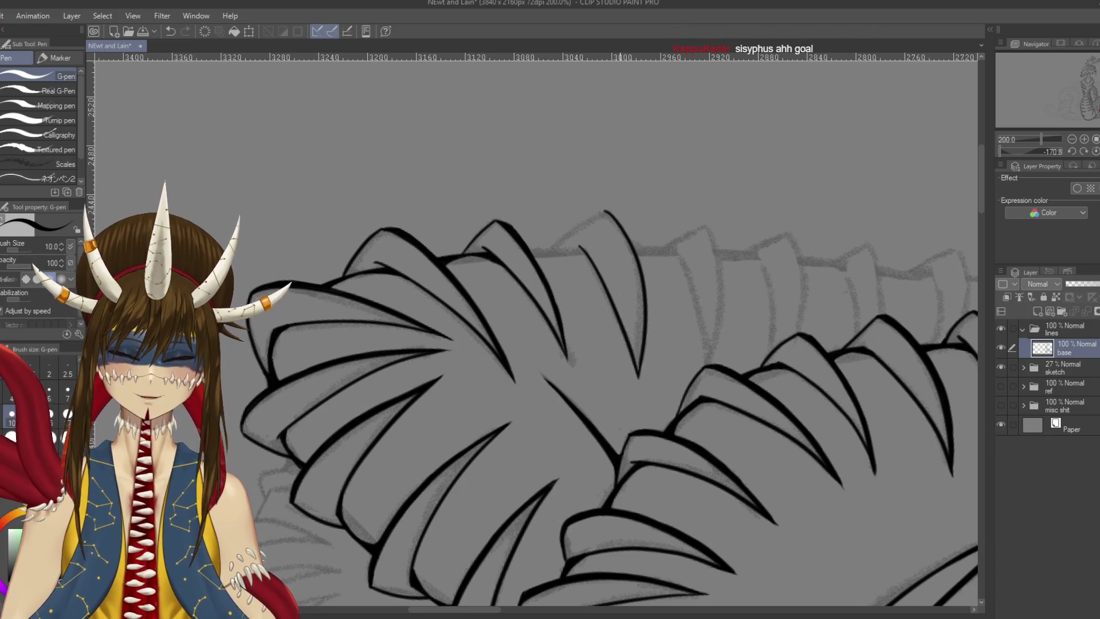
{"action": "left_click_drag", "start_coordinate": [620, 344], "coordinate": [642, 344]}
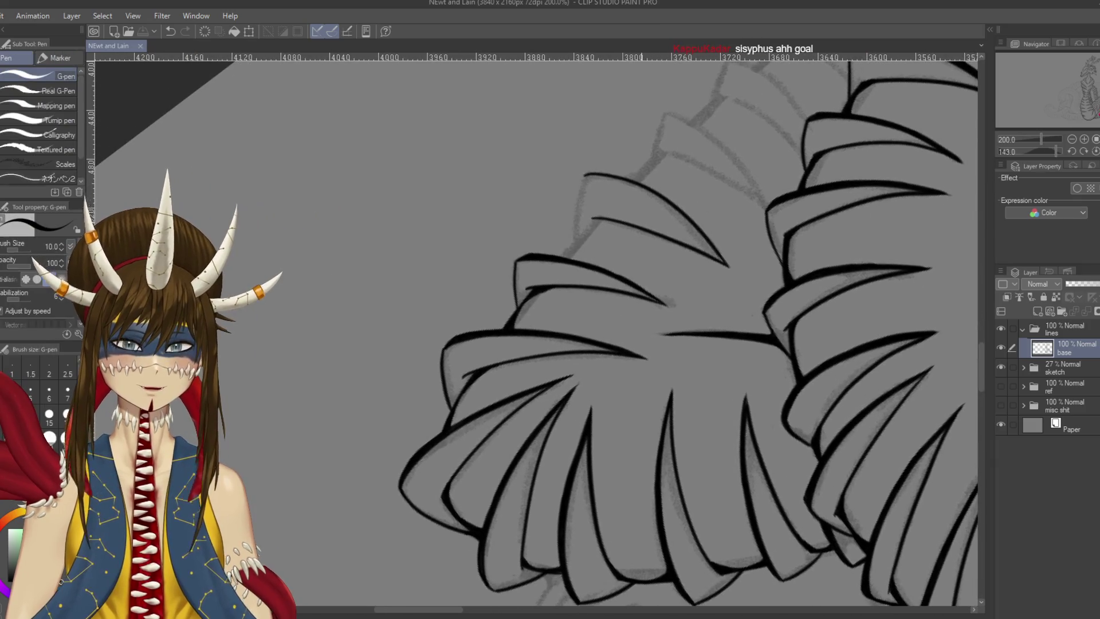
{"action": "left_click_drag", "start_coordinate": [585, 176], "coordinate": [576, 242]}
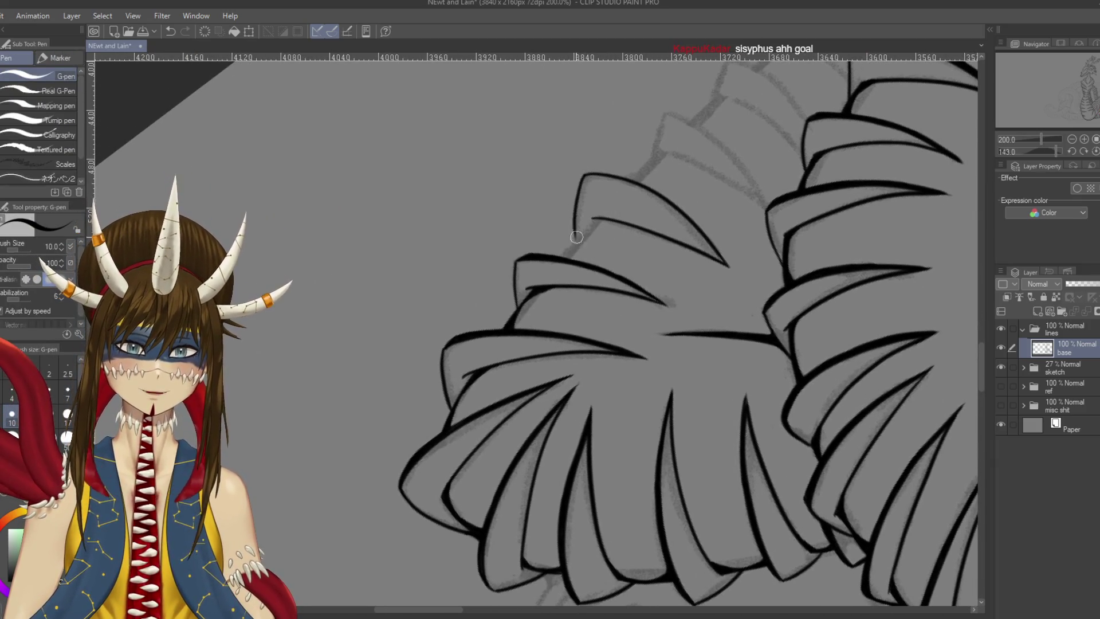
{"action": "key", "text": "ctrl+z"}
{"action": "left_click_drag", "start_coordinate": [584, 175], "coordinate": [573, 252]}
{"action": "key", "text": "ctrl+z"}
{"action": "key", "text": "ctrl+z"}
{"action": "left_click_drag", "start_coordinate": [583, 172], "coordinate": [573, 246]}
{"action": "key", "text": "ctrl+z"}
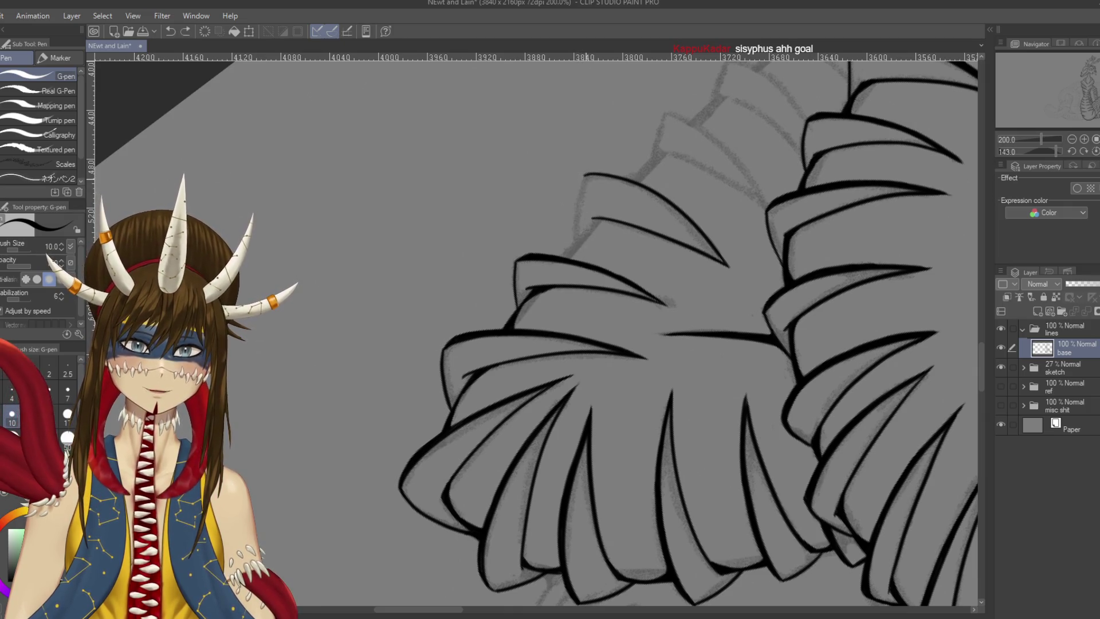
{"action": "left_click_drag", "start_coordinate": [584, 175], "coordinate": [574, 253]}
{"action": "key", "text": "ctrl+s"}
{"action": "left_click_drag", "start_coordinate": [688, 229], "coordinate": [626, 195]}
Add a short stroke under the plate, erase a small overshoot, and save
{"action": "key", "text": "ctrl+z"}
{"action": "left_click_drag", "start_coordinate": [587, 263], "coordinate": [573, 298]}
{"action": "key", "text": "ctrl+z"}
{"action": "left_click_drag", "start_coordinate": [590, 259], "coordinate": [567, 299]}
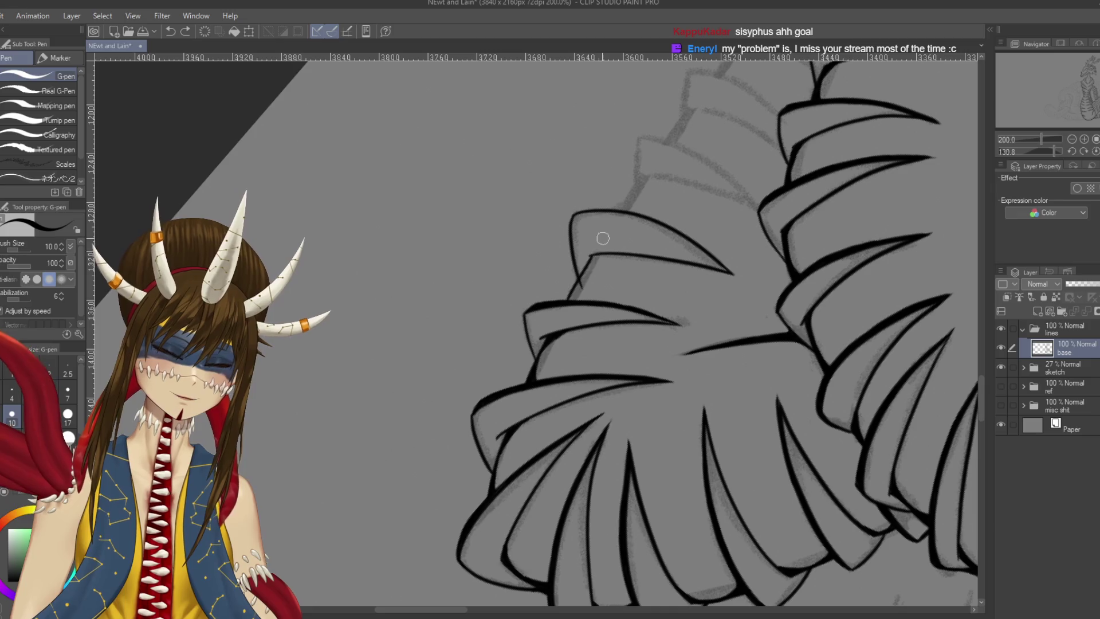
{"action": "scroll", "coordinate": [602, 235], "scroll_direction": "up", "scroll_amount": 2}
{"action": "key", "text": "e"}
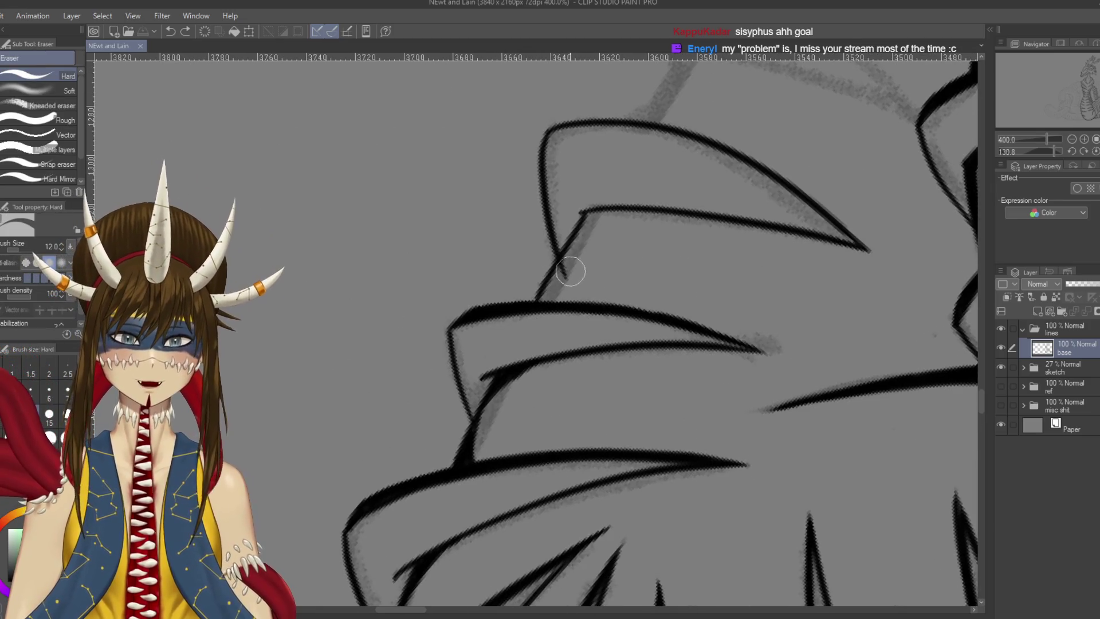
{"action": "left_click_drag", "start_coordinate": [572, 262], "coordinate": [562, 213]}
{"action": "key", "text": "r"}
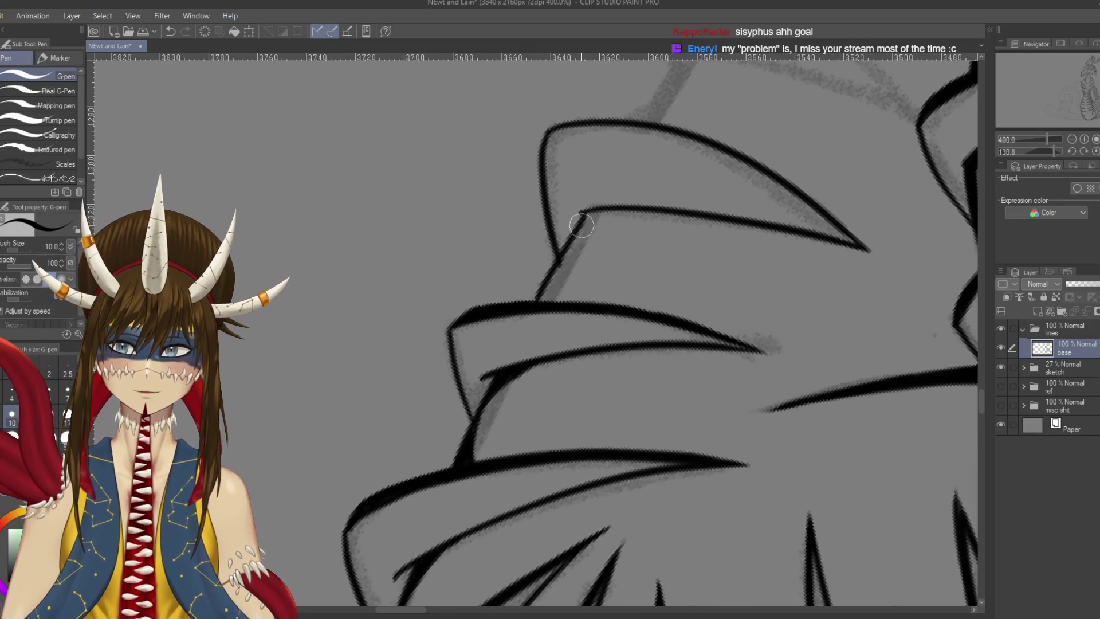
{"action": "left_click_drag", "start_coordinate": [745, 172], "coordinate": [687, 258]}
{"action": "key", "text": "ctrl+s"}
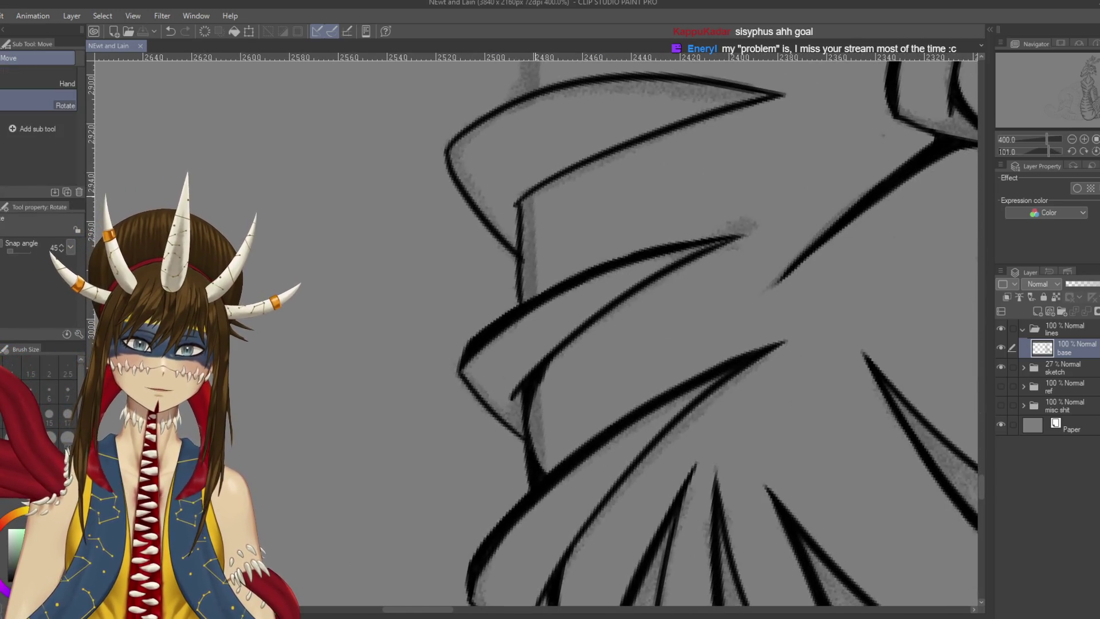
Try a joining stroke into the plate contour, then doodle 'w→w' in empty space
{"action": "key", "text": "p"}
{"action": "left_click_drag", "start_coordinate": [533, 189], "coordinate": [516, 235]}
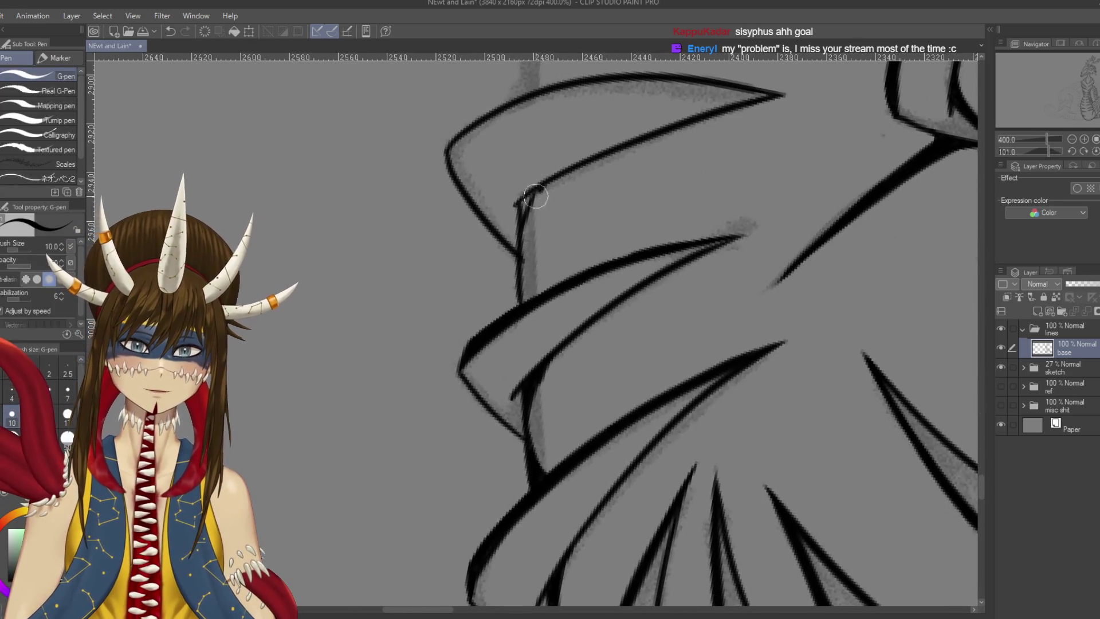
{"action": "mouse_move", "coordinate": [570, 167]}
{"action": "left_mouse_down"}
{"action": "mouse_move", "coordinate": [516, 207]}
{"action": "mouse_move", "coordinate": [518, 255]}
{"action": "mouse_move", "coordinate": [565, 240]}
{"action": "mouse_move", "coordinate": [548, 289]}
{"action": "left_mouse_up"}
{"action": "key", "text": "ctrl+z"}
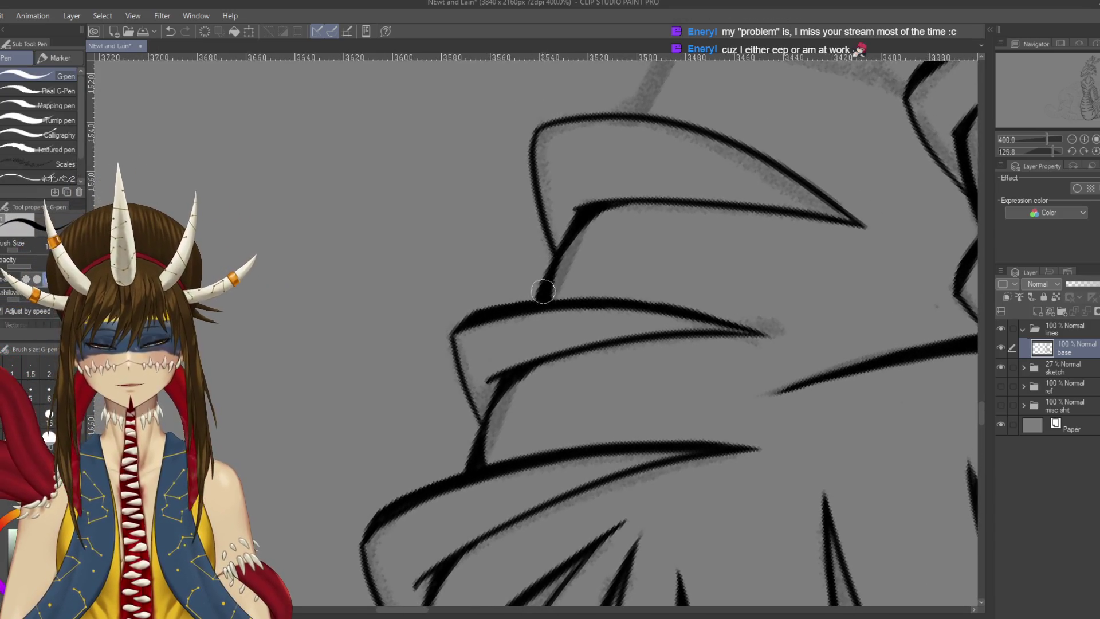
{"action": "mouse_move", "coordinate": [284, 229]}
{"action": "left_mouse_down"}
{"action": "mouse_move", "coordinate": [342, 231]}
{"action": "mouse_move", "coordinate": [430, 192]}
{"action": "mouse_move", "coordinate": [425, 218]}
{"action": "left_mouse_up"}
{"action": "mouse_move", "coordinate": [445, 180]}
{"action": "left_mouse_down"}
{"action": "mouse_move", "coordinate": [484, 208]}
{"action": "mouse_move", "coordinate": [503, 155]}
{"action": "left_mouse_up"}
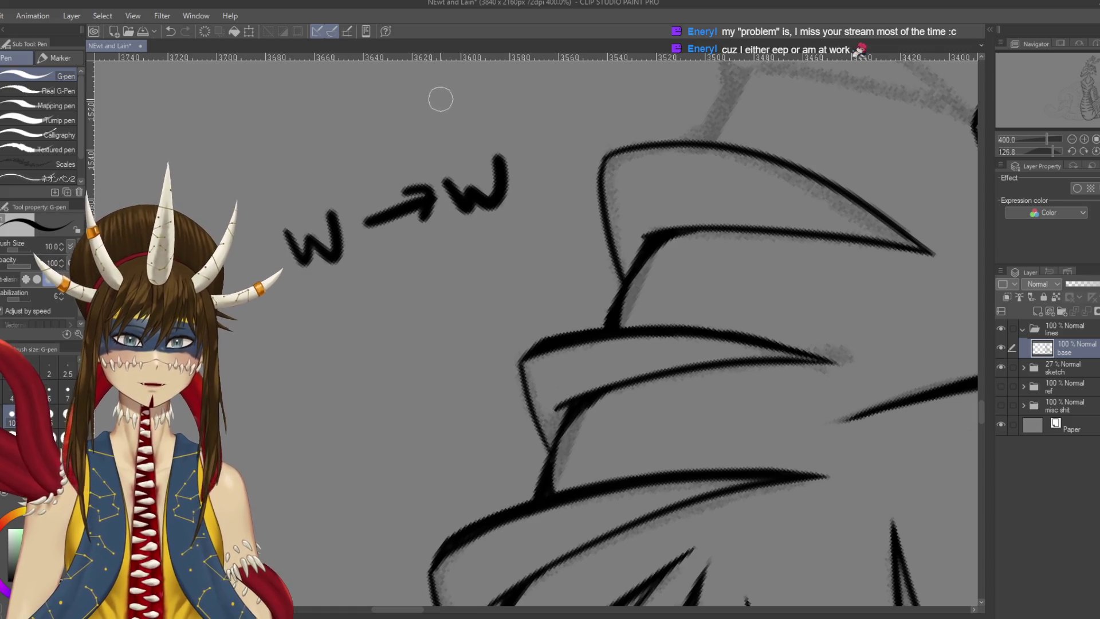
{"action": "left_click_drag", "start_coordinate": [518, 153], "coordinate": [551, 133]}
{"action": "left_click_drag", "start_coordinate": [539, 148], "coordinate": [551, 186]}
{"action": "left_click_drag", "start_coordinate": [574, 118], "coordinate": [576, 160]}
{"action": "left_click_drag", "start_coordinate": [565, 111], "coordinate": [587, 102]}
{"action": "left_click_drag", "start_coordinate": [573, 141], "coordinate": [607, 117]}
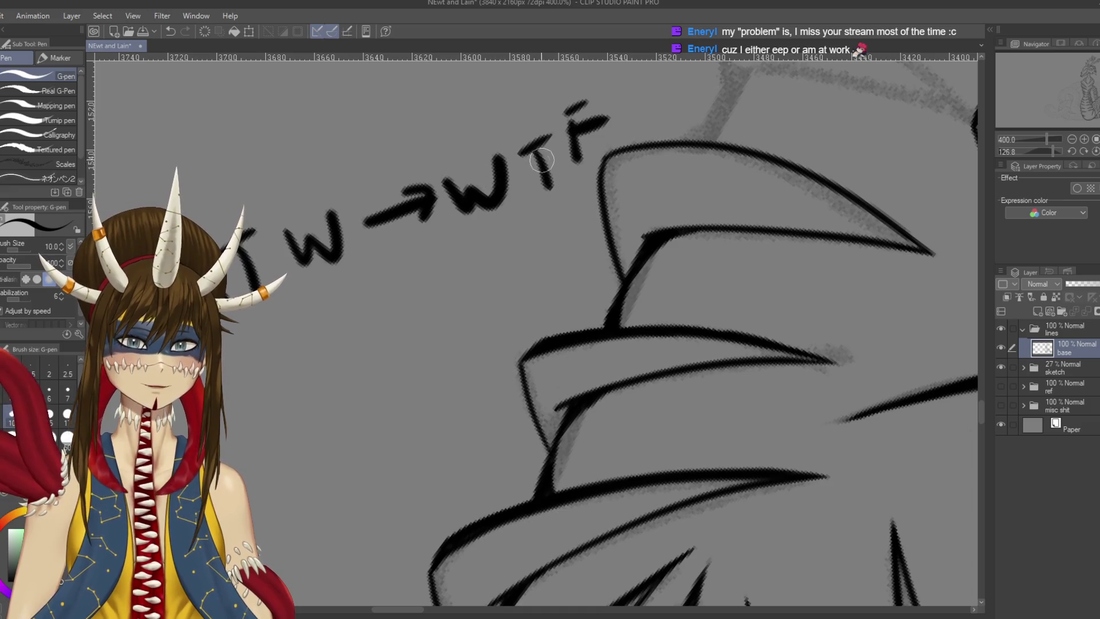
{"action": "mouse_move", "coordinate": [573, 89]}
{"action": "left_mouse_down"}
{"action": "mouse_move", "coordinate": [415, 221]}
{"action": "mouse_move", "coordinate": [574, 87]}
{"action": "left_mouse_up"}
{"action": "key", "text": "ctrl+z"}
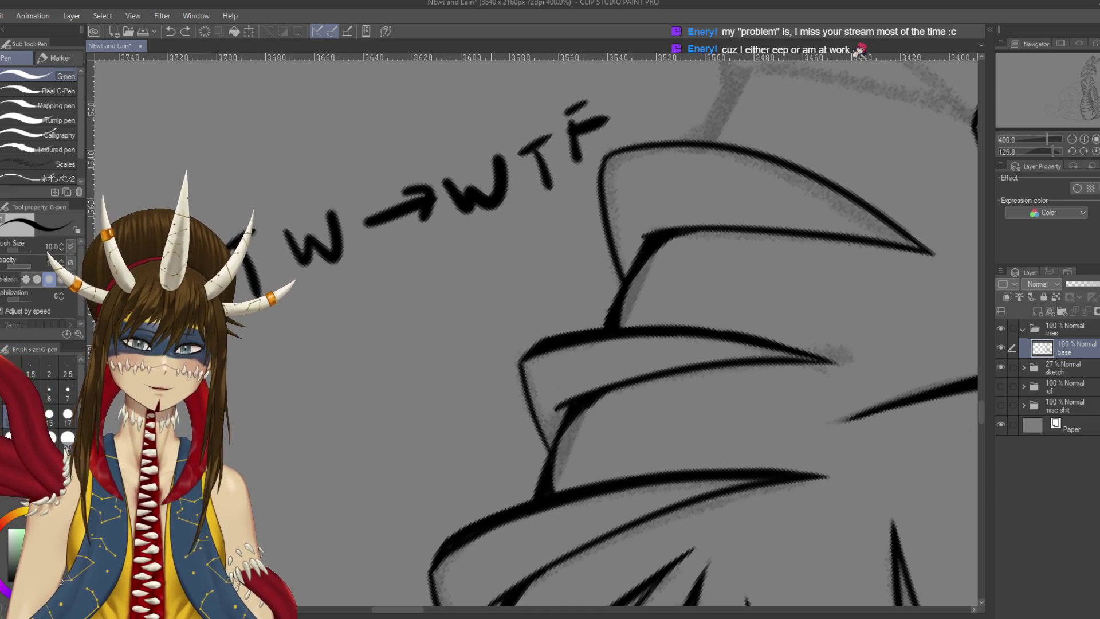
{"action": "key", "text": "ctrl+z"}
{"action": "key", "text": "ctrl+z"}
{"action": "key", "text": "ctrl+z"}
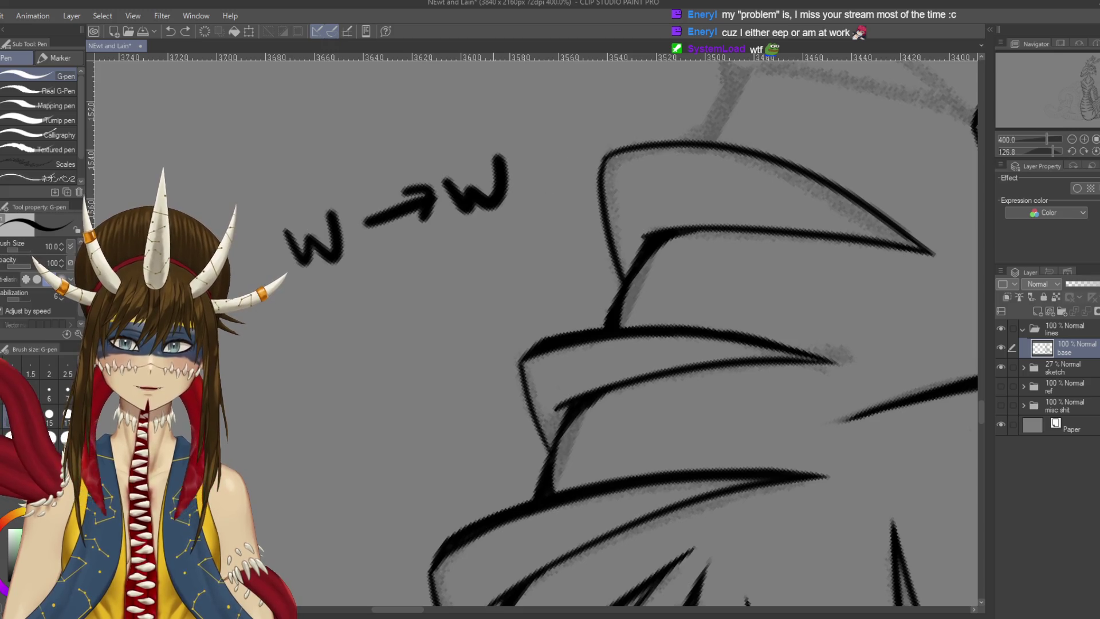
{"action": "key", "text": "ctrl+z"}
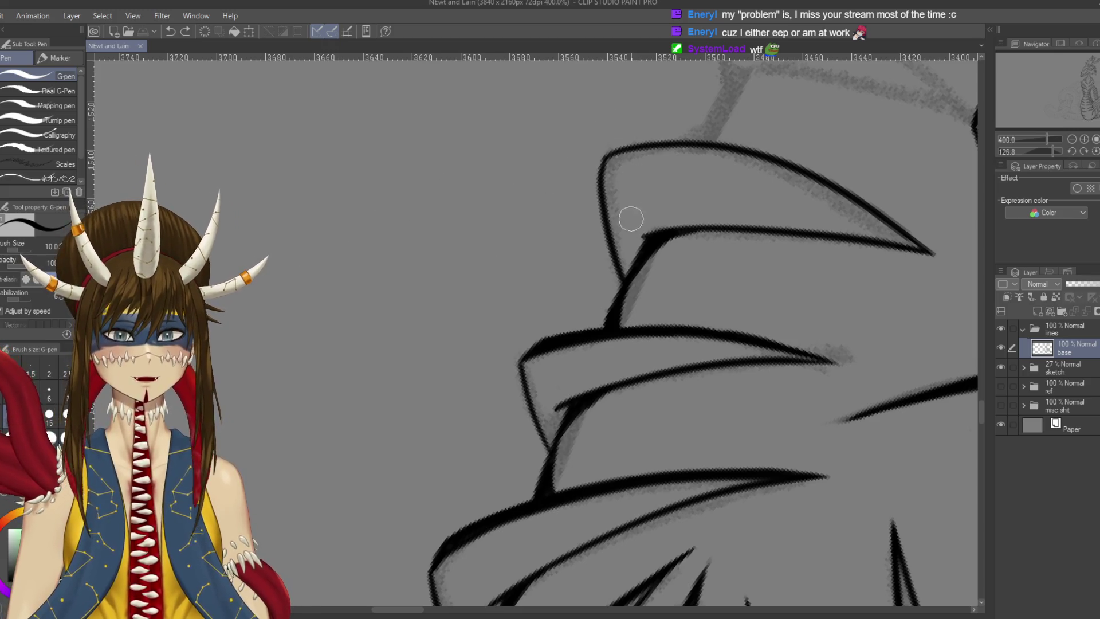
Thicken the right edge of a dorsal plate with two strokes and save
{"action": "scroll", "coordinate": [692, 172], "scroll_direction": "down", "scroll_amount": 2}
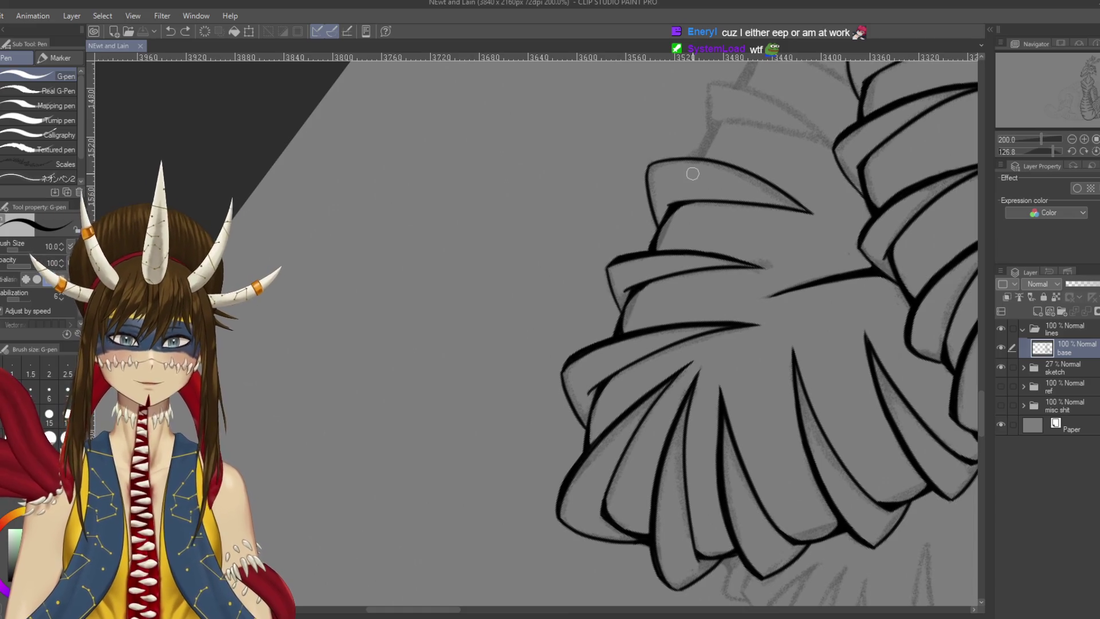
{"action": "mouse_move", "coordinate": [667, 241]}
{"action": "left_mouse_down"}
{"action": "mouse_move", "coordinate": [702, 298]}
{"action": "mouse_move", "coordinate": [704, 355]}
{"action": "mouse_move", "coordinate": [680, 402]}
{"action": "left_mouse_up"}
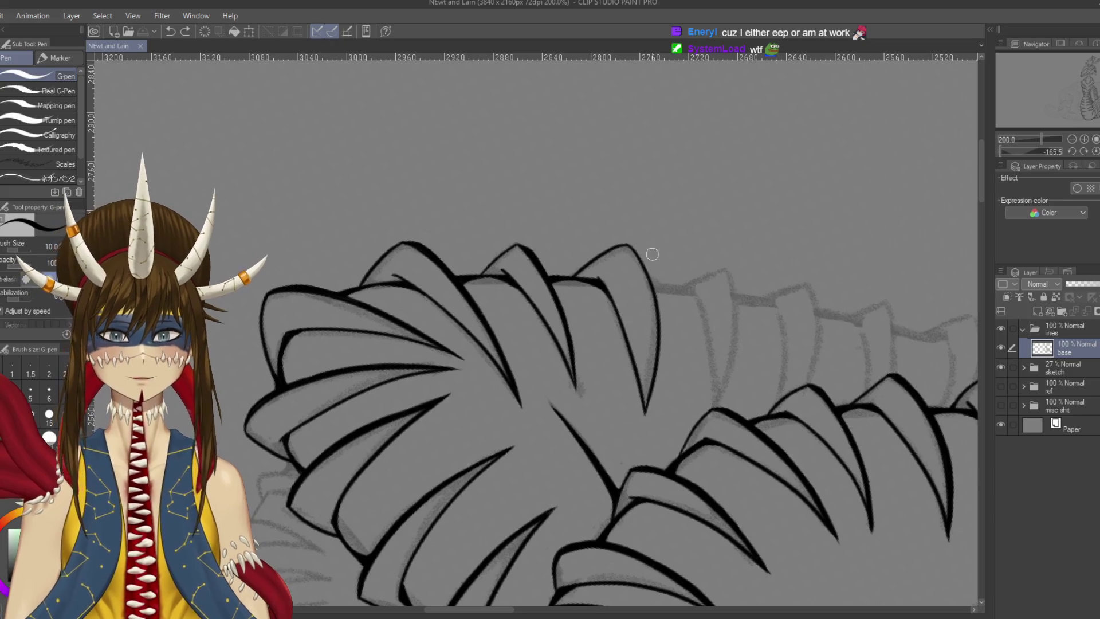
{"action": "scroll", "coordinate": [653, 253], "scroll_direction": "up", "scroll_amount": 2}
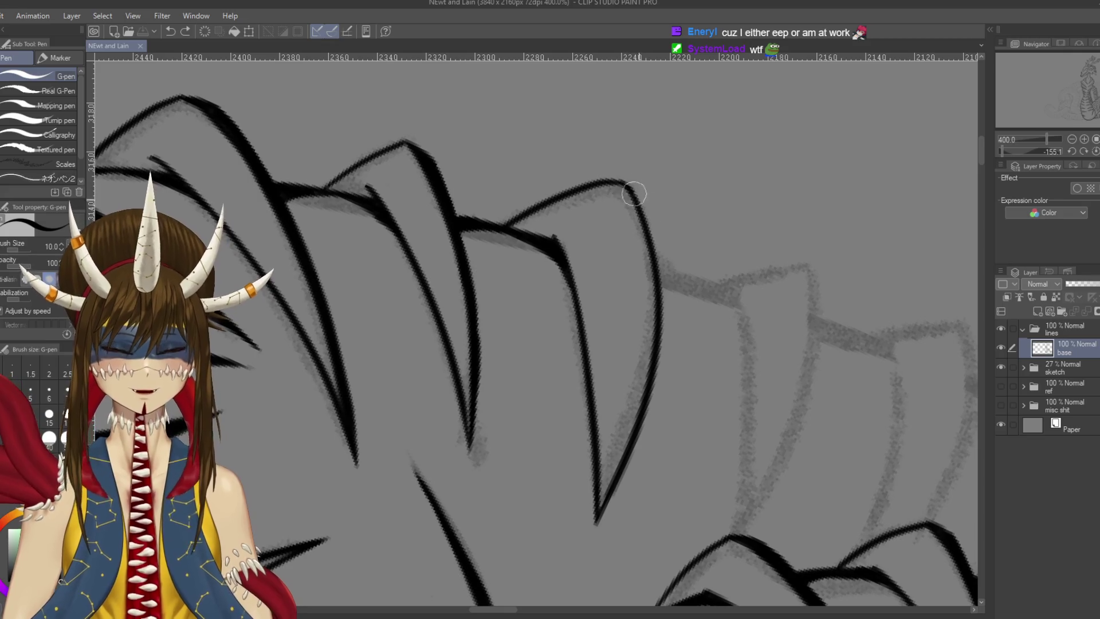
{"action": "left_click_drag", "start_coordinate": [635, 194], "coordinate": [658, 246]}
{"action": "left_click_drag", "start_coordinate": [637, 192], "coordinate": [653, 269]}
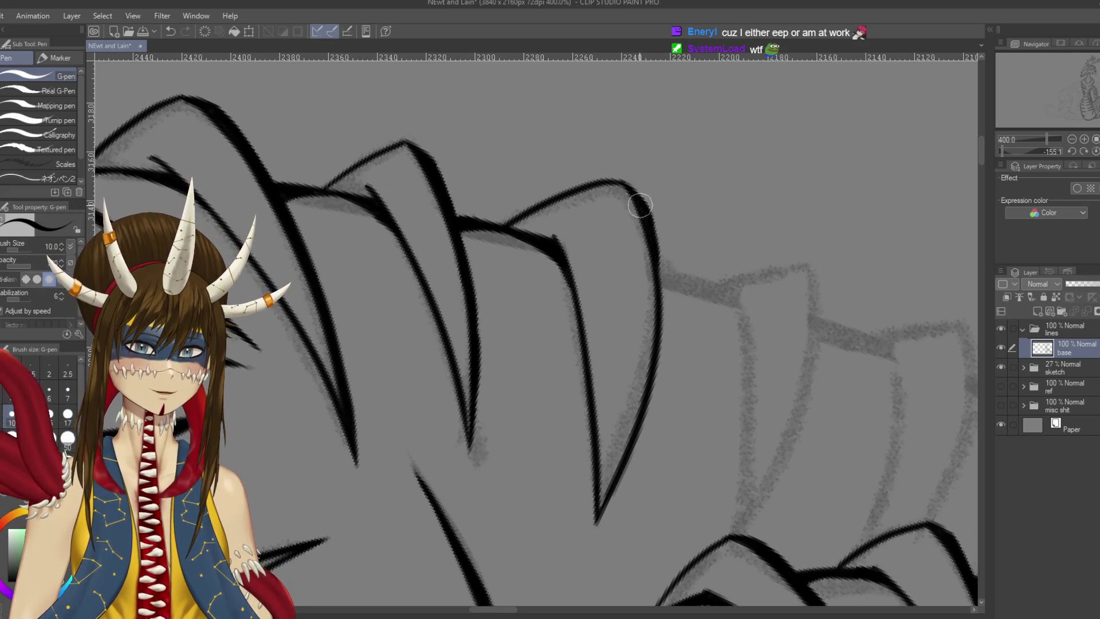
{"action": "key", "text": "ctrl+s"}
{"action": "scroll", "coordinate": [668, 286], "scroll_direction": "down", "scroll_amount": 1}
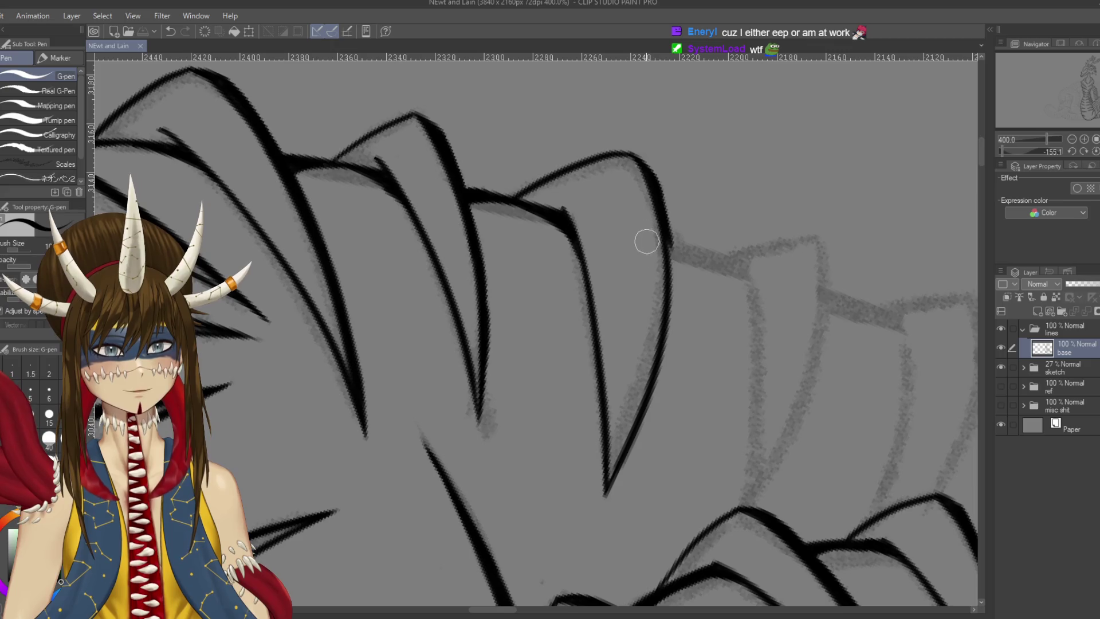
Extend the thickened strokes down the plate's right edge, redoing the lower ones
{"action": "left_click_drag", "start_coordinate": [659, 198], "coordinate": [674, 338]}
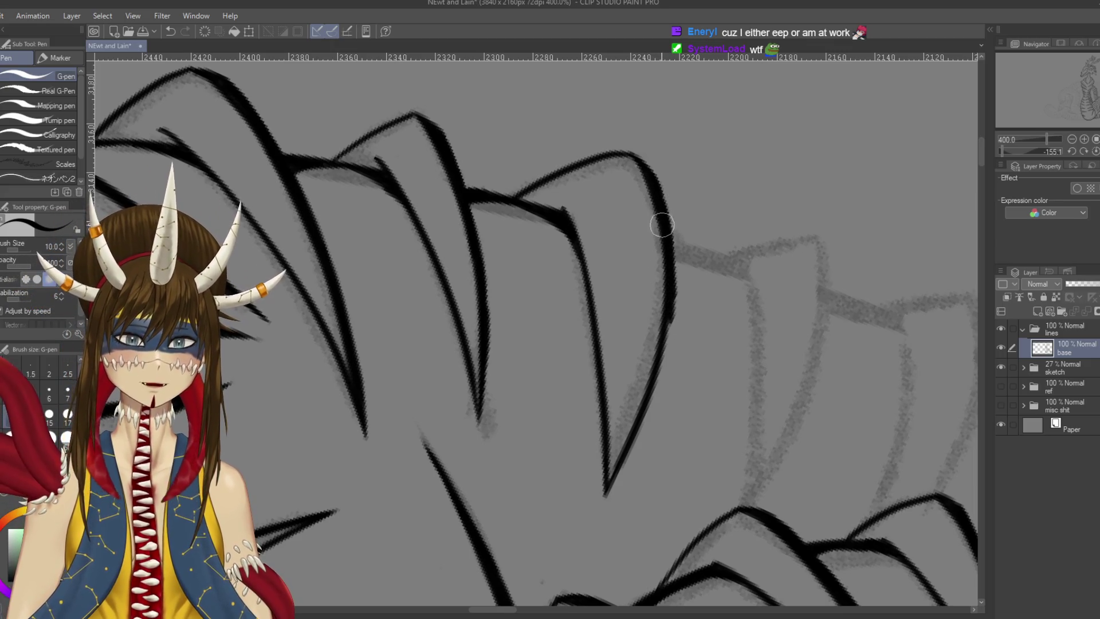
{"action": "left_click_drag", "start_coordinate": [662, 224], "coordinate": [674, 344]}
{"action": "left_click_drag", "start_coordinate": [667, 246], "coordinate": [659, 395]}
{"action": "left_click_drag", "start_coordinate": [665, 309], "coordinate": [654, 427]}
{"action": "key", "text": "ctrl+z"}
{"action": "left_click_drag", "start_coordinate": [671, 315], "coordinate": [624, 452]}
{"action": "key", "text": "ctrl+z"}
{"action": "left_click_drag", "start_coordinate": [668, 327], "coordinate": [616, 467]}
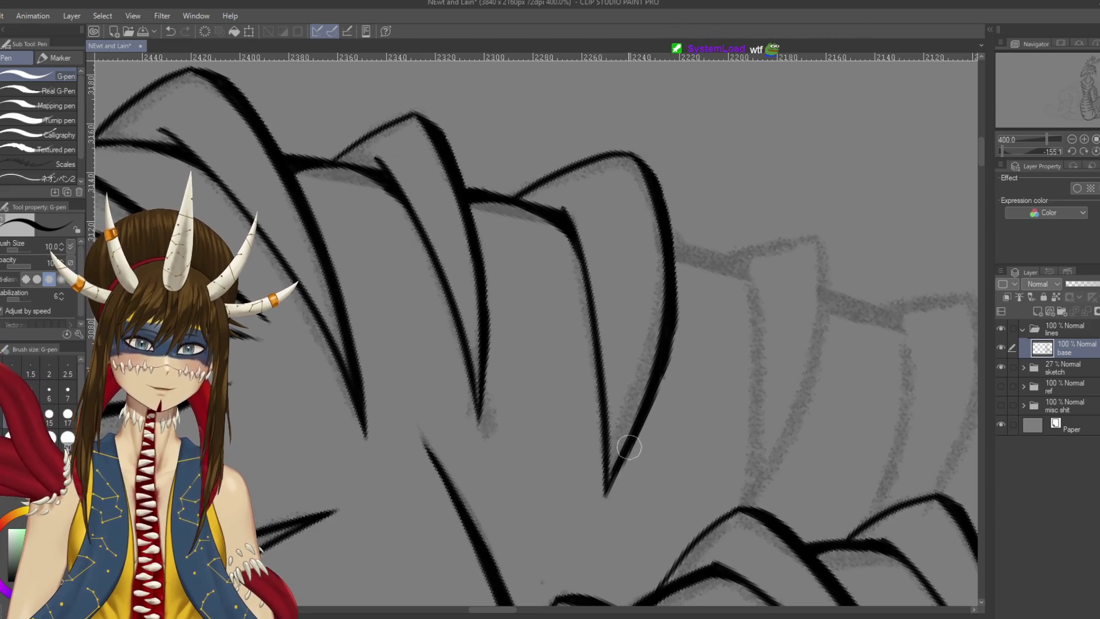
{"action": "key", "text": "e"}
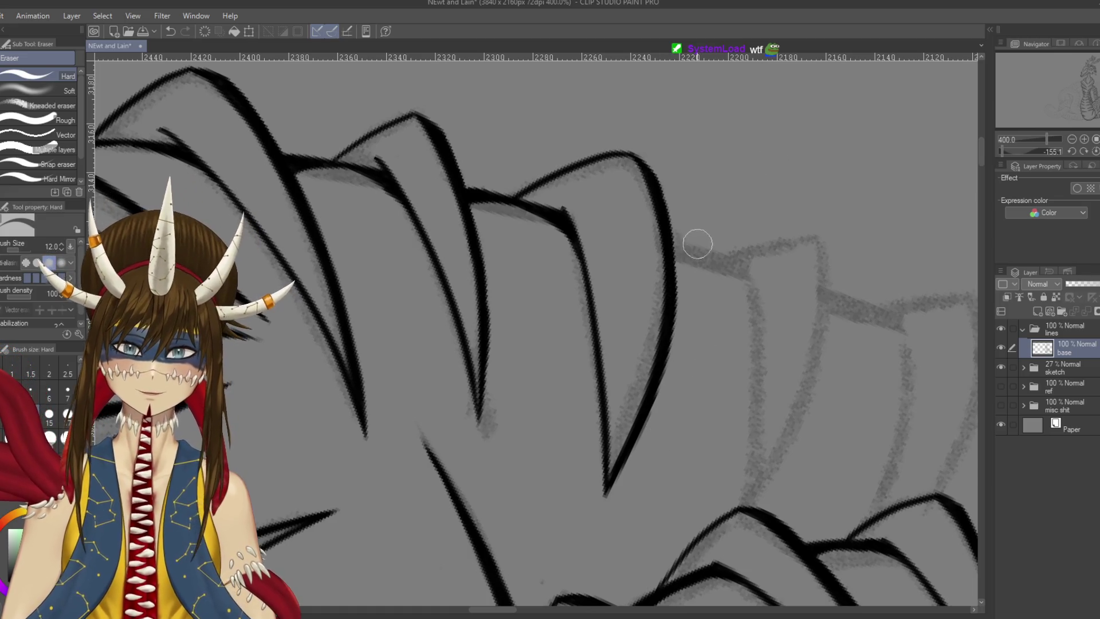
{"action": "key", "text": "p"}
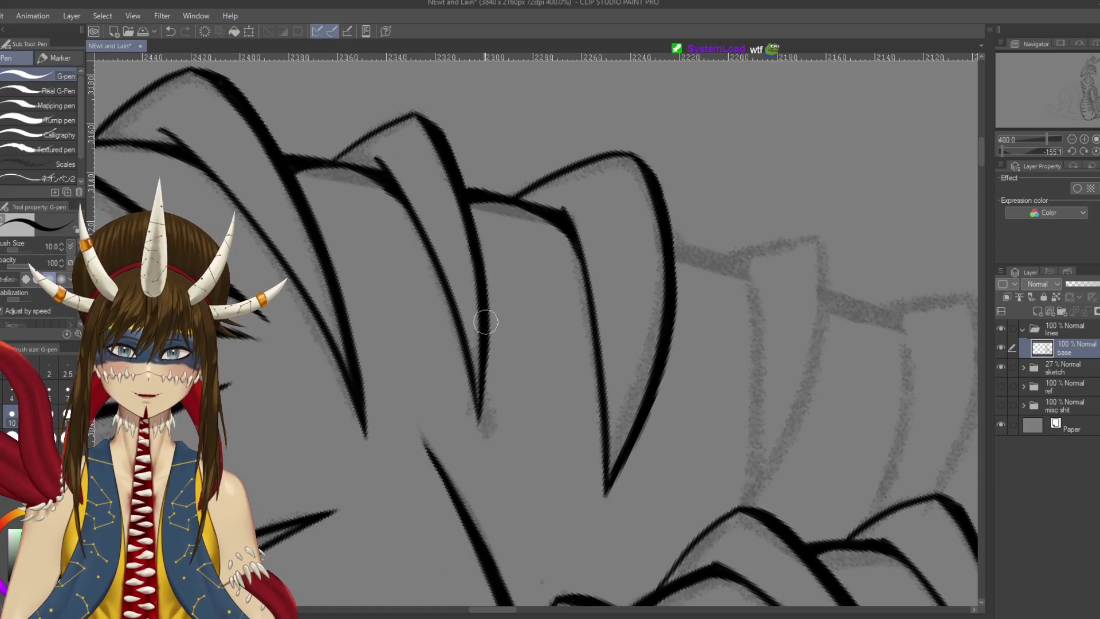
Write '23rd' in the empty space above the plates with an arrow pointing up at it
{"action": "key", "text": "r"}
{"action": "left_click_drag", "start_coordinate": [762, 270], "coordinate": [758, 261]}
{"action": "scroll", "coordinate": [803, 169], "scroll_direction": "down", "scroll_amount": 2}
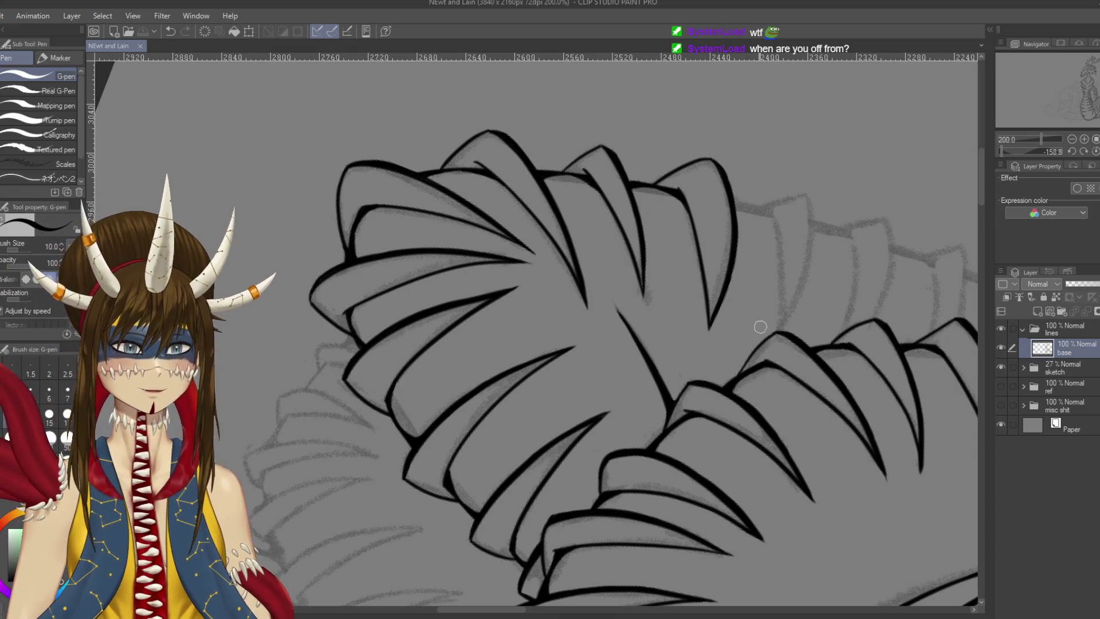
{"action": "mouse_move", "coordinate": [830, 85]}
{"action": "left_mouse_down"}
{"action": "mouse_move", "coordinate": [745, 202]}
{"action": "mouse_move", "coordinate": [764, 224]}
{"action": "left_mouse_up"}
{"action": "mouse_move", "coordinate": [763, 182]}
{"action": "left_mouse_down"}
{"action": "mouse_move", "coordinate": [788, 190]}
{"action": "mouse_move", "coordinate": [780, 213]}
{"action": "mouse_move", "coordinate": [809, 182]}
{"action": "left_mouse_up"}
{"action": "left_click_drag", "start_coordinate": [825, 172], "coordinate": [840, 184]}
{"action": "left_click_drag", "start_coordinate": [786, 217], "coordinate": [805, 274]}
{"action": "left_click_drag", "start_coordinate": [782, 232], "coordinate": [817, 248]}
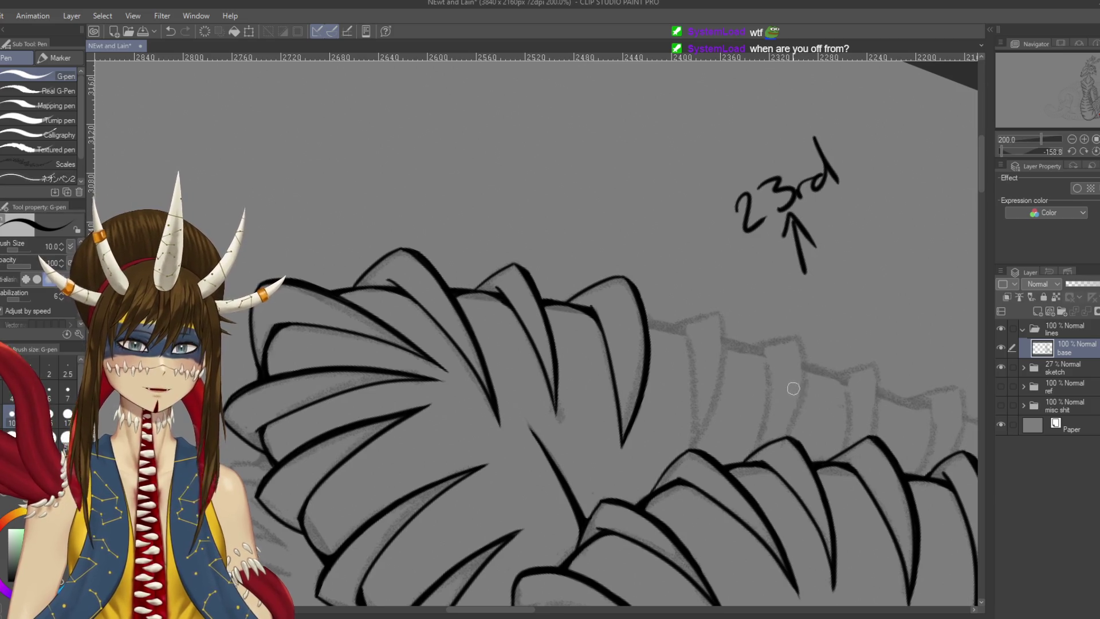
Write '7th' beside the '23rd', cross it out, and write '12th' below
{"action": "left_click_drag", "start_coordinate": [791, 382], "coordinate": [714, 423]}
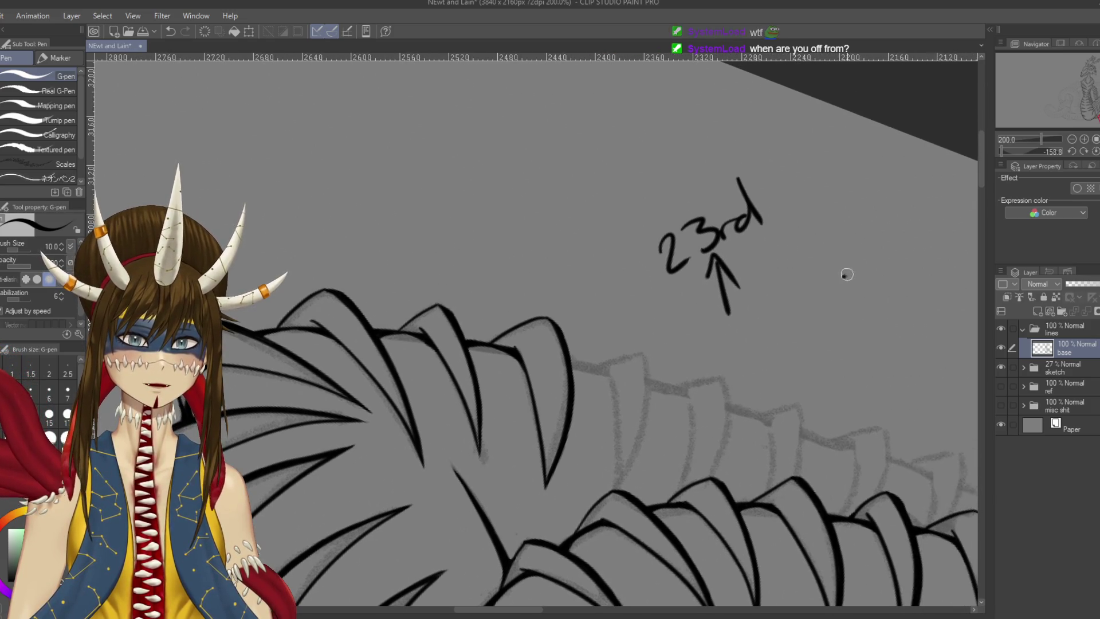
{"action": "left_click_drag", "start_coordinate": [843, 279], "coordinate": [859, 301]}
{"action": "left_click_drag", "start_coordinate": [852, 291], "coordinate": [872, 285]}
{"action": "mouse_move", "coordinate": [881, 239]}
{"action": "left_mouse_down"}
{"action": "mouse_move", "coordinate": [885, 269]}
{"action": "mouse_move", "coordinate": [898, 262]}
{"action": "left_mouse_up"}
{"action": "left_click_drag", "start_coordinate": [837, 220], "coordinate": [880, 223]}
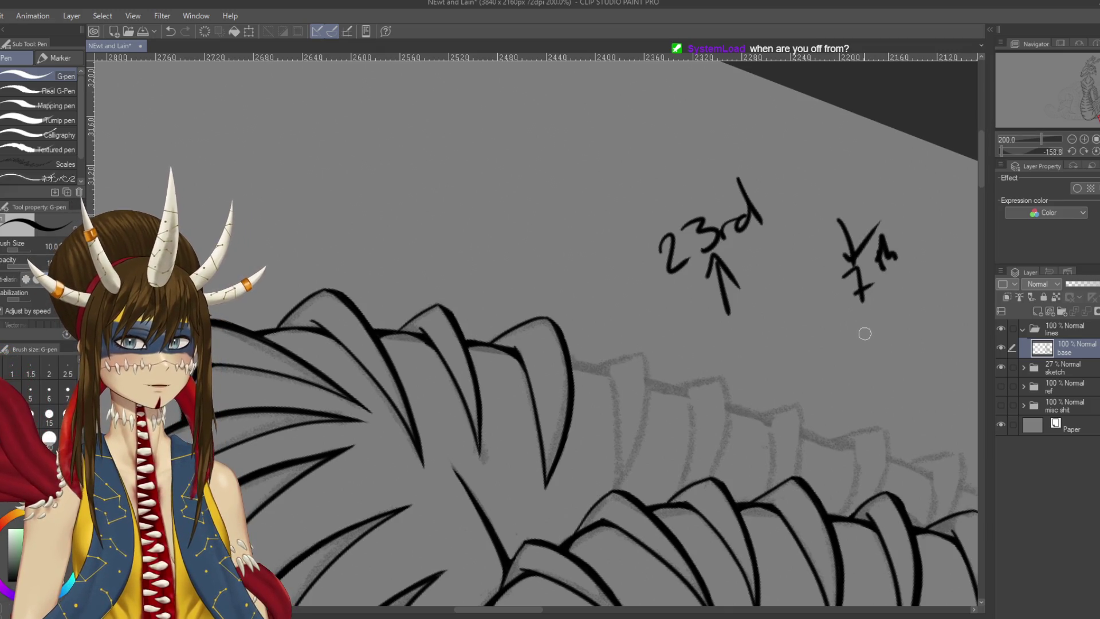
{"action": "mouse_move", "coordinate": [856, 342]}
{"action": "left_mouse_down"}
{"action": "mouse_move", "coordinate": [863, 379]}
{"action": "mouse_move", "coordinate": [885, 362]}
{"action": "left_mouse_up"}
{"action": "left_click_drag", "start_coordinate": [881, 317], "coordinate": [877, 340]}
{"action": "mouse_move", "coordinate": [889, 301]}
{"action": "left_mouse_down"}
{"action": "mouse_move", "coordinate": [887, 338]}
{"action": "mouse_move", "coordinate": [907, 328]}
{"action": "left_mouse_up"}
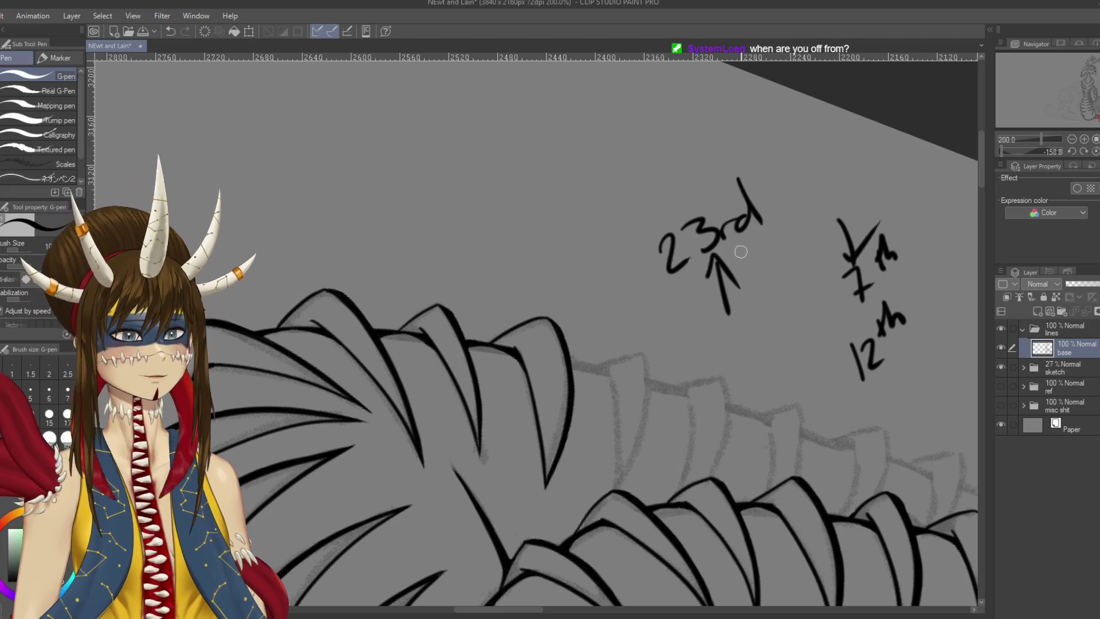
Undo all the handwritten date notes, leaving only the inked plates
{"action": "key", "text": "ctrl+z"}
{"action": "key", "text": "ctrl+z"}
{"action": "key", "text": "ctrl+z"}
{"action": "key", "text": "ctrl+z"}
{"action": "key", "text": "ctrl+z"}
{"action": "key", "text": "ctrl+z"}
{"action": "key", "text": "ctrl+z"}
{"action": "key", "text": "ctrl+z"}
{"action": "key", "text": "ctrl+z"}
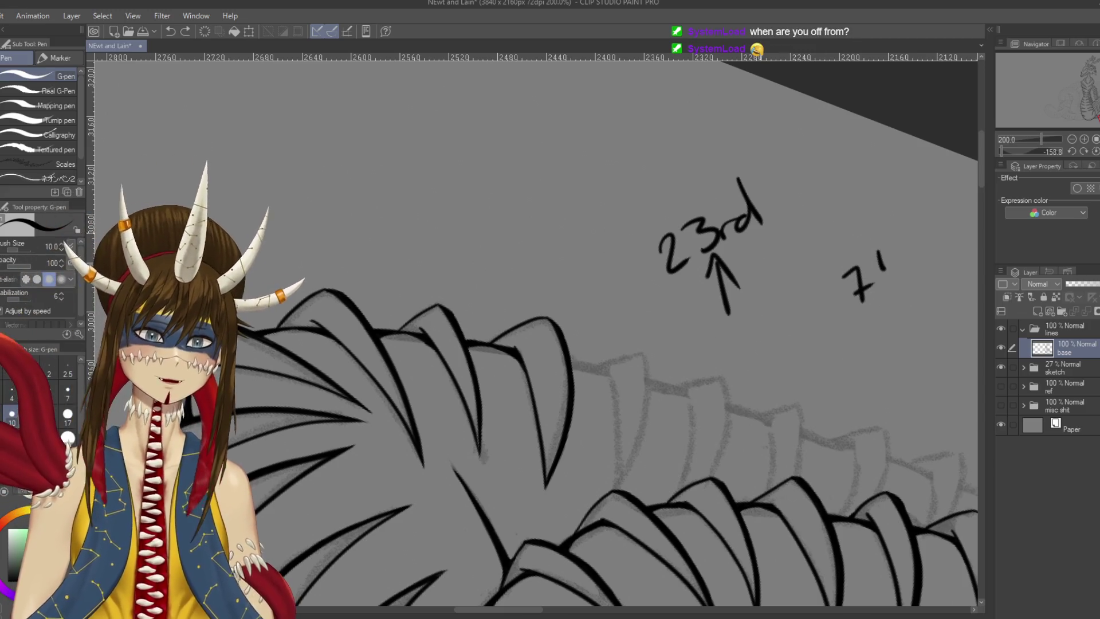
{"action": "key", "text": "ctrl+z"}
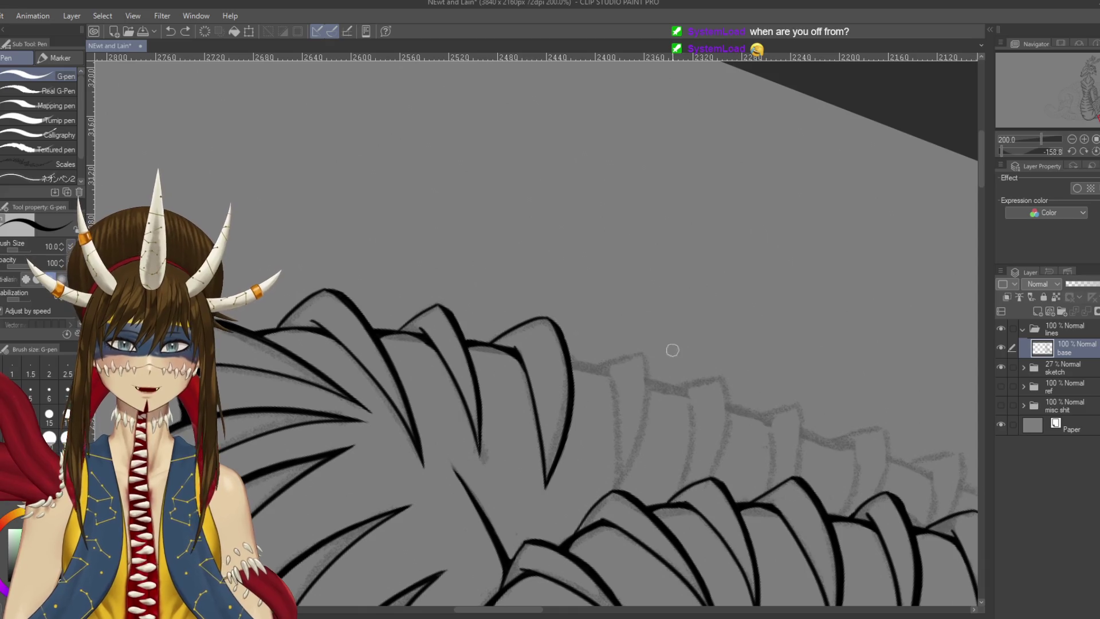
Try several vertical strokes down a ridge plate edge, undoing each attempt
{"action": "scroll", "coordinate": [650, 392], "scroll_direction": "up", "scroll_amount": 2}
{"action": "mouse_move", "coordinate": [565, 353]}
{"action": "left_mouse_down"}
{"action": "mouse_move", "coordinate": [575, 250]}
{"action": "mouse_move", "coordinate": [607, 455]}
{"action": "left_mouse_up"}
{"action": "key", "text": "ctrl+z"}
{"action": "left_click_drag", "start_coordinate": [574, 235], "coordinate": [590, 487]}
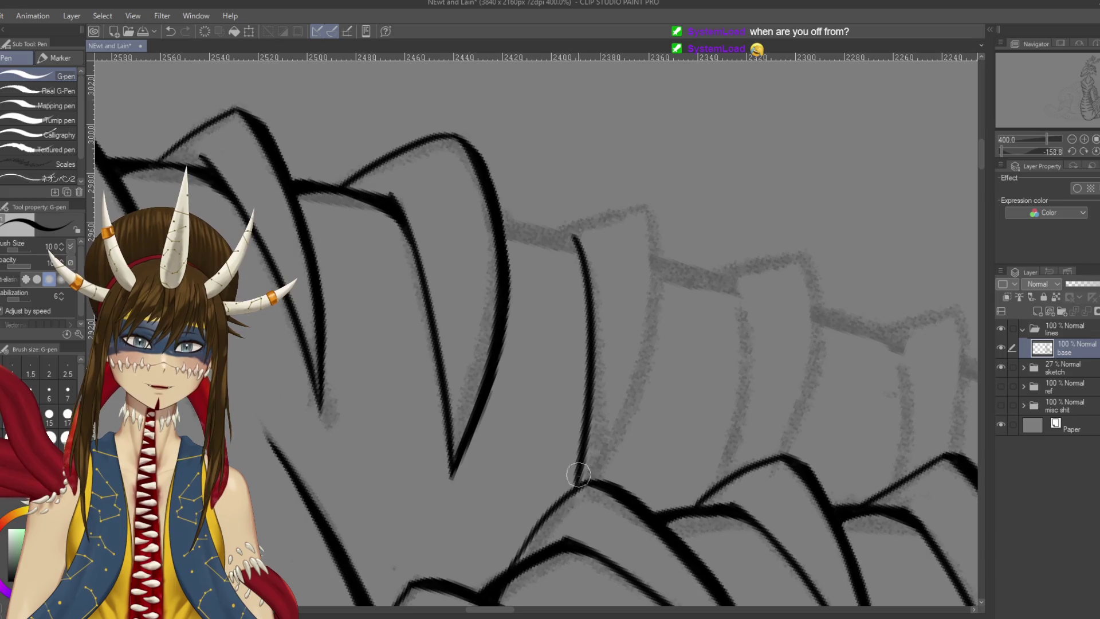
{"action": "scroll", "coordinate": [669, 177], "scroll_direction": "down", "scroll_amount": 2}
{"action": "key", "text": "ctrl+z"}
{"action": "mouse_move", "coordinate": [683, 227]}
{"action": "left_mouse_down"}
{"action": "mouse_move", "coordinate": [681, 261]}
{"action": "mouse_move", "coordinate": [628, 361]}
{"action": "mouse_move", "coordinate": [628, 384]}
{"action": "left_mouse_up"}
{"action": "key", "text": "ctrl+z"}
{"action": "mouse_move", "coordinate": [619, 244]}
{"action": "left_mouse_down"}
{"action": "mouse_move", "coordinate": [622, 378]}
{"action": "mouse_move", "coordinate": [627, 329]}
{"action": "mouse_move", "coordinate": [630, 364]}
{"action": "left_mouse_up"}
{"action": "key", "text": "ctrl+z"}
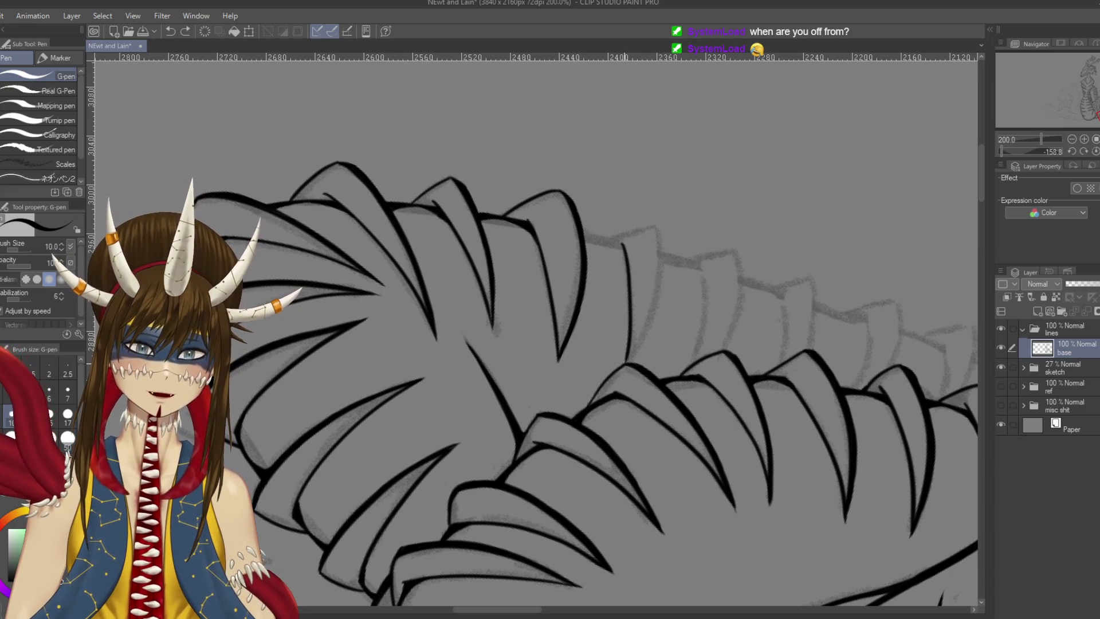
After retrying the plate-edge stroke, extend the lower end of a plate line and save
{"action": "left_click_drag", "start_coordinate": [656, 231], "coordinate": [633, 365]}
{"action": "key", "text": "ctrl+z"}
{"action": "left_click_drag", "start_coordinate": [659, 221], "coordinate": [629, 363]}
{"action": "key", "text": "ctrl+z"}
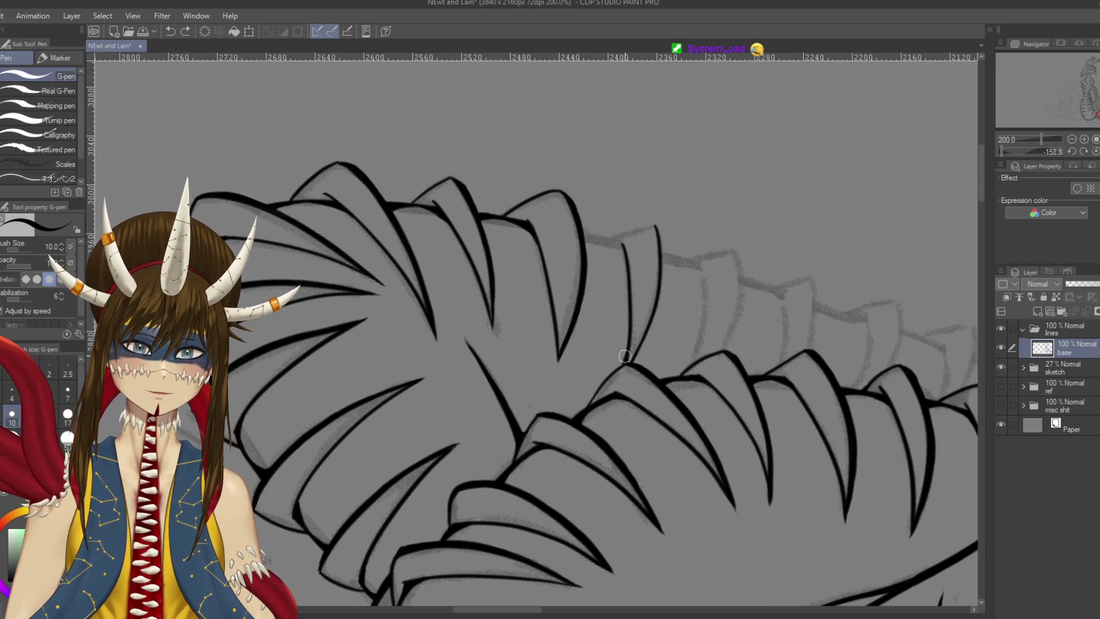
{"action": "key", "text": "e"}
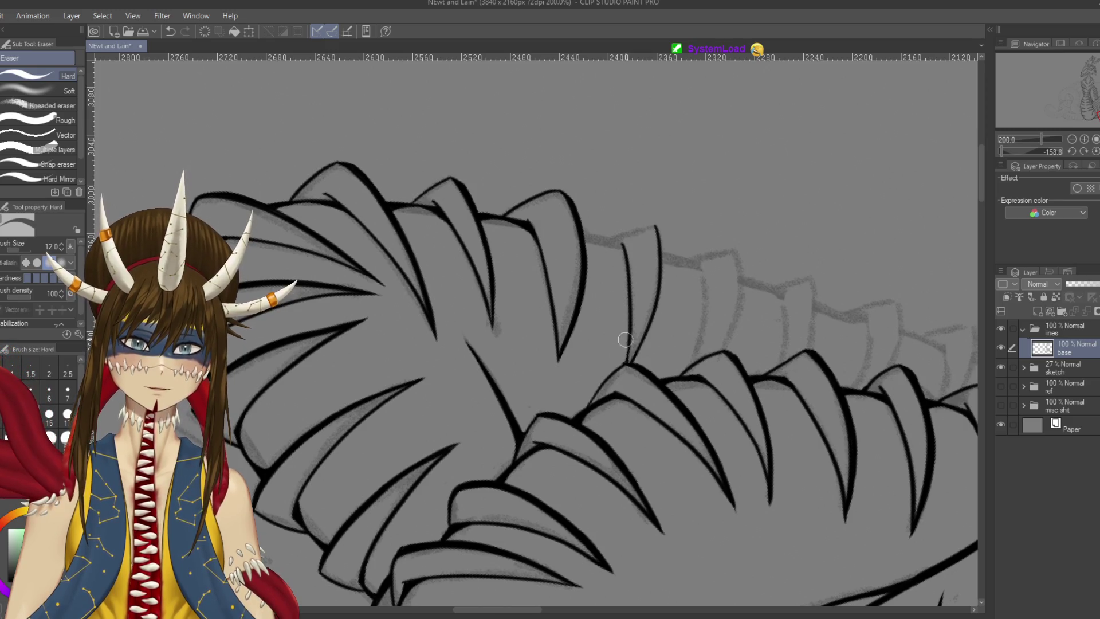
{"action": "key", "text": "p"}
{"action": "left_click_drag", "start_coordinate": [626, 368], "coordinate": [629, 343]}
{"action": "key", "text": "ctrl+s"}
Add a short stroke on another plate's edge and save
{"action": "mouse_move", "coordinate": [651, 298]}
{"action": "left_mouse_down"}
{"action": "mouse_move", "coordinate": [622, 186]}
{"action": "mouse_move", "coordinate": [596, 233]}
{"action": "left_mouse_up"}
{"action": "key", "text": "ctrl+z"}
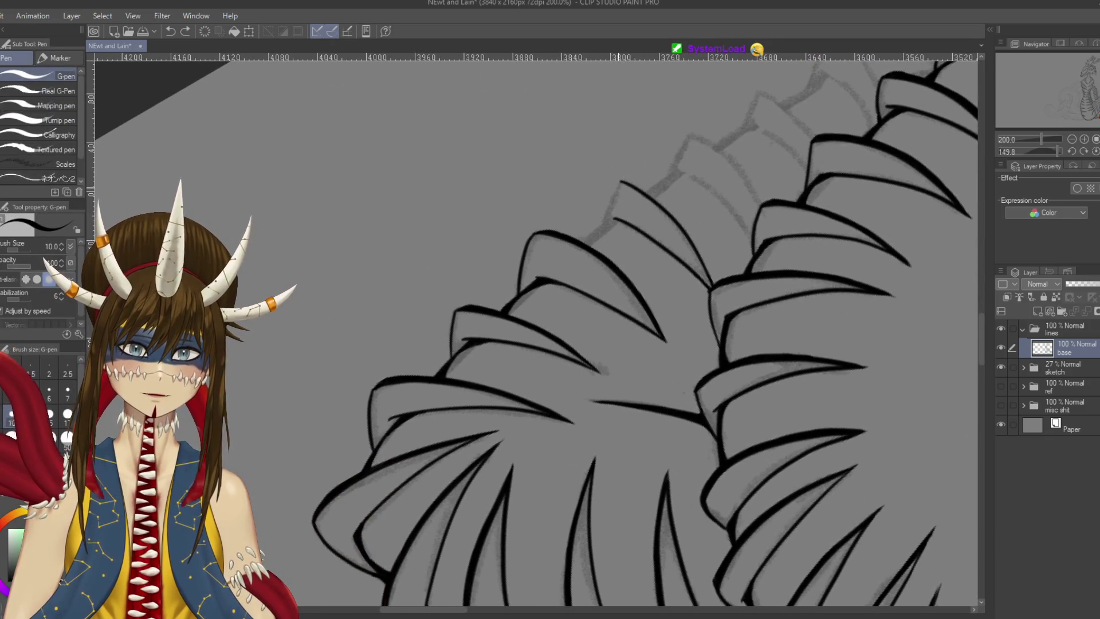
{"action": "left_click_drag", "start_coordinate": [619, 186], "coordinate": [599, 226]}
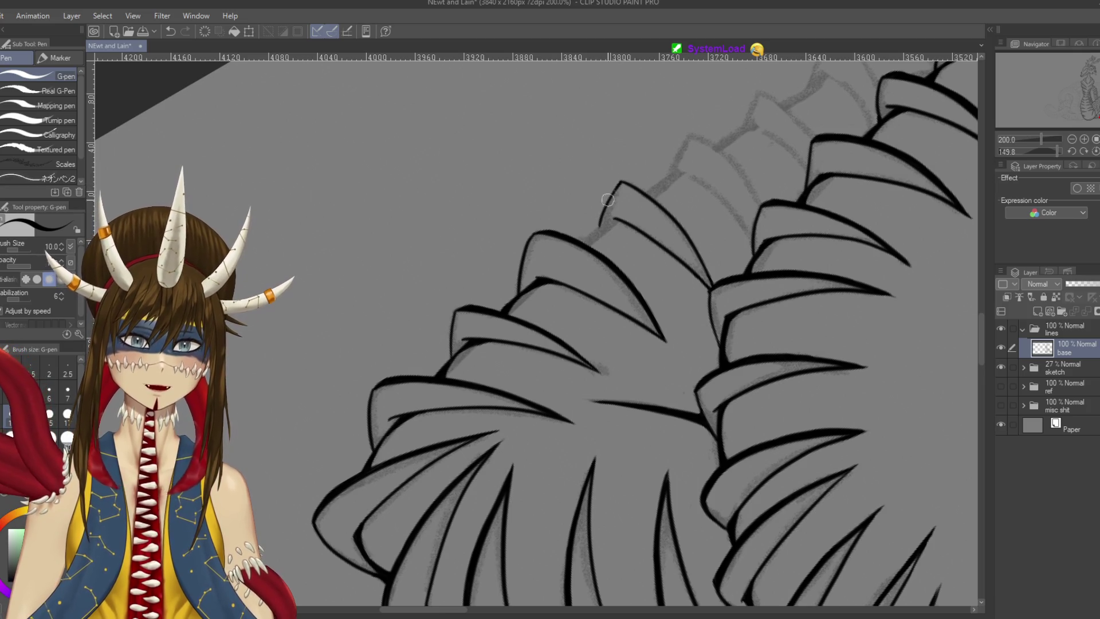
{"action": "key", "text": "ctrl+s"}
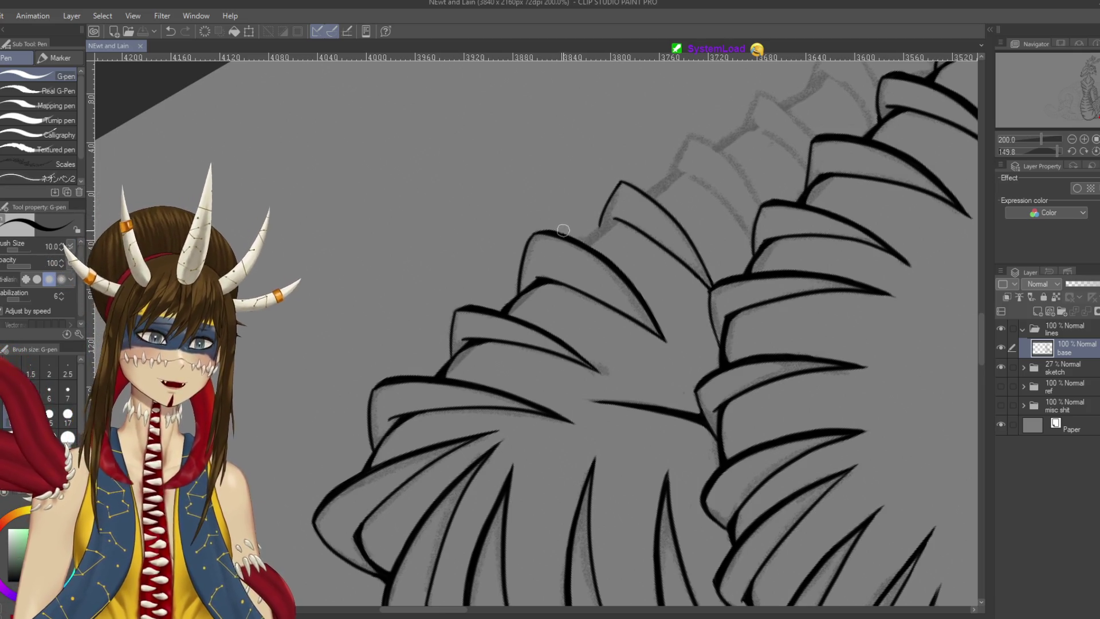
Reinforce a plate outline in the next cluster with a short stroke and save
{"action": "mouse_move", "coordinate": [538, 236]}
{"action": "left_mouse_down"}
{"action": "mouse_move", "coordinate": [576, 188]}
{"action": "mouse_move", "coordinate": [556, 223]}
{"action": "left_mouse_up"}
{"action": "key", "text": "ctrl+z"}
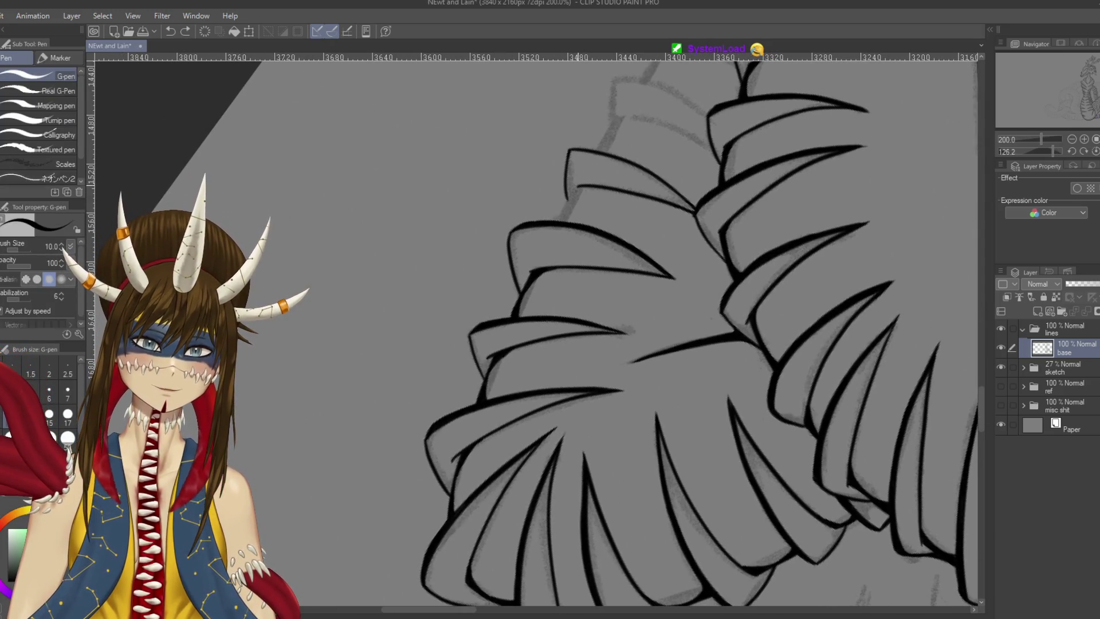
{"action": "left_click_drag", "start_coordinate": [577, 187], "coordinate": [557, 222]}
{"action": "key", "text": "ctrl+z"}
{"action": "key", "text": "ctrl+z"}
{"action": "scroll", "coordinate": [573, 230], "scroll_direction": "up", "scroll_amount": 3}
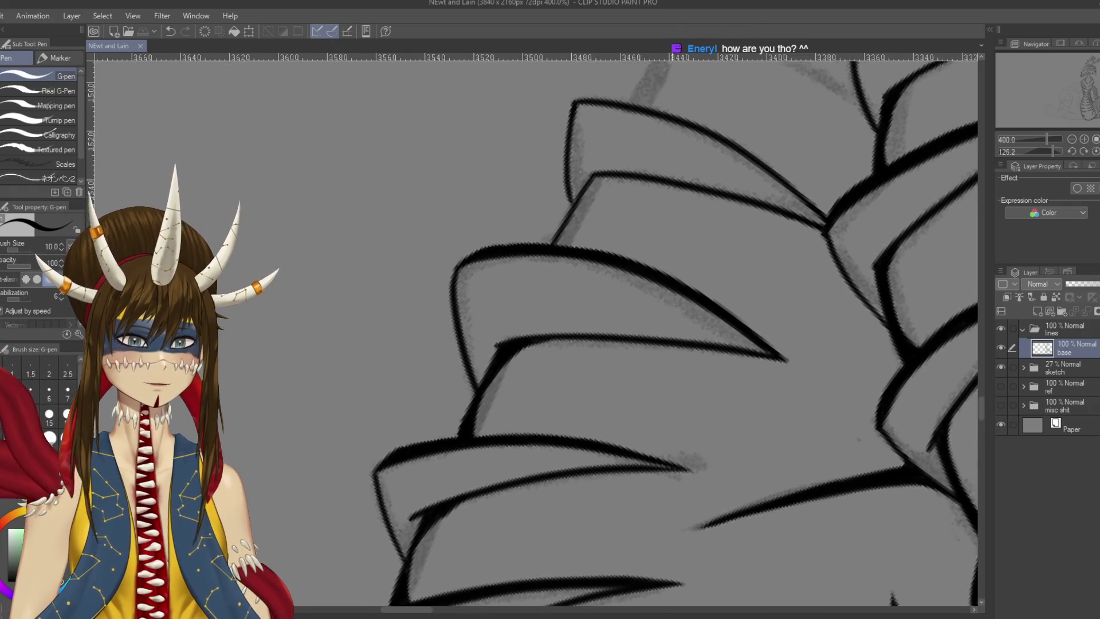
{"action": "scroll", "coordinate": [630, 261], "scroll_direction": "up", "scroll_amount": 2}
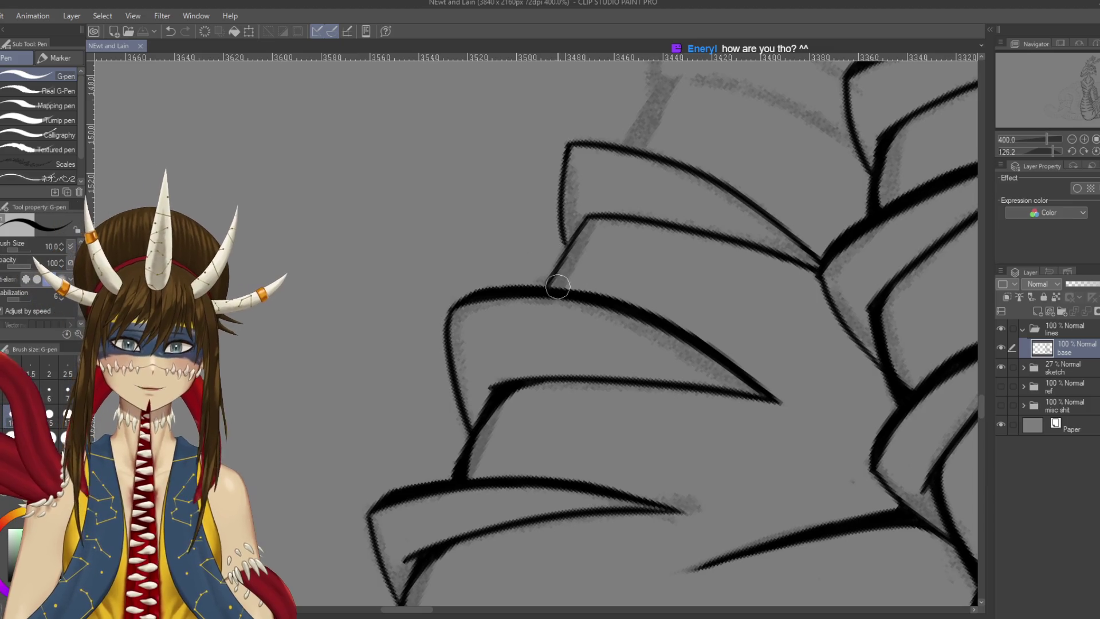
{"action": "left_click_drag", "start_coordinate": [571, 260], "coordinate": [551, 285]}
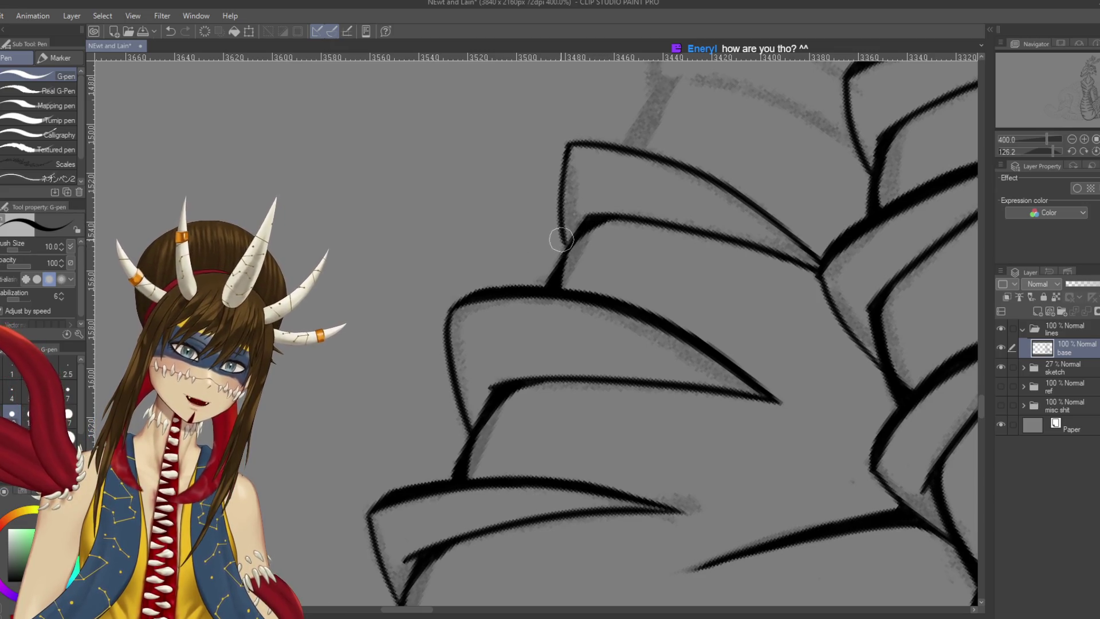
{"action": "key", "text": "ctrl+s"}
Darken and lengthen the long right-hand plate line, thickening it down to the claw-shaped junction
{"action": "mouse_move", "coordinate": [658, 312]}
{"action": "left_mouse_down"}
{"action": "mouse_move", "coordinate": [703, 203]}
{"action": "mouse_move", "coordinate": [736, 270]}
{"action": "left_mouse_up"}
{"action": "left_click_drag", "start_coordinate": [716, 217], "coordinate": [739, 304]}
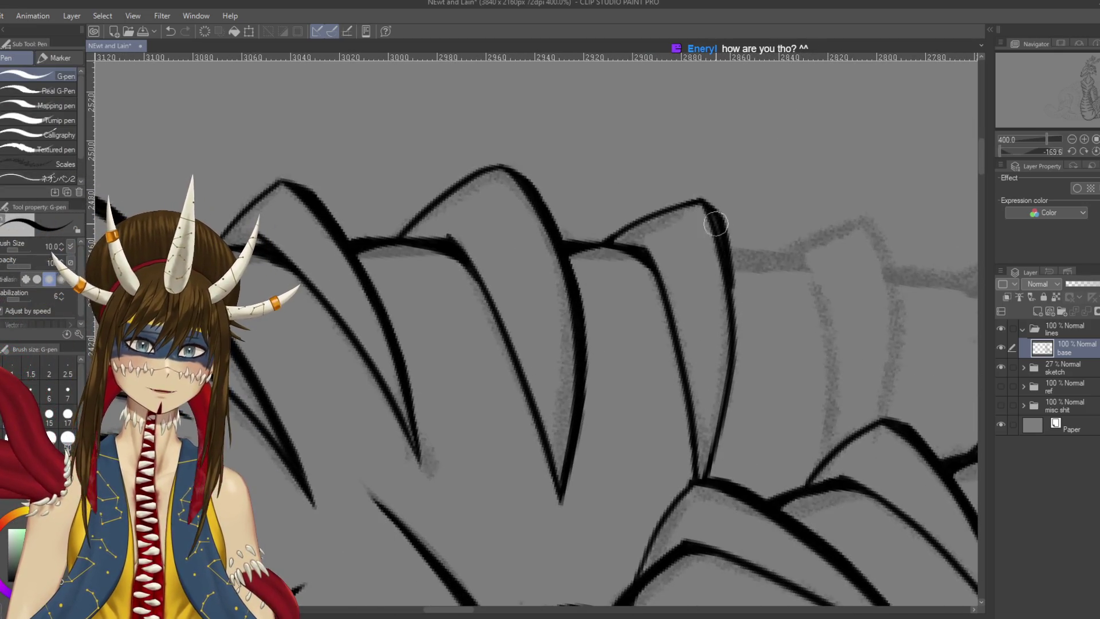
{"action": "mouse_move", "coordinate": [711, 221]}
{"action": "left_mouse_down"}
{"action": "mouse_move", "coordinate": [739, 355]}
{"action": "mouse_move", "coordinate": [710, 478]}
{"action": "left_mouse_up"}
{"action": "left_click_drag", "start_coordinate": [731, 424], "coordinate": [705, 476]}
{"action": "left_click_drag", "start_coordinate": [739, 376], "coordinate": [709, 460]}
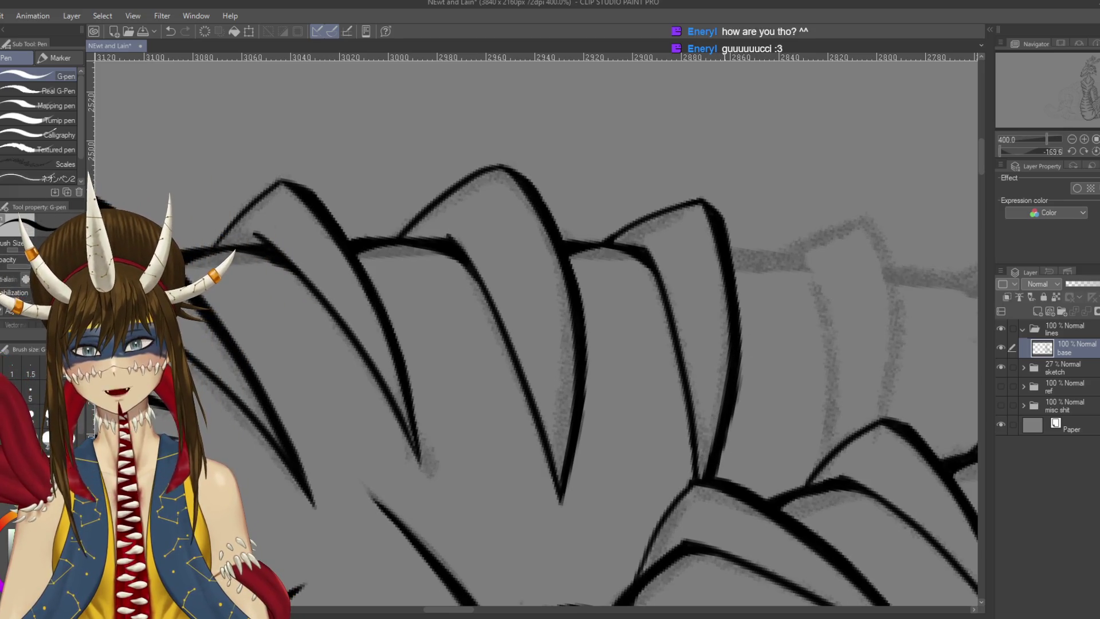
{"action": "left_click_drag", "start_coordinate": [811, 302], "coordinate": [740, 285]}
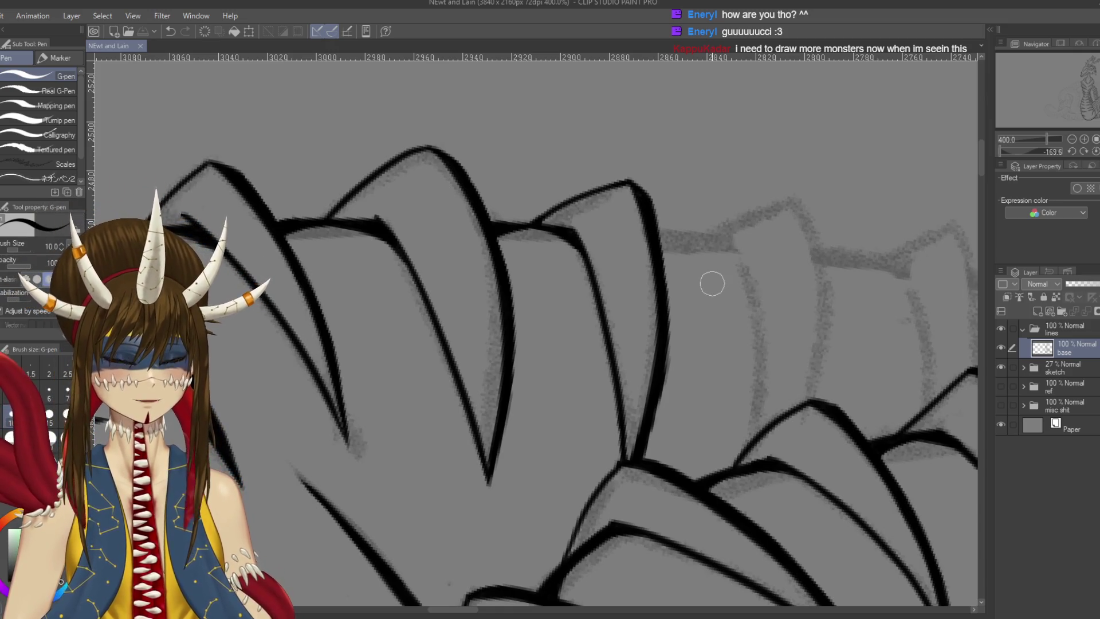
{"action": "scroll", "coordinate": [712, 284], "scroll_direction": "down", "scroll_amount": 2}
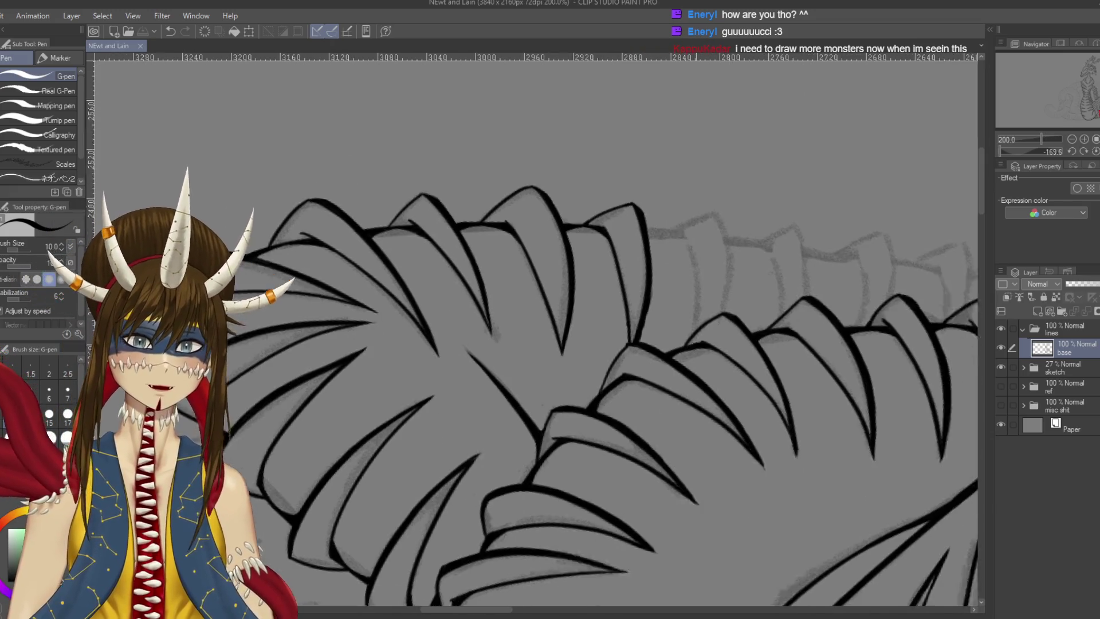
{"action": "left_click_drag", "start_coordinate": [577, 252], "coordinate": [637, 230]}
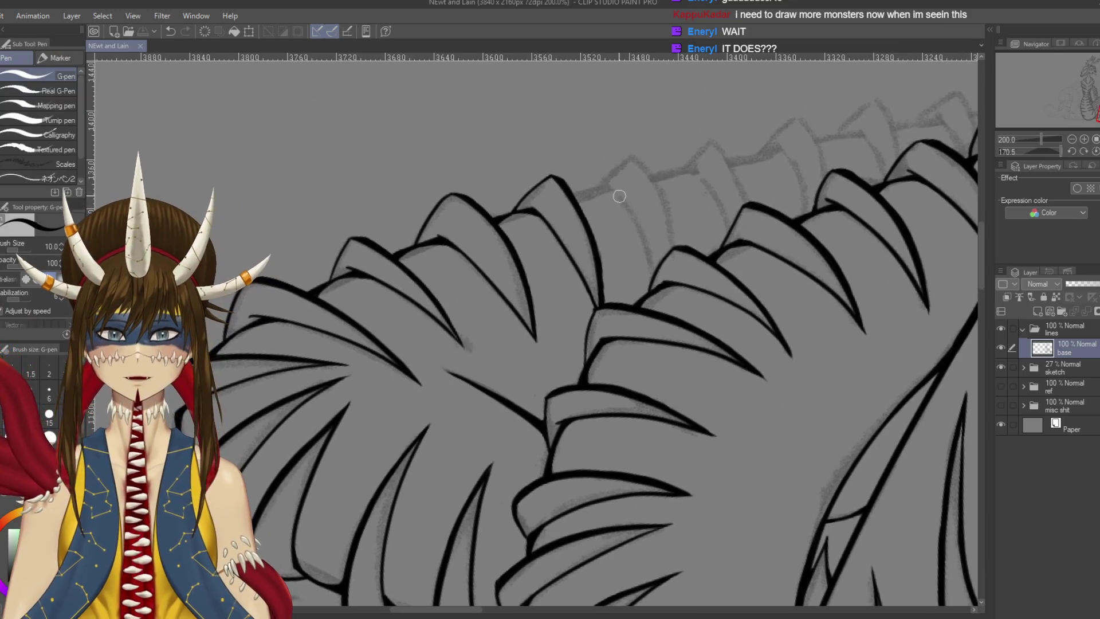
Ink a plate's upper edge line down to the next plate after several redraws
{"action": "left_click_drag", "start_coordinate": [610, 186], "coordinate": [652, 263]}
{"action": "key", "text": "ctrl+z"}
{"action": "left_click_drag", "start_coordinate": [608, 185], "coordinate": [654, 286]}
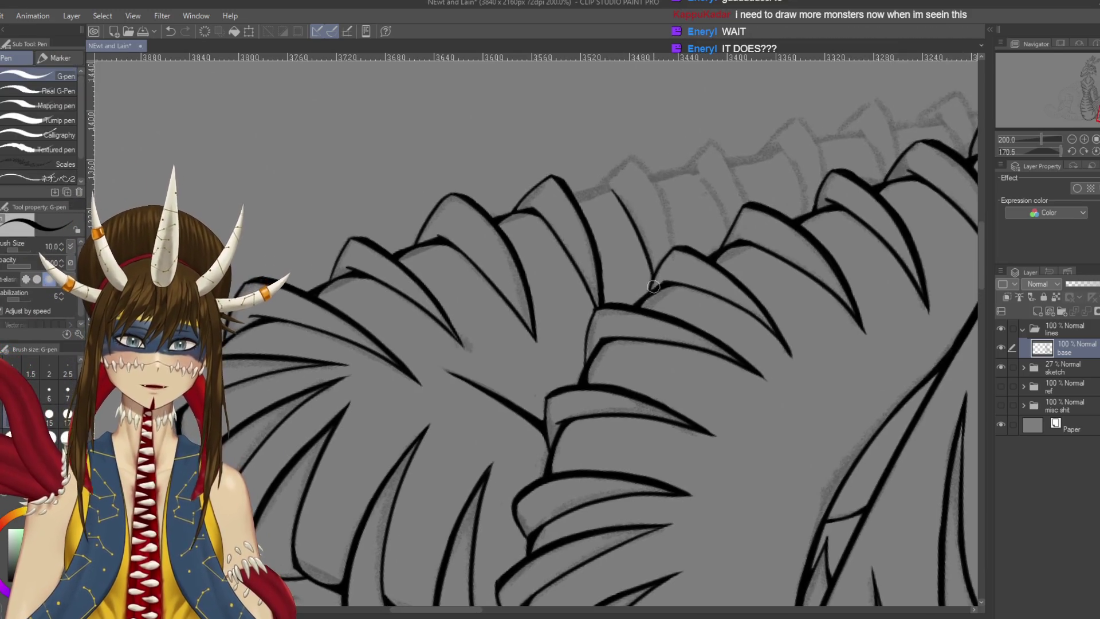
{"action": "key", "text": "ctrl+z"}
{"action": "left_click_drag", "start_coordinate": [607, 182], "coordinate": [655, 286]}
{"action": "key", "text": "ctrl+z"}
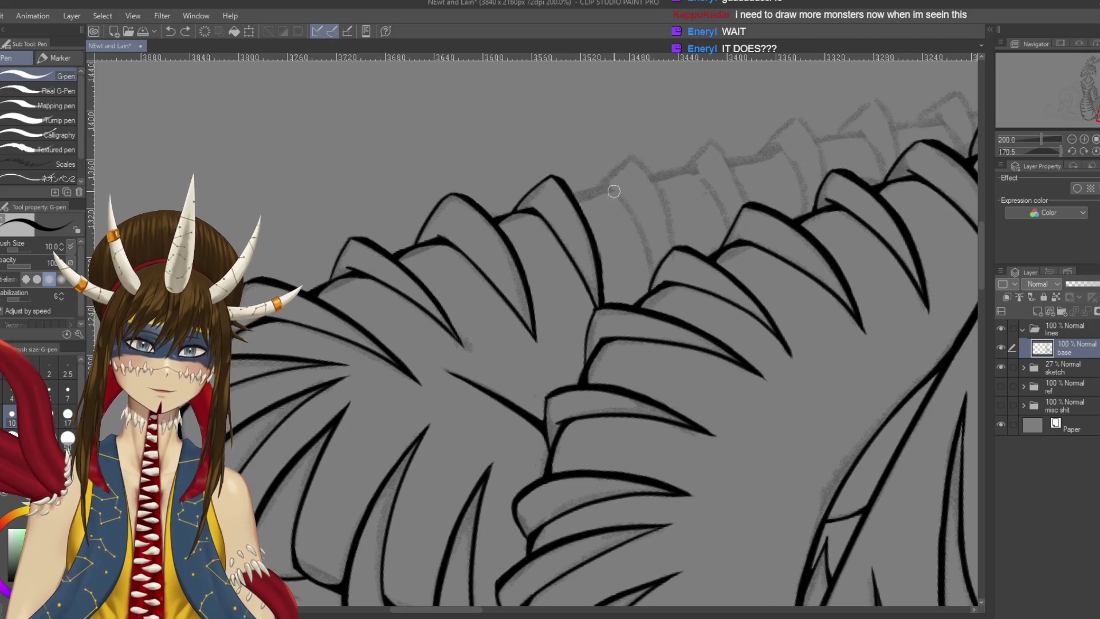
{"action": "left_click_drag", "start_coordinate": [609, 186], "coordinate": [654, 281]}
{"action": "key", "text": "ctrl+z"}
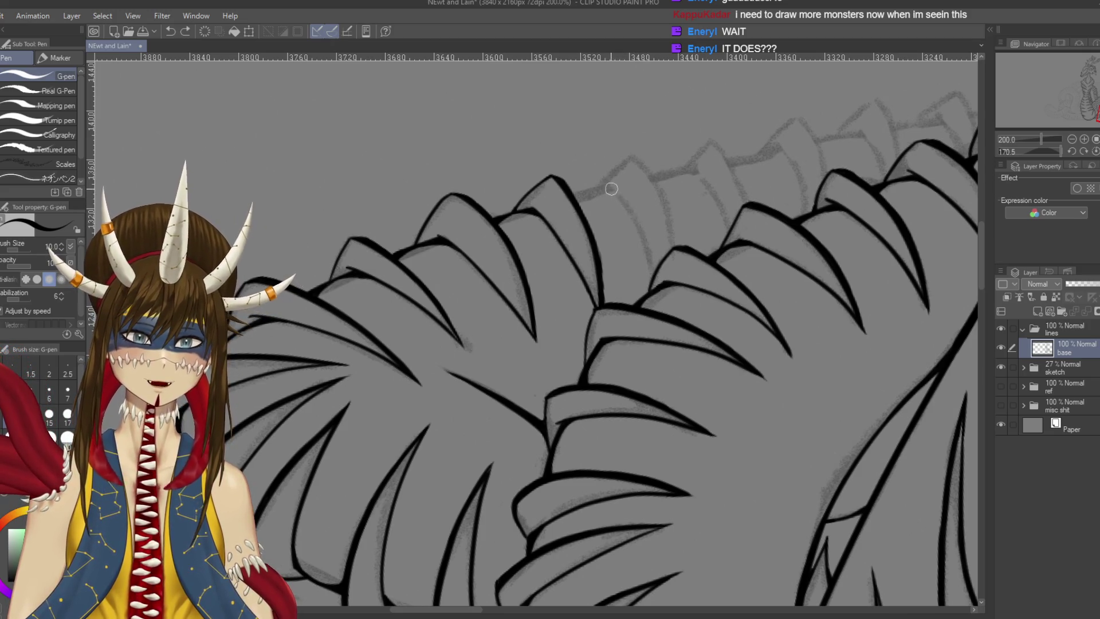
{"action": "left_click_drag", "start_coordinate": [607, 183], "coordinate": [653, 268]}
{"action": "key", "text": "ctrl+z"}
{"action": "mouse_move", "coordinate": [606, 183]}
{"action": "left_mouse_down"}
{"action": "mouse_move", "coordinate": [649, 247]}
{"action": "mouse_move", "coordinate": [653, 279]}
{"action": "left_mouse_up"}
Draw the next plate's curved edge, connect the fin lines, and save
{"action": "left_click_drag", "start_coordinate": [634, 155], "coordinate": [676, 251]}
{"action": "key", "text": "ctrl+z"}
{"action": "mouse_move", "coordinate": [633, 153]}
{"action": "left_mouse_down"}
{"action": "mouse_move", "coordinate": [670, 210]}
{"action": "mouse_move", "coordinate": [677, 247]}
{"action": "left_mouse_up"}
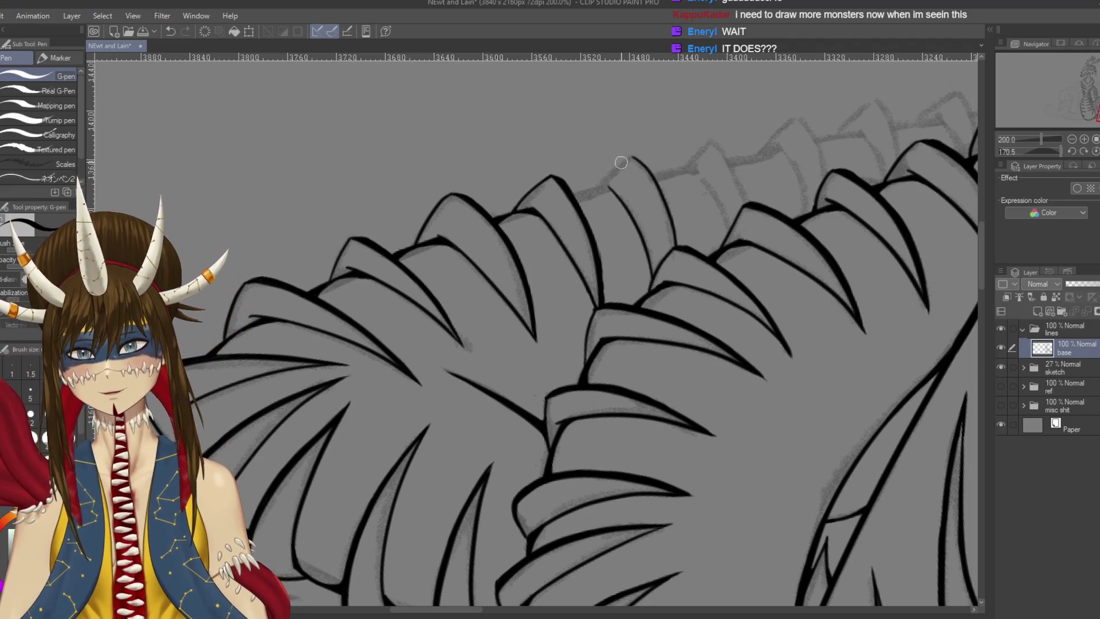
{"action": "key", "text": "ctrl+z"}
{"action": "left_click_drag", "start_coordinate": [633, 154], "coordinate": [596, 194]}
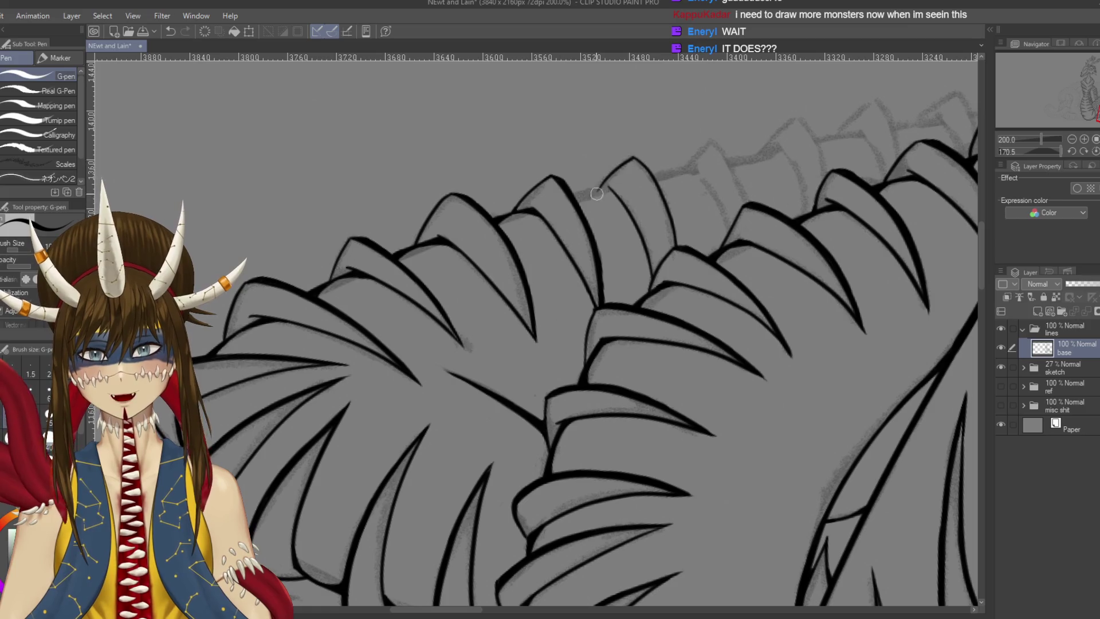
{"action": "left_click_drag", "start_coordinate": [635, 157], "coordinate": [727, 298]}
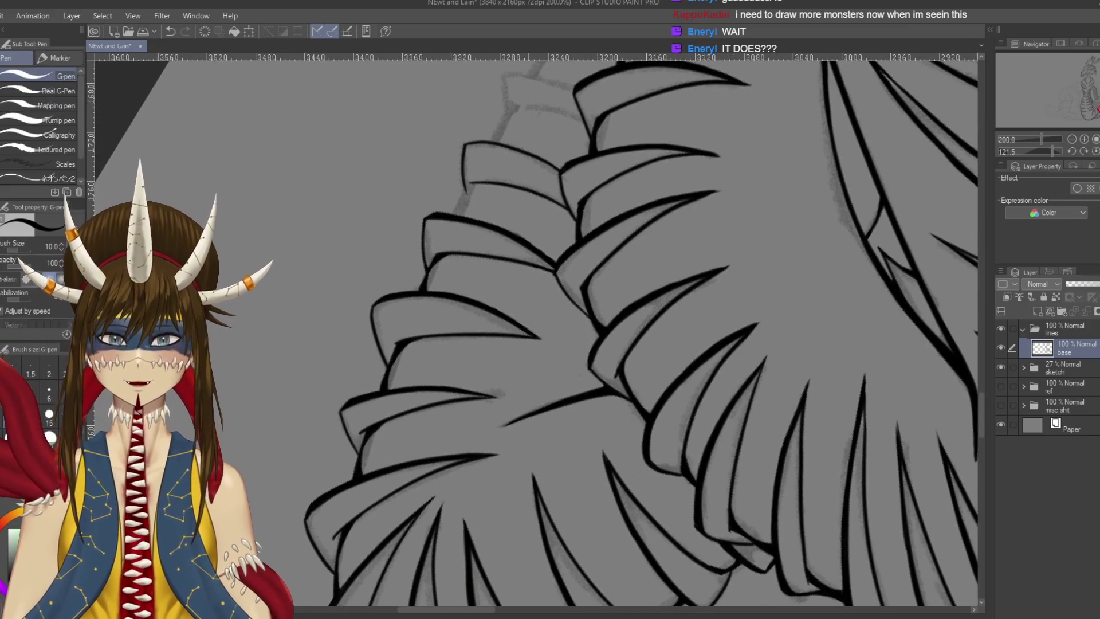
{"action": "left_click_drag", "start_coordinate": [480, 230], "coordinate": [471, 258]}
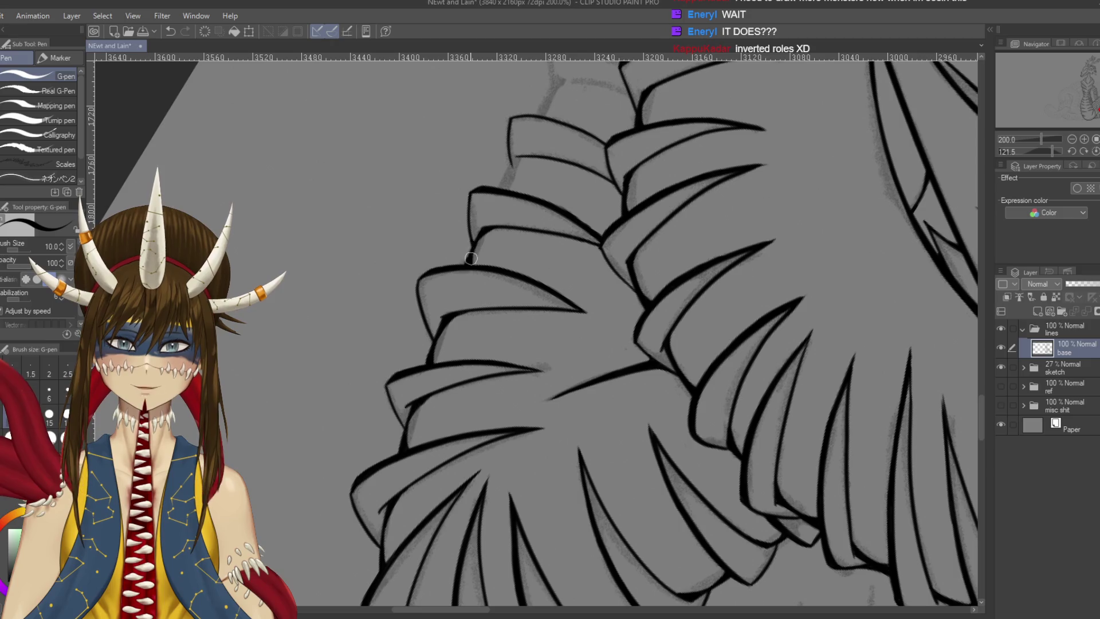
{"action": "key", "text": "ctrl+s"}
Extend an upper plate line downward and link it to the plate below
{"action": "left_click_drag", "start_coordinate": [479, 191], "coordinate": [496, 208]}
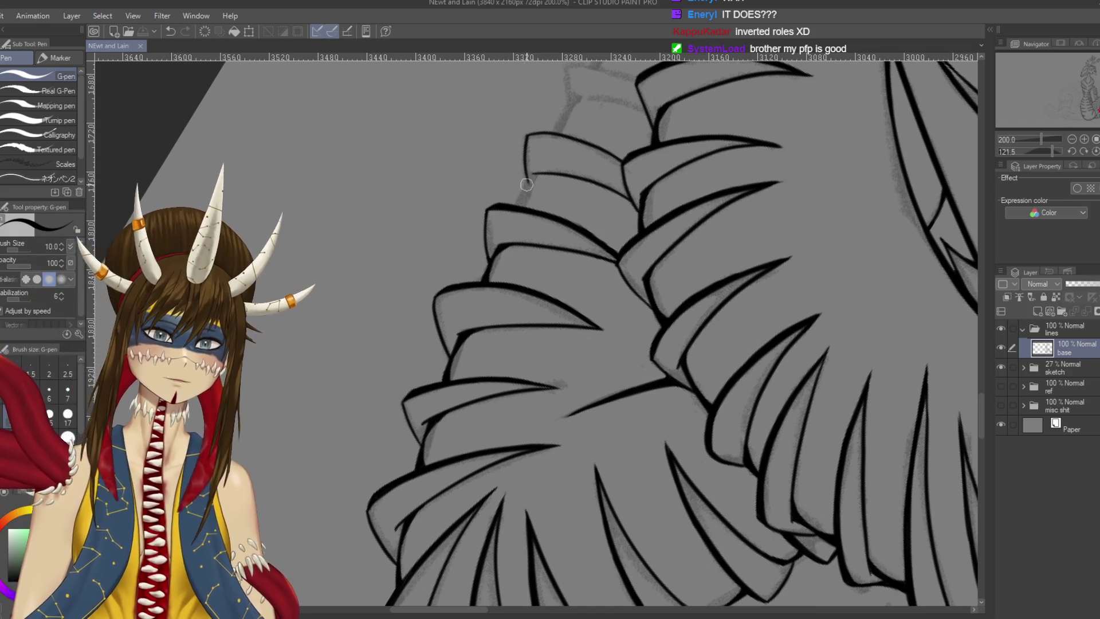
{"action": "left_click_drag", "start_coordinate": [532, 175], "coordinate": [523, 198]}
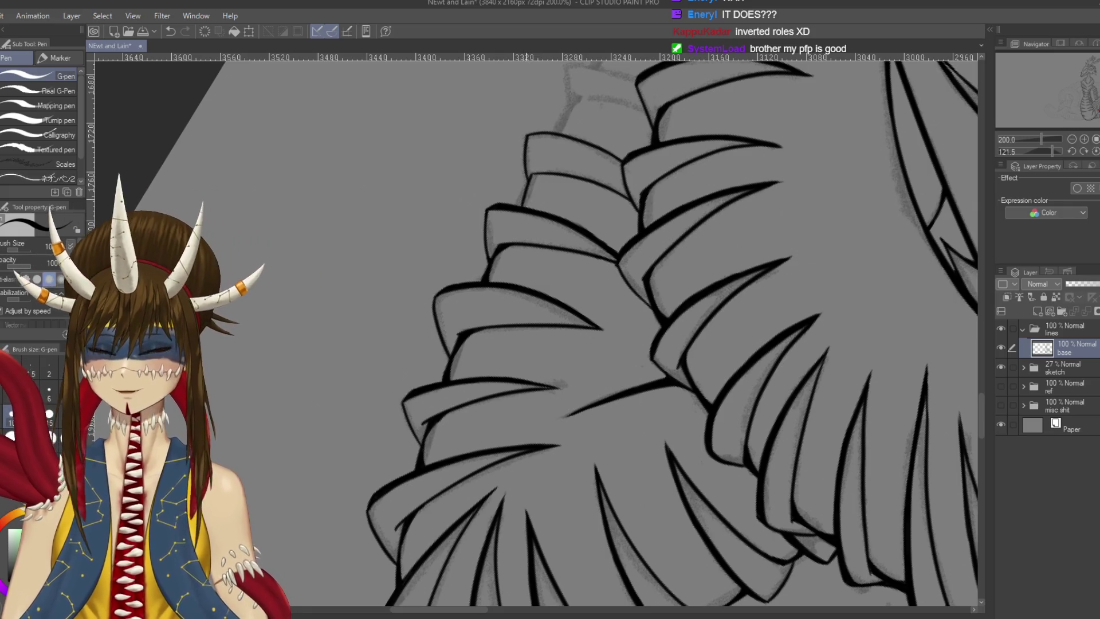
{"action": "scroll", "coordinate": [522, 169], "scroll_direction": "up", "scroll_amount": 2}
{"action": "left_click_drag", "start_coordinate": [533, 332], "coordinate": [562, 324]}
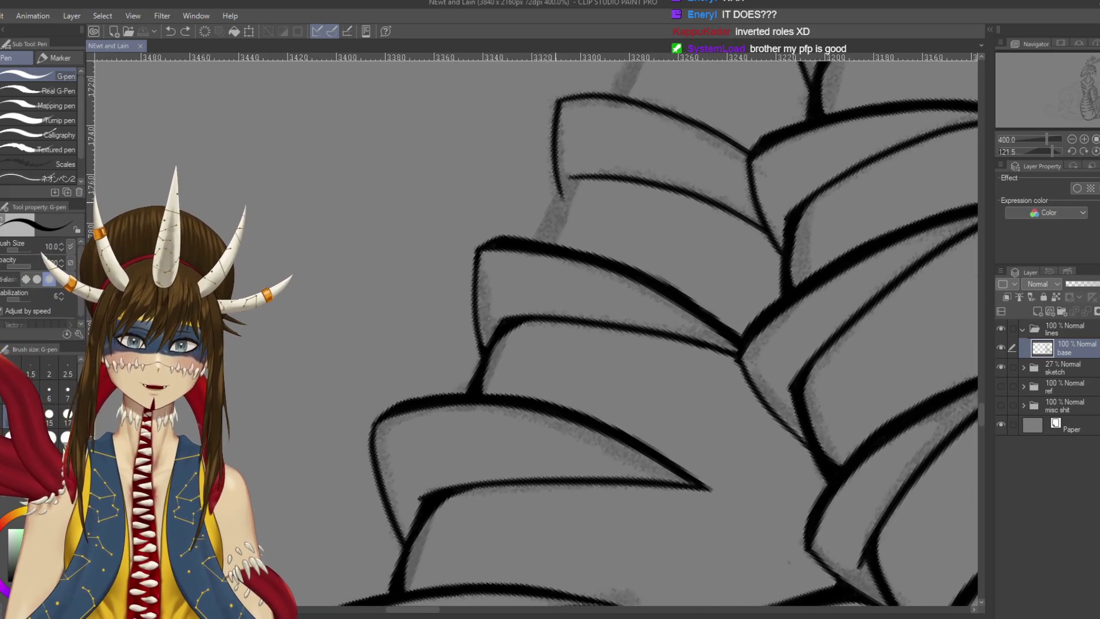
{"action": "mouse_move", "coordinate": [566, 182]}
{"action": "left_mouse_down"}
{"action": "mouse_move", "coordinate": [537, 242]}
{"action": "mouse_move", "coordinate": [591, 179]}
{"action": "mouse_move", "coordinate": [568, 187]}
{"action": "left_mouse_up"}
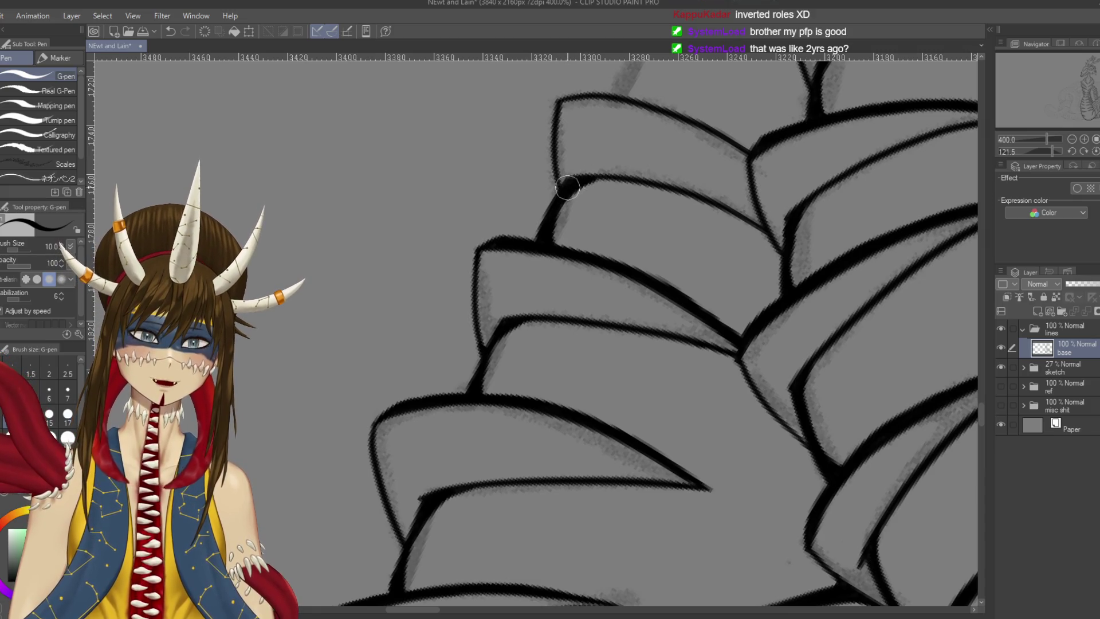
Ink the right edge of the upper plate's tip, save, and scribble test strokes above the ridge
{"action": "mouse_move", "coordinate": [634, 221]}
{"action": "left_mouse_down"}
{"action": "mouse_move", "coordinate": [675, 285]}
{"action": "mouse_move", "coordinate": [683, 340]}
{"action": "left_mouse_up"}
{"action": "mouse_move", "coordinate": [628, 162]}
{"action": "left_mouse_down"}
{"action": "mouse_move", "coordinate": [651, 167]}
{"action": "mouse_move", "coordinate": [691, 251]}
{"action": "mouse_move", "coordinate": [676, 215]}
{"action": "mouse_move", "coordinate": [665, 197]}
{"action": "mouse_move", "coordinate": [702, 319]}
{"action": "left_mouse_up"}
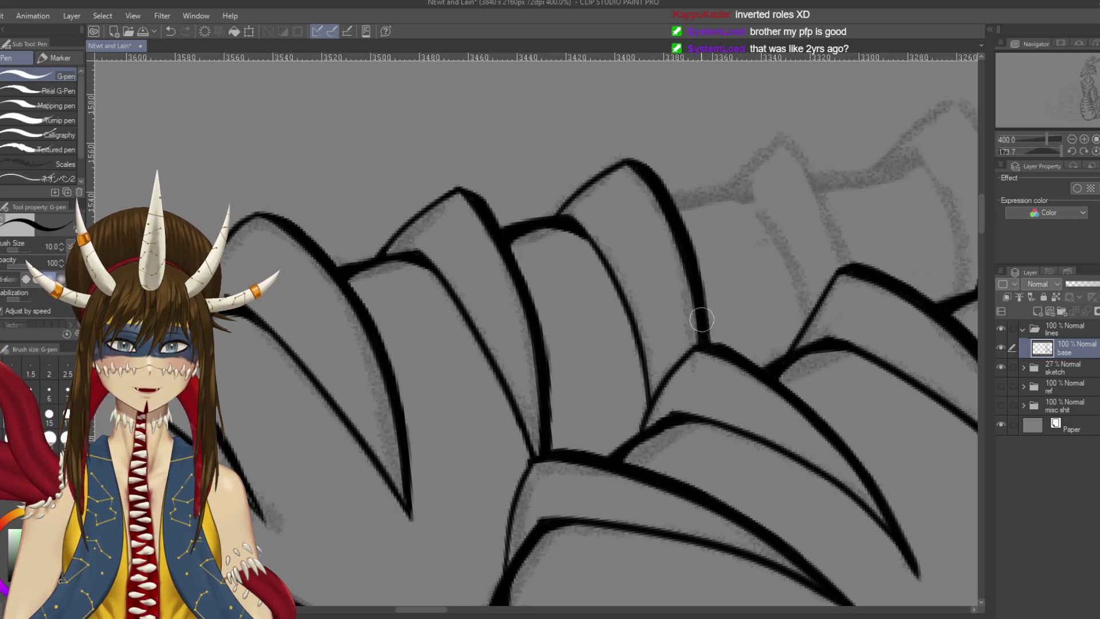
{"action": "key", "text": "ctrl+s"}
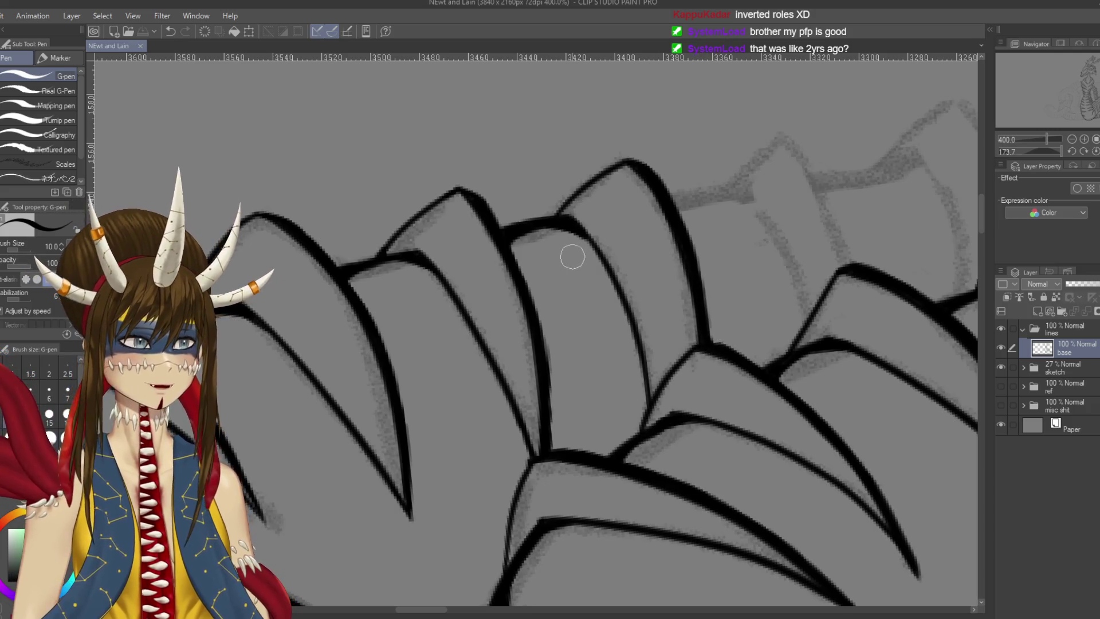
{"action": "scroll", "coordinate": [614, 150], "scroll_direction": "up", "scroll_amount": 3}
{"action": "mouse_move", "coordinate": [616, 116]}
{"action": "left_mouse_down"}
{"action": "mouse_move", "coordinate": [628, 174]}
{"action": "mouse_move", "coordinate": [664, 169]}
{"action": "left_mouse_up"}
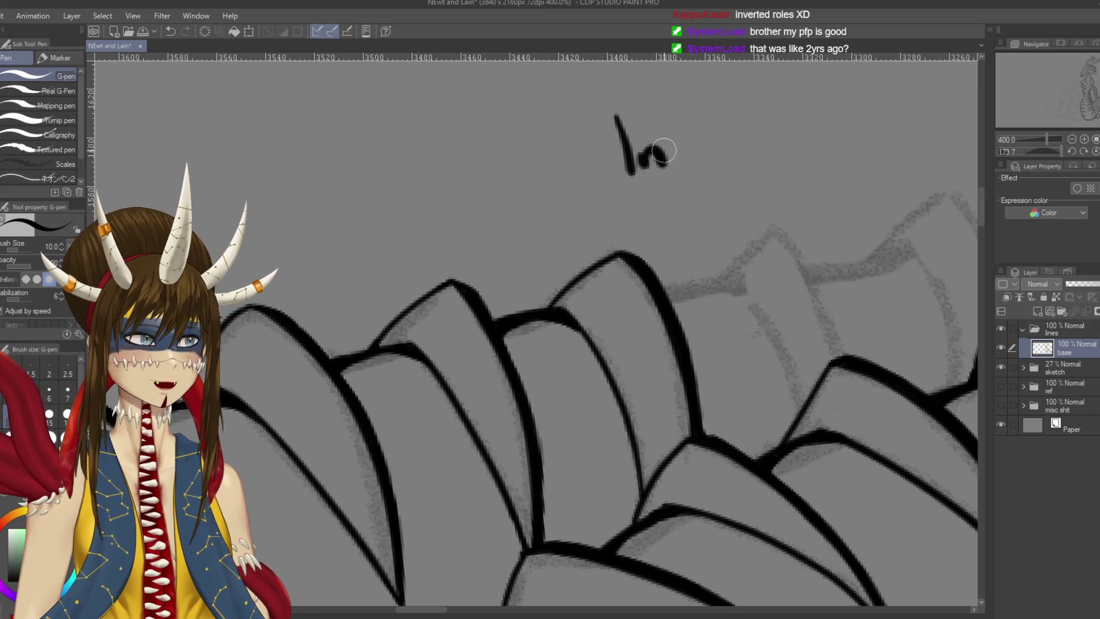
Add more test scribbles above the ridge, then undo them away
{"action": "left_click_drag", "start_coordinate": [624, 115], "coordinate": [632, 174]}
{"action": "mouse_move", "coordinate": [653, 149]}
{"action": "left_mouse_down"}
{"action": "mouse_move", "coordinate": [668, 164]}
{"action": "mouse_move", "coordinate": [692, 123]}
{"action": "left_mouse_up"}
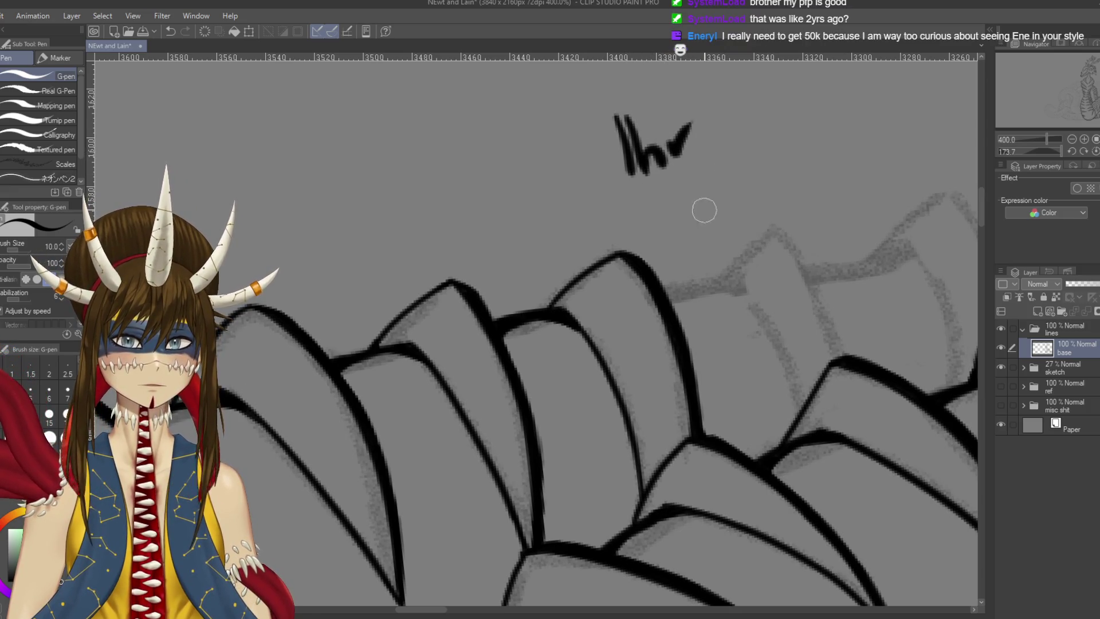
{"action": "left_click_drag", "start_coordinate": [638, 200], "coordinate": [699, 178]}
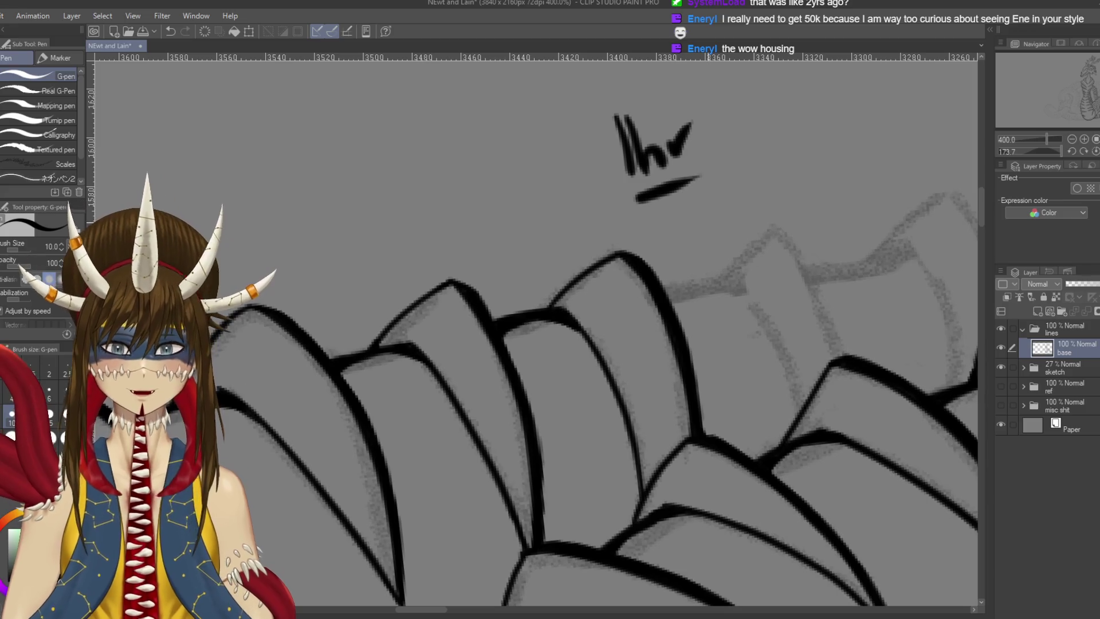
{"action": "key", "text": "ctrl+z"}
{"action": "key", "text": "ctrl+z"}
{"action": "key", "text": "ctrl+z"}
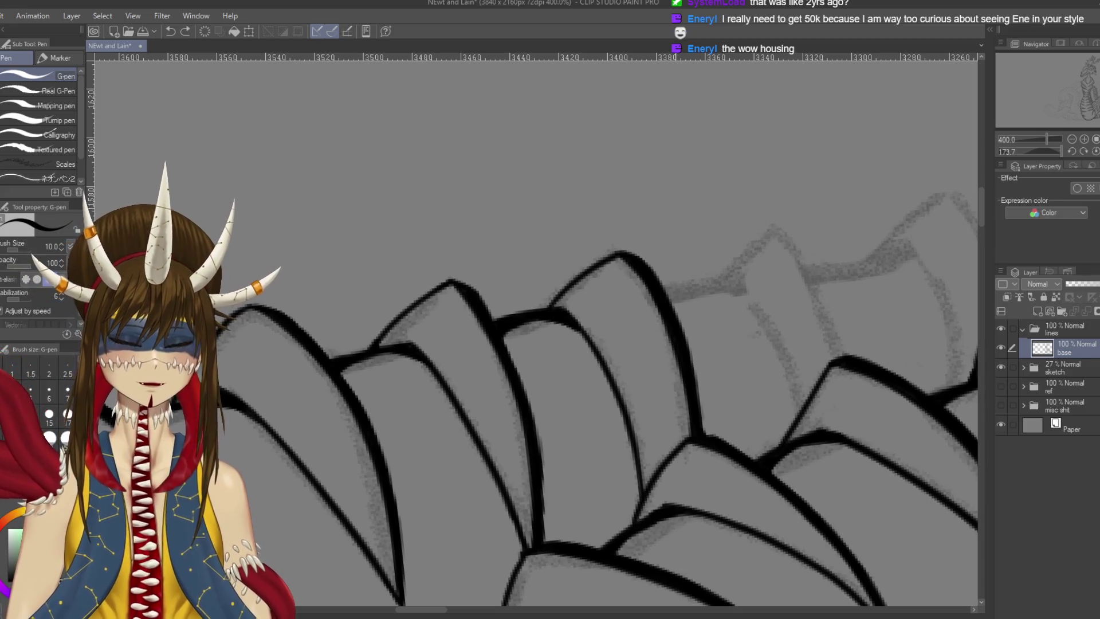
Draw thin inner lines inside two plates and save
{"action": "left_click_drag", "start_coordinate": [707, 335], "coordinate": [632, 277]}
{"action": "mouse_move", "coordinate": [657, 224]}
{"action": "left_mouse_down"}
{"action": "mouse_move", "coordinate": [693, 256]}
{"action": "mouse_move", "coordinate": [725, 344]}
{"action": "left_mouse_up"}
{"action": "key", "text": "ctrl+z"}
{"action": "left_click_drag", "start_coordinate": [658, 226], "coordinate": [725, 346]}
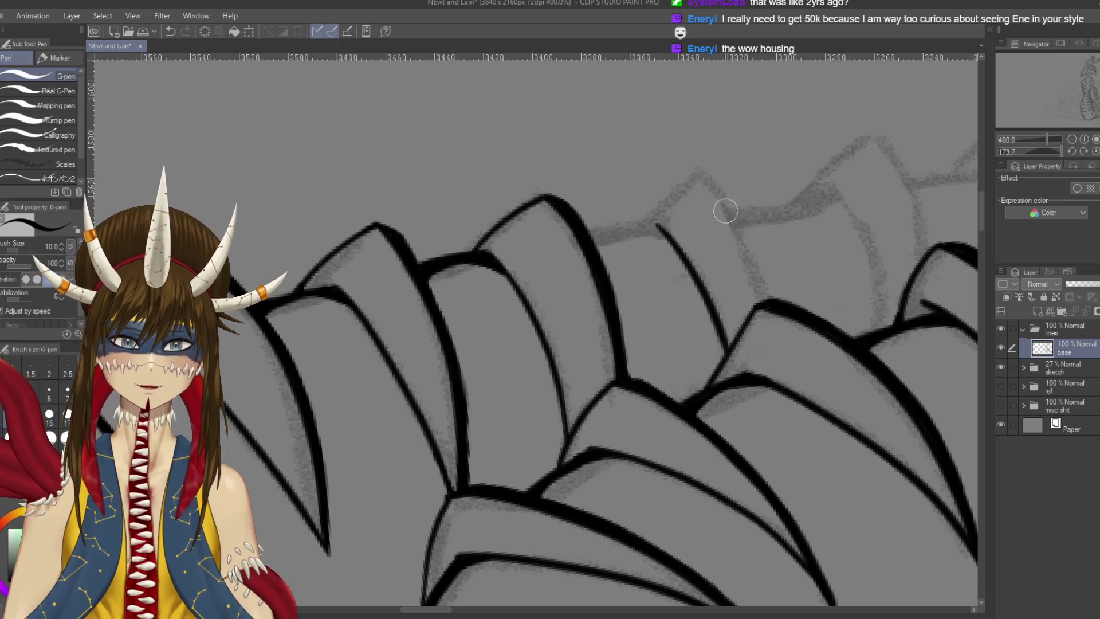
{"action": "mouse_move", "coordinate": [699, 172]}
{"action": "left_mouse_down"}
{"action": "mouse_move", "coordinate": [777, 306]}
{"action": "mouse_move", "coordinate": [742, 226]}
{"action": "mouse_move", "coordinate": [774, 299]}
{"action": "left_mouse_up"}
{"action": "key", "text": "ctrl+z"}
{"action": "key", "text": "ctrl+s"}
Ink the top plate's left edge and join two plates with a stroke
{"action": "mouse_move", "coordinate": [573, 287]}
{"action": "left_mouse_down"}
{"action": "mouse_move", "coordinate": [668, 108]}
{"action": "mouse_move", "coordinate": [606, 194]}
{"action": "left_mouse_up"}
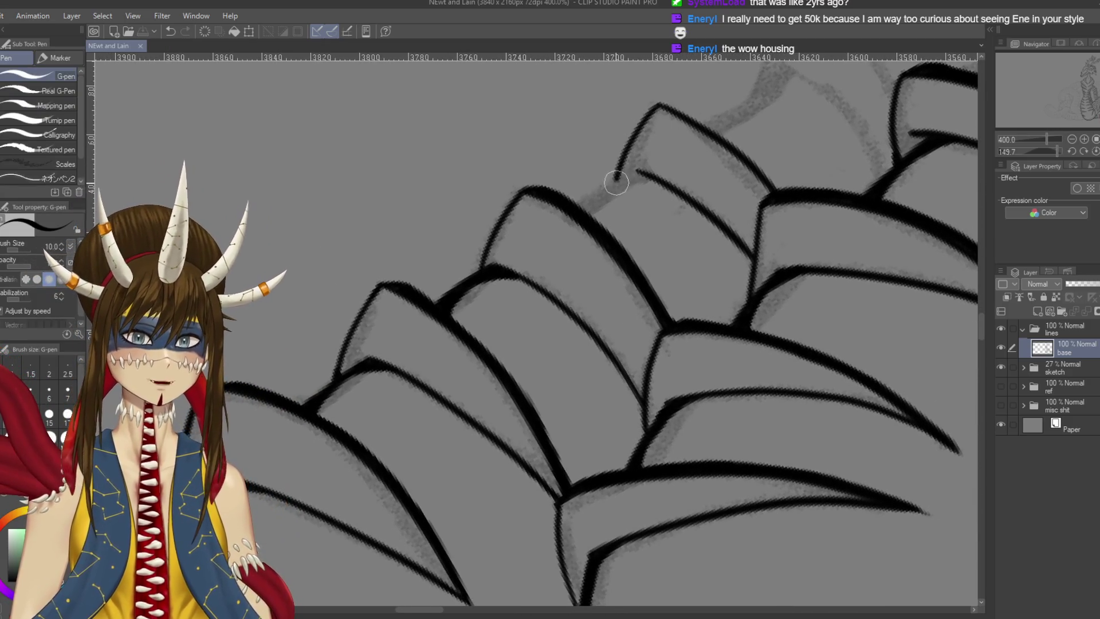
{"action": "left_click_drag", "start_coordinate": [541, 150], "coordinate": [493, 160]}
{"action": "left_click_drag", "start_coordinate": [458, 218], "coordinate": [433, 252]}
{"action": "key", "text": "p"}
{"action": "key", "text": "ctrl+s"}
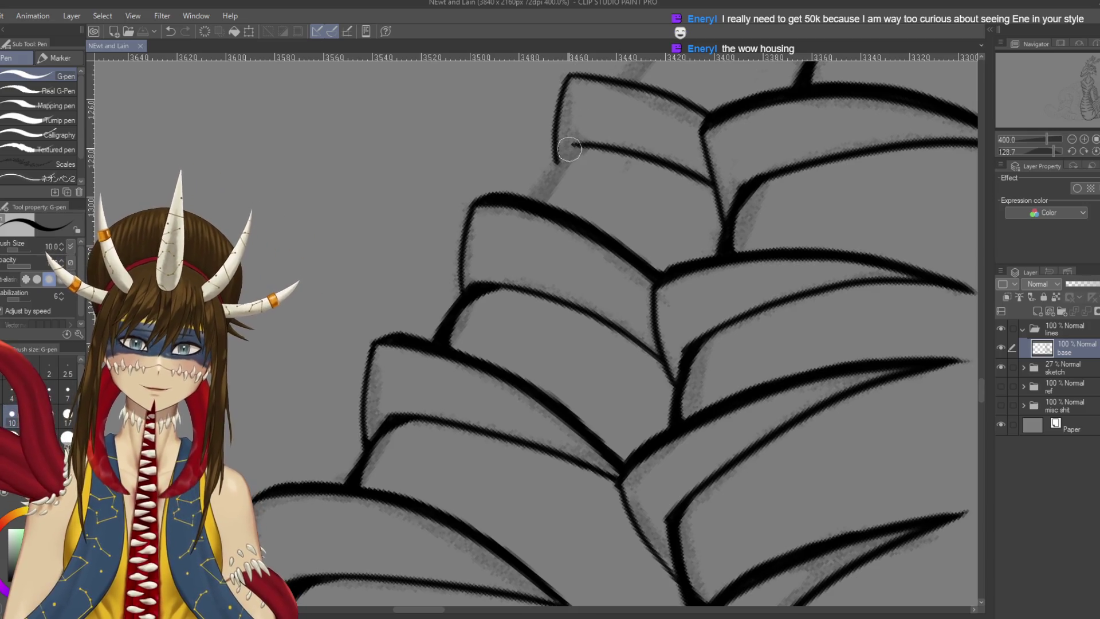
{"action": "mouse_move", "coordinate": [572, 146]}
{"action": "left_mouse_down"}
{"action": "mouse_move", "coordinate": [529, 199]}
{"action": "mouse_move", "coordinate": [574, 153]}
{"action": "left_mouse_up"}
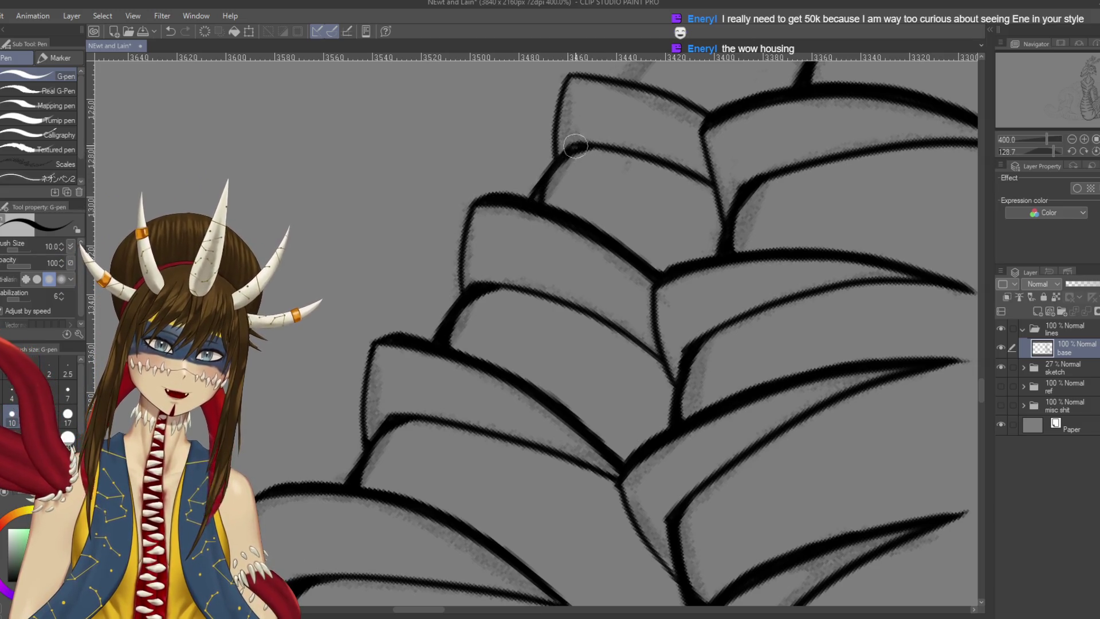
Thicken one plate's right edge and the next plate's top edge
{"action": "mouse_move", "coordinate": [528, 209]}
{"action": "left_mouse_down"}
{"action": "mouse_move", "coordinate": [459, 298]}
{"action": "mouse_move", "coordinate": [447, 356]}
{"action": "left_mouse_up"}
{"action": "scroll", "coordinate": [608, 230], "scroll_direction": "down", "scroll_amount": 2}
{"action": "mouse_move", "coordinate": [605, 197]}
{"action": "left_mouse_down"}
{"action": "mouse_move", "coordinate": [613, 256]}
{"action": "mouse_move", "coordinate": [613, 236]}
{"action": "mouse_move", "coordinate": [590, 354]}
{"action": "left_mouse_up"}
{"action": "mouse_move", "coordinate": [528, 199]}
{"action": "left_mouse_down"}
{"action": "mouse_move", "coordinate": [541, 252]}
{"action": "mouse_move", "coordinate": [694, 364]}
{"action": "left_mouse_up"}
{"action": "scroll", "coordinate": [541, 252], "scroll_direction": "down", "scroll_amount": 2}
Undo the two long curved outline strokes drawn over the top of the coiled body
{"action": "scroll", "coordinate": [695, 364], "scroll_direction": "down", "scroll_amount": 3}
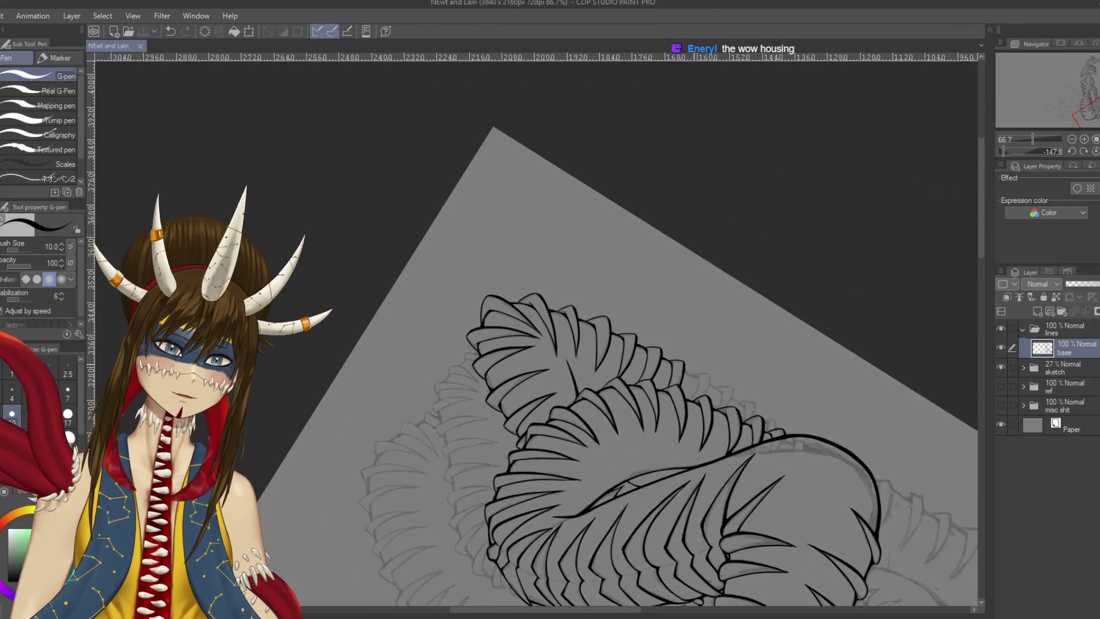
{"action": "mouse_move", "coordinate": [694, 364]}
{"action": "left_mouse_down"}
{"action": "mouse_move", "coordinate": [420, 269]}
{"action": "mouse_move", "coordinate": [609, 179]}
{"action": "left_mouse_up"}
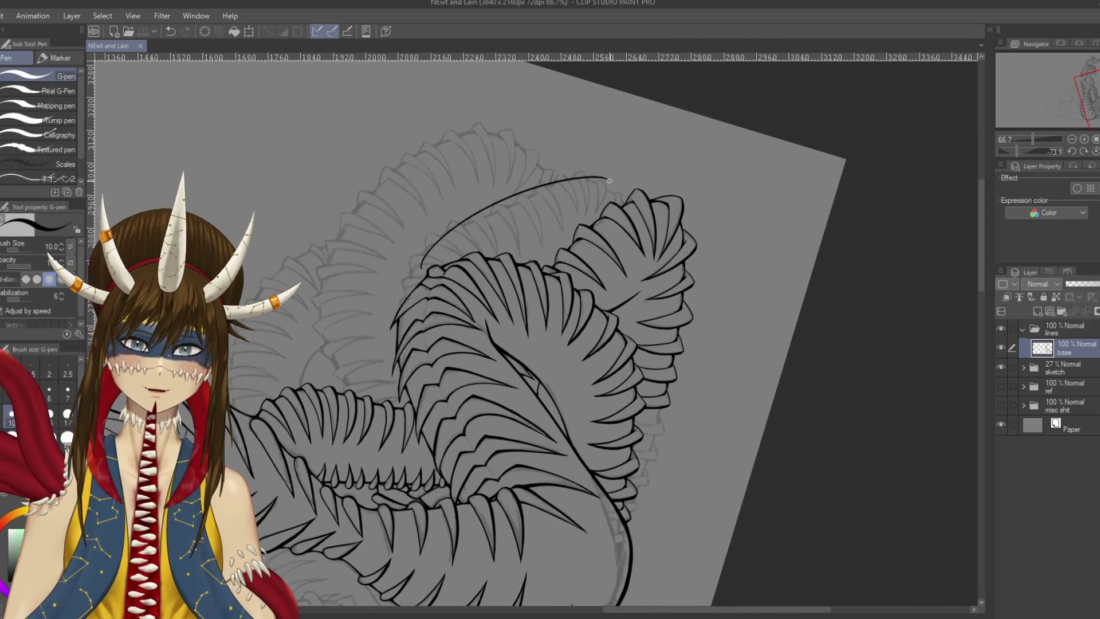
{"action": "left_click_drag", "start_coordinate": [494, 135], "coordinate": [340, 367]}
{"action": "left_click_drag", "start_coordinate": [402, 571], "coordinate": [484, 423]}
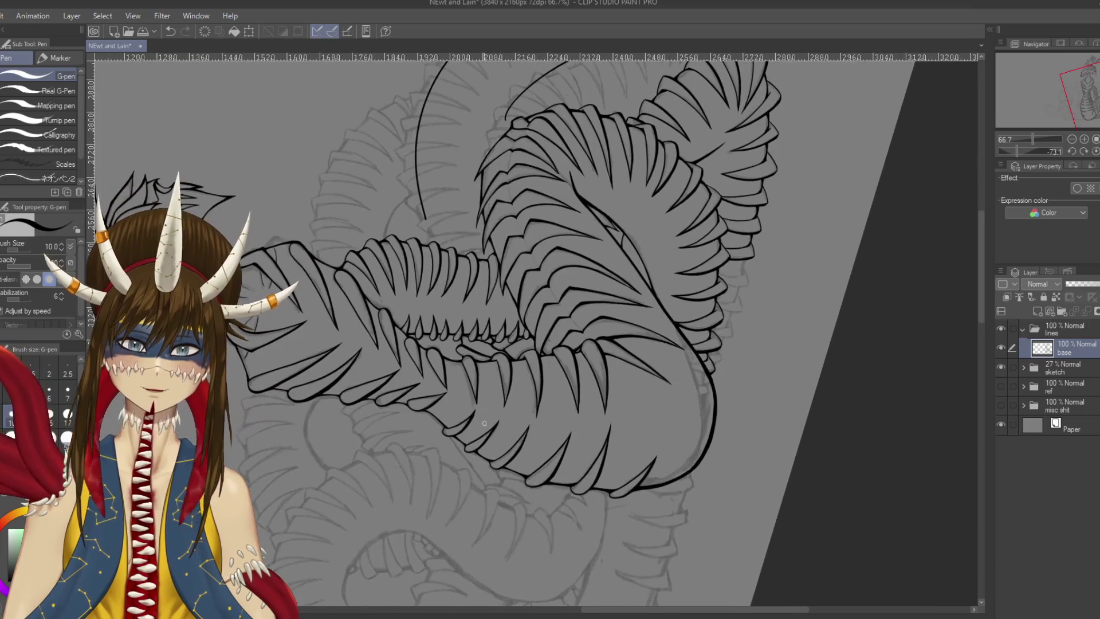
{"action": "key", "text": "ctrl+z"}
{"action": "key", "text": "ctrl+z"}
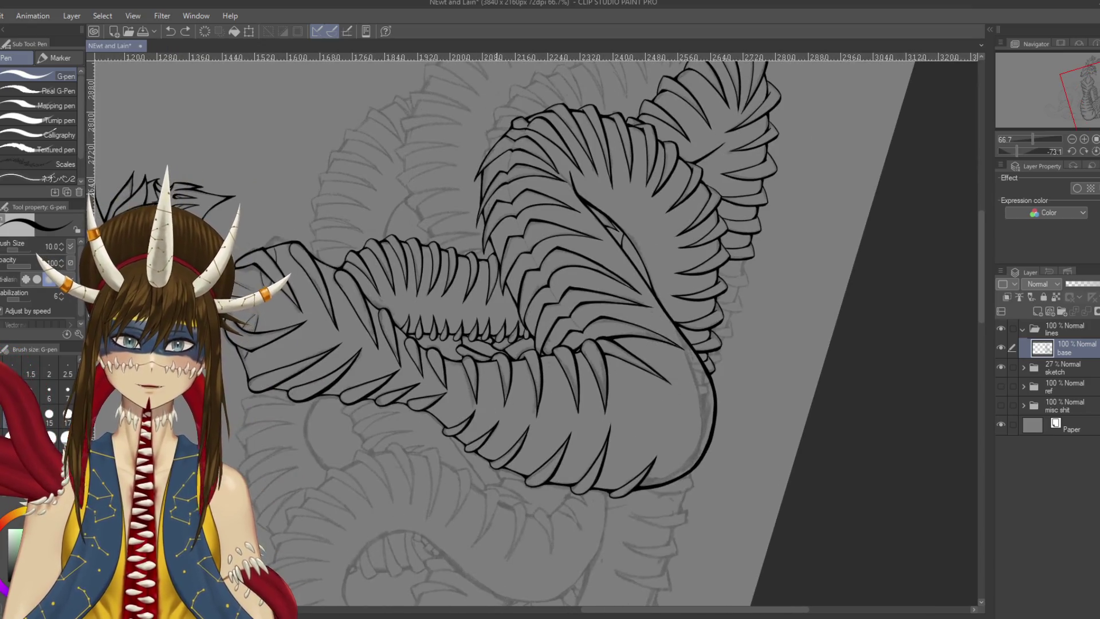
{"action": "mouse_move", "coordinate": [745, 230]}
{"action": "left_mouse_down"}
{"action": "mouse_move", "coordinate": [631, 172]}
{"action": "mouse_move", "coordinate": [402, 230]}
{"action": "mouse_move", "coordinate": [516, 172]}
{"action": "mouse_move", "coordinate": [458, 258]}
{"action": "mouse_move", "coordinate": [372, 315]}
{"action": "left_mouse_up"}
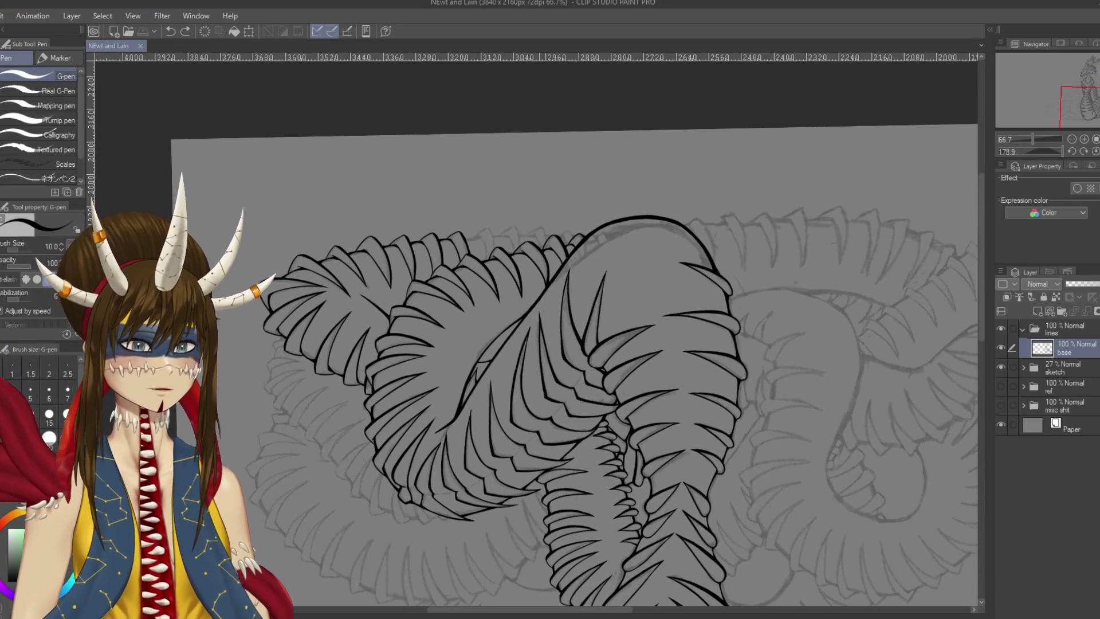
{"action": "scroll", "coordinate": [539, 296], "scroll_direction": "up", "scroll_amount": 5}
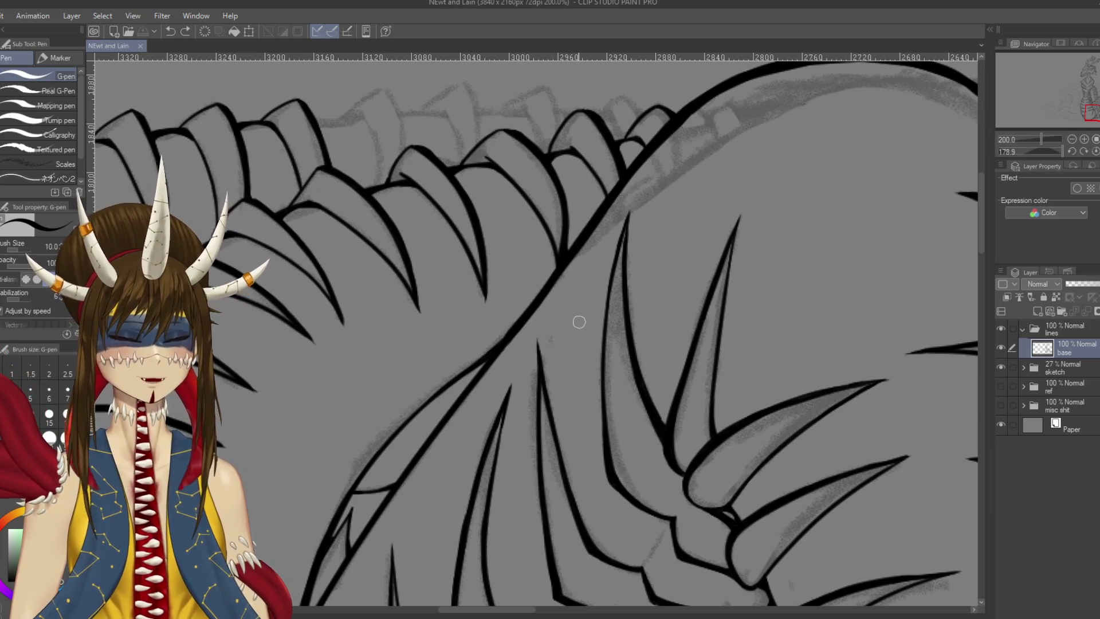
Ink a plate edge down the ridge, retrying the neighbouring curved plate edge several times
{"action": "left_click_drag", "start_coordinate": [579, 323], "coordinate": [745, 408]}
{"action": "left_click_drag", "start_coordinate": [534, 202], "coordinate": [550, 275]}
{"action": "key", "text": "ctrl+z"}
{"action": "left_click_drag", "start_coordinate": [534, 199], "coordinate": [551, 254]}
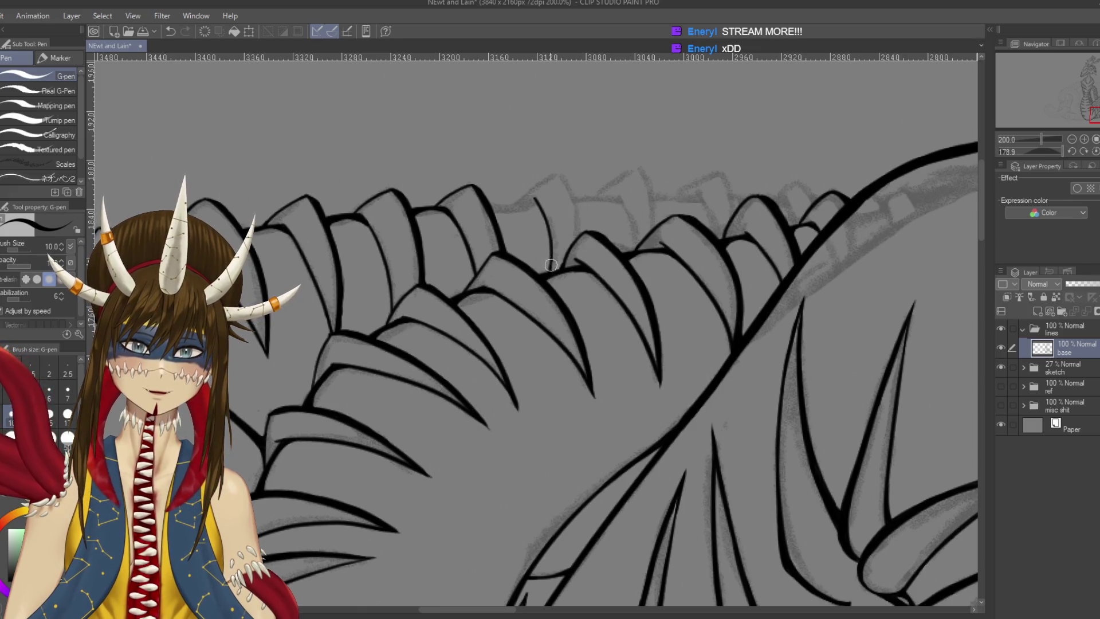
{"action": "left_click_drag", "start_coordinate": [560, 175], "coordinate": [581, 238]}
{"action": "key", "text": "ctrl+z"}
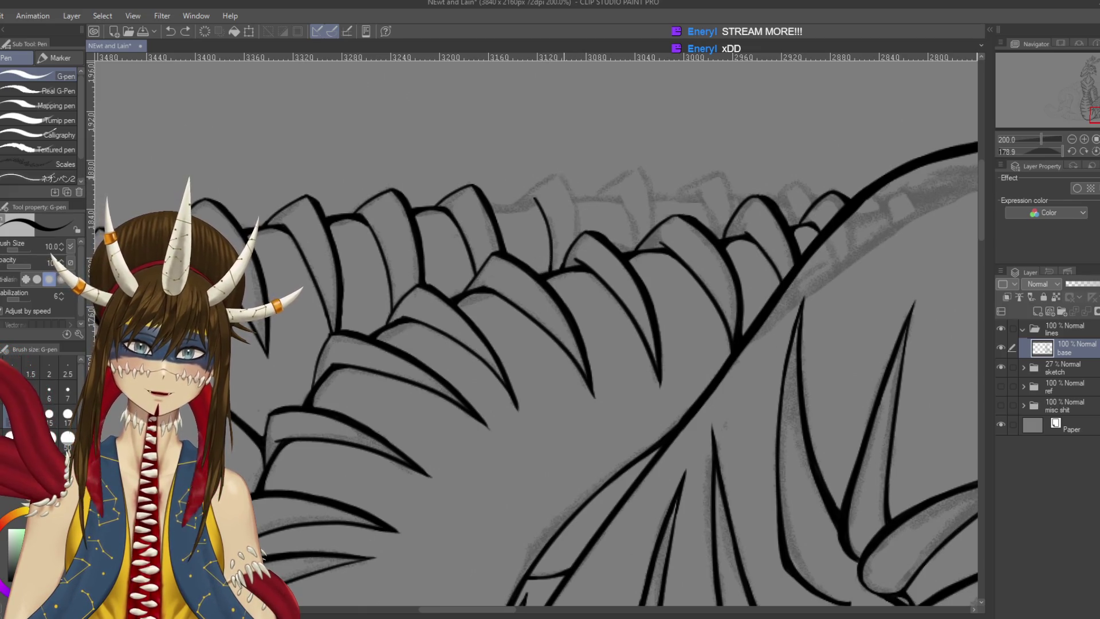
{"action": "left_click_drag", "start_coordinate": [569, 189], "coordinate": [579, 248]}
{"action": "key", "text": "ctrl+z"}
{"action": "key", "text": "ctrl+z"}
{"action": "left_click_drag", "start_coordinate": [573, 200], "coordinate": [577, 242]}
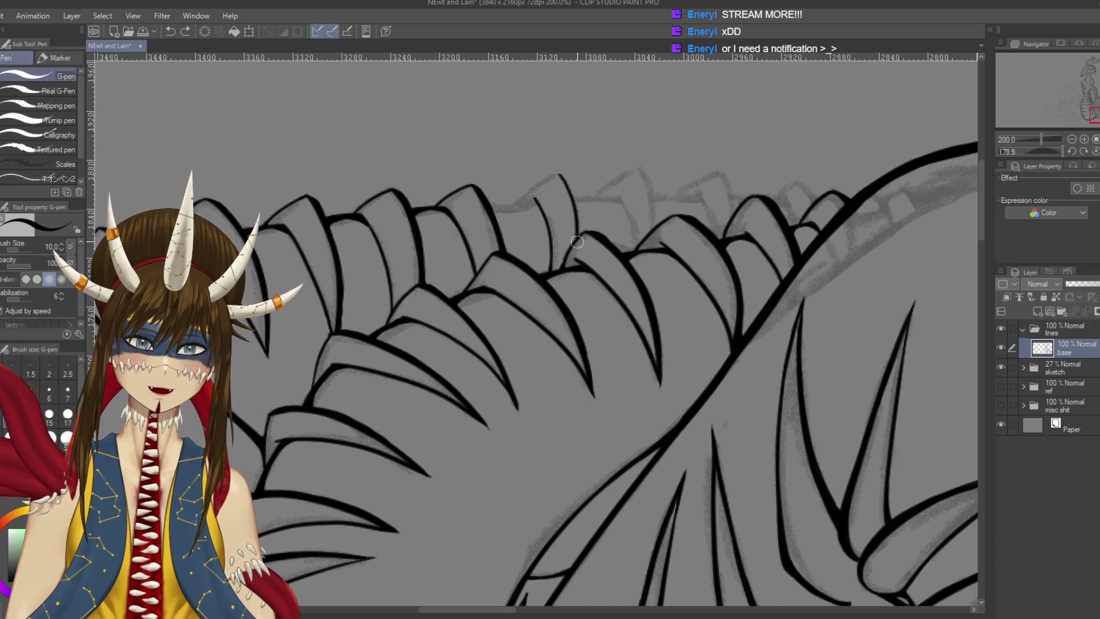
{"action": "key", "text": "ctrl+z"}
{"action": "left_click_drag", "start_coordinate": [565, 186], "coordinate": [577, 241]}
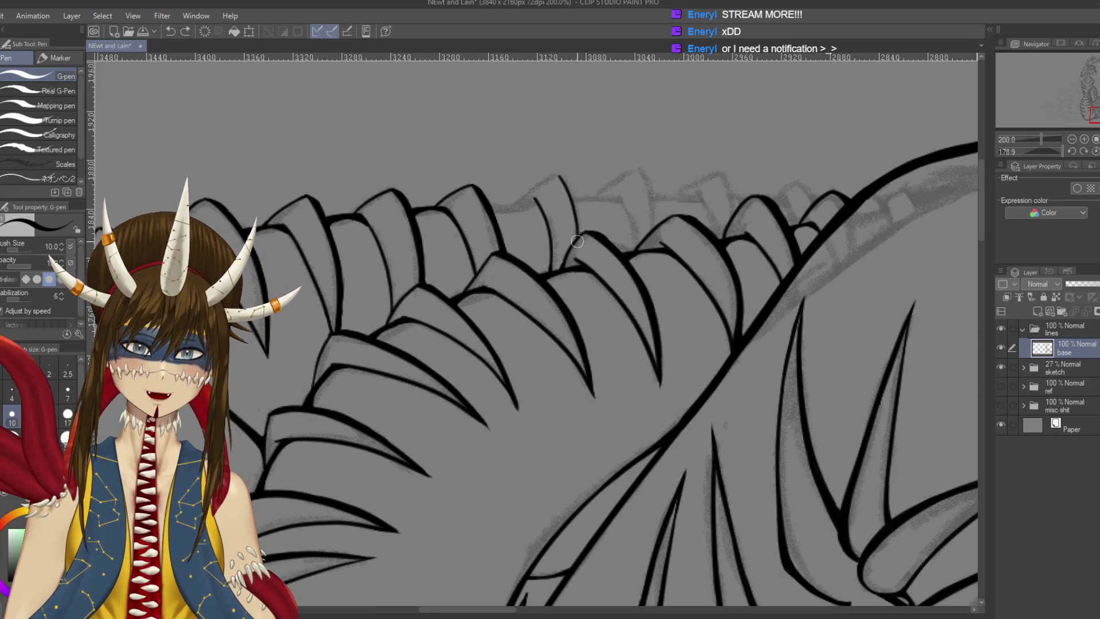
{"action": "key", "text": "ctrl+z"}
{"action": "key", "text": "ctrl+z"}
Ink another plate edge and extend the plate line down from the hook
{"action": "mouse_move", "coordinate": [571, 207]}
{"action": "left_mouse_down"}
{"action": "mouse_move", "coordinate": [510, 254]}
{"action": "mouse_move", "coordinate": [487, 209]}
{"action": "mouse_move", "coordinate": [483, 337]}
{"action": "left_mouse_up"}
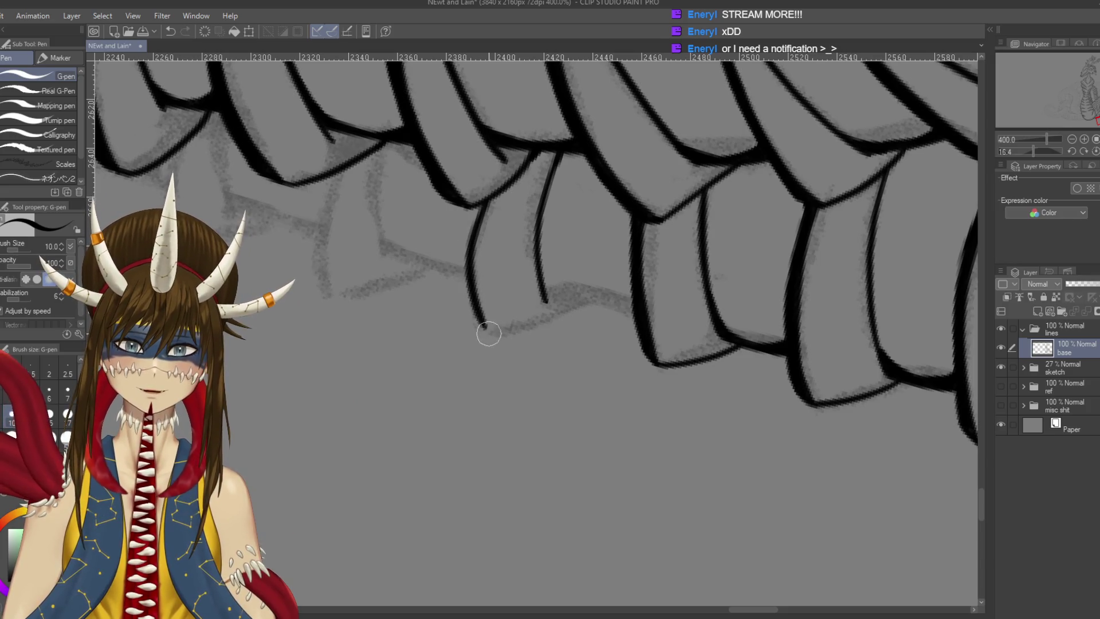
{"action": "key", "text": "ctrl+z"}
{"action": "mouse_move", "coordinate": [481, 204]}
{"action": "left_mouse_down"}
{"action": "mouse_move", "coordinate": [472, 295]}
{"action": "mouse_move", "coordinate": [487, 328]}
{"action": "left_mouse_up"}
{"action": "mouse_move", "coordinate": [487, 136]}
{"action": "left_mouse_down"}
{"action": "mouse_move", "coordinate": [545, 211]}
{"action": "mouse_move", "coordinate": [521, 312]}
{"action": "left_mouse_up"}
{"action": "key", "text": "ctrl+z"}
{"action": "left_click_drag", "start_coordinate": [549, 201], "coordinate": [519, 320]}
{"action": "mouse_move", "coordinate": [508, 275]}
{"action": "left_mouse_down"}
{"action": "mouse_move", "coordinate": [493, 287]}
{"action": "mouse_move", "coordinate": [581, 205]}
{"action": "mouse_move", "coordinate": [538, 283]}
{"action": "left_mouse_up"}
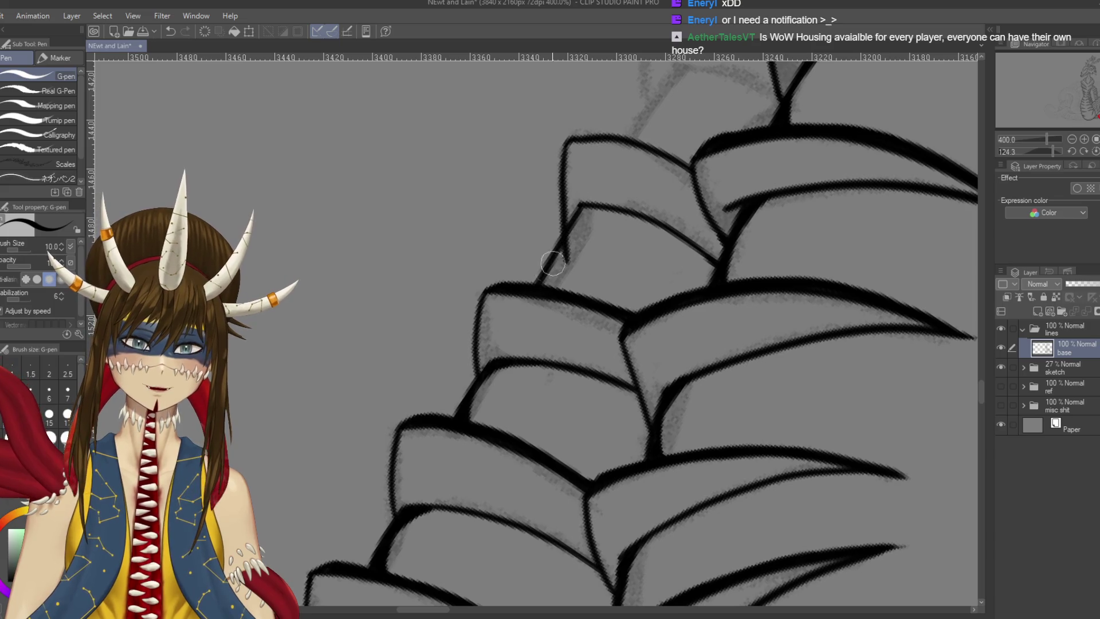
Erase part of the old vertical line, redraw the plate's left outline to its top, and save
{"action": "key", "text": "e"}
{"action": "mouse_move", "coordinate": [567, 246]}
{"action": "left_mouse_down"}
{"action": "mouse_move", "coordinate": [565, 265]}
{"action": "mouse_move", "coordinate": [575, 261]}
{"action": "left_mouse_up"}
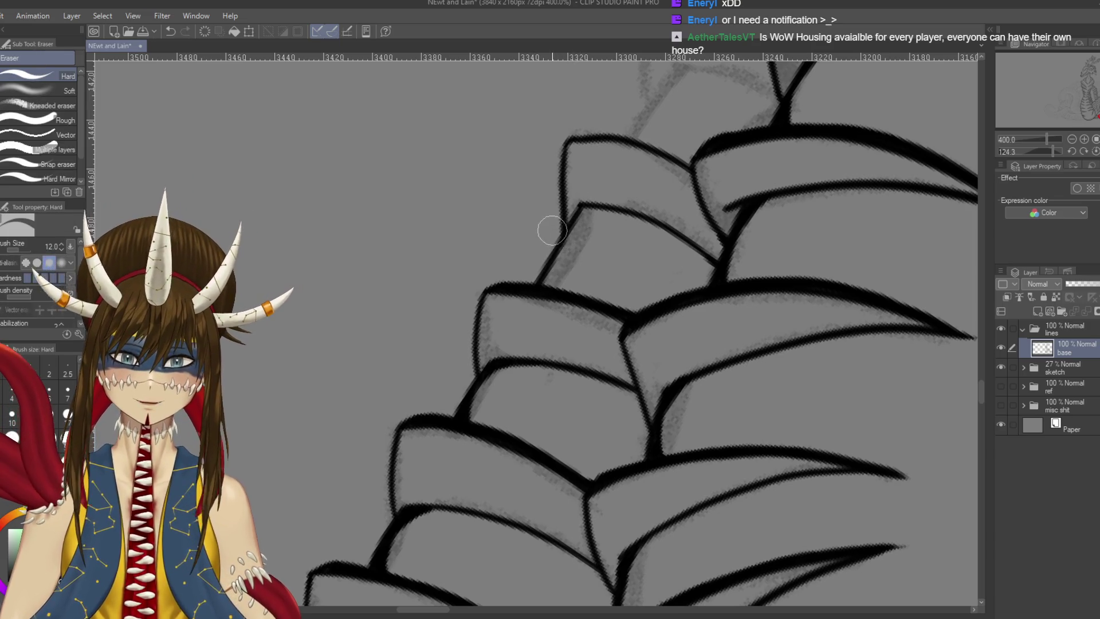
{"action": "key", "text": "p"}
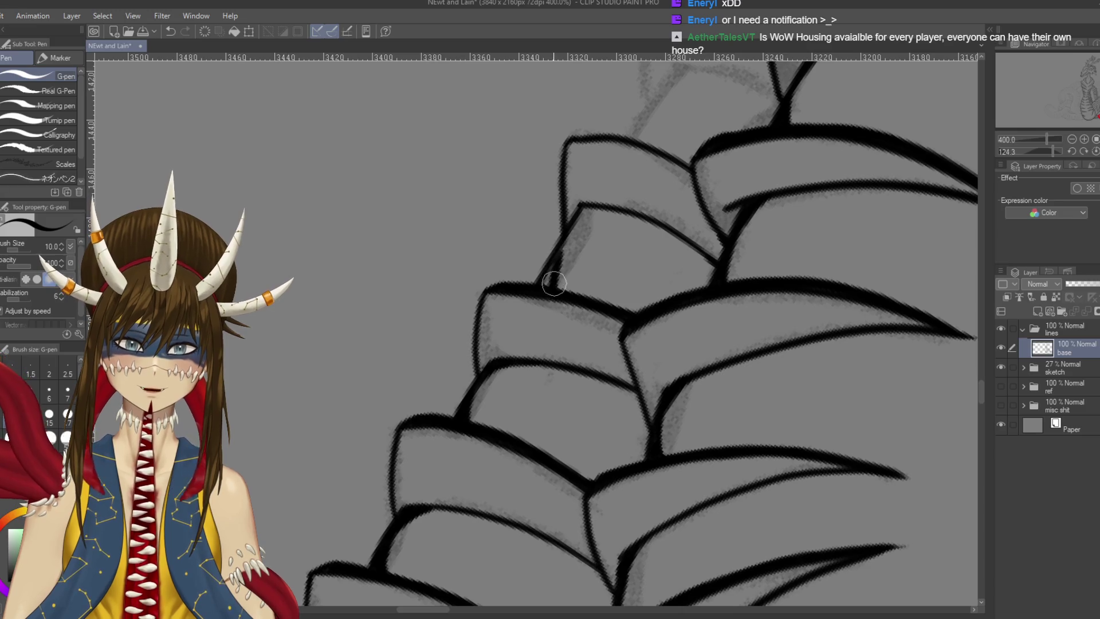
{"action": "left_click_drag", "start_coordinate": [557, 255], "coordinate": [599, 209]}
{"action": "key", "text": "ctrl+z"}
{"action": "mouse_move", "coordinate": [541, 274]}
{"action": "left_mouse_down"}
{"action": "mouse_move", "coordinate": [604, 206]}
{"action": "mouse_move", "coordinate": [570, 227]}
{"action": "mouse_move", "coordinate": [604, 210]}
{"action": "mouse_move", "coordinate": [630, 258]}
{"action": "mouse_move", "coordinate": [781, 430]}
{"action": "mouse_move", "coordinate": [646, 299]}
{"action": "mouse_move", "coordinate": [604, 302]}
{"action": "left_mouse_up"}
{"action": "key", "text": "ctrl+s"}
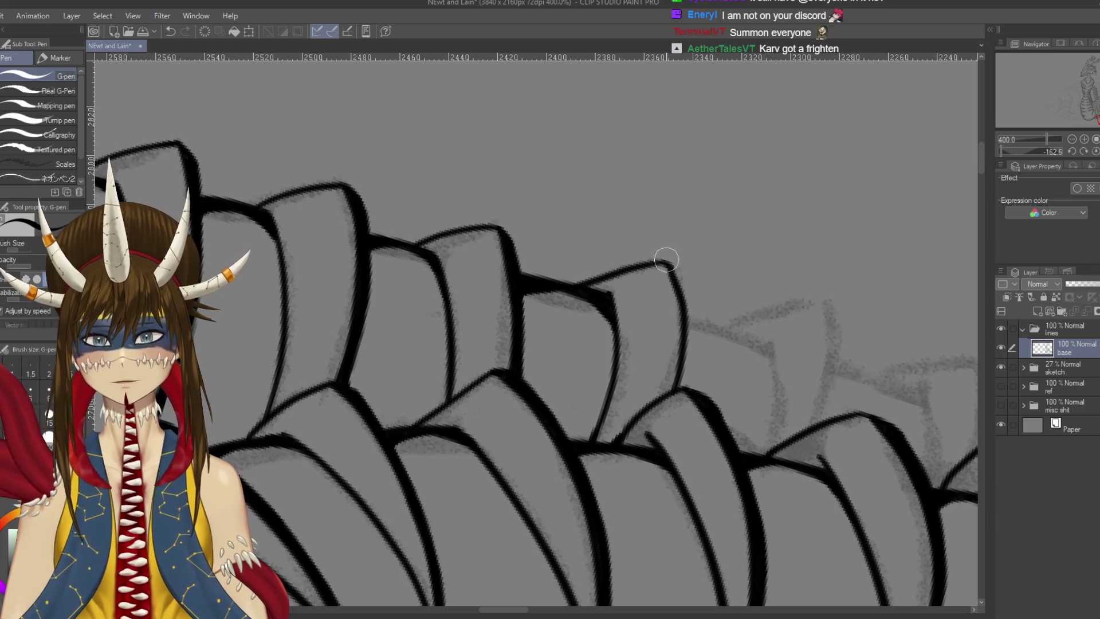
Extend and thicken the ridge line downward over the grey sketch
{"action": "mouse_move", "coordinate": [667, 262]}
{"action": "left_mouse_down"}
{"action": "mouse_move", "coordinate": [688, 293]}
{"action": "mouse_move", "coordinate": [711, 241]}
{"action": "mouse_move", "coordinate": [706, 286]}
{"action": "left_mouse_up"}
{"action": "left_click_drag", "start_coordinate": [696, 223], "coordinate": [698, 310]}
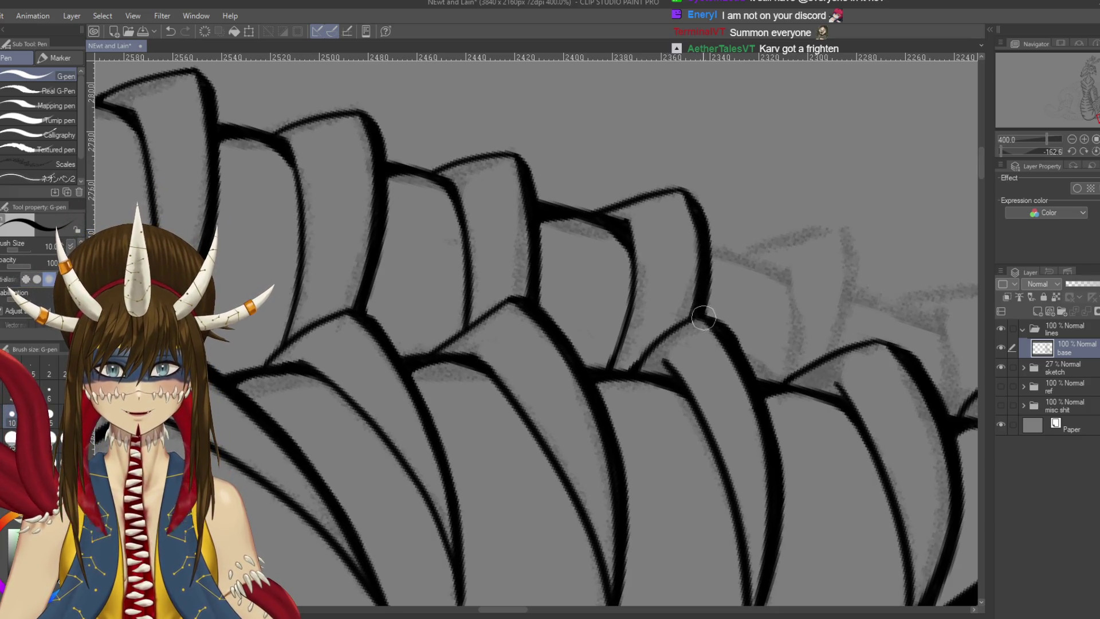
{"action": "scroll", "coordinate": [731, 313], "scroll_direction": "right", "scroll_amount": 2}
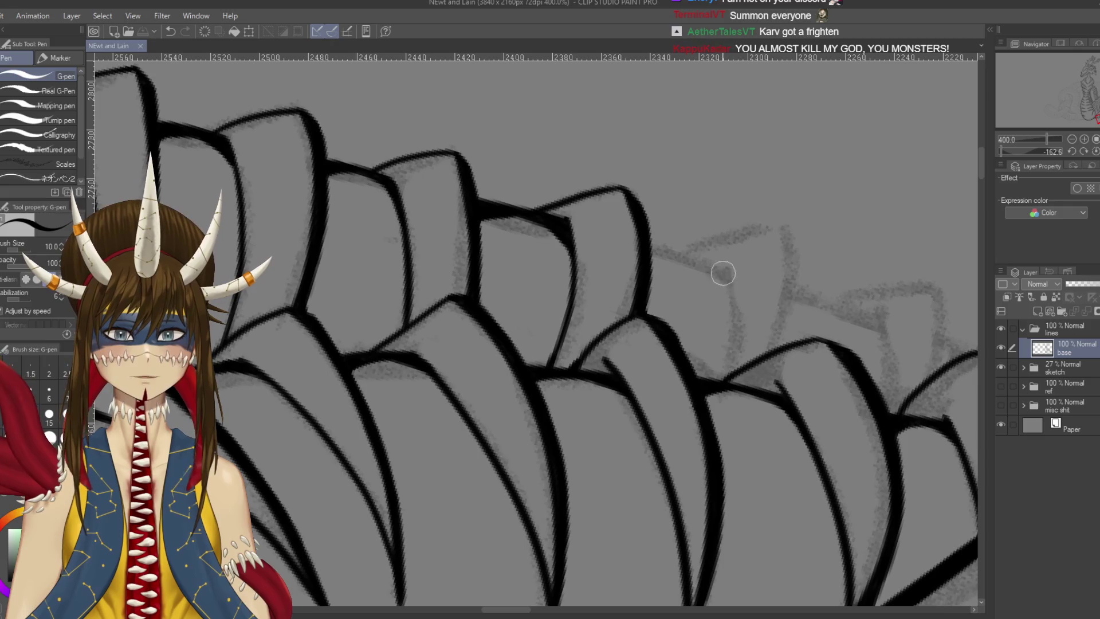
Ink a new vertical plate edge as one smooth line, redrawing it until clean
{"action": "left_click_drag", "start_coordinate": [724, 259], "coordinate": [721, 359]}
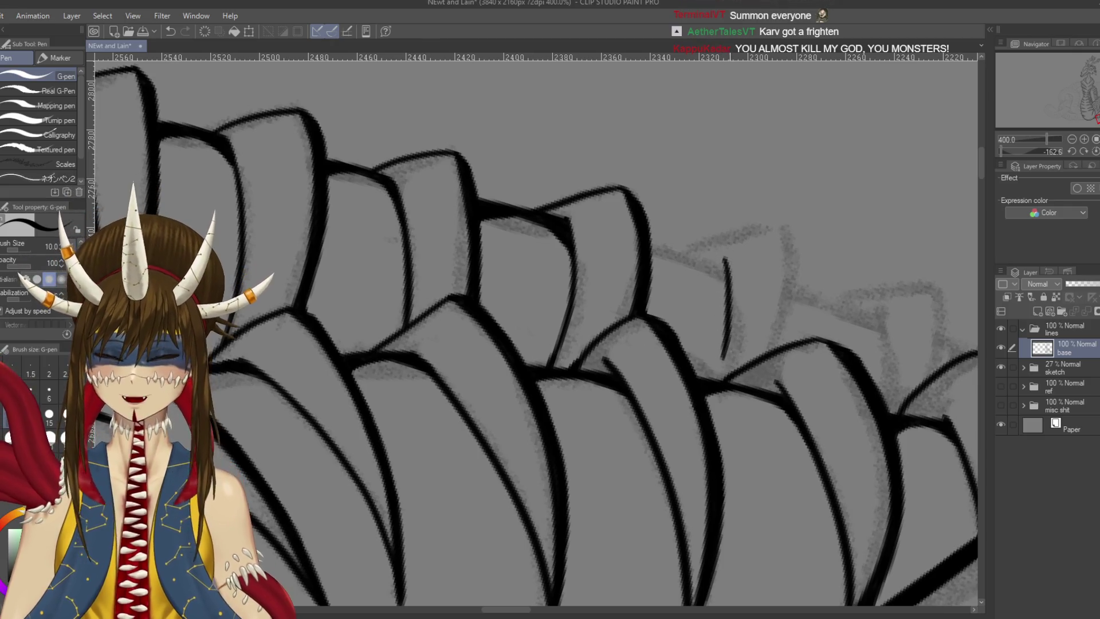
{"action": "key", "text": "ctrl+z"}
{"action": "left_click_drag", "start_coordinate": [725, 252], "coordinate": [724, 375]}
{"action": "key", "text": "ctrl+z"}
{"action": "left_click_drag", "start_coordinate": [725, 260], "coordinate": [720, 378]}
{"action": "key", "text": "ctrl+z"}
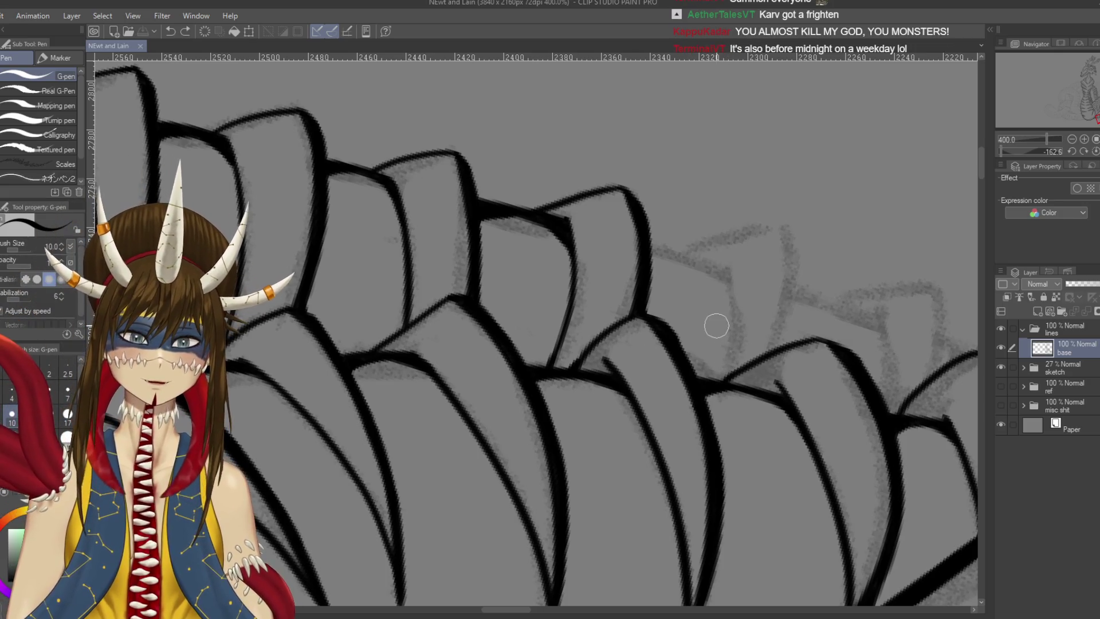
{"action": "left_click_drag", "start_coordinate": [728, 260], "coordinate": [722, 374]}
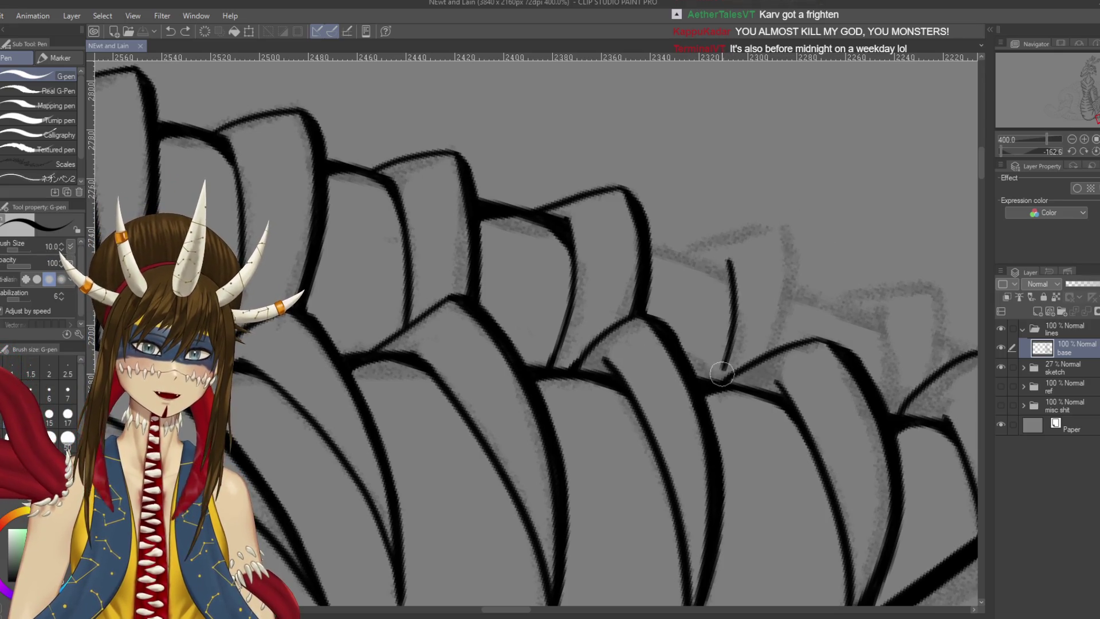
{"action": "key", "text": "ctrl+z"}
{"action": "left_click_drag", "start_coordinate": [726, 262], "coordinate": [724, 378]}
{"action": "key", "text": "ctrl+z"}
{"action": "left_click_drag", "start_coordinate": [727, 261], "coordinate": [723, 375]}
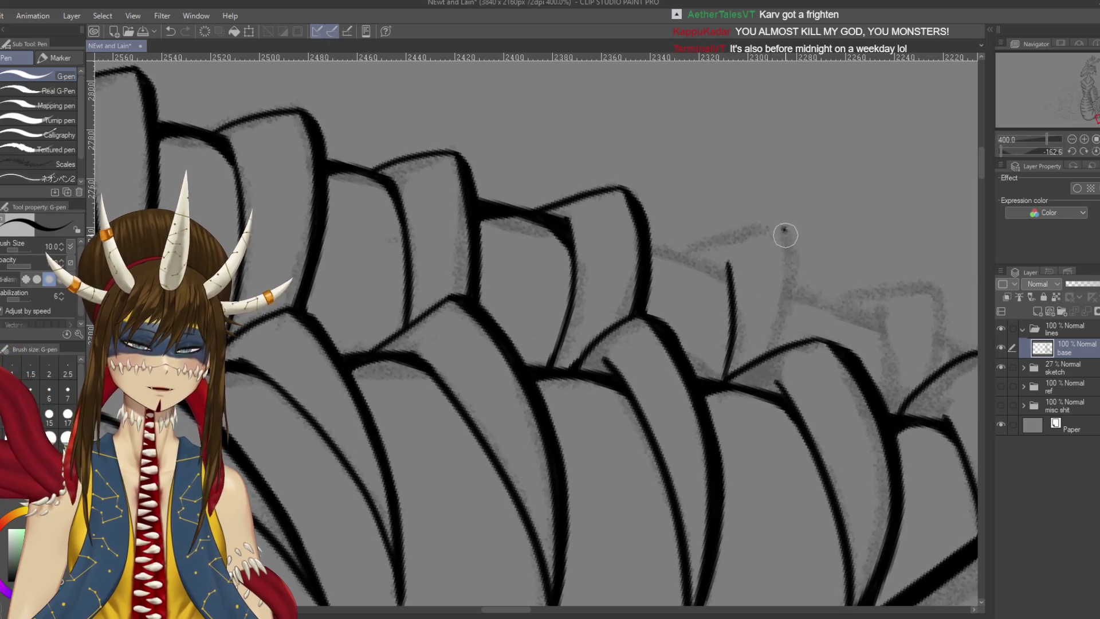
Ink the next plate's edge to the right and two edges of another ridge plate, then save
{"action": "left_click_drag", "start_coordinate": [785, 233], "coordinate": [780, 359]}
{"action": "key", "text": "ctrl+z"}
{"action": "left_click_drag", "start_coordinate": [783, 224], "coordinate": [780, 346]}
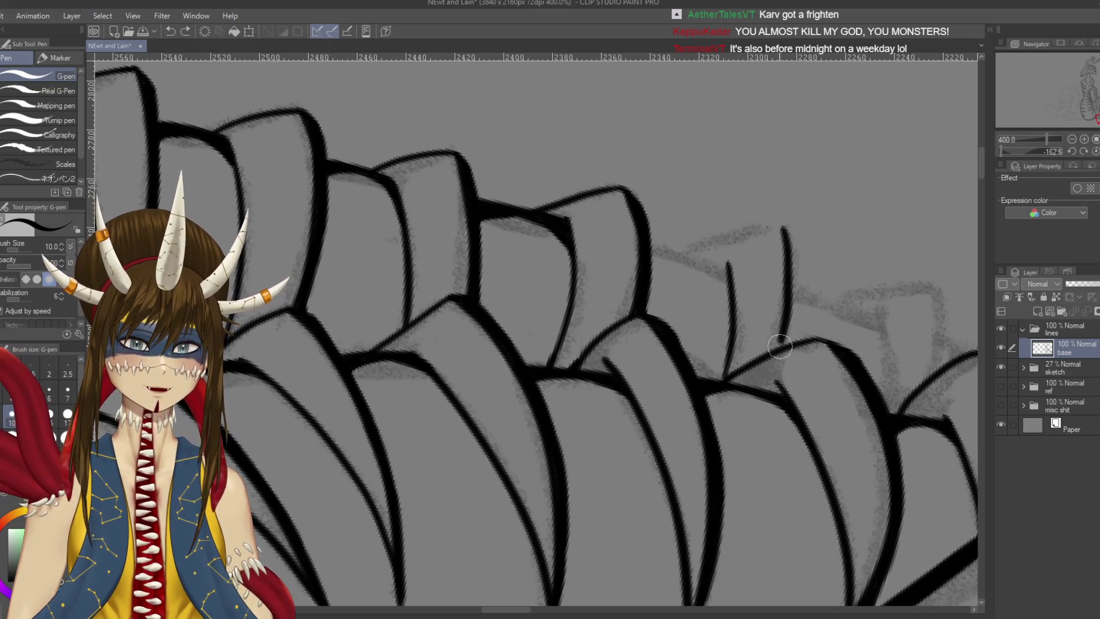
{"action": "mouse_move", "coordinate": [759, 246]}
{"action": "left_mouse_down"}
{"action": "mouse_move", "coordinate": [627, 137]}
{"action": "mouse_move", "coordinate": [602, 229]}
{"action": "left_mouse_up"}
{"action": "key", "text": "ctrl+z"}
{"action": "left_click_drag", "start_coordinate": [614, 119], "coordinate": [597, 251]}
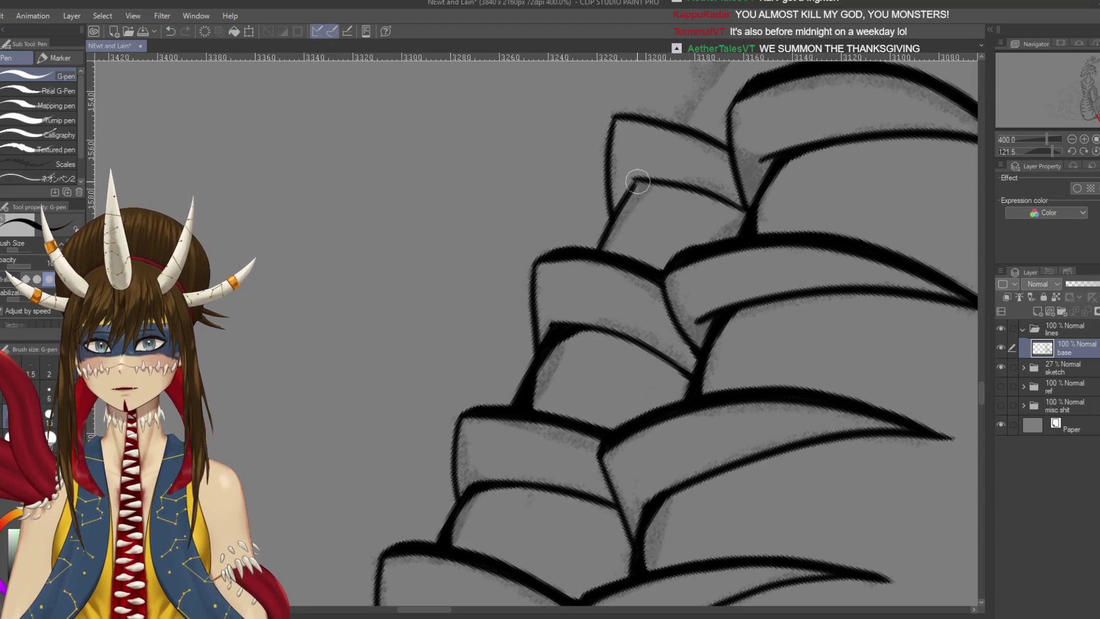
{"action": "key", "text": "ctrl+s"}
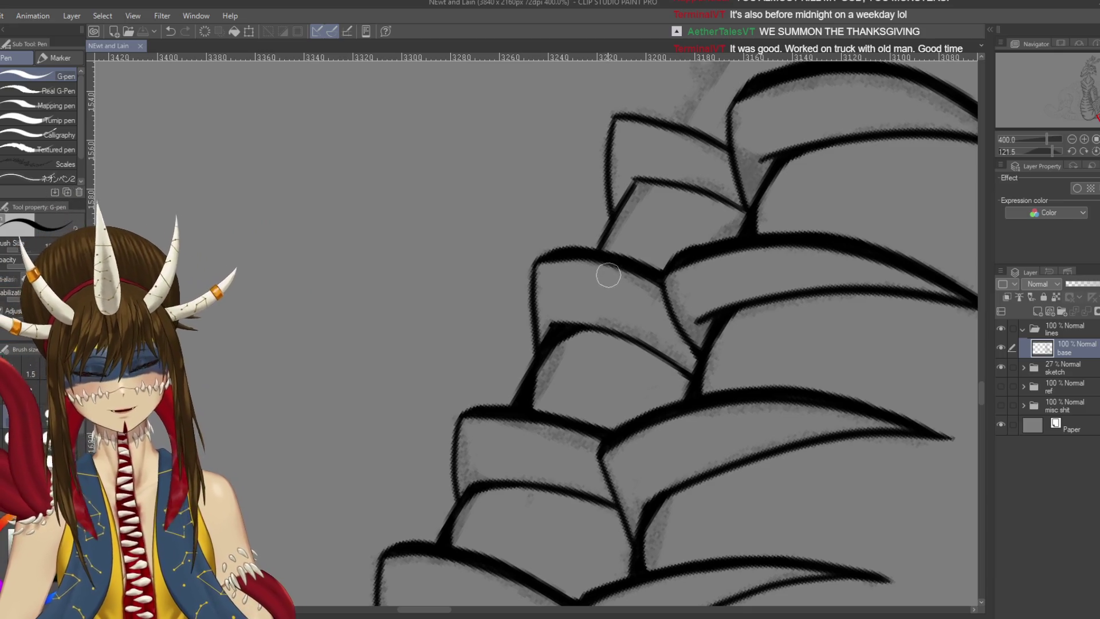
Extend a plate edge down to meet the plate below and thicken its right corner, saving
{"action": "mouse_move", "coordinate": [607, 252]}
{"action": "left_mouse_down"}
{"action": "mouse_move", "coordinate": [619, 213]}
{"action": "mouse_move", "coordinate": [655, 182]}
{"action": "mouse_move", "coordinate": [773, 373]}
{"action": "left_mouse_up"}
{"action": "key", "text": "r"}
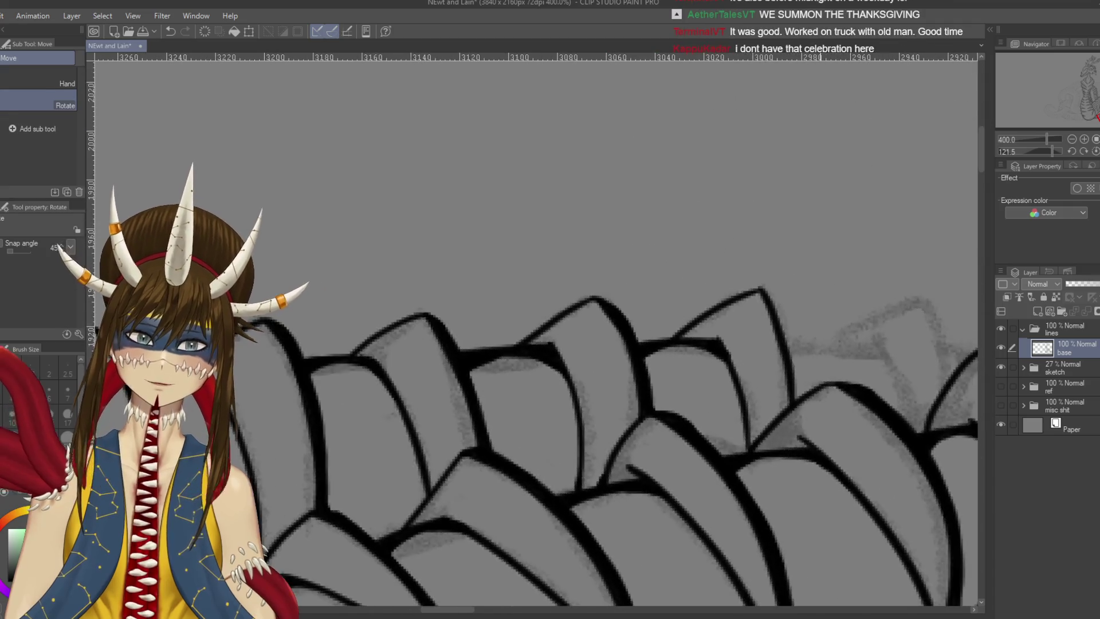
{"action": "key", "text": "ctrl+s"}
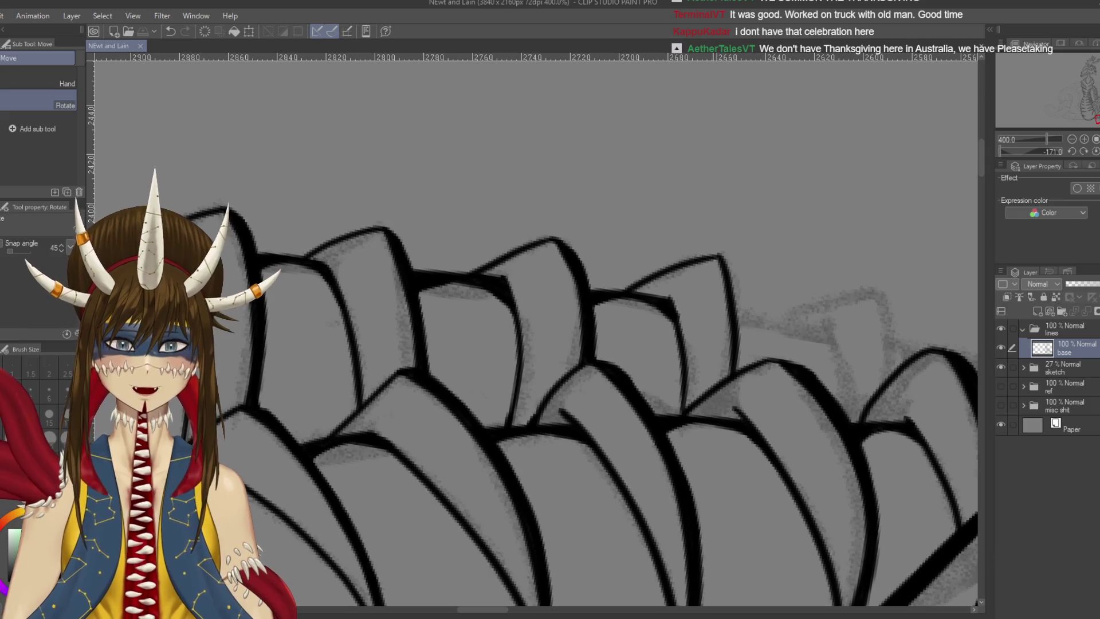
{"action": "key", "text": "p"}
{"action": "left_click_drag", "start_coordinate": [715, 259], "coordinate": [721, 256]}
{"action": "key", "text": "e"}
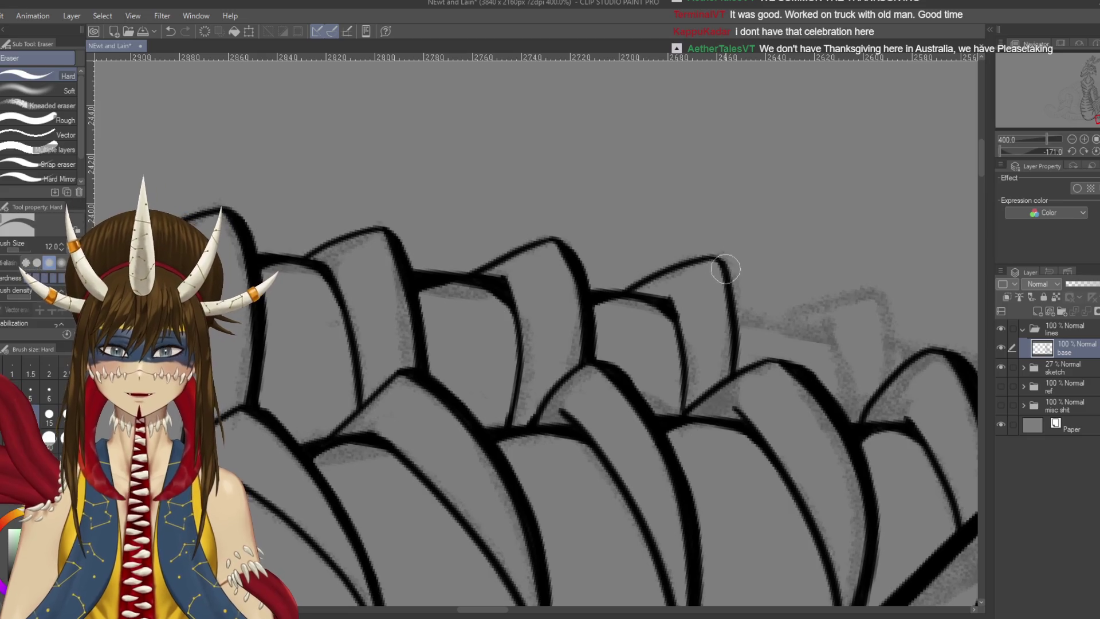
{"action": "key", "text": "p"}
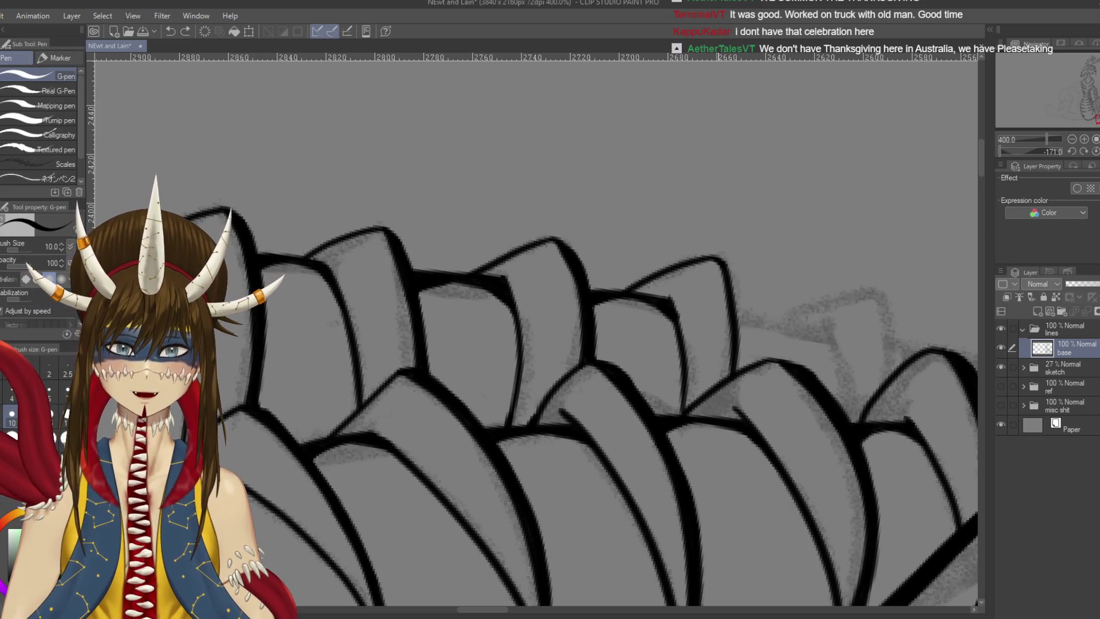
{"action": "left_click_drag", "start_coordinate": [724, 265], "coordinate": [742, 363]}
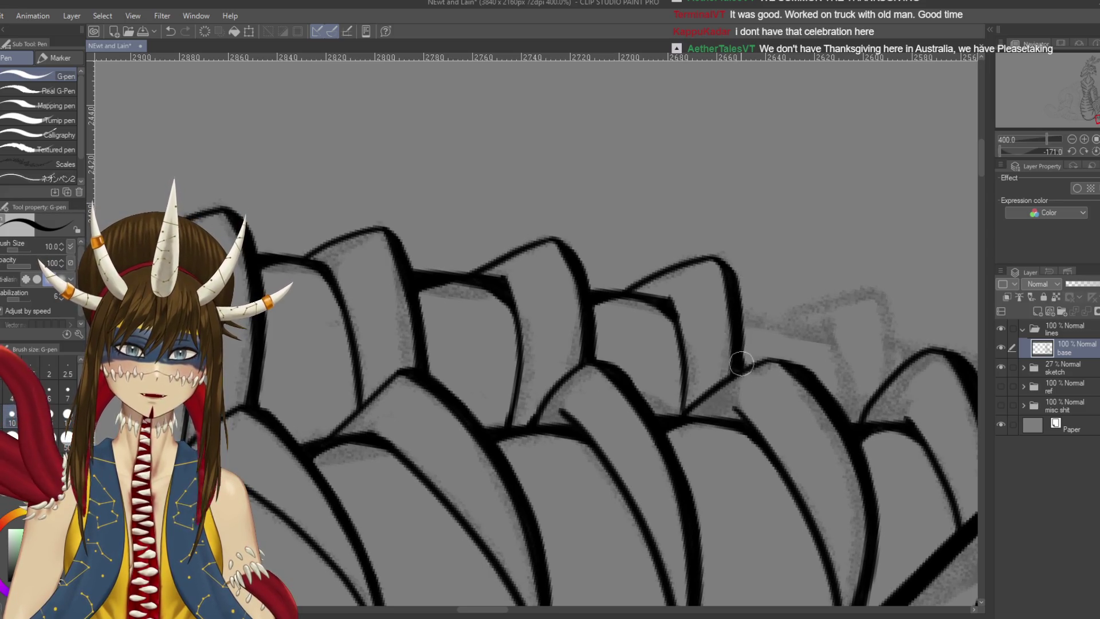
{"action": "mouse_move", "coordinate": [816, 375]}
{"action": "left_mouse_down"}
{"action": "mouse_move", "coordinate": [794, 356]}
{"action": "mouse_move", "coordinate": [614, 298]}
{"action": "left_mouse_up"}
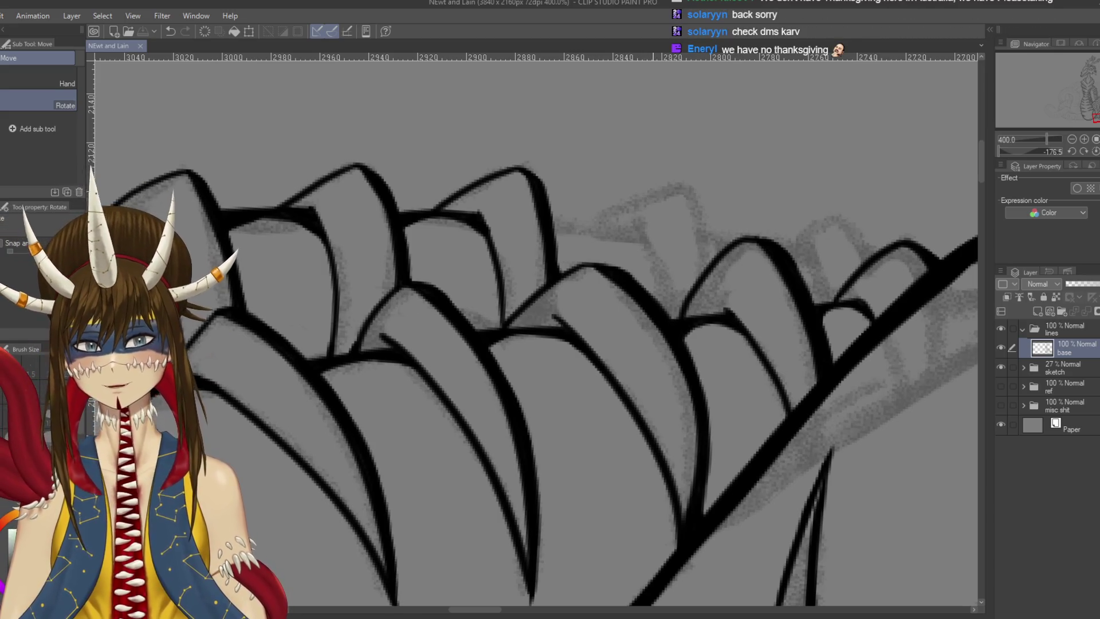
Ink a new plate edge and a short plate stroke over the sketch
{"action": "key", "text": "p"}
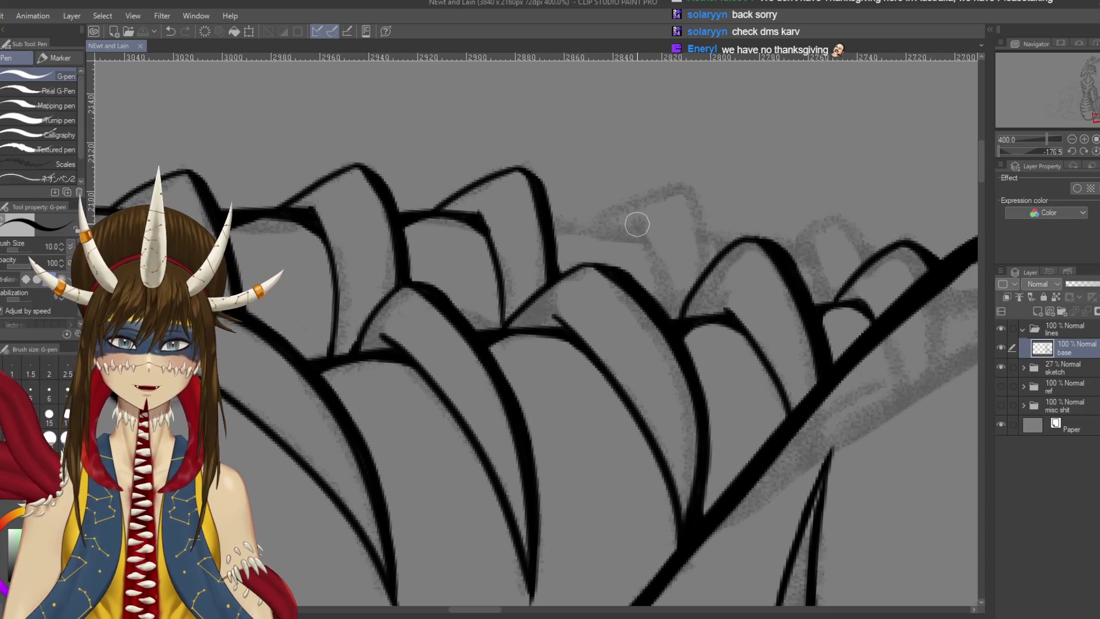
{"action": "left_click_drag", "start_coordinate": [637, 221], "coordinate": [670, 317]}
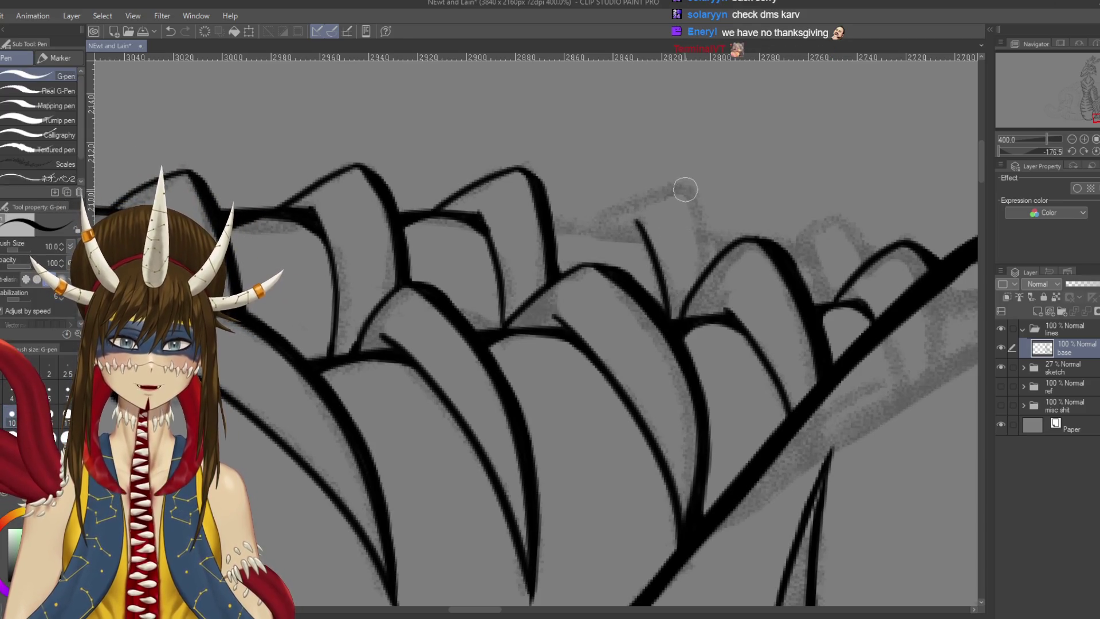
{"action": "left_click_drag", "start_coordinate": [685, 190], "coordinate": [714, 278]}
{"action": "mouse_move", "coordinate": [686, 190]}
{"action": "left_mouse_down"}
{"action": "mouse_move", "coordinate": [548, 173]}
{"action": "mouse_move", "coordinate": [601, 176]}
{"action": "left_mouse_up"}
Draw a curved plate edge, extend its outline down-left, and re-stroke it heavier
{"action": "left_click_drag", "start_coordinate": [567, 131], "coordinate": [524, 244]}
{"action": "key", "text": "ctrl+z"}
{"action": "mouse_move", "coordinate": [567, 132]}
{"action": "left_mouse_down"}
{"action": "mouse_move", "coordinate": [545, 226]}
{"action": "mouse_move", "coordinate": [499, 241]}
{"action": "mouse_move", "coordinate": [518, 252]}
{"action": "left_mouse_up"}
{"action": "left_click_drag", "start_coordinate": [575, 202], "coordinate": [542, 269]}
{"action": "key", "text": "ctrl+z"}
{"action": "left_click_drag", "start_coordinate": [575, 201], "coordinate": [532, 278]}
{"action": "left_click_drag", "start_coordinate": [573, 132], "coordinate": [499, 269]}
{"action": "left_click_drag", "start_coordinate": [684, 72], "coordinate": [542, 146]}
{"action": "key", "text": "ctrl+z"}
{"action": "key", "text": "ctrl+z"}
{"action": "mouse_move", "coordinate": [565, 223]}
{"action": "left_mouse_down"}
{"action": "mouse_move", "coordinate": [536, 275]}
{"action": "mouse_move", "coordinate": [573, 217]}
{"action": "mouse_move", "coordinate": [592, 210]}
{"action": "left_mouse_up"}
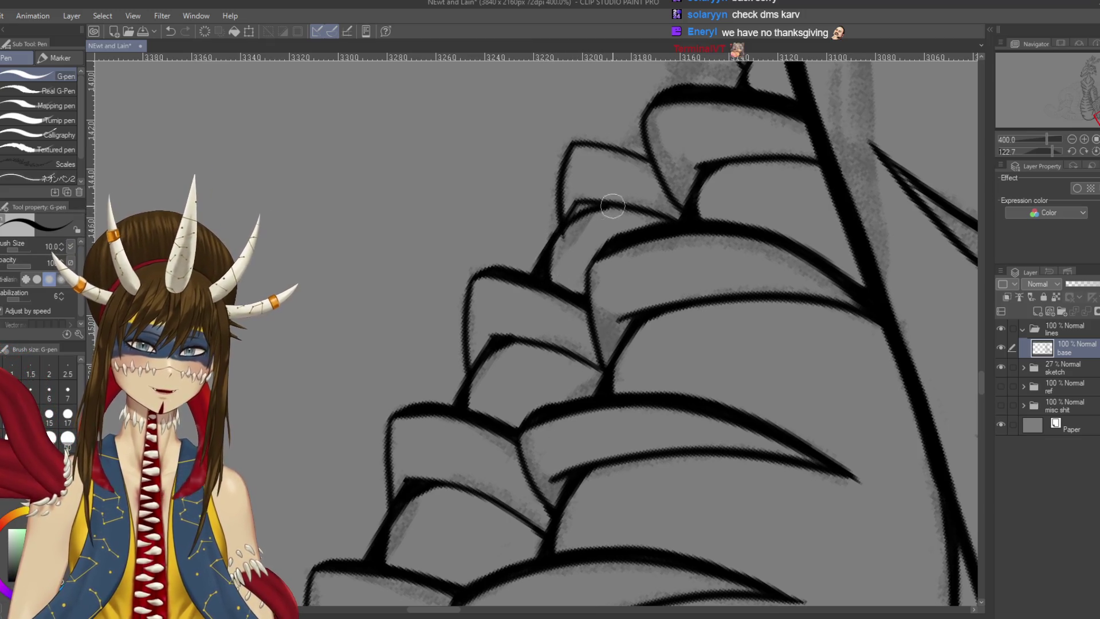
Rotate the canvas and ink the arch of a ridge plate
{"action": "key", "text": "e"}
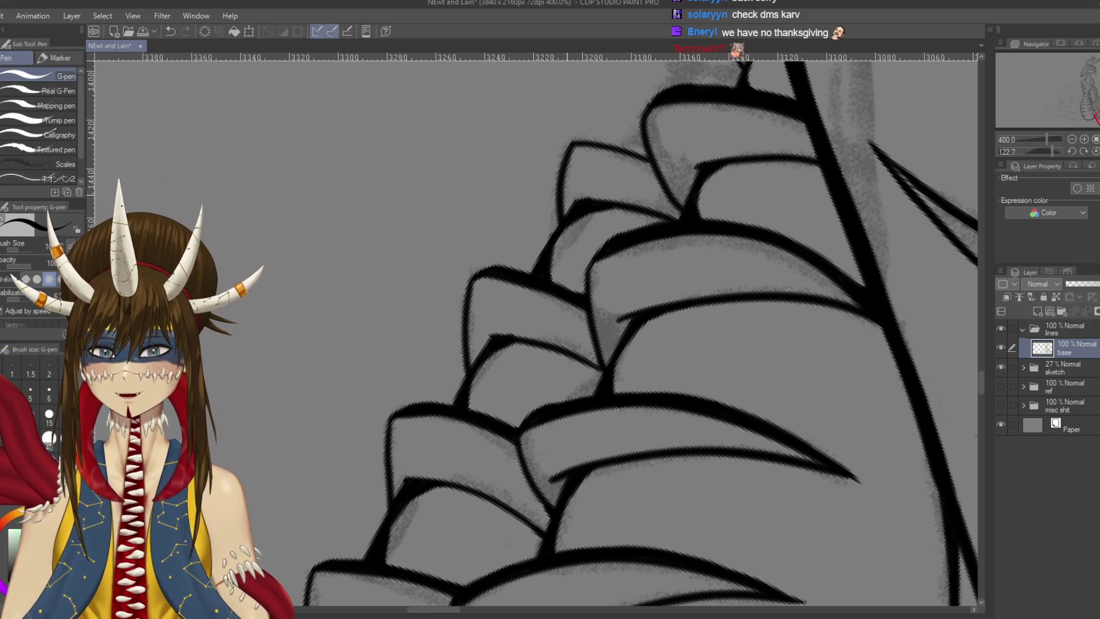
{"action": "key", "text": "r"}
{"action": "left_click_drag", "start_coordinate": [533, 333], "coordinate": [504, 321]}
{"action": "key", "text": "p"}
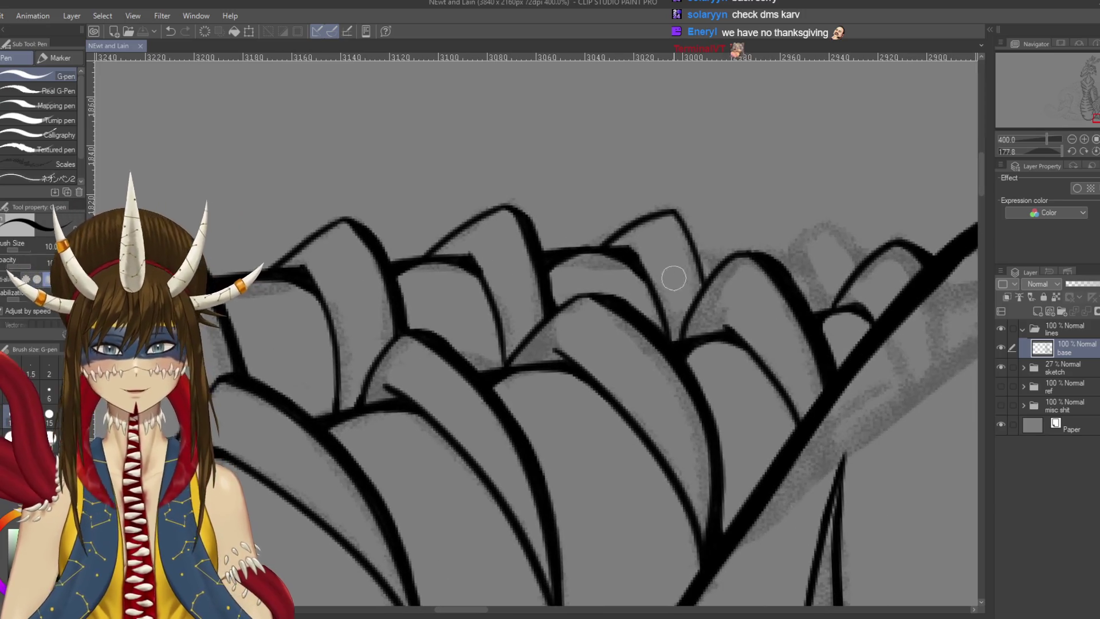
{"action": "mouse_move", "coordinate": [647, 198]}
{"action": "left_mouse_down"}
{"action": "mouse_move", "coordinate": [680, 261]}
{"action": "mouse_move", "coordinate": [634, 222]}
{"action": "left_mouse_up"}
{"action": "mouse_move", "coordinate": [705, 207]}
{"action": "left_mouse_down"}
{"action": "mouse_move", "coordinate": [742, 179]}
{"action": "mouse_move", "coordinate": [782, 220]}
{"action": "left_mouse_up"}
{"action": "key", "text": "ctrl+z"}
{"action": "key", "text": "ctrl+z"}
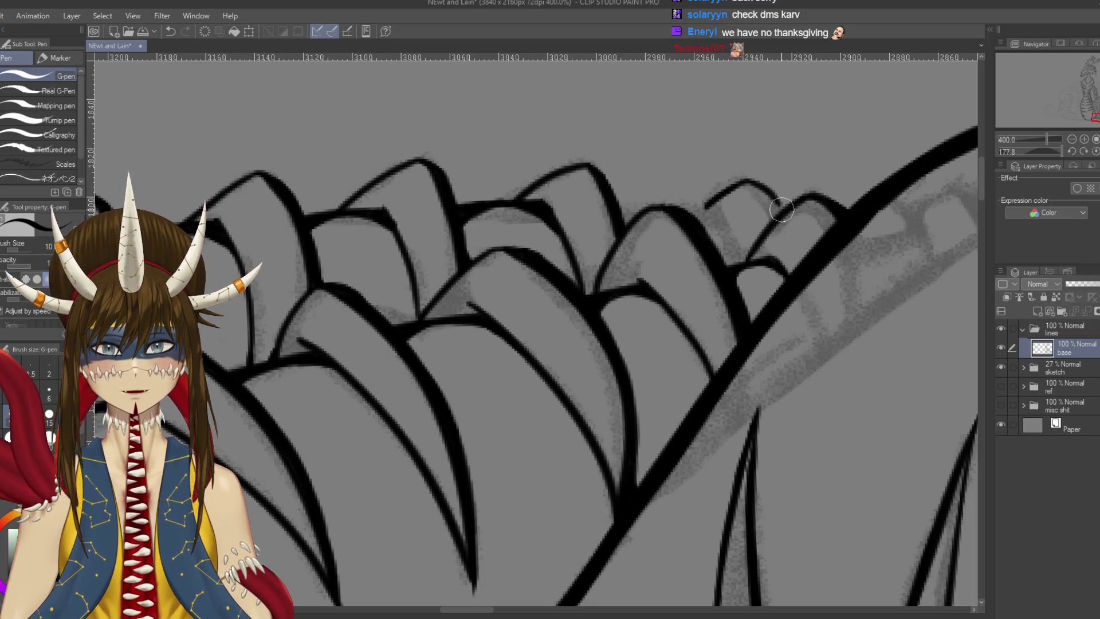
{"action": "key", "text": "ctrl+z"}
Extend the arch to the next plate, ink the edge below, and join the arch's left end
{"action": "mouse_move", "coordinate": [745, 181]}
{"action": "left_mouse_down"}
{"action": "mouse_move", "coordinate": [771, 195]}
{"action": "mouse_move", "coordinate": [782, 221]}
{"action": "left_mouse_up"}
{"action": "left_click_drag", "start_coordinate": [714, 222], "coordinate": [742, 269]}
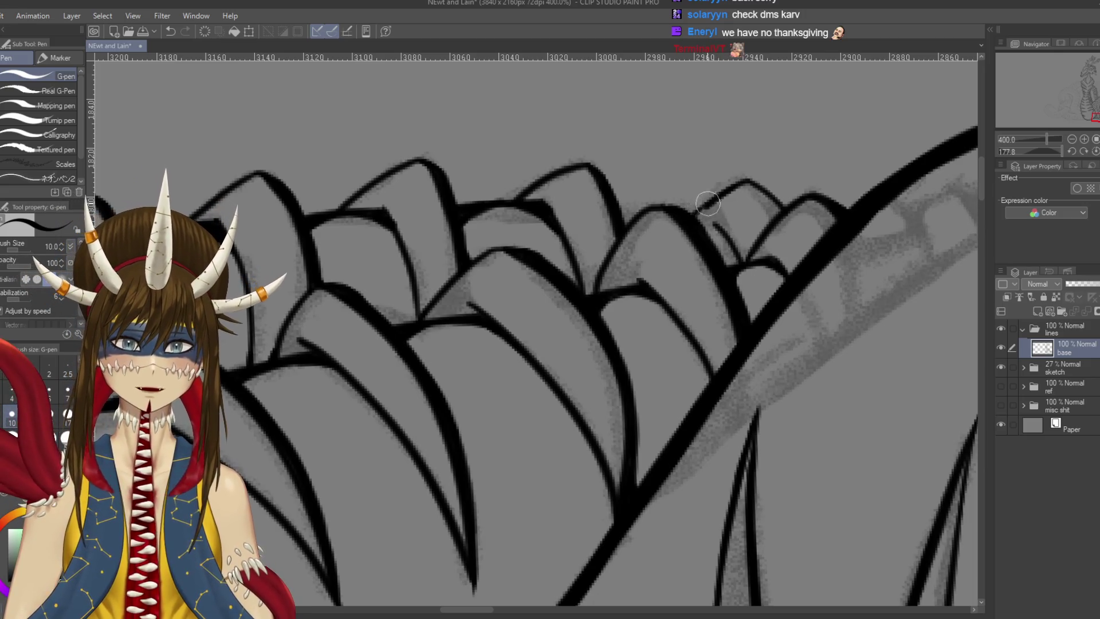
{"action": "left_click_drag", "start_coordinate": [695, 212], "coordinate": [715, 236]}
{"action": "key", "text": "ctrl+z"}
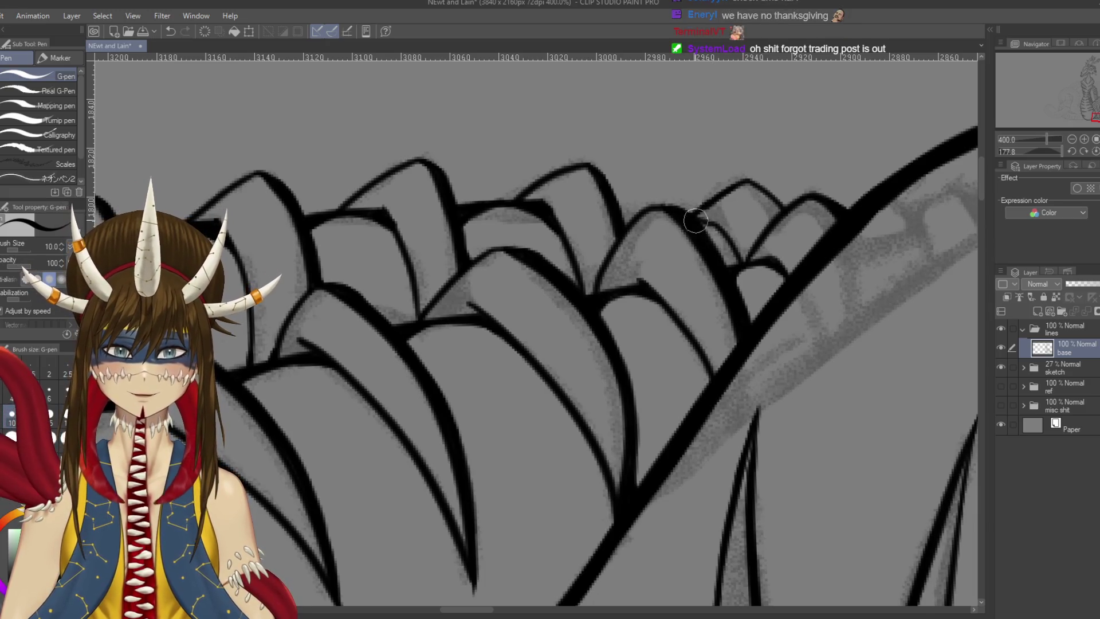
{"action": "key", "text": "ctrl+z"}
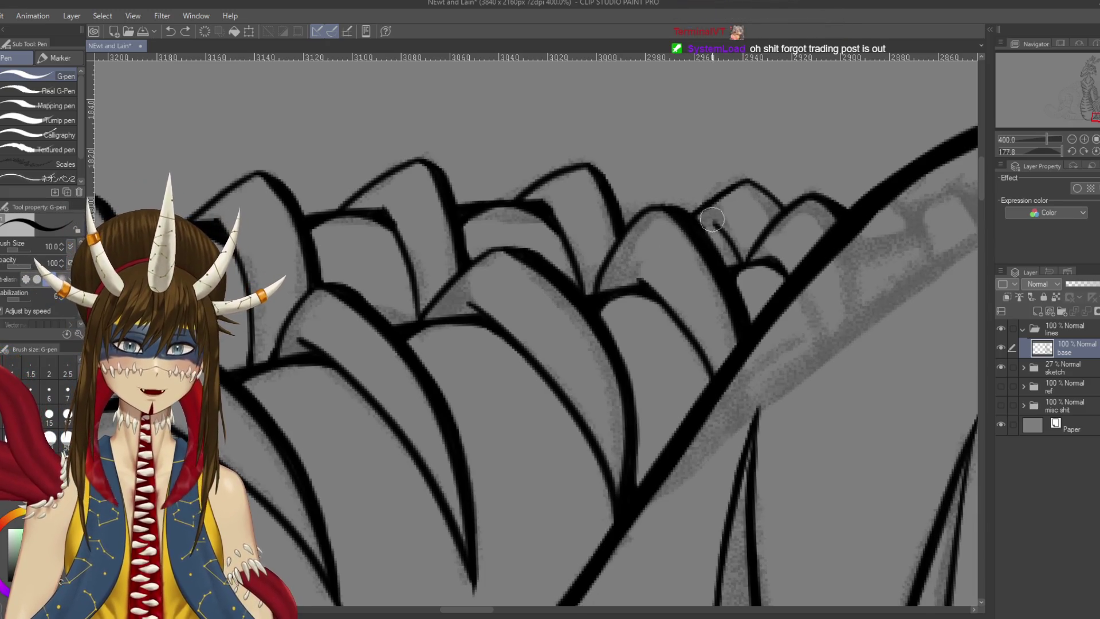
{"action": "key", "text": "ctrl+y"}
{"action": "key", "text": "ctrl+z"}
{"action": "key", "text": "ctrl+y"}
Close the gap between claw contours, ink a claw's left and upper-right edges, then zoom out
{"action": "mouse_move", "coordinate": [713, 219]}
{"action": "left_mouse_down"}
{"action": "mouse_move", "coordinate": [659, 189]}
{"action": "mouse_move", "coordinate": [541, 187]}
{"action": "left_mouse_up"}
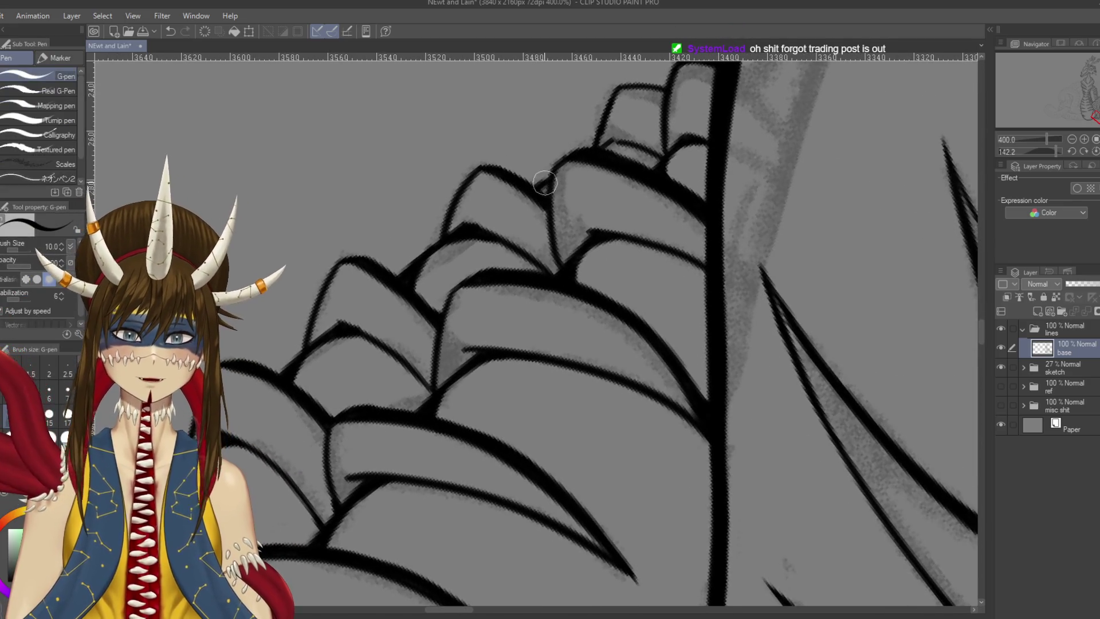
{"action": "left_click_drag", "start_coordinate": [543, 188], "coordinate": [570, 165]}
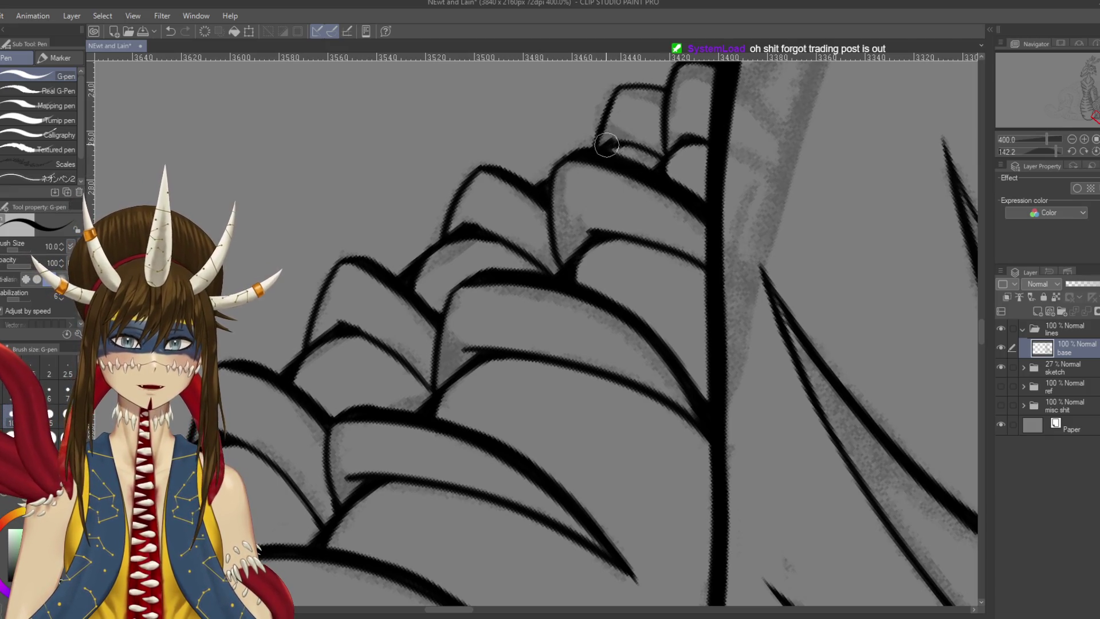
{"action": "mouse_move", "coordinate": [722, 112]}
{"action": "left_mouse_down"}
{"action": "mouse_move", "coordinate": [745, 258]}
{"action": "mouse_move", "coordinate": [649, 382]}
{"action": "left_mouse_up"}
{"action": "mouse_move", "coordinate": [736, 292]}
{"action": "left_mouse_down"}
{"action": "mouse_move", "coordinate": [627, 244]}
{"action": "mouse_move", "coordinate": [636, 289]}
{"action": "left_mouse_up"}
{"action": "left_click_drag", "start_coordinate": [676, 219], "coordinate": [710, 264]}
{"action": "left_click_drag", "start_coordinate": [675, 216], "coordinate": [705, 257]}
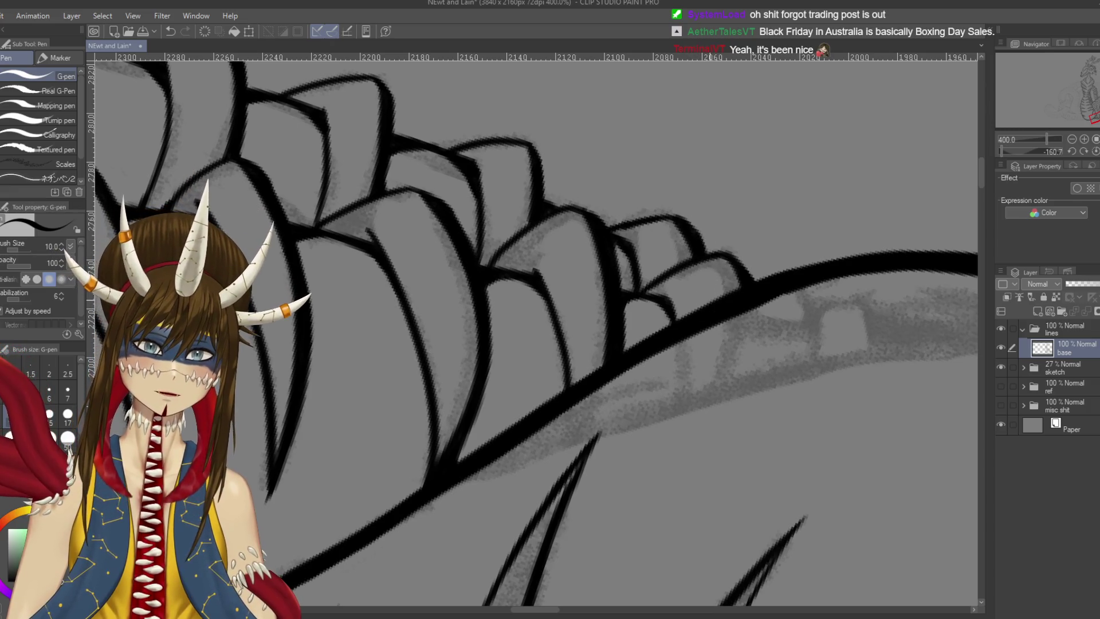
{"action": "key", "text": "ctrl+alt+0"}
{"action": "key", "text": "minus"}
{"action": "key", "text": "minus"}
{"action": "key", "text": "minus"}
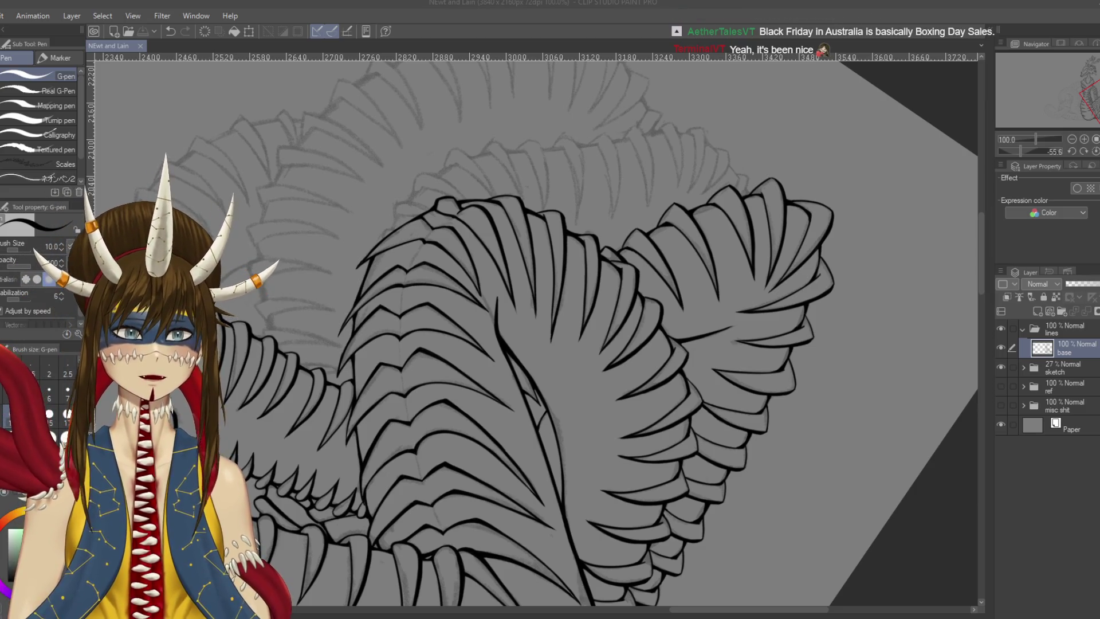
Save the drawing and zoom in on the front dorsal plates
{"action": "left_click_drag", "start_coordinate": [730, 468], "coordinate": [727, 471]}
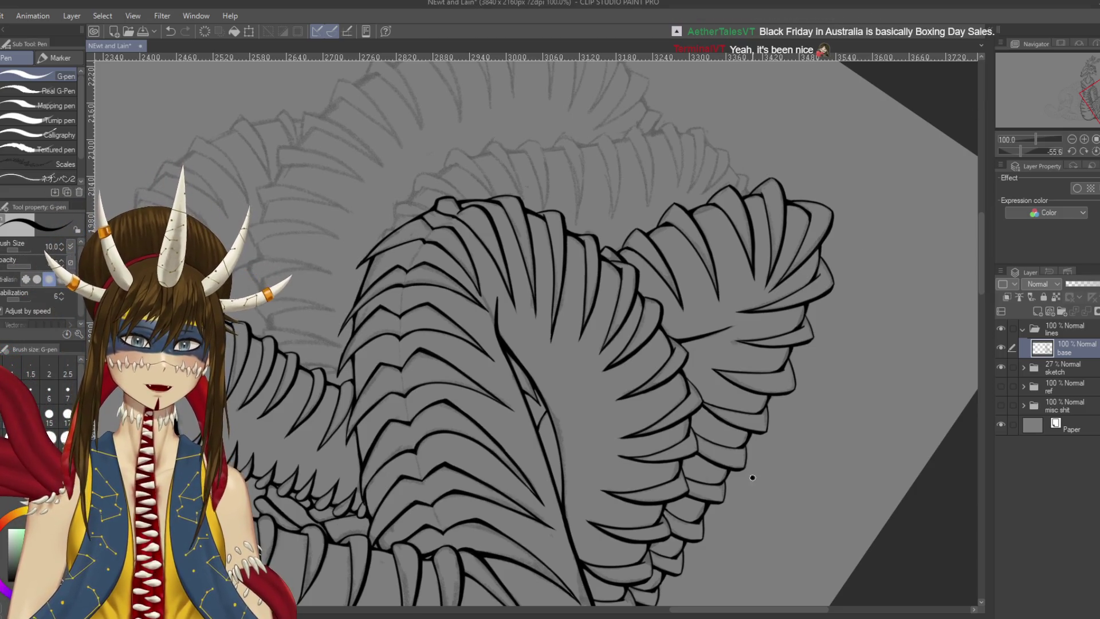
{"action": "key", "text": "ctrl+s"}
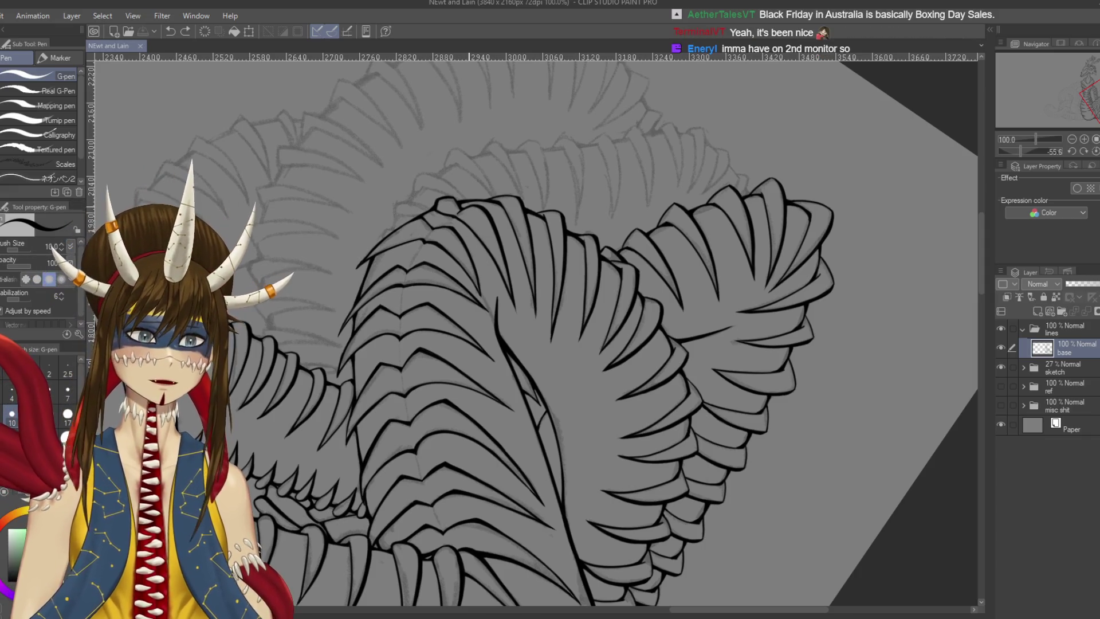
{"action": "left_click_drag", "start_coordinate": [481, 238], "coordinate": [527, 332]}
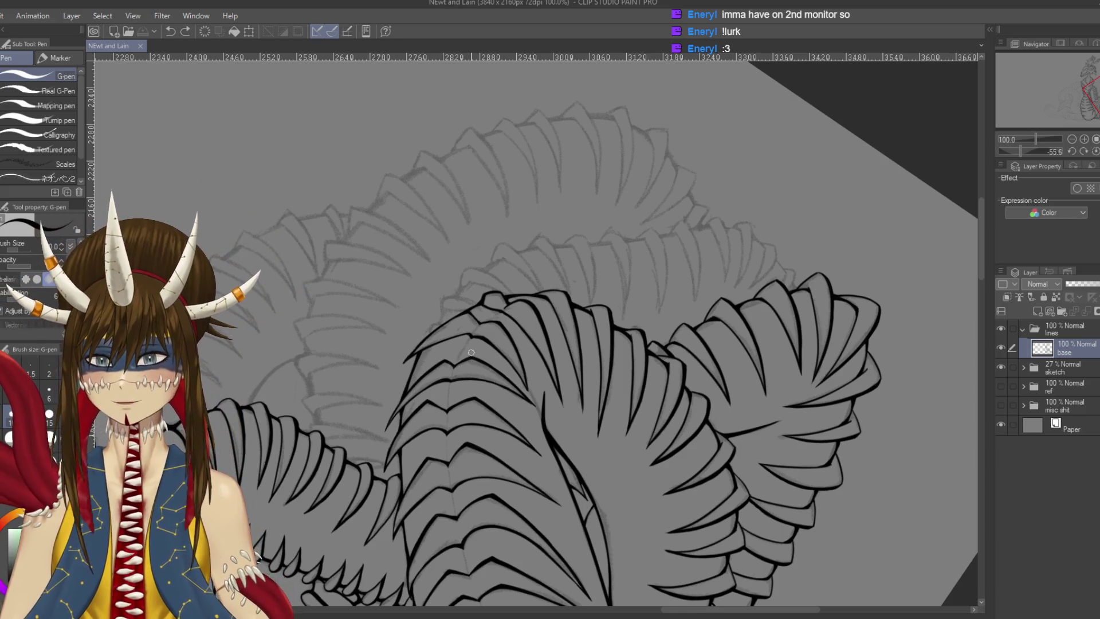
{"action": "scroll", "coordinate": [471, 353], "scroll_direction": "up", "scroll_amount": 3}
{"action": "mouse_move", "coordinate": [417, 321]}
{"action": "left_mouse_down"}
{"action": "mouse_move", "coordinate": [474, 240]}
{"action": "mouse_move", "coordinate": [453, 214]}
{"action": "mouse_move", "coordinate": [477, 215]}
{"action": "left_mouse_up"}
{"action": "key", "text": "ctrl+z"}
{"action": "key", "text": "ctrl+z"}
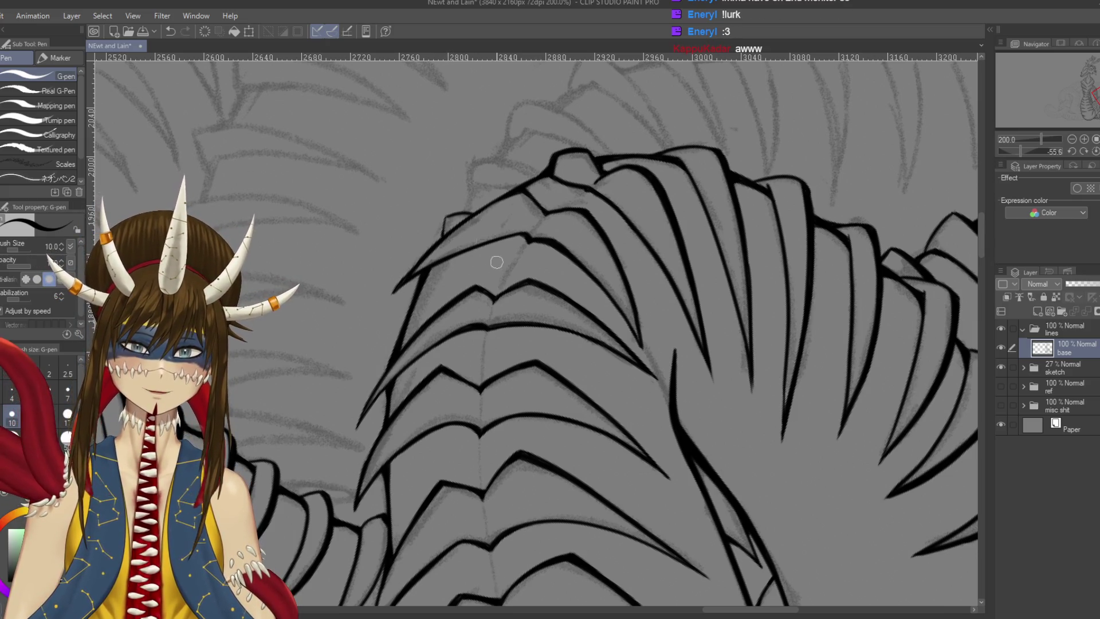
{"action": "scroll", "coordinate": [491, 184], "scroll_direction": "up", "scroll_amount": 2}
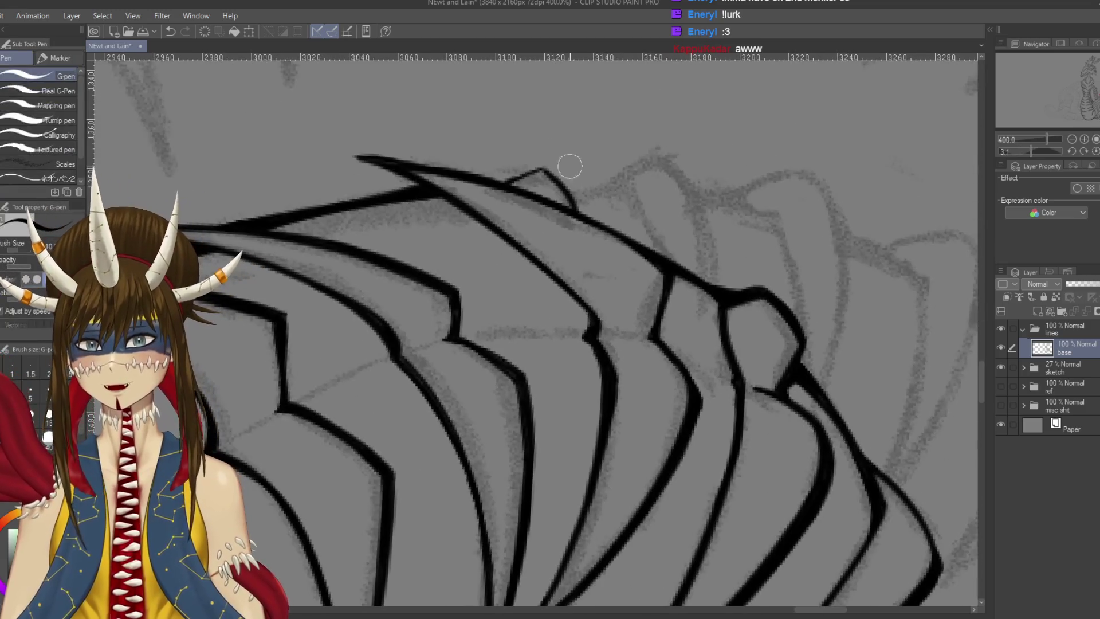
Draw the small spike on the plate's top edge and rotate the view for the plate edge
{"action": "left_click_drag", "start_coordinate": [544, 168], "coordinate": [589, 216]}
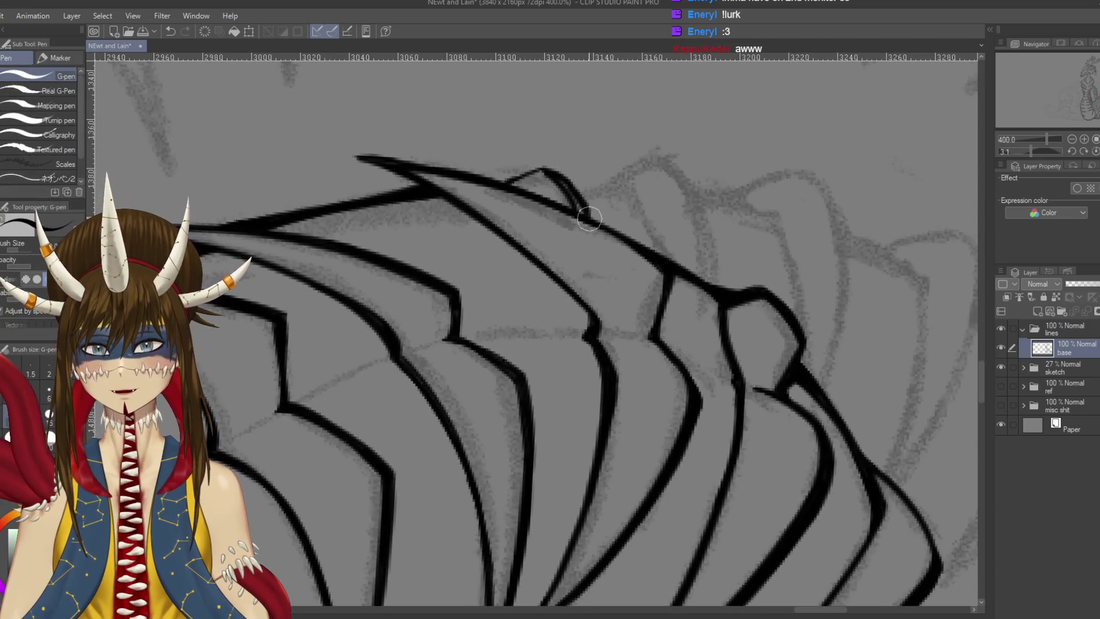
{"action": "key", "text": "ctrl+z"}
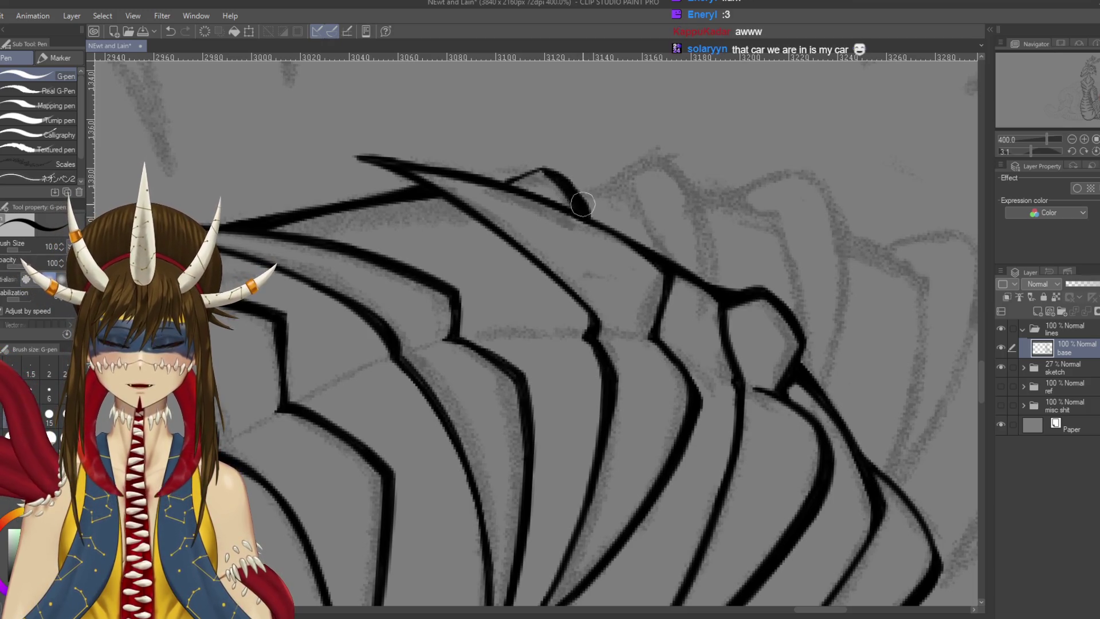
{"action": "key", "text": "r"}
{"action": "left_click_drag", "start_coordinate": [562, 181], "coordinate": [631, 286]}
{"action": "key", "text": "p"}
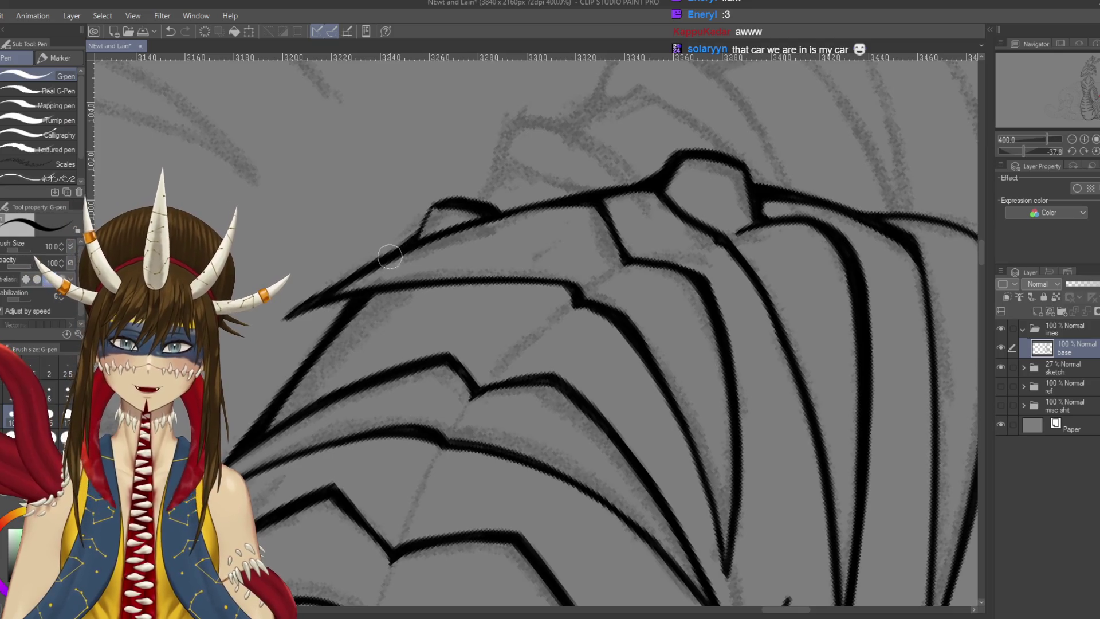
{"action": "key", "text": "r"}
{"action": "mouse_move", "coordinate": [573, 287]}
{"action": "left_mouse_down"}
{"action": "mouse_move", "coordinate": [619, 344]}
{"action": "mouse_move", "coordinate": [596, 373]}
{"action": "left_mouse_up"}
{"action": "key", "text": "p"}
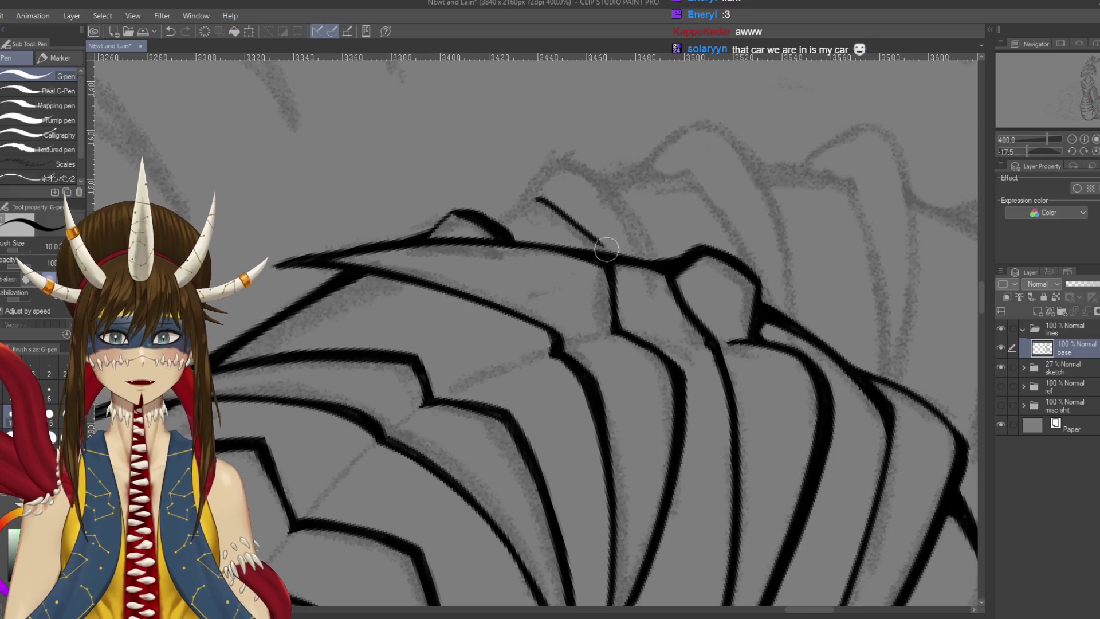
Ink short lines on the plate top and reconnect the inner line to the outer stroke
{"action": "left_click_drag", "start_coordinate": [540, 204], "coordinate": [602, 251]}
{"action": "mouse_move", "coordinate": [551, 150]}
{"action": "left_mouse_down"}
{"action": "mouse_move", "coordinate": [619, 201]}
{"action": "mouse_move", "coordinate": [668, 264]}
{"action": "mouse_move", "coordinate": [600, 178]}
{"action": "mouse_move", "coordinate": [653, 252]}
{"action": "left_mouse_up"}
{"action": "key", "text": "ctrl+z"}
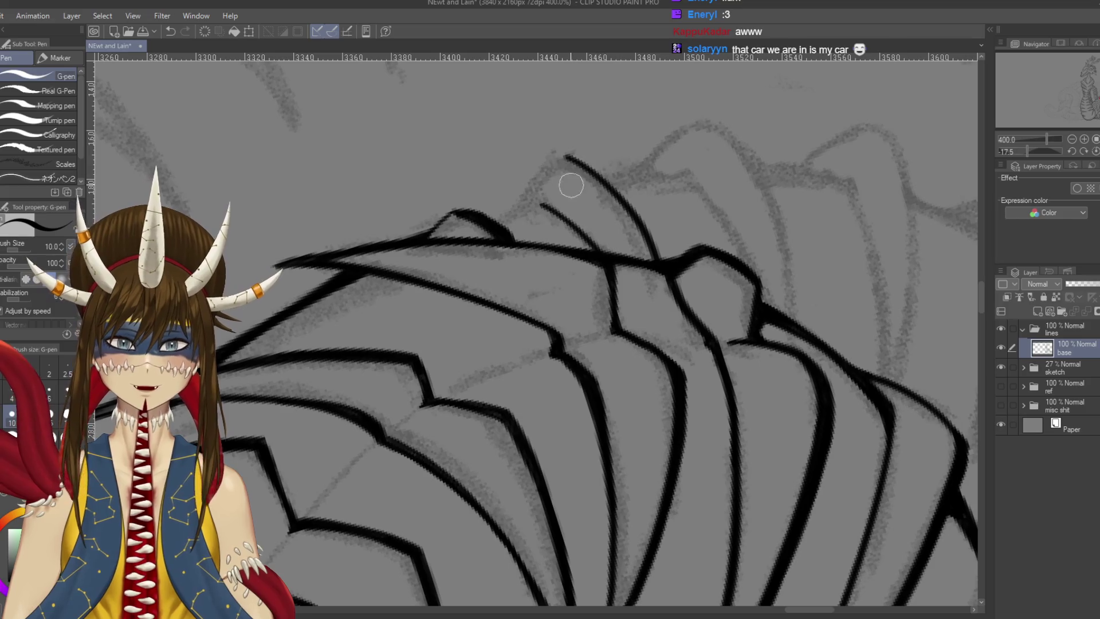
{"action": "key", "text": "r"}
{"action": "left_click_drag", "start_coordinate": [523, 189], "coordinate": [608, 298]}
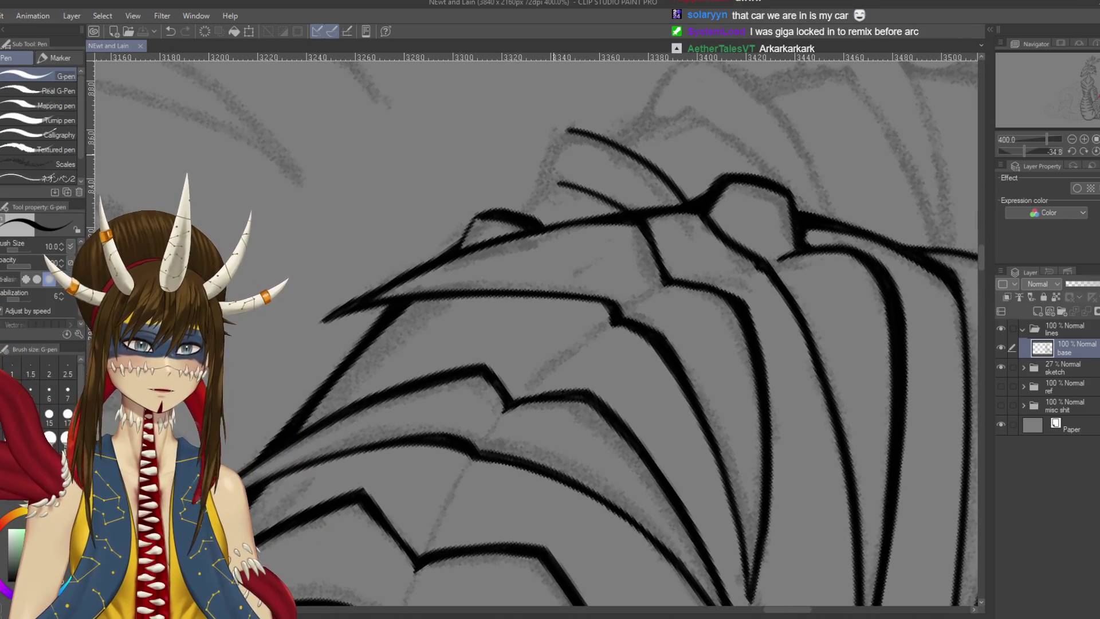
{"action": "left_click_drag", "start_coordinate": [566, 133], "coordinate": [532, 200]}
{"action": "key", "text": "ctrl+z"}
{"action": "left_click_drag", "start_coordinate": [566, 129], "coordinate": [516, 218]}
{"action": "key", "text": "ctrl+z"}
{"action": "mouse_move", "coordinate": [558, 182]}
{"action": "left_mouse_down"}
{"action": "mouse_move", "coordinate": [527, 221]}
{"action": "mouse_move", "coordinate": [627, 155]}
{"action": "mouse_move", "coordinate": [672, 216]}
{"action": "left_mouse_up"}
Darken and extend the ridge line, ink a curved plate edge down from its top, and save
{"action": "left_click_drag", "start_coordinate": [625, 156], "coordinate": [688, 244]}
{"action": "left_click_drag", "start_coordinate": [655, 185], "coordinate": [690, 281]}
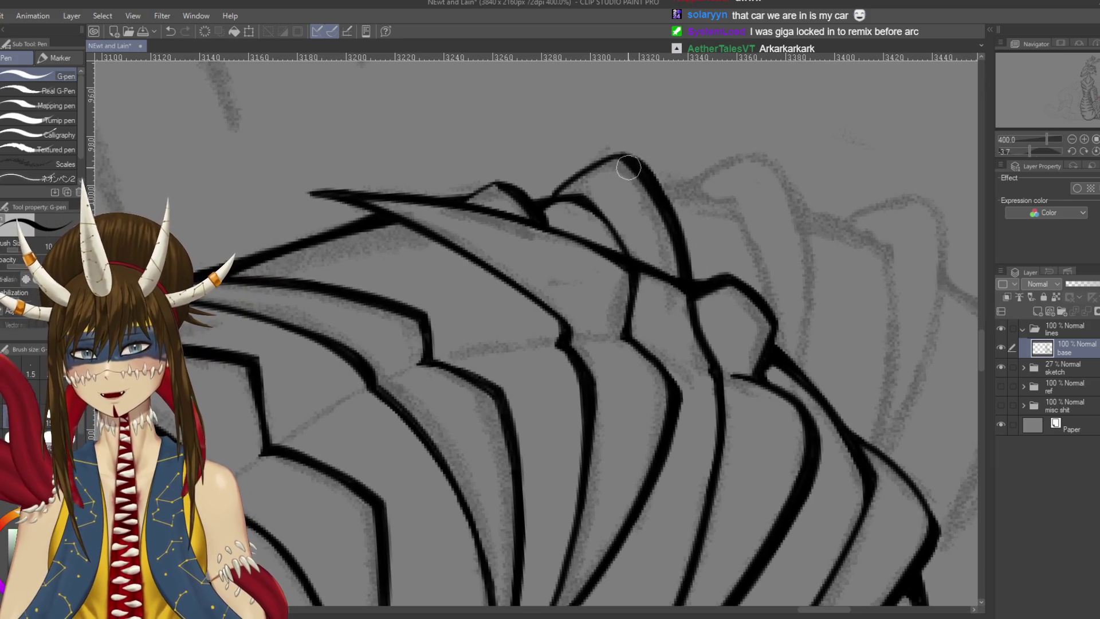
{"action": "key", "text": "ctrl+s"}
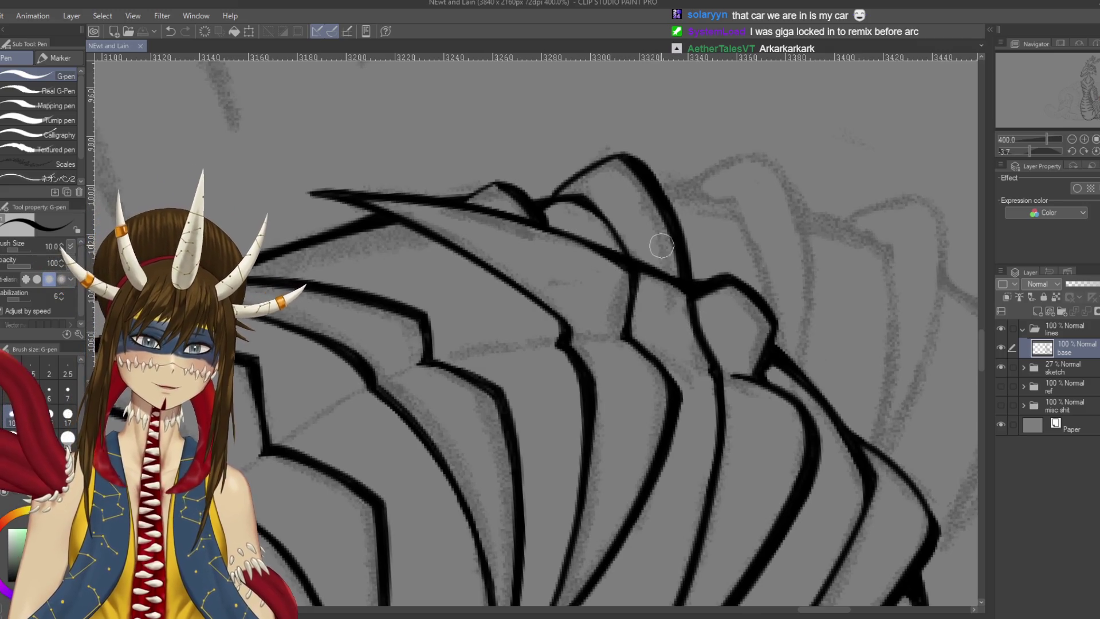
{"action": "left_click_drag", "start_coordinate": [730, 198], "coordinate": [769, 306]}
{"action": "key", "text": "ctrl+z"}
{"action": "left_click_drag", "start_coordinate": [733, 197], "coordinate": [769, 321]}
{"action": "mouse_move", "coordinate": [767, 159]}
{"action": "left_mouse_down"}
{"action": "mouse_move", "coordinate": [800, 398]}
{"action": "mouse_move", "coordinate": [803, 324]}
{"action": "mouse_move", "coordinate": [795, 356]}
{"action": "left_mouse_up"}
{"action": "key", "text": "ctrl+z"}
{"action": "key", "text": "ctrl+s"}
{"action": "mouse_move", "coordinate": [817, 281]}
{"action": "left_mouse_down"}
{"action": "mouse_move", "coordinate": [762, 224]}
{"action": "mouse_move", "coordinate": [619, 152]}
{"action": "left_mouse_up"}
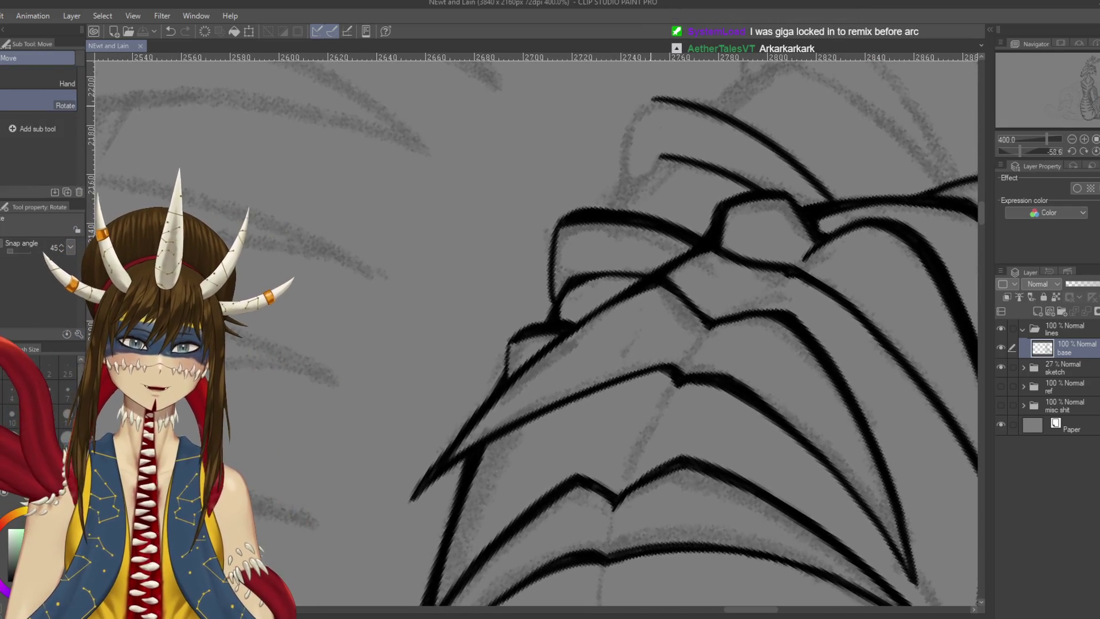
Ink the plate's curved outer edge and a thickened inner line inside it
{"action": "key", "text": "p"}
{"action": "mouse_move", "coordinate": [654, 100]}
{"action": "left_mouse_down"}
{"action": "mouse_move", "coordinate": [628, 121]}
{"action": "mouse_move", "coordinate": [620, 198]}
{"action": "left_mouse_up"}
{"action": "left_click_drag", "start_coordinate": [660, 156], "coordinate": [621, 195]}
{"action": "left_click_drag", "start_coordinate": [662, 156], "coordinate": [619, 200]}
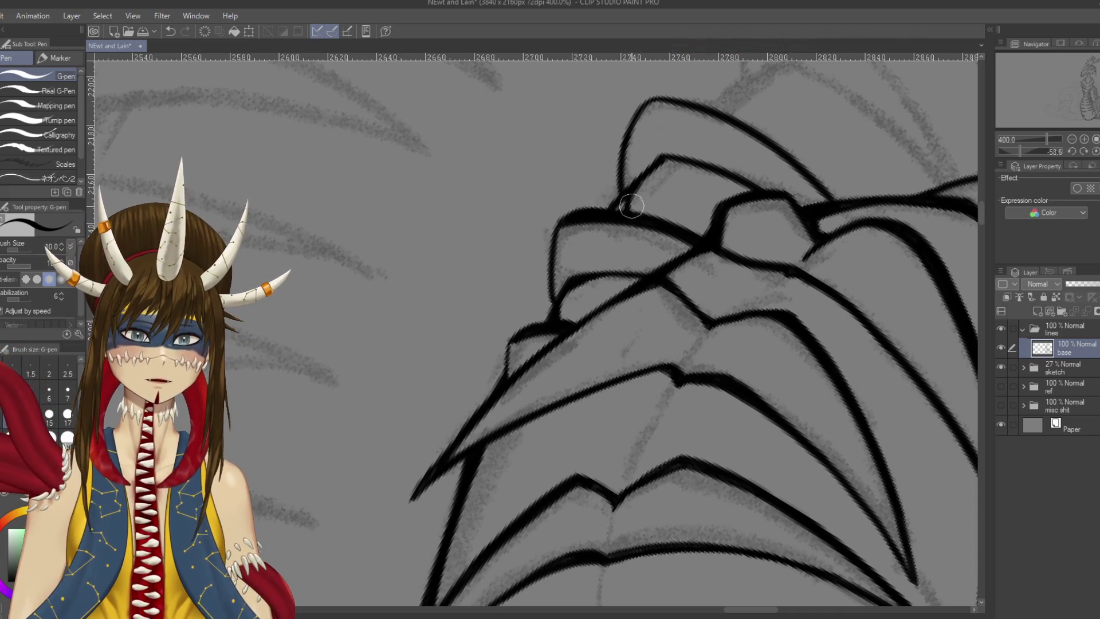
{"action": "left_click_drag", "start_coordinate": [612, 214], "coordinate": [665, 166]}
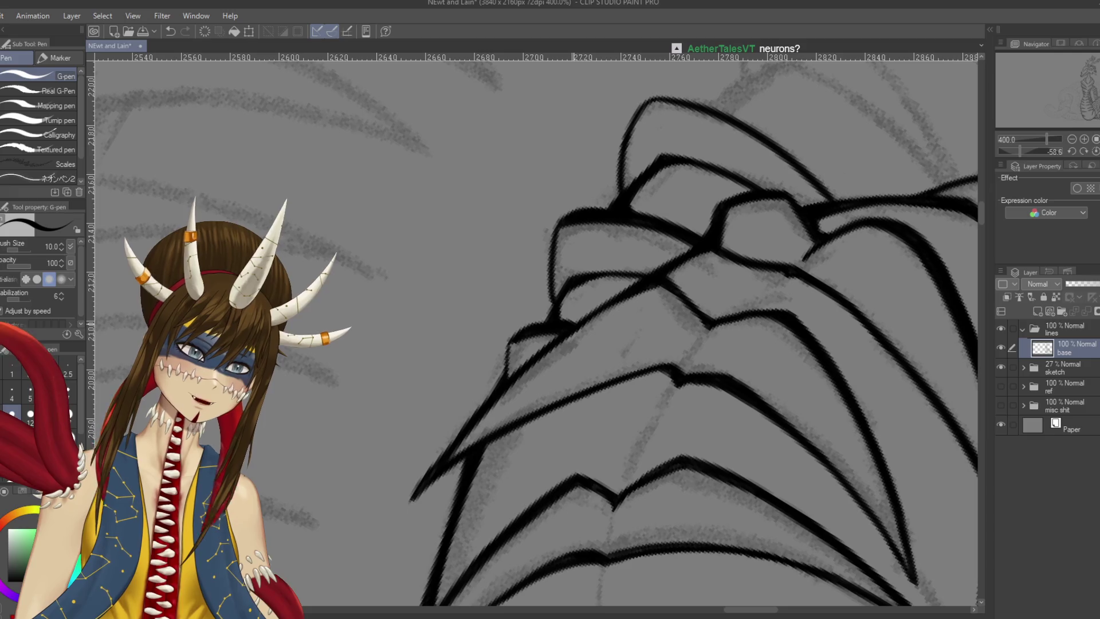
Rotate the view, darken the plate's right curve and redraw its bottom, then save
{"action": "key", "text": "r"}
{"action": "left_click_drag", "start_coordinate": [642, 184], "coordinate": [573, 240]}
{"action": "mouse_move", "coordinate": [783, 289]}
{"action": "left_mouse_down"}
{"action": "mouse_move", "coordinate": [695, 247]}
{"action": "mouse_move", "coordinate": [756, 344]}
{"action": "left_mouse_up"}
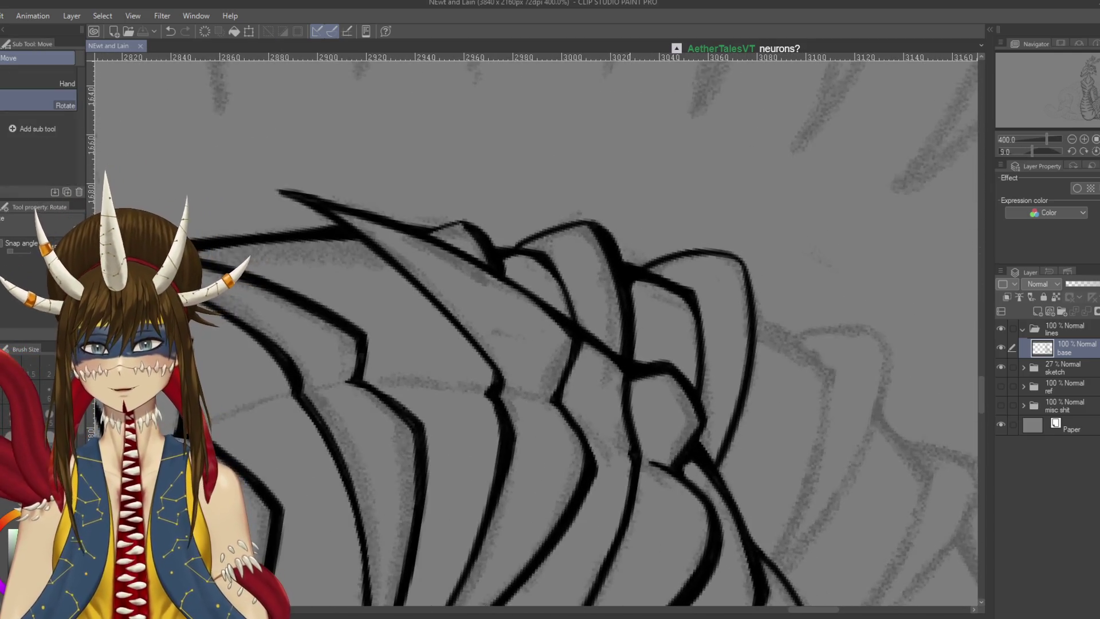
{"action": "key", "text": "p"}
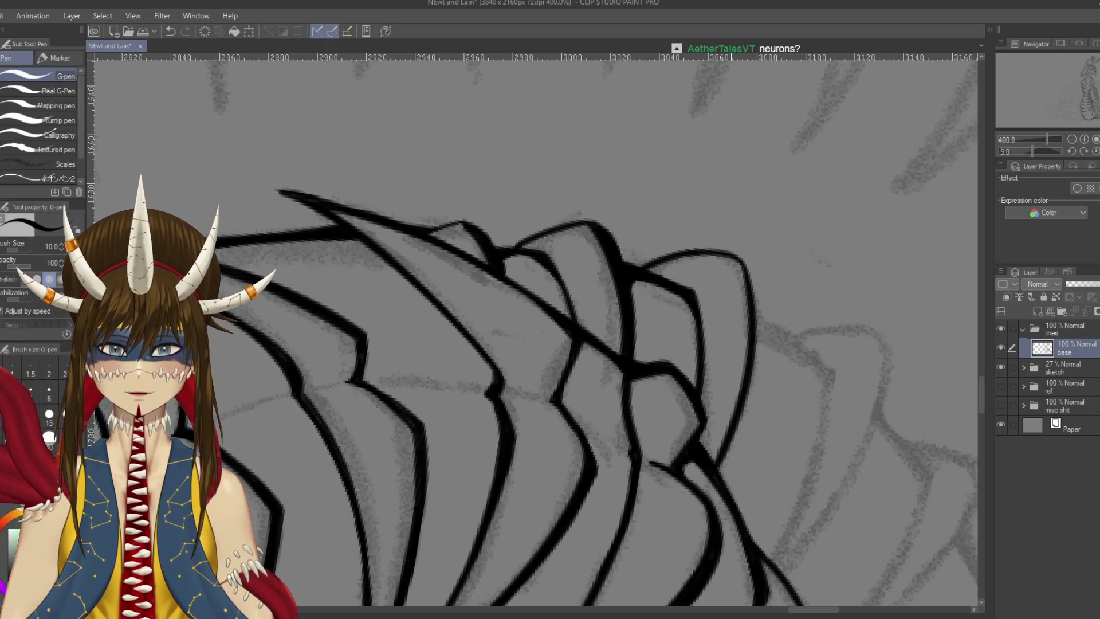
{"action": "left_click_drag", "start_coordinate": [709, 209], "coordinate": [734, 286]}
{"action": "scroll", "coordinate": [734, 287], "scroll_direction": "down", "scroll_amount": 3}
{"action": "mouse_move", "coordinate": [721, 188]}
{"action": "left_mouse_down"}
{"action": "mouse_move", "coordinate": [700, 295]}
{"action": "mouse_move", "coordinate": [676, 320]}
{"action": "left_mouse_up"}
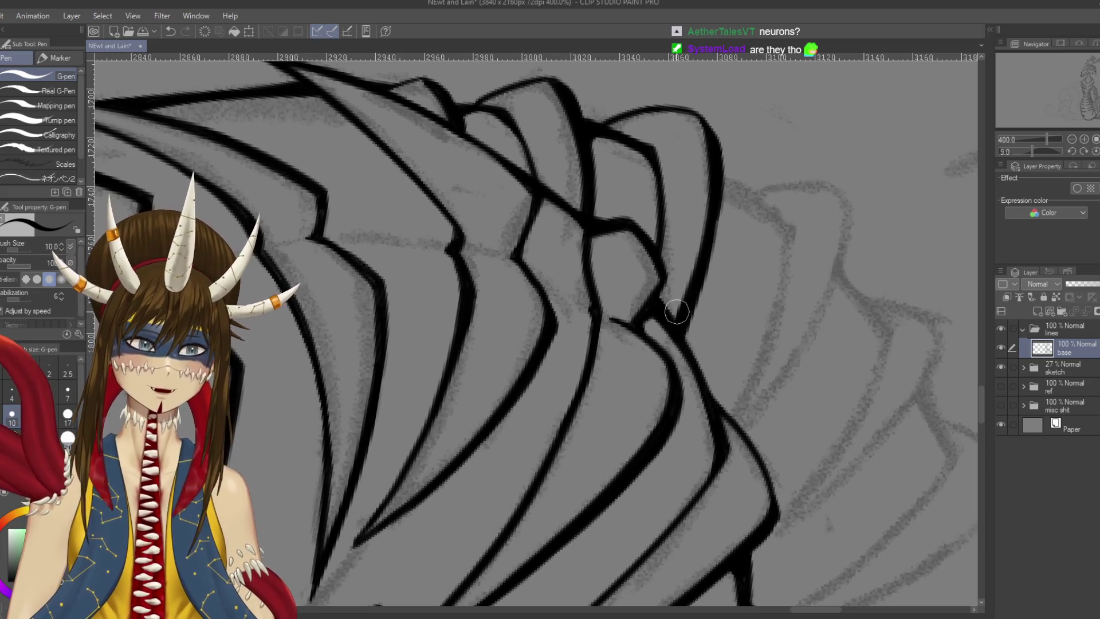
{"action": "key", "text": "ctrl+z"}
{"action": "left_click_drag", "start_coordinate": [692, 302], "coordinate": [680, 320]}
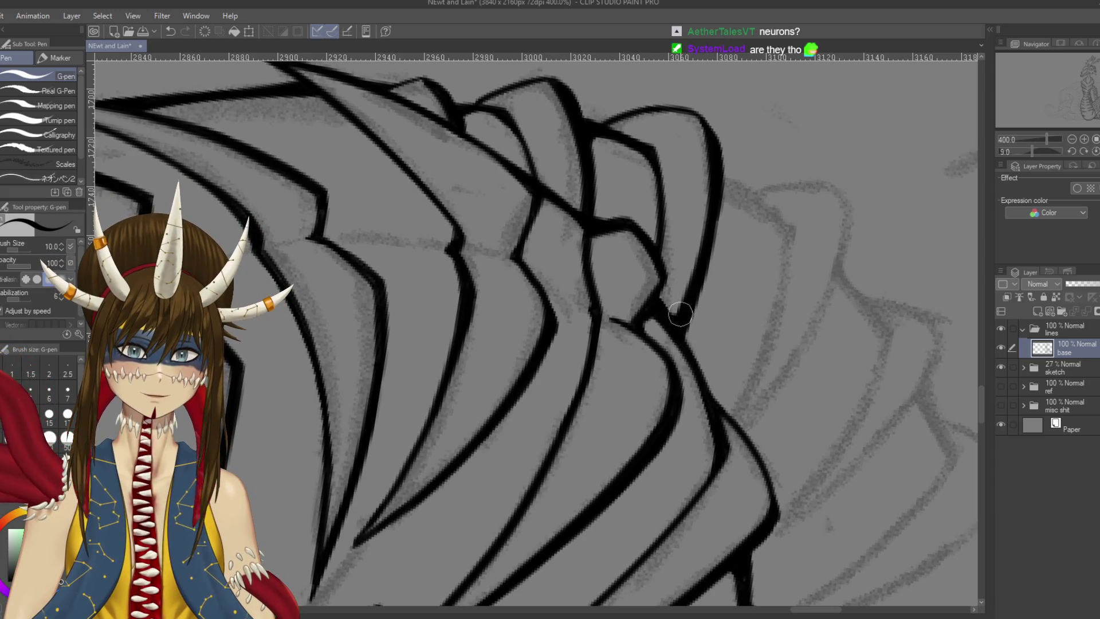
{"action": "key", "text": "ctrl+s"}
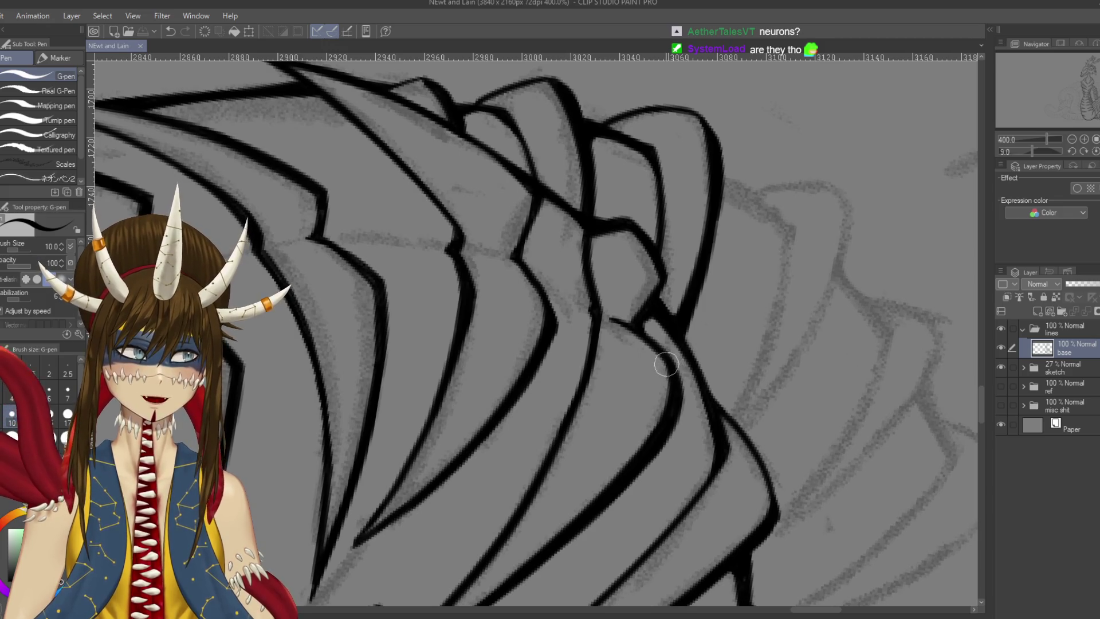
Ink up along the plate line, save again, and zoom out
{"action": "left_click_drag", "start_coordinate": [685, 292], "coordinate": [659, 248]}
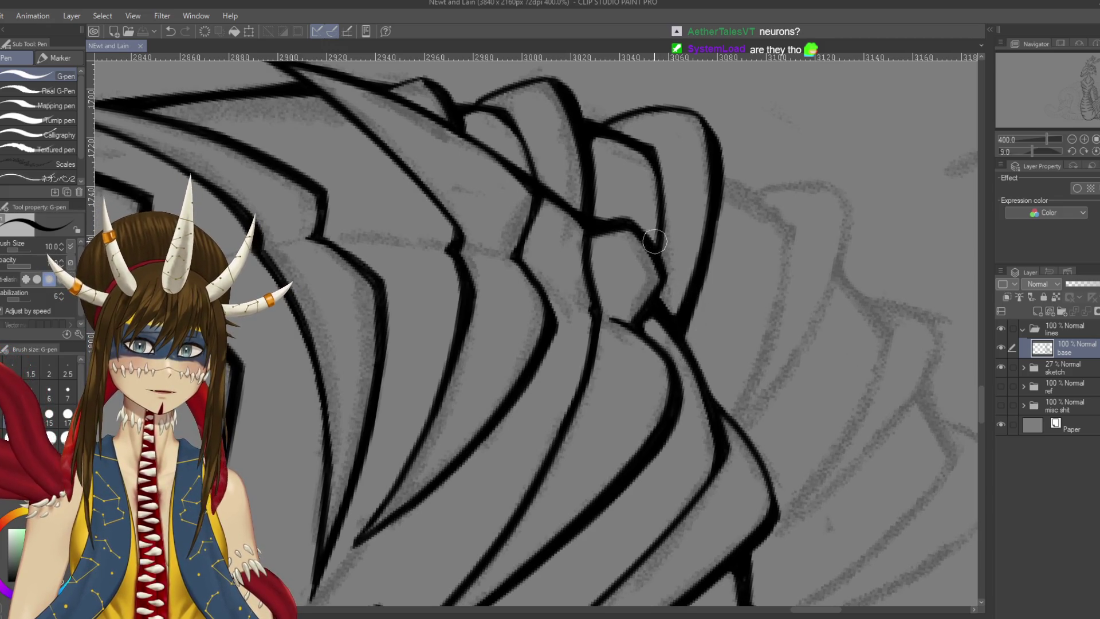
{"action": "key", "text": "ctrl+s"}
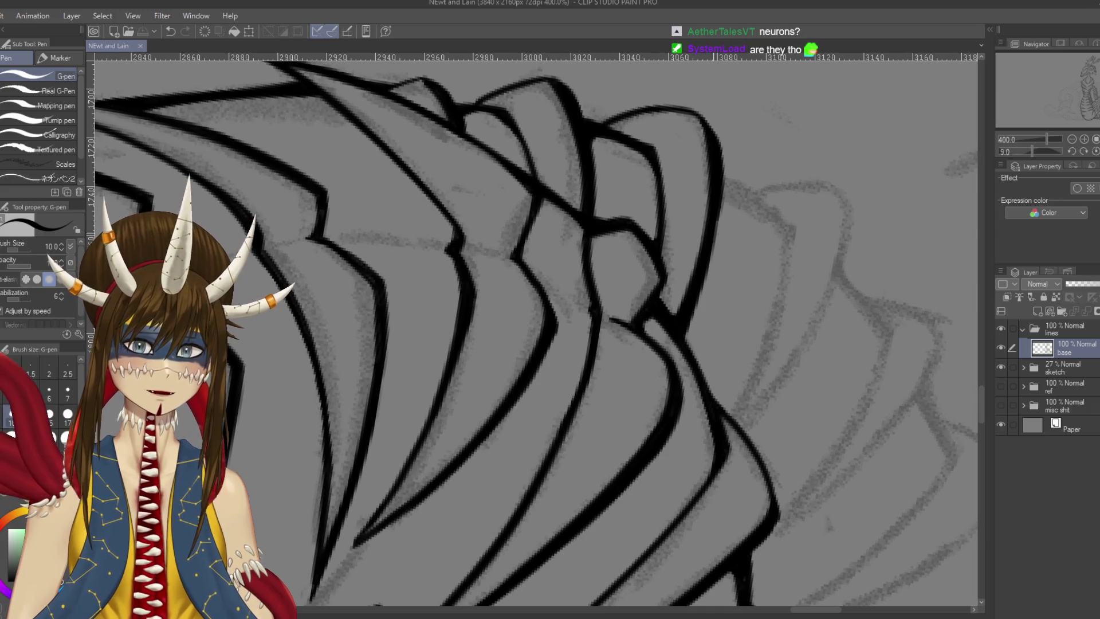
{"action": "scroll", "coordinate": [679, 318], "scroll_direction": "up", "scroll_amount": 3}
{"action": "scroll", "coordinate": [694, 267], "scroll_direction": "down", "scroll_amount": 2}
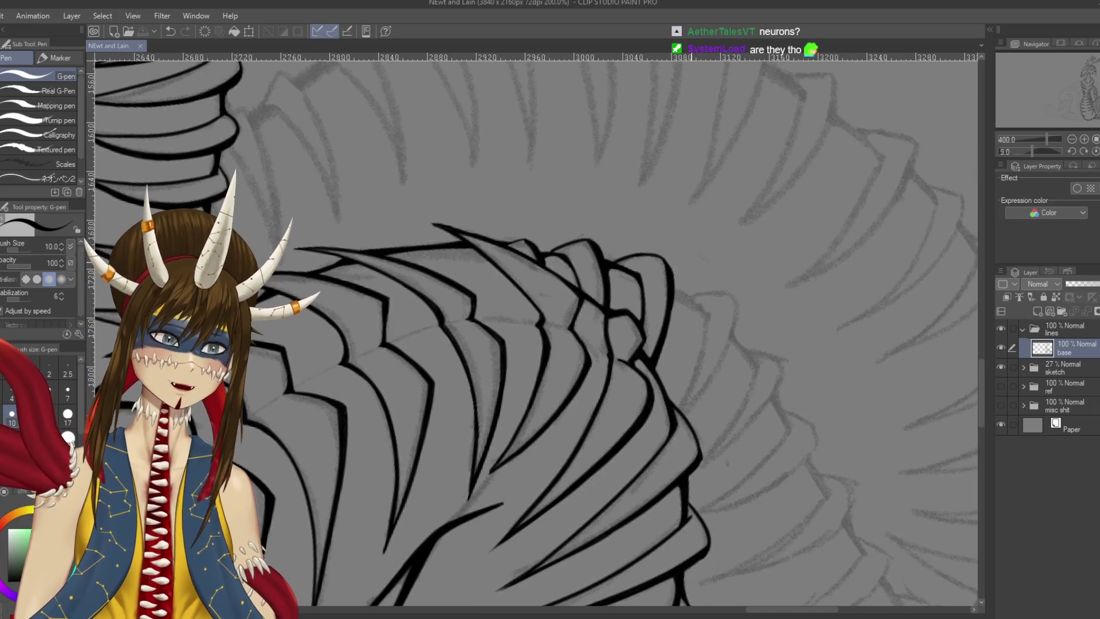
Ink a short stroke on the ridge plates and save, then undo it and show the line art again
{"action": "scroll", "coordinate": [533, 332], "scroll_direction": "down", "scroll_amount": 2}
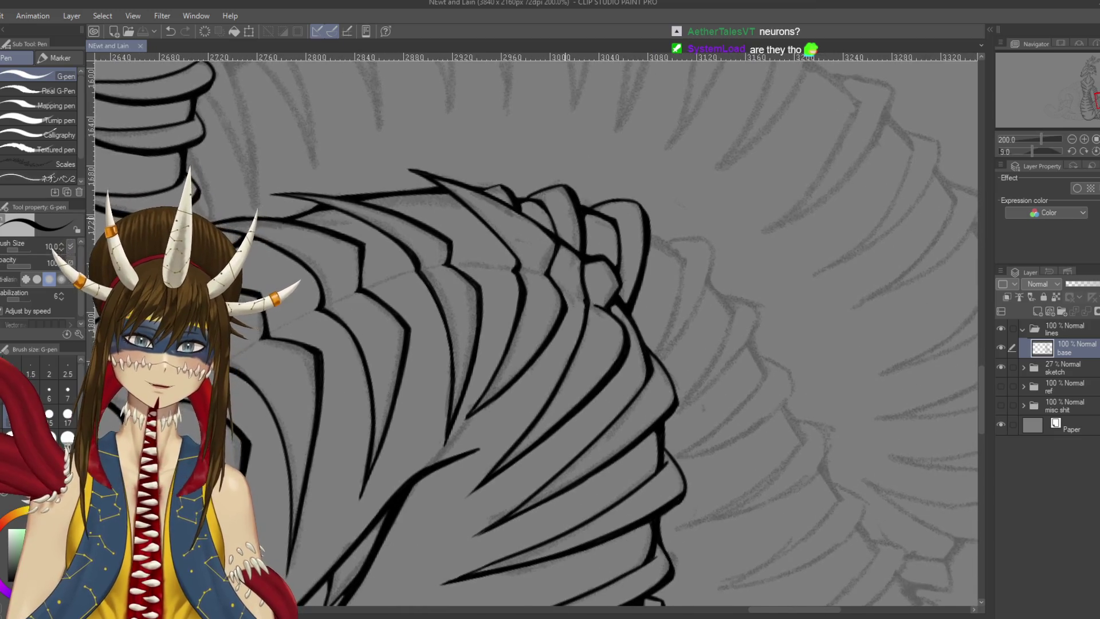
{"action": "scroll", "coordinate": [533, 333], "scroll_direction": "left", "scroll_amount": 2}
{"action": "left_click_drag", "start_coordinate": [568, 192], "coordinate": [576, 191]}
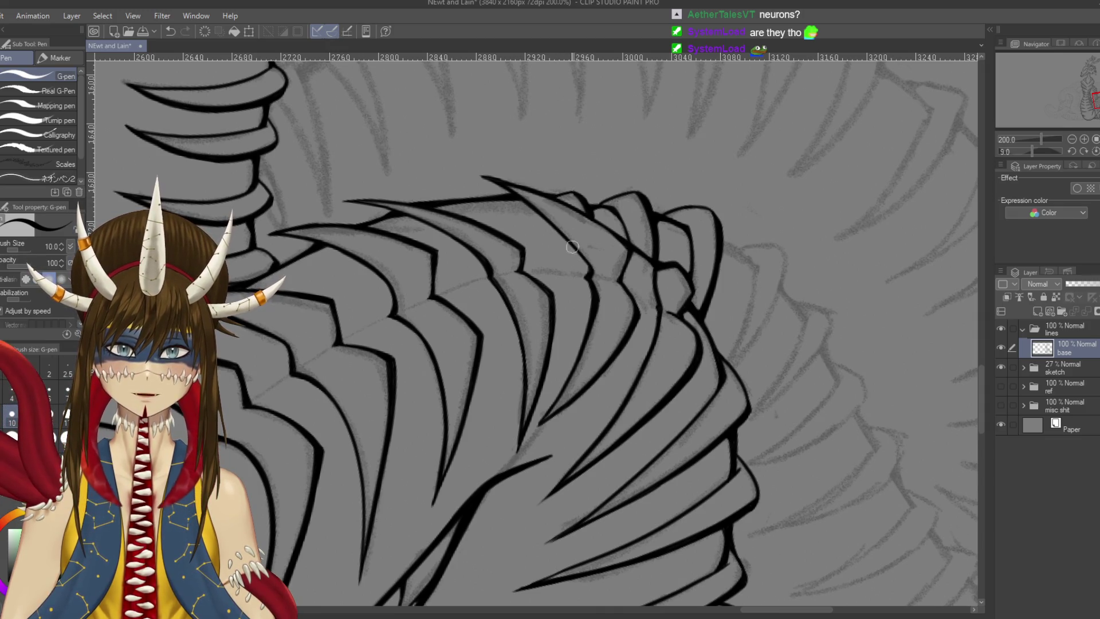
{"action": "key", "text": "ctrl+s"}
{"action": "scroll", "coordinate": [573, 247], "scroll_direction": "down", "scroll_amount": 2}
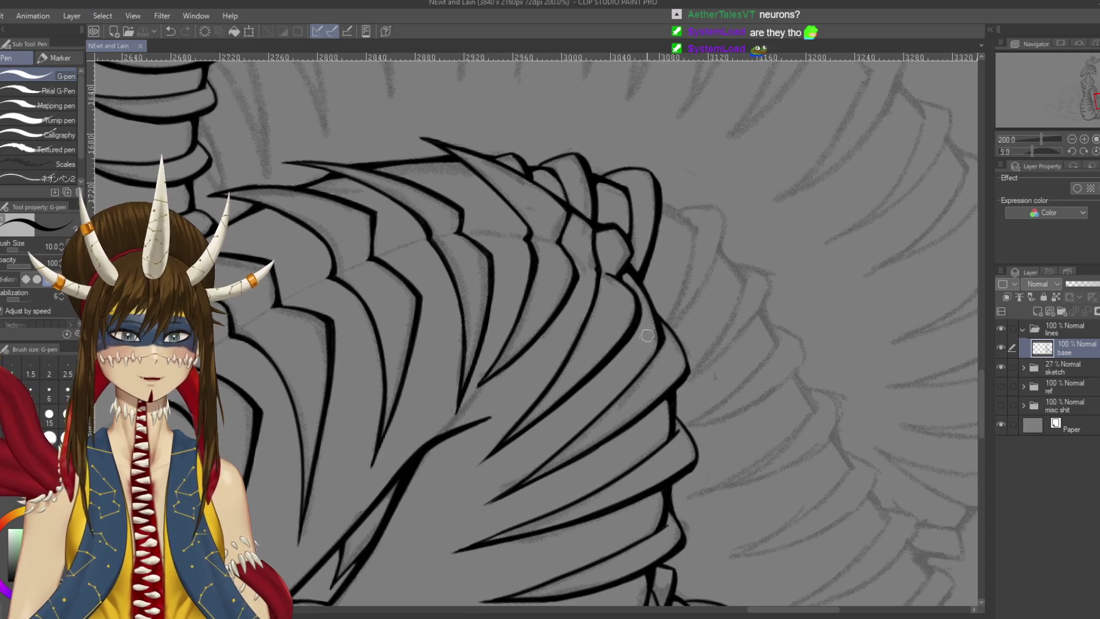
{"action": "scroll", "coordinate": [664, 189], "scroll_direction": "down", "scroll_amount": 2}
{"action": "key", "text": "ctrl+z"}
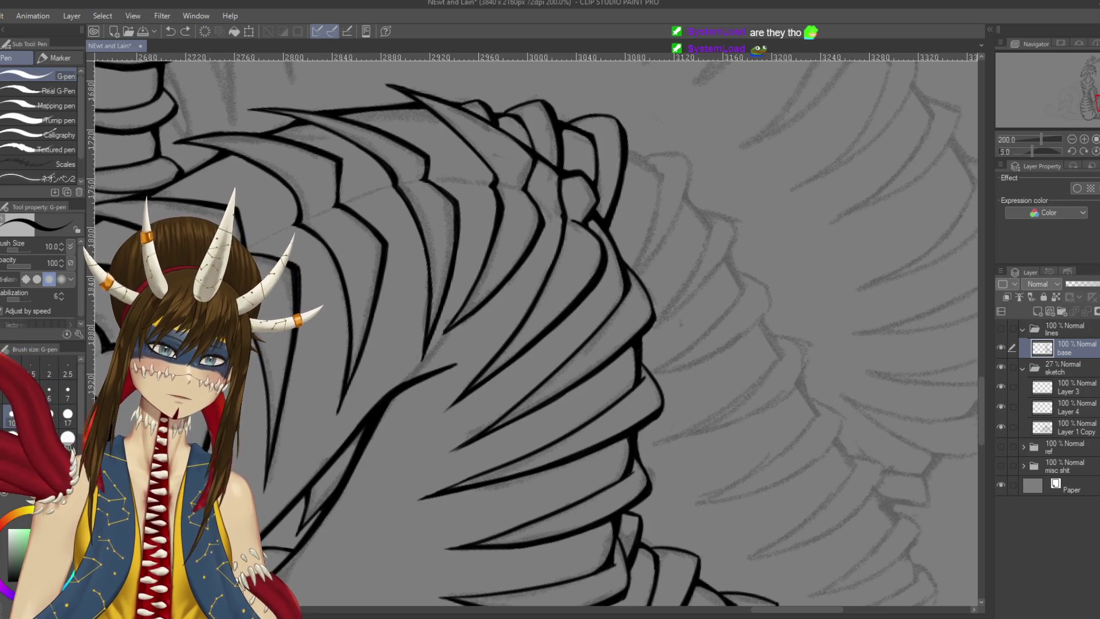
{"action": "left_click", "coordinate": [1001, 328]}
{"action": "mouse_move", "coordinate": [659, 275]}
{"action": "left_mouse_down"}
{"action": "mouse_move", "coordinate": [620, 167]}
{"action": "mouse_move", "coordinate": [625, 255]}
{"action": "left_mouse_up"}
{"action": "key", "text": "ctrl+z"}
Ink a clean vertical line down the plate's right edge, redrawing until it sits right
{"action": "left_click_drag", "start_coordinate": [614, 150], "coordinate": [626, 248]}
{"action": "key", "text": "ctrl+z"}
{"action": "left_click_drag", "start_coordinate": [618, 153], "coordinate": [626, 258]}
{"action": "key", "text": "ctrl+z"}
{"action": "left_click_drag", "start_coordinate": [615, 149], "coordinate": [625, 256]}
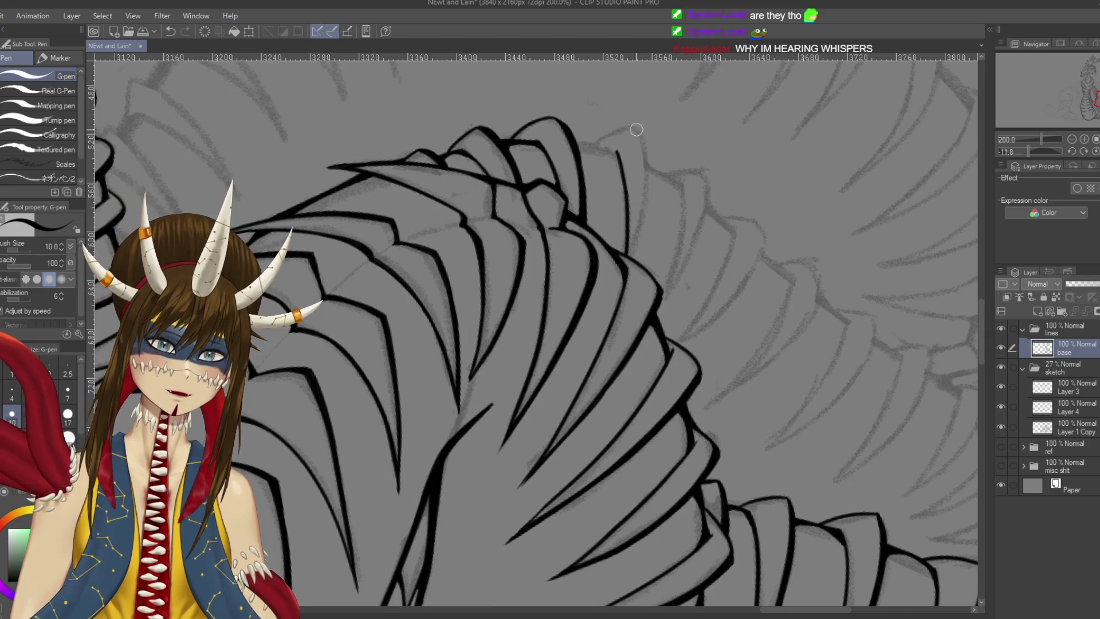
Draw the curved outer plate outline beside it, retrying the curve until clean, and save
{"action": "mouse_move", "coordinate": [630, 133]}
{"action": "left_mouse_down"}
{"action": "mouse_move", "coordinate": [648, 213]}
{"action": "mouse_move", "coordinate": [633, 259]}
{"action": "left_mouse_up"}
{"action": "key", "text": "ctrl+z"}
{"action": "key", "text": "ctrl+s"}
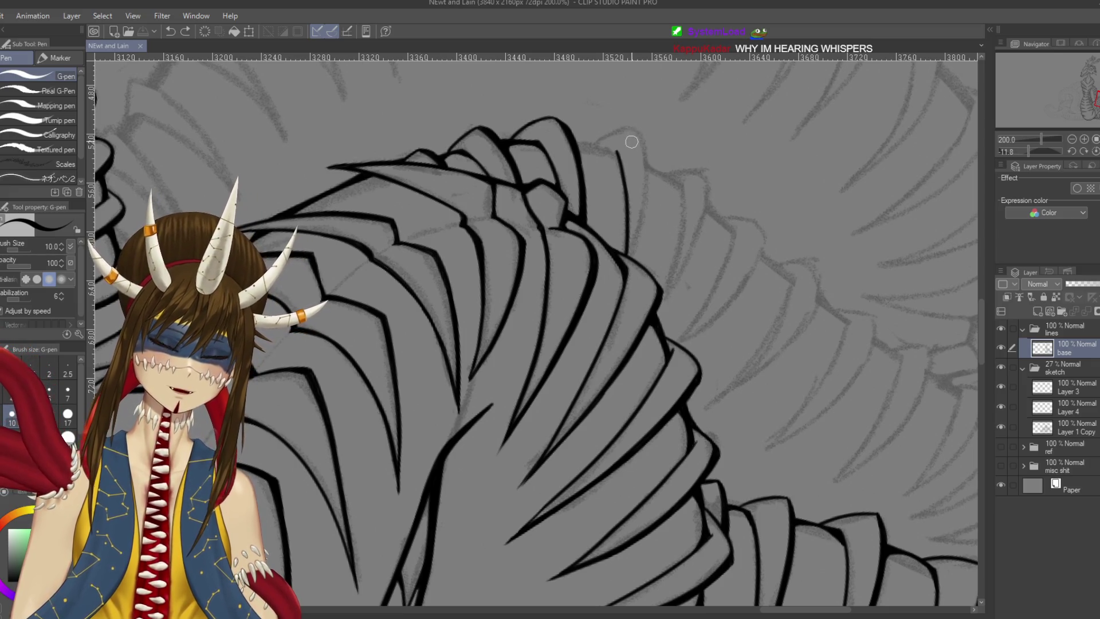
{"action": "left_click_drag", "start_coordinate": [647, 156], "coordinate": [629, 259]}
{"action": "key", "text": "ctrl+z"}
{"action": "mouse_move", "coordinate": [634, 131]}
{"action": "left_mouse_down"}
{"action": "mouse_move", "coordinate": [643, 140]}
{"action": "mouse_move", "coordinate": [632, 251]}
{"action": "left_mouse_up"}
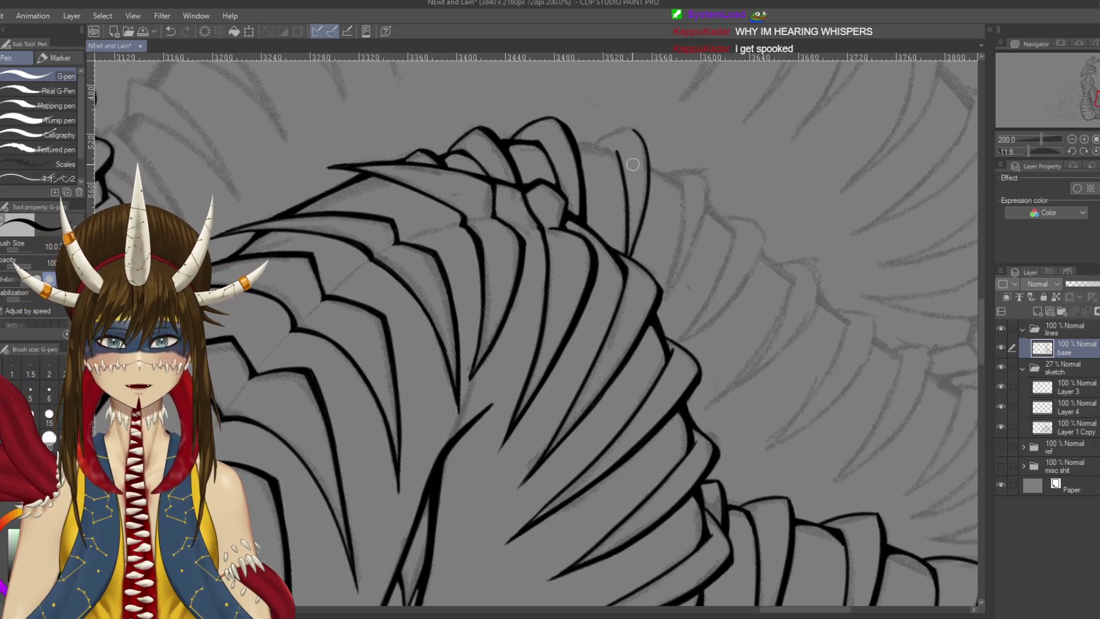
{"action": "left_click_drag", "start_coordinate": [633, 164], "coordinate": [516, 343]}
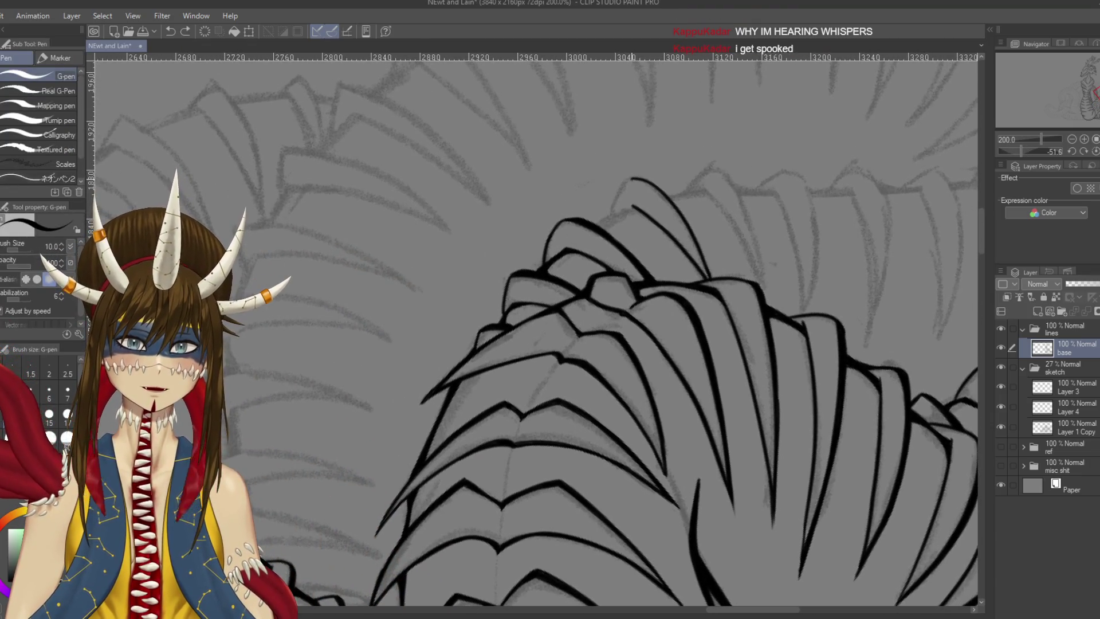
Drop a stray curve from the top plate line and ink a short stroke where plate lines join
{"action": "left_click_drag", "start_coordinate": [624, 183], "coordinate": [599, 228]}
{"action": "key", "text": "ctrl+z"}
{"action": "key", "text": "ctrl+z"}
{"action": "key", "text": "ctrl+z"}
{"action": "scroll", "coordinate": [596, 180], "scroll_direction": "up", "scroll_amount": 4}
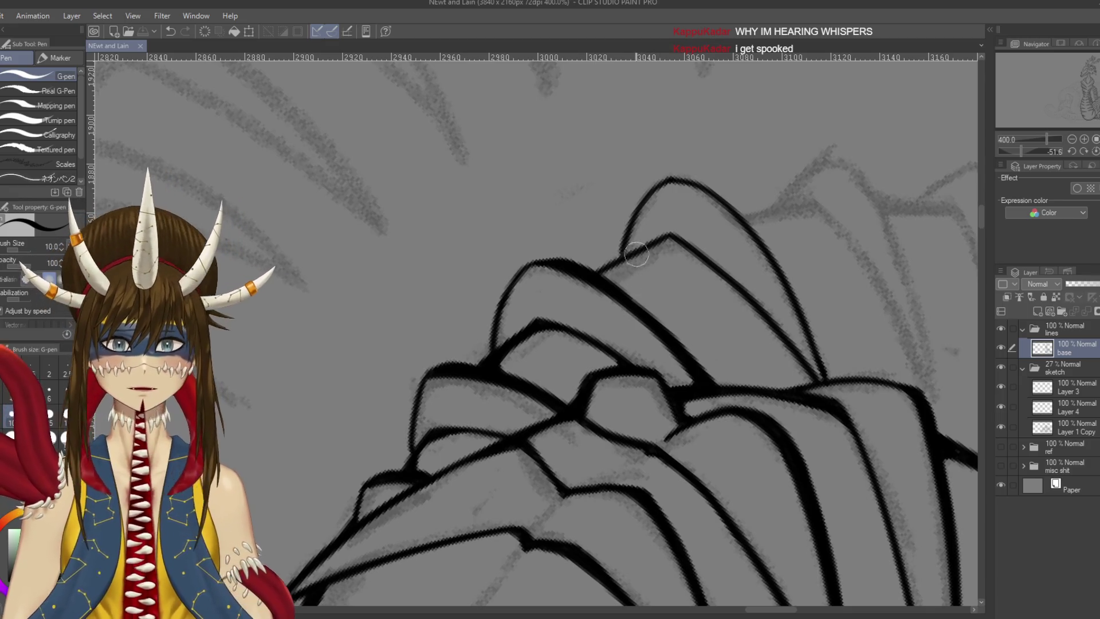
{"action": "left_click_drag", "start_coordinate": [623, 247], "coordinate": [611, 262]}
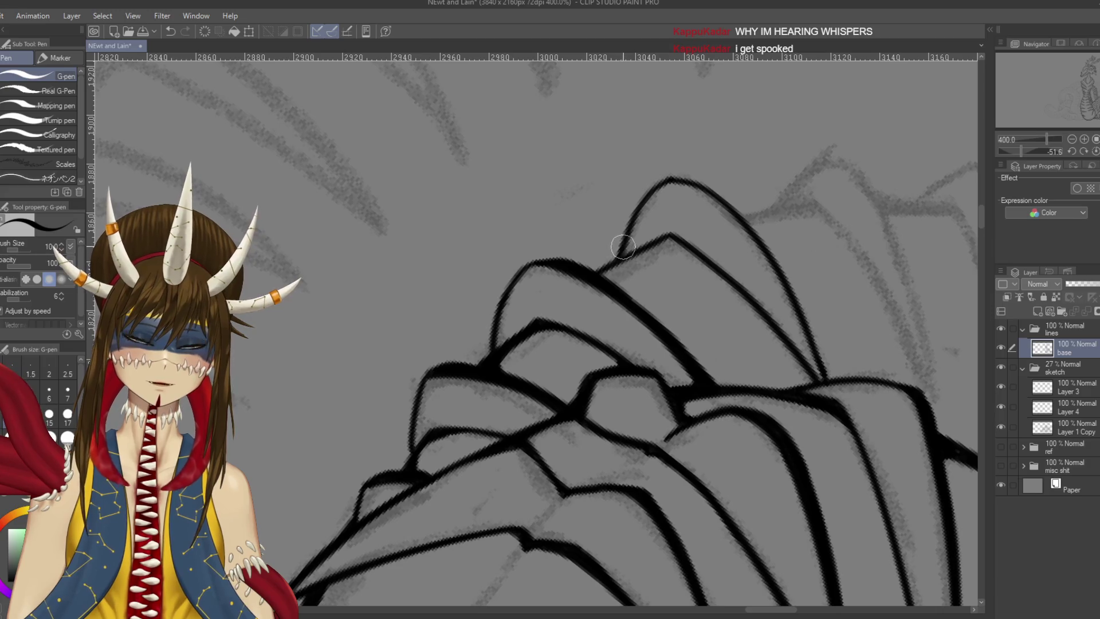
Ink along the right-hand plate line with a short stroke at its edge, and save
{"action": "mouse_move", "coordinate": [515, 344]}
{"action": "left_mouse_down"}
{"action": "mouse_move", "coordinate": [564, 250]}
{"action": "mouse_move", "coordinate": [557, 220]}
{"action": "mouse_move", "coordinate": [615, 179]}
{"action": "mouse_move", "coordinate": [568, 213]}
{"action": "left_mouse_up"}
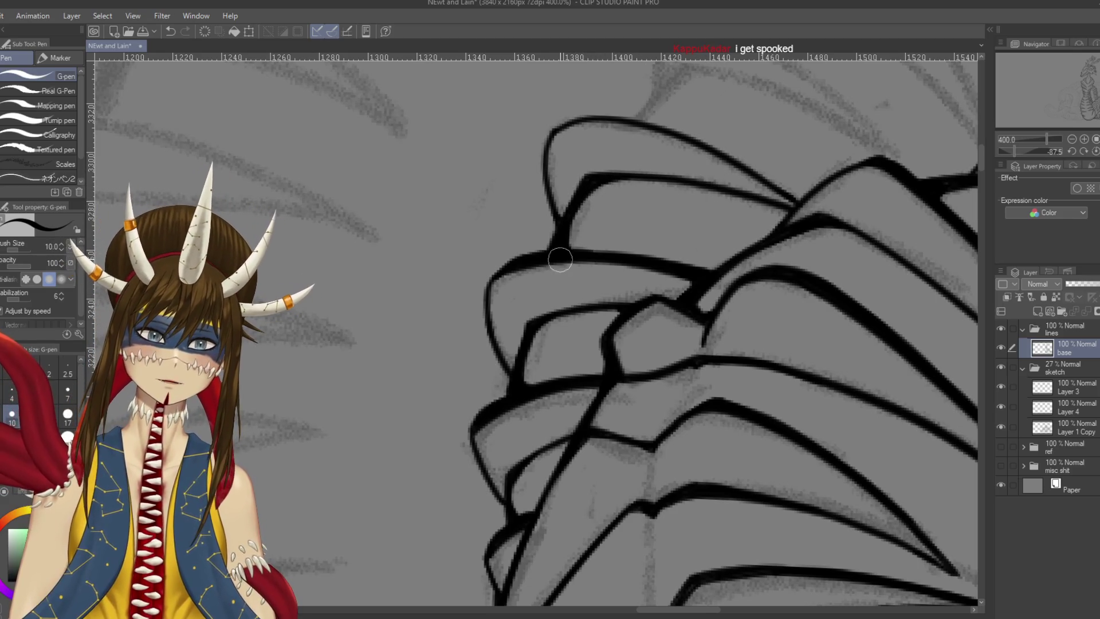
{"action": "mouse_move", "coordinate": [560, 259]}
{"action": "left_mouse_down"}
{"action": "mouse_move", "coordinate": [717, 344]}
{"action": "mouse_move", "coordinate": [739, 207]}
{"action": "mouse_move", "coordinate": [731, 189]}
{"action": "left_mouse_up"}
{"action": "scroll", "coordinate": [711, 156], "scroll_direction": "down", "scroll_amount": 1}
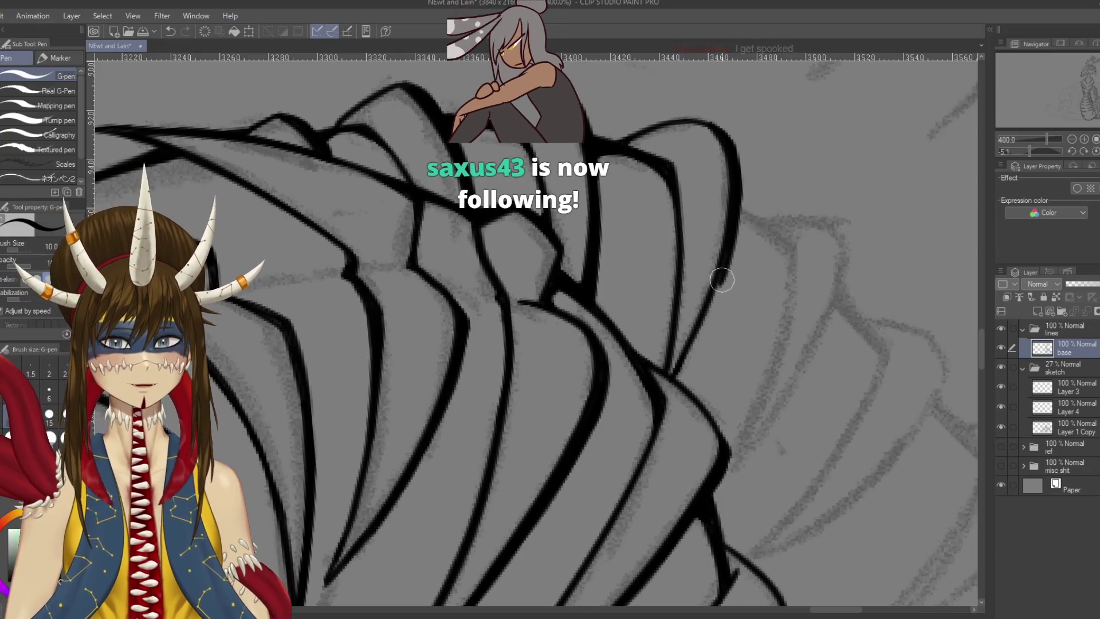
{"action": "scroll", "coordinate": [743, 274], "scroll_direction": "down", "scroll_amount": 1}
{"action": "left_click_drag", "start_coordinate": [740, 221], "coordinate": [687, 338]}
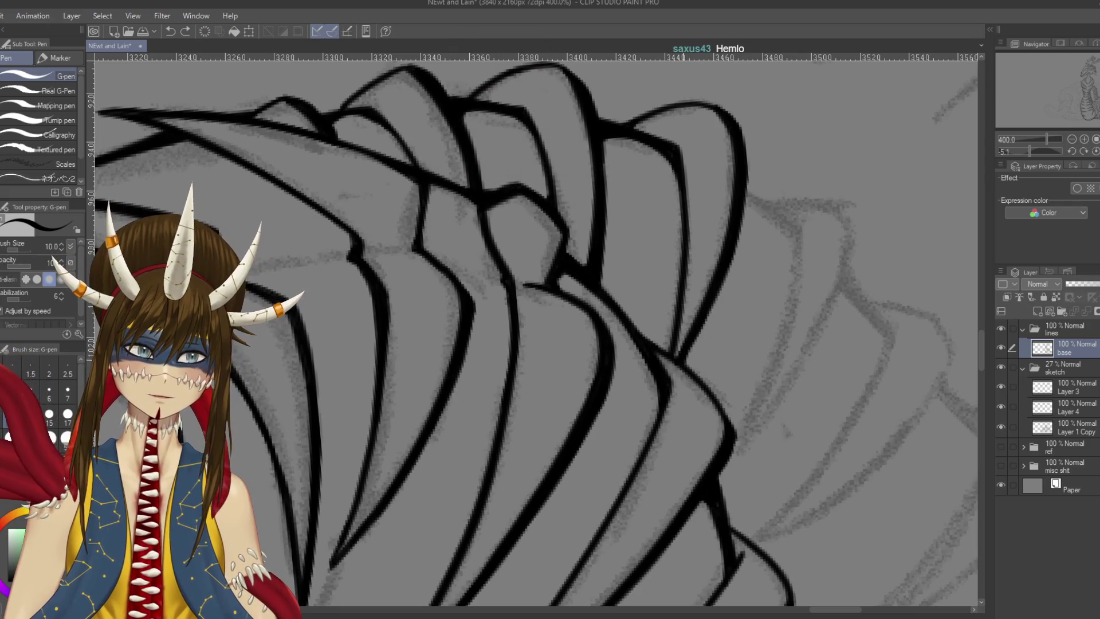
{"action": "left_click_drag", "start_coordinate": [659, 342], "coordinate": [674, 355]}
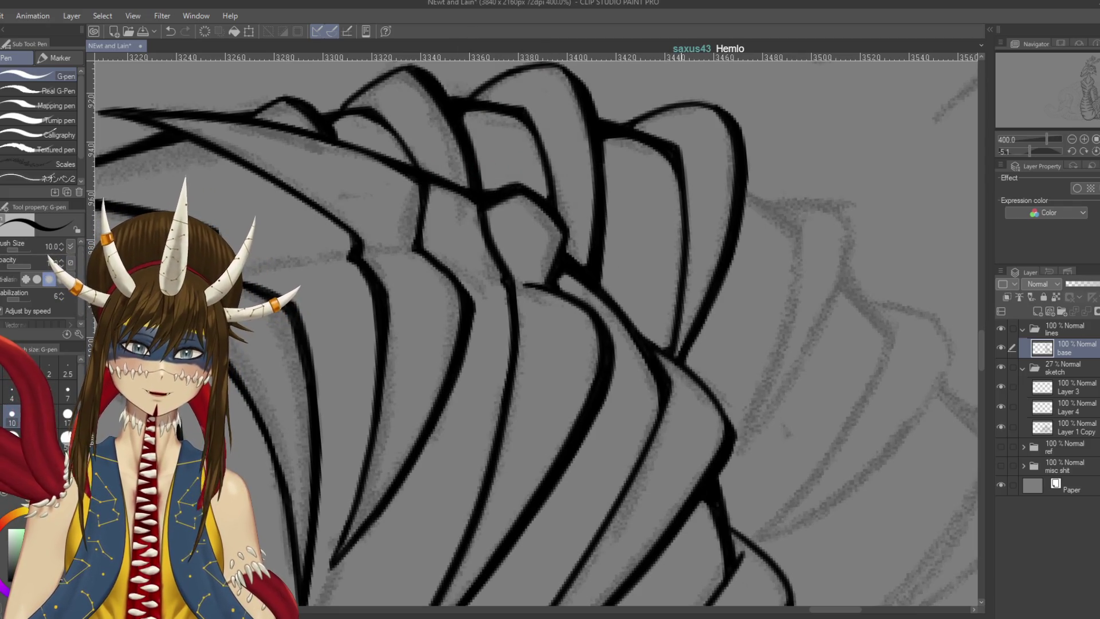
{"action": "key", "text": "ctrl+s"}
Ink a new long outer plate curve down along the grey sketch
{"action": "left_click_drag", "start_coordinate": [771, 288], "coordinate": [729, 284]}
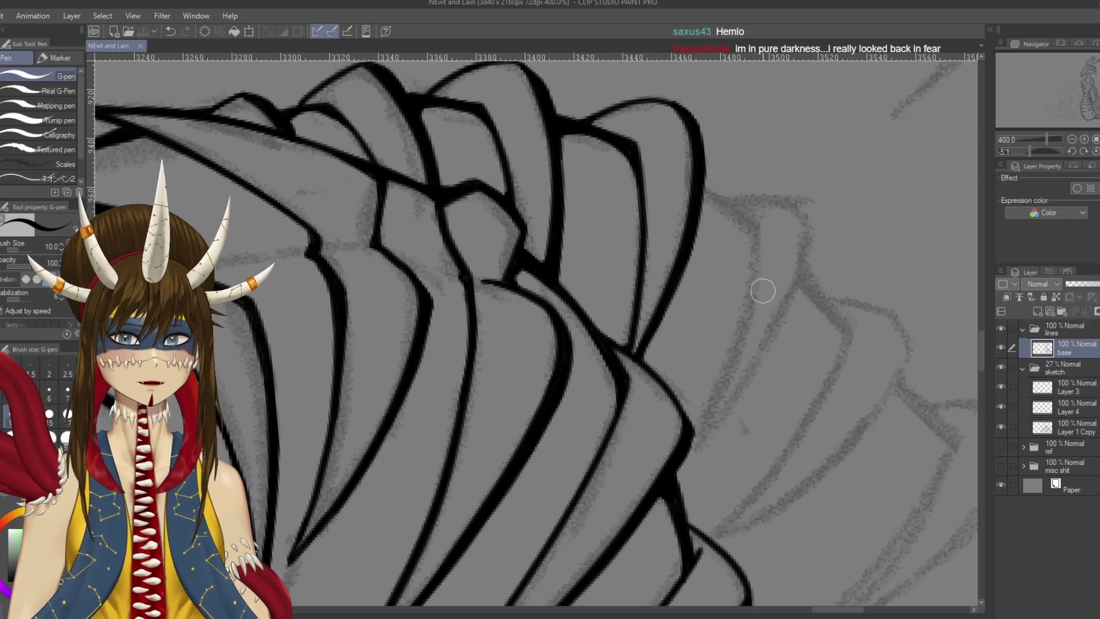
{"action": "mouse_move", "coordinate": [636, 162]}
{"action": "left_mouse_down"}
{"action": "mouse_move", "coordinate": [630, 147]}
{"action": "mouse_move", "coordinate": [645, 172]}
{"action": "left_mouse_up"}
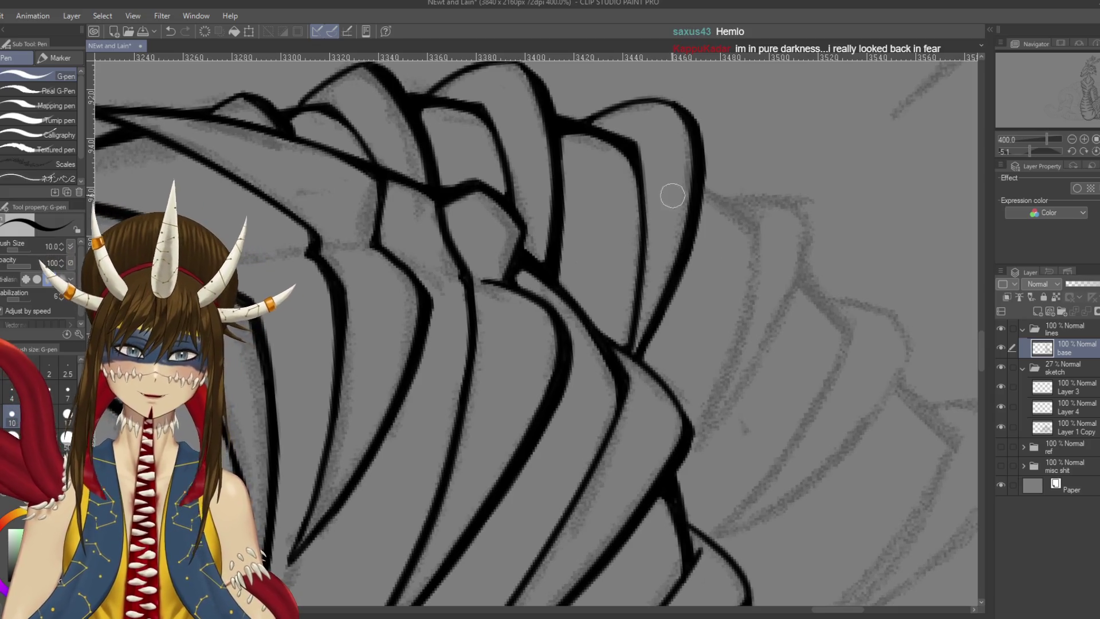
{"action": "mouse_move", "coordinate": [744, 202]}
{"action": "left_mouse_down"}
{"action": "mouse_move", "coordinate": [725, 173]}
{"action": "mouse_move", "coordinate": [678, 410]}
{"action": "left_mouse_up"}
{"action": "key", "text": "ctrl+z"}
{"action": "left_click_drag", "start_coordinate": [737, 178], "coordinate": [659, 438]}
{"action": "mouse_move", "coordinate": [785, 172]}
{"action": "left_mouse_down"}
{"action": "mouse_move", "coordinate": [697, 395]}
{"action": "mouse_move", "coordinate": [662, 433]}
{"action": "left_mouse_up"}
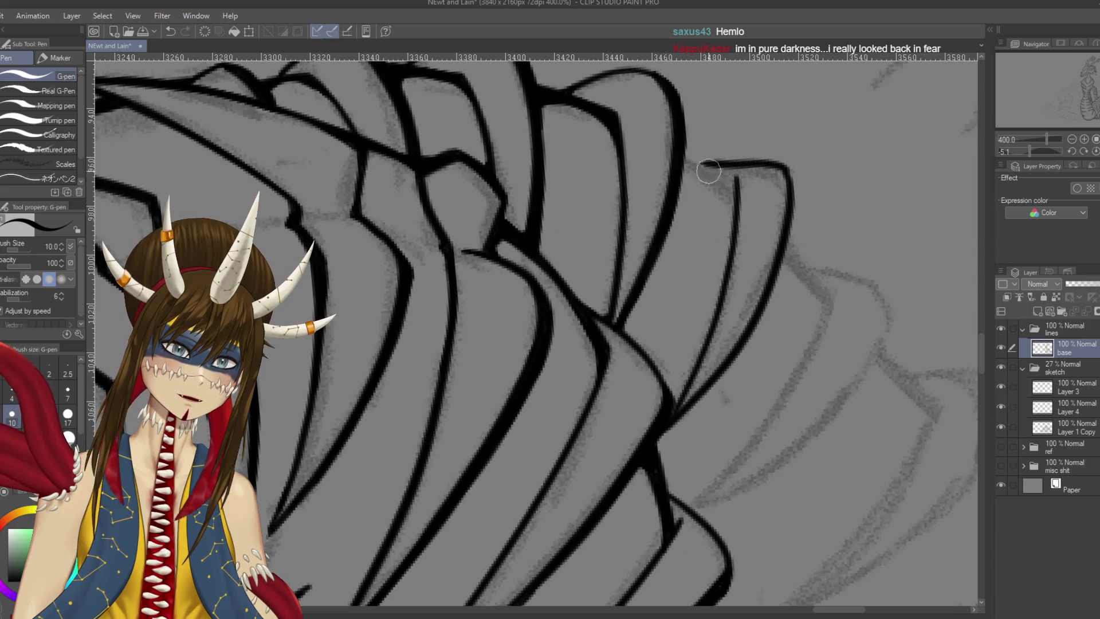
Tilt the canvas and add a short stroke at the plate's top cusp
{"action": "key", "text": "r"}
{"action": "mouse_move", "coordinate": [663, 178]}
{"action": "left_mouse_down"}
{"action": "mouse_move", "coordinate": [516, 286]}
{"action": "mouse_move", "coordinate": [570, 86]}
{"action": "mouse_move", "coordinate": [526, 164]}
{"action": "left_mouse_up"}
{"action": "left_click_drag", "start_coordinate": [584, 137], "coordinate": [528, 166]}
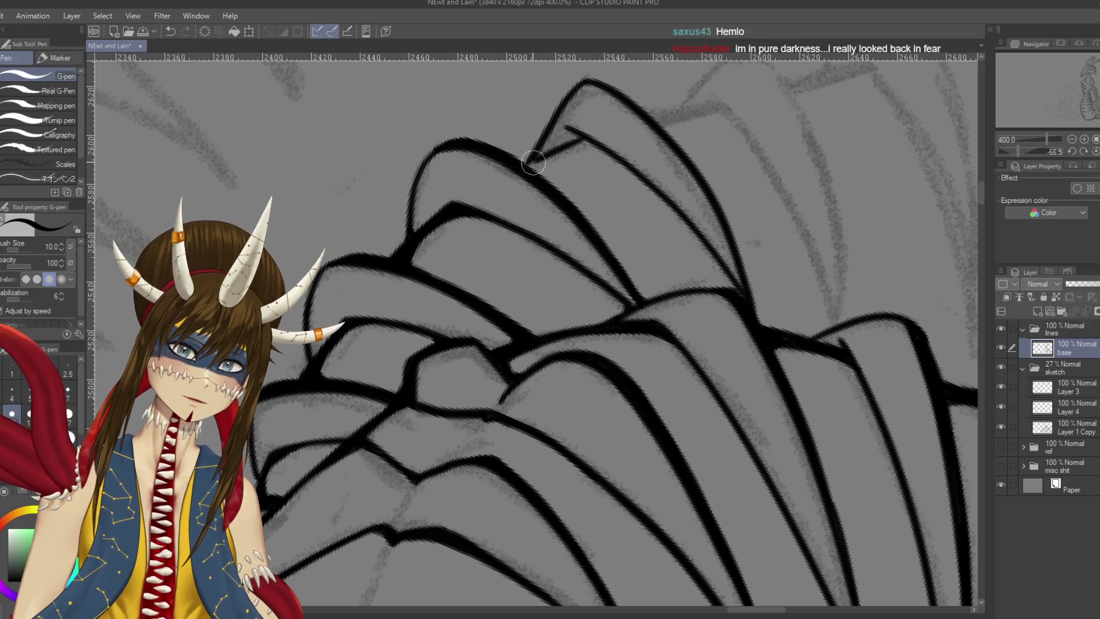
Fill the junction where the plate lines meet and save
{"action": "left_click", "coordinate": [536, 162]}
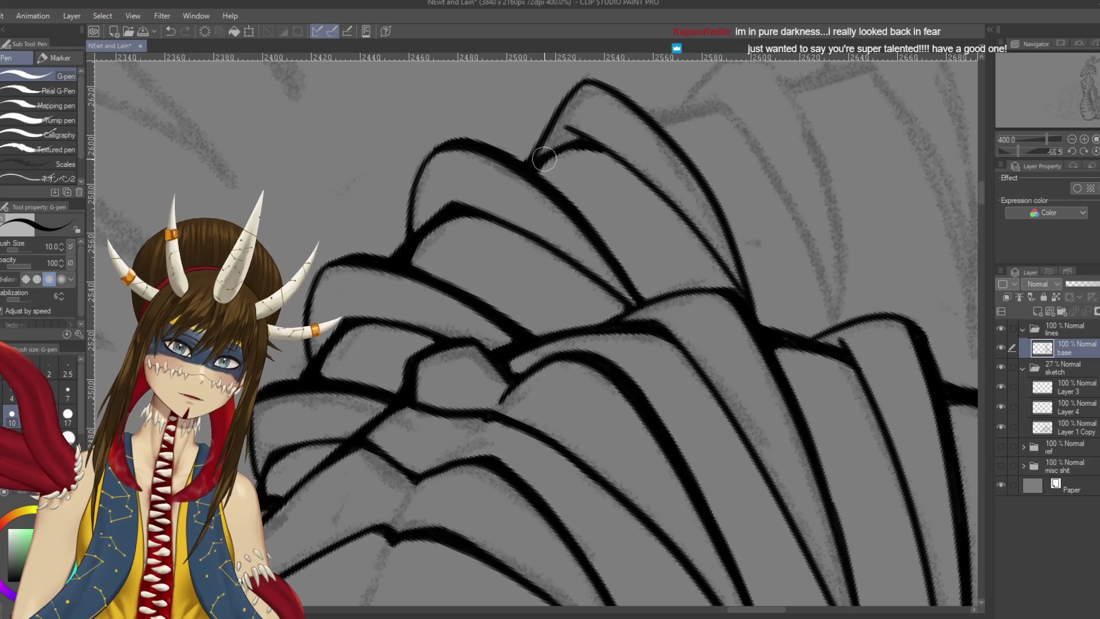
{"action": "key", "text": "ctrl+s"}
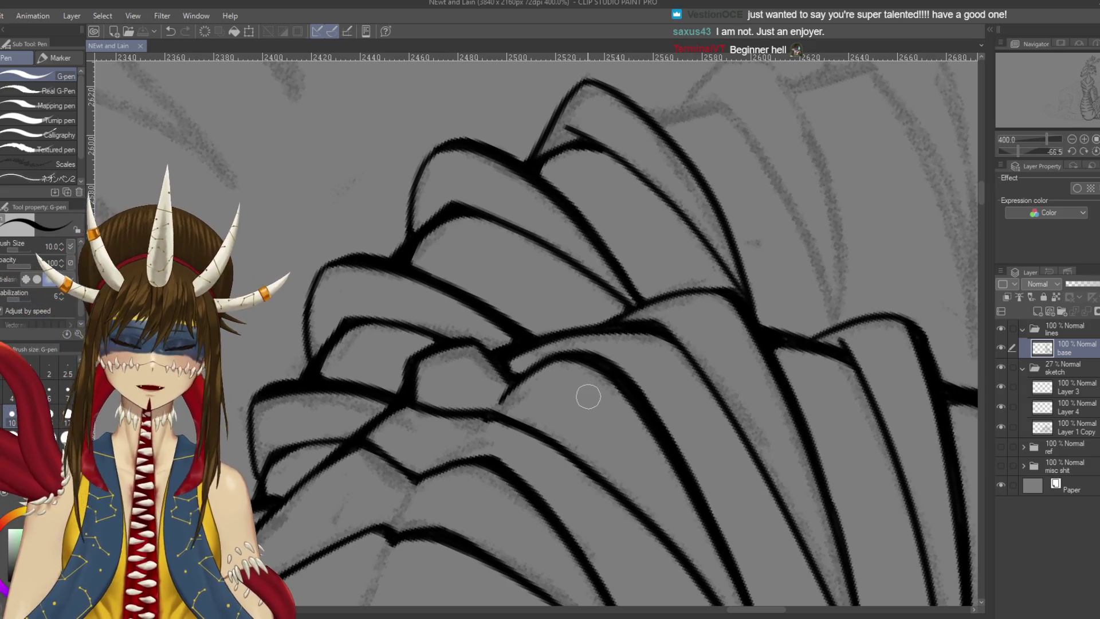
{"action": "key", "text": "r"}
{"action": "left_click_drag", "start_coordinate": [589, 397], "coordinate": [567, 413]}
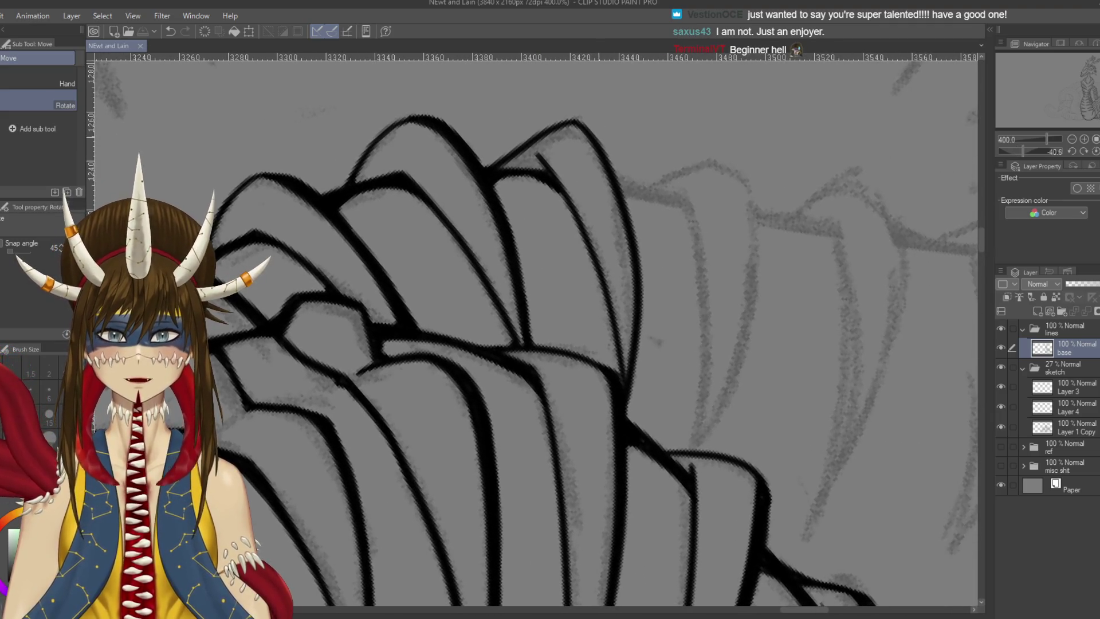
{"action": "key", "text": "p"}
Redraw the tall plate's right curve thicker down to the lower plates, fill its gap, and save
{"action": "mouse_move", "coordinate": [572, 119]}
{"action": "left_mouse_down"}
{"action": "mouse_move", "coordinate": [618, 165]}
{"action": "mouse_move", "coordinate": [596, 138]}
{"action": "mouse_move", "coordinate": [637, 252]}
{"action": "left_mouse_up"}
{"action": "key", "text": "ctrl+z"}
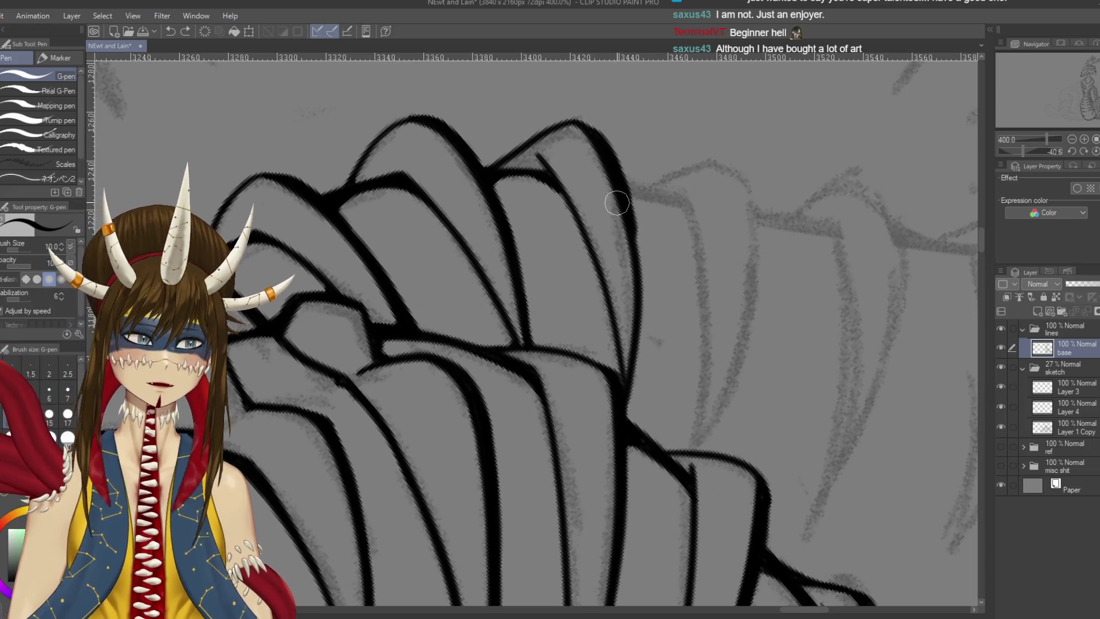
{"action": "left_click_drag", "start_coordinate": [622, 172], "coordinate": [643, 265]}
{"action": "mouse_move", "coordinate": [625, 192]}
{"action": "left_mouse_down"}
{"action": "mouse_move", "coordinate": [641, 275]}
{"action": "mouse_move", "coordinate": [627, 401]}
{"action": "mouse_move", "coordinate": [642, 344]}
{"action": "mouse_move", "coordinate": [622, 427]}
{"action": "left_mouse_up"}
{"action": "key", "text": "ctrl+z"}
{"action": "left_click_drag", "start_coordinate": [643, 339], "coordinate": [630, 384]}
{"action": "key", "text": "ctrl+z"}
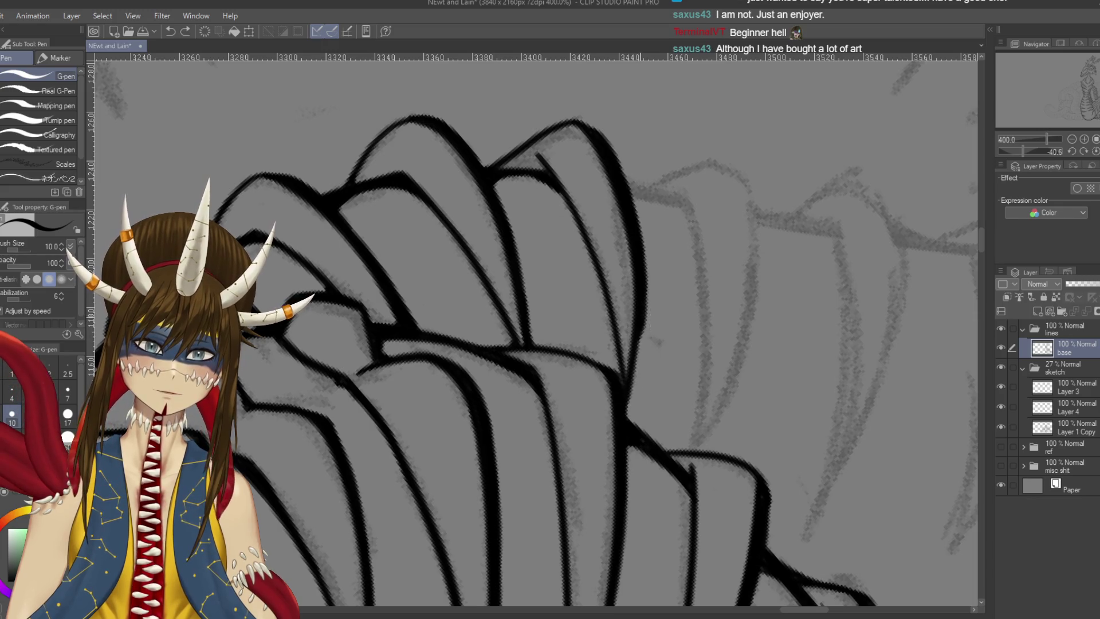
{"action": "left_click_drag", "start_coordinate": [642, 303], "coordinate": [630, 389]}
{"action": "left_click_drag", "start_coordinate": [639, 347], "coordinate": [621, 424]}
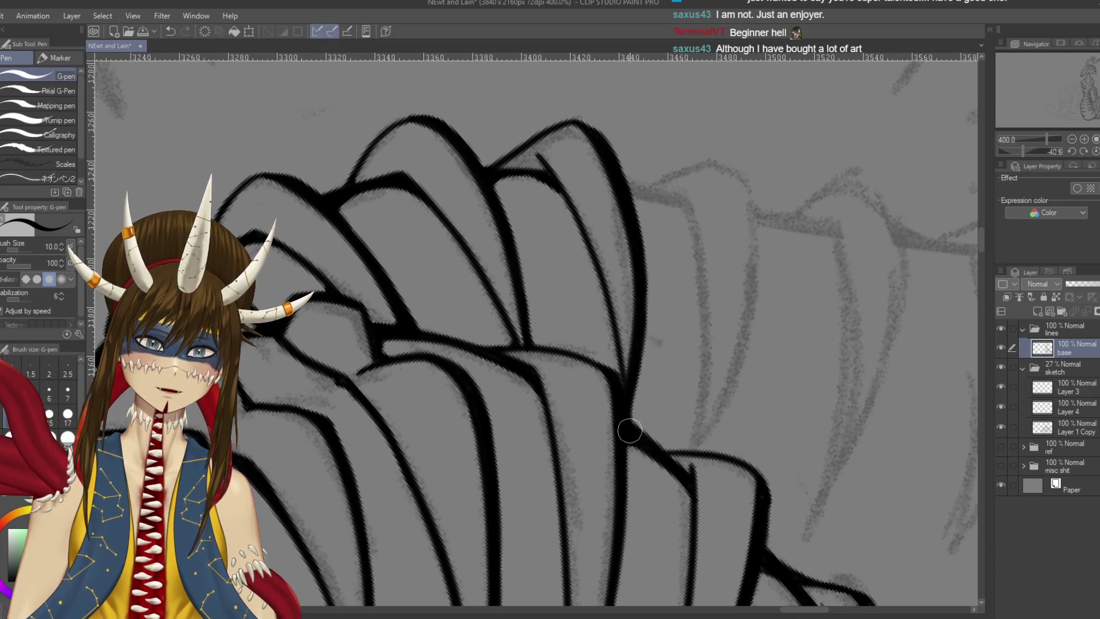
{"action": "key", "text": "ctrl+s"}
Try extending the inner curve line downward, then undo it and save
{"action": "scroll", "coordinate": [621, 421], "scroll_direction": "up", "scroll_amount": 2}
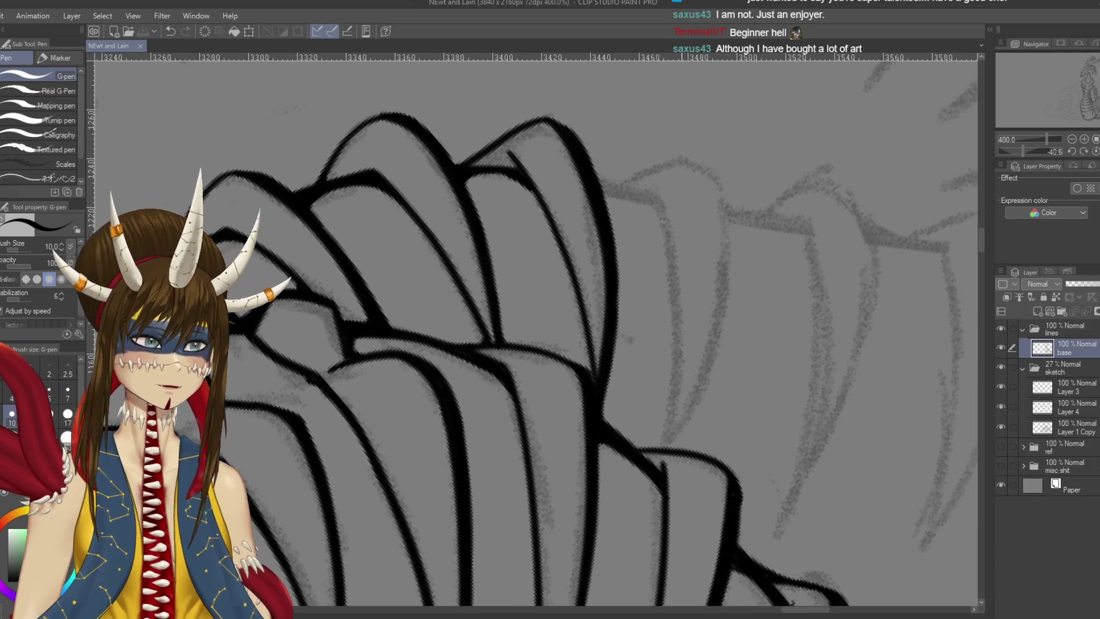
{"action": "mouse_move", "coordinate": [550, 203]}
{"action": "left_mouse_down"}
{"action": "mouse_move", "coordinate": [587, 270]}
{"action": "mouse_move", "coordinate": [586, 293]}
{"action": "left_mouse_up"}
{"action": "key", "text": "ctrl+z"}
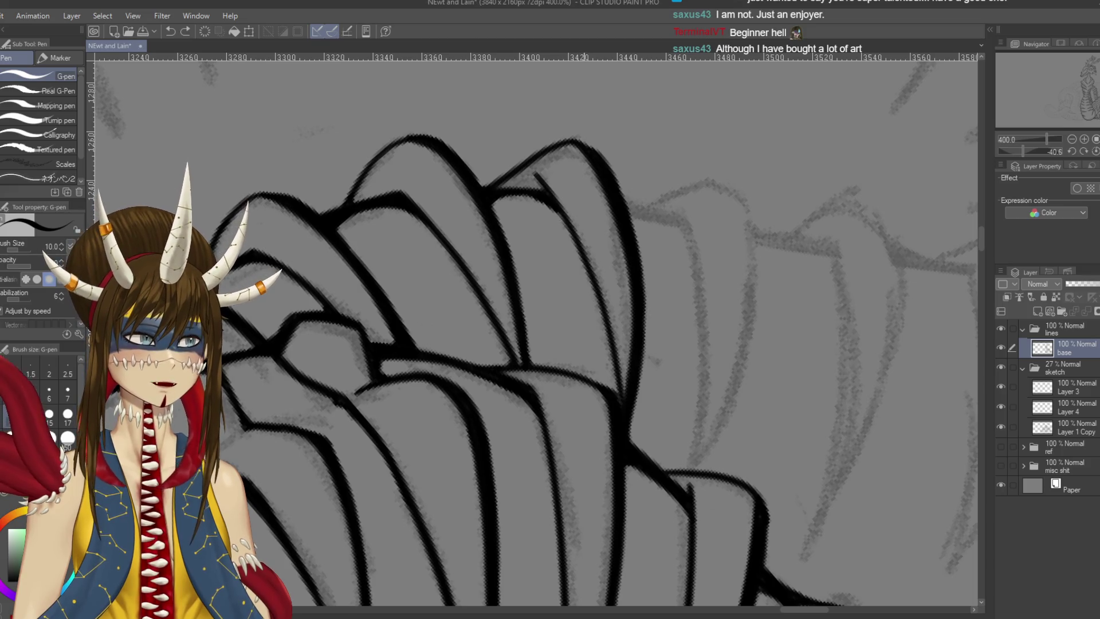
{"action": "key", "text": "ctrl+s"}
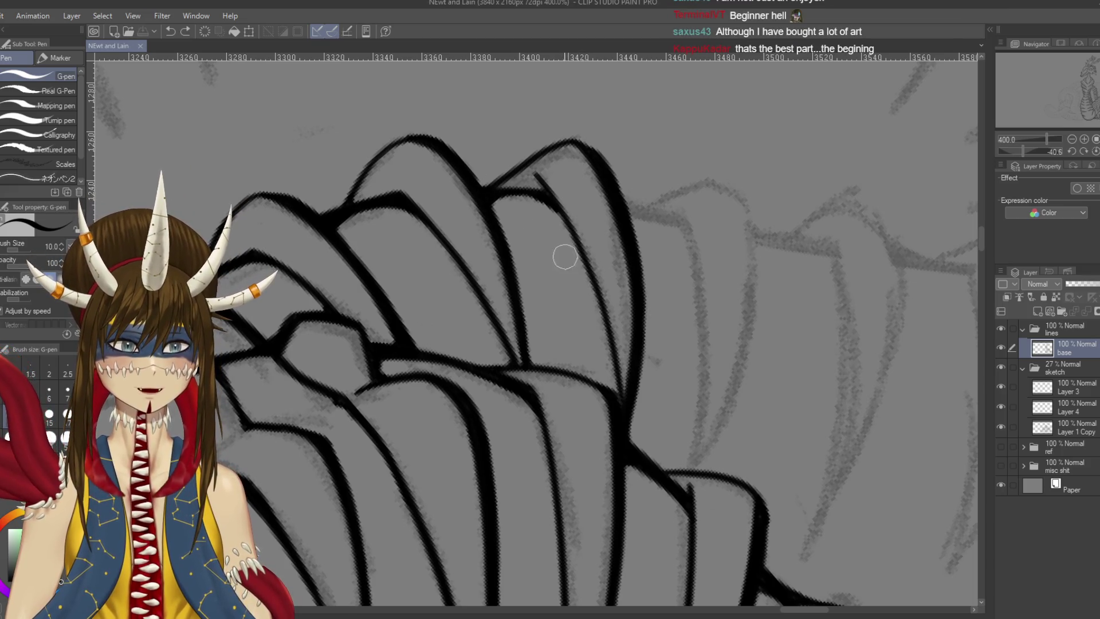
{"action": "left_click_drag", "start_coordinate": [539, 333], "coordinate": [482, 318]}
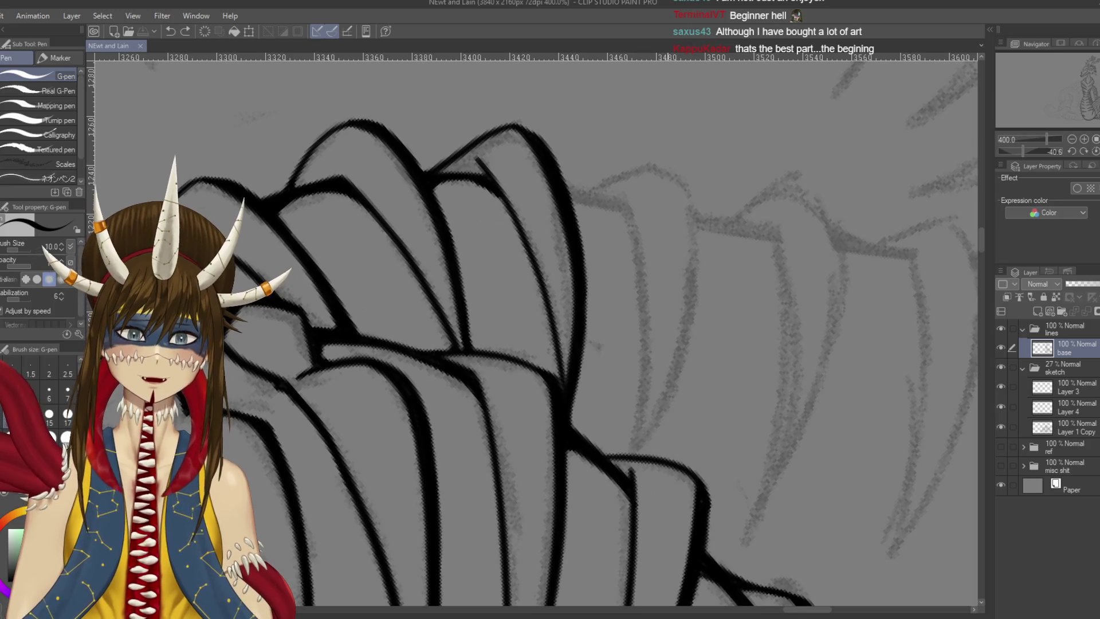
{"action": "scroll", "coordinate": [631, 238], "scroll_direction": "down", "scroll_amount": 5}
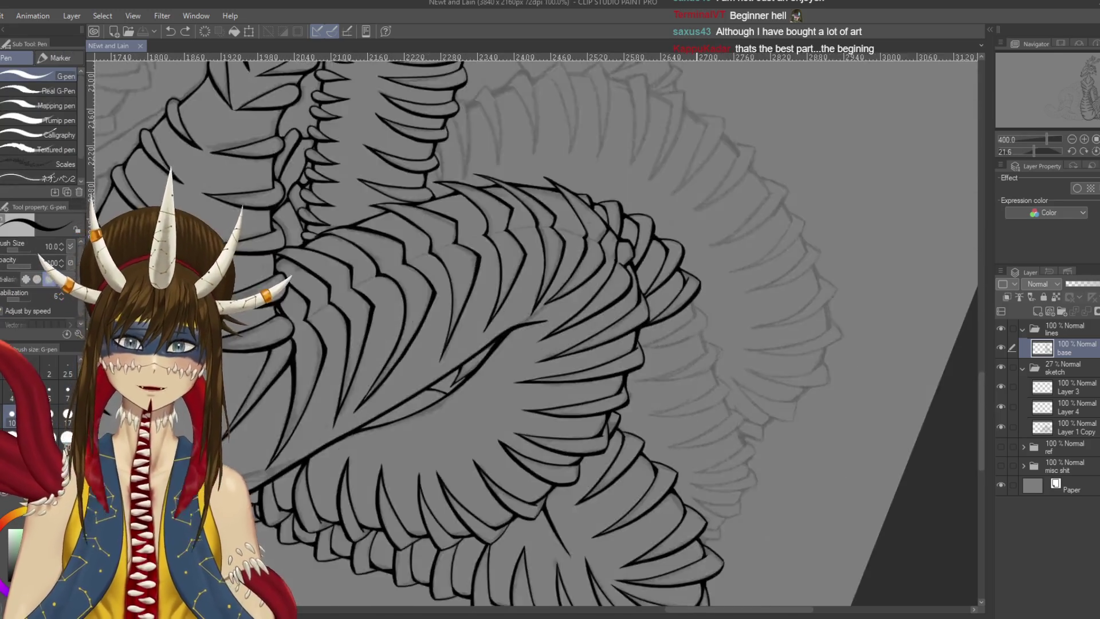
{"action": "scroll", "coordinate": [533, 332], "scroll_direction": "down", "scroll_amount": 5}
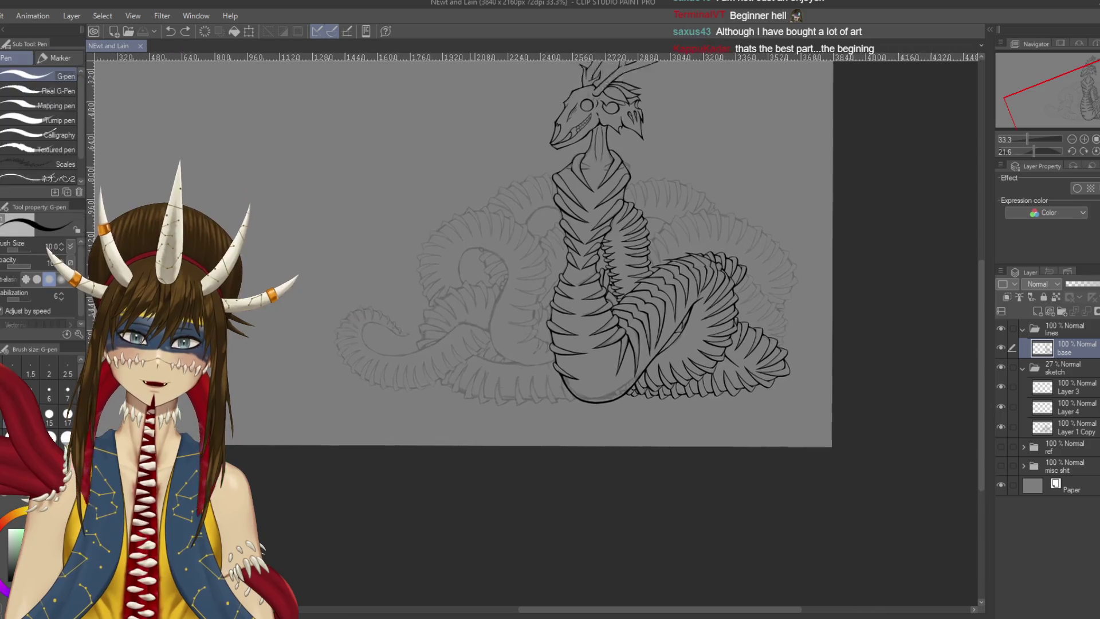
{"action": "left_click", "coordinate": [1001, 447]}
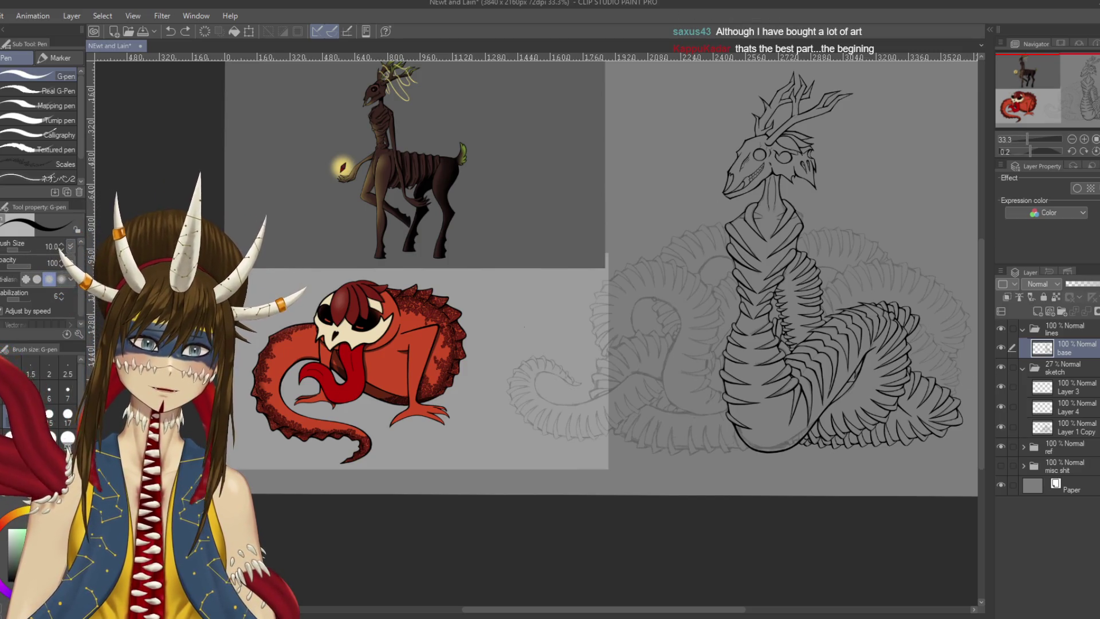
{"action": "left_click", "coordinate": [1001, 446]}
{"action": "scroll", "coordinate": [802, 320], "scroll_direction": "up", "scroll_amount": 2}
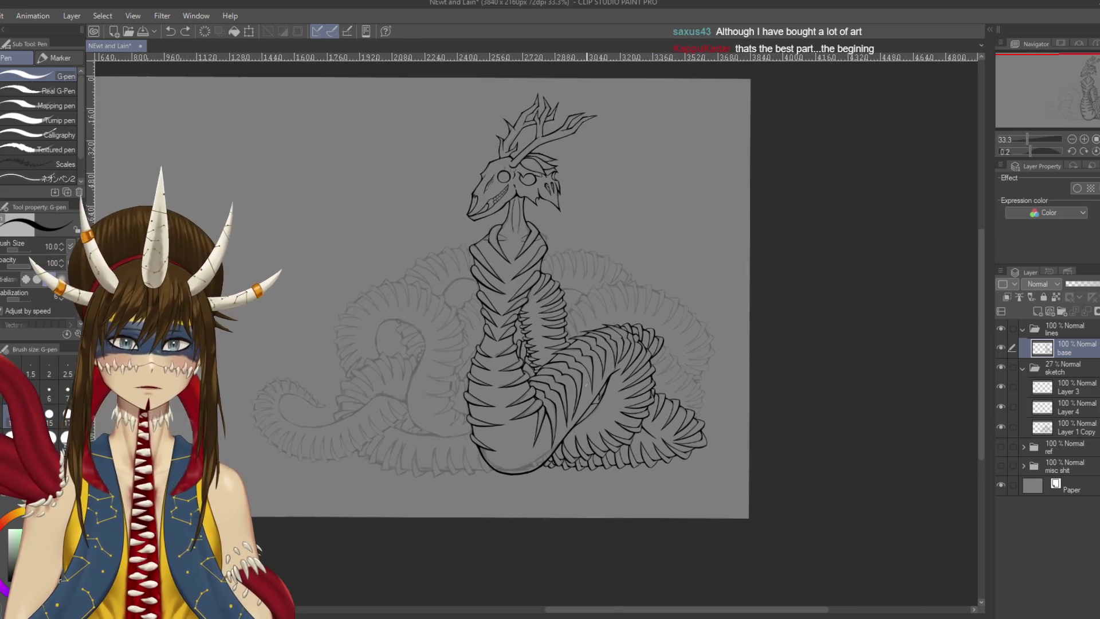
{"action": "scroll", "coordinate": [586, 385], "scroll_direction": "up", "scroll_amount": 2}
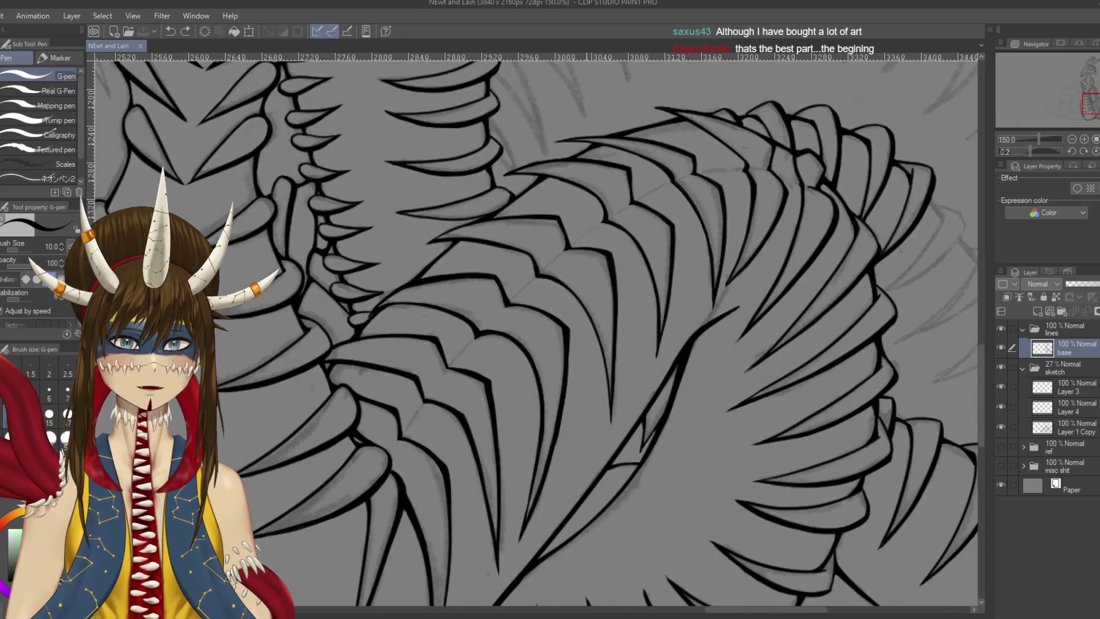
Ink the long first ridge-plate line over the sketch, redrawing it until clean
{"action": "scroll", "coordinate": [533, 332], "scroll_direction": "up", "scroll_amount": 1}
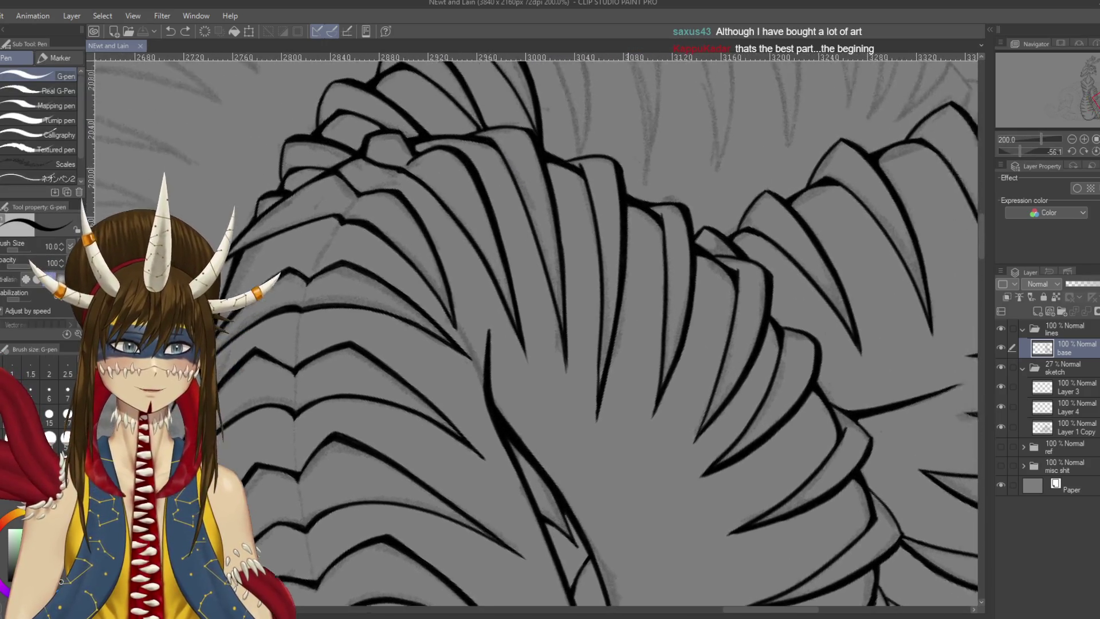
{"action": "scroll", "coordinate": [533, 330], "scroll_direction": "up", "scroll_amount": 3}
{"action": "left_click_drag", "start_coordinate": [515, 165], "coordinate": [554, 290]}
{"action": "key", "text": "ctrl+z"}
{"action": "key", "text": "ctrl+z"}
{"action": "left_click_drag", "start_coordinate": [509, 160], "coordinate": [555, 290]}
{"action": "key", "text": "ctrl+z"}
{"action": "left_click_drag", "start_coordinate": [507, 160], "coordinate": [551, 283]}
{"action": "key", "text": "ctrl+z"}
{"action": "left_click_drag", "start_coordinate": [511, 160], "coordinate": [547, 263]}
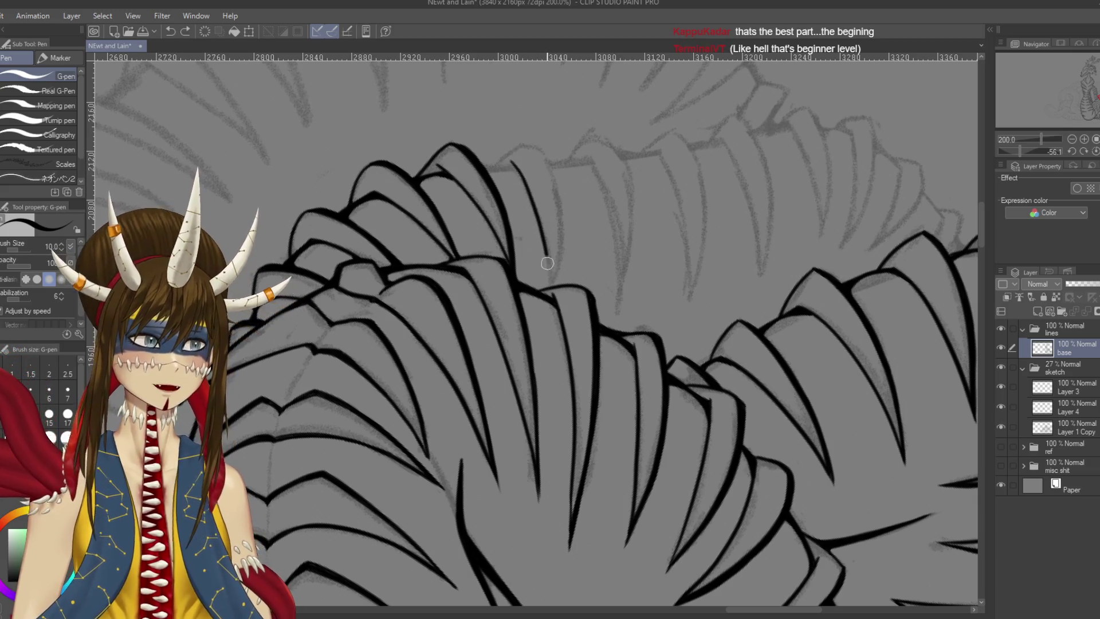
{"action": "left_click_drag", "start_coordinate": [538, 148], "coordinate": [555, 287]}
{"action": "key", "text": "ctrl+z"}
Ink the second curved plate line beside it, retrying along the same path, and save
{"action": "key", "text": "ctrl+z"}
{"action": "left_click_drag", "start_coordinate": [509, 161], "coordinate": [555, 292]}
{"action": "key", "text": "ctrl+z"}
{"action": "left_click_drag", "start_coordinate": [511, 163], "coordinate": [553, 281]}
{"action": "left_click_drag", "start_coordinate": [538, 147], "coordinate": [558, 268]}
{"action": "key", "text": "ctrl+z"}
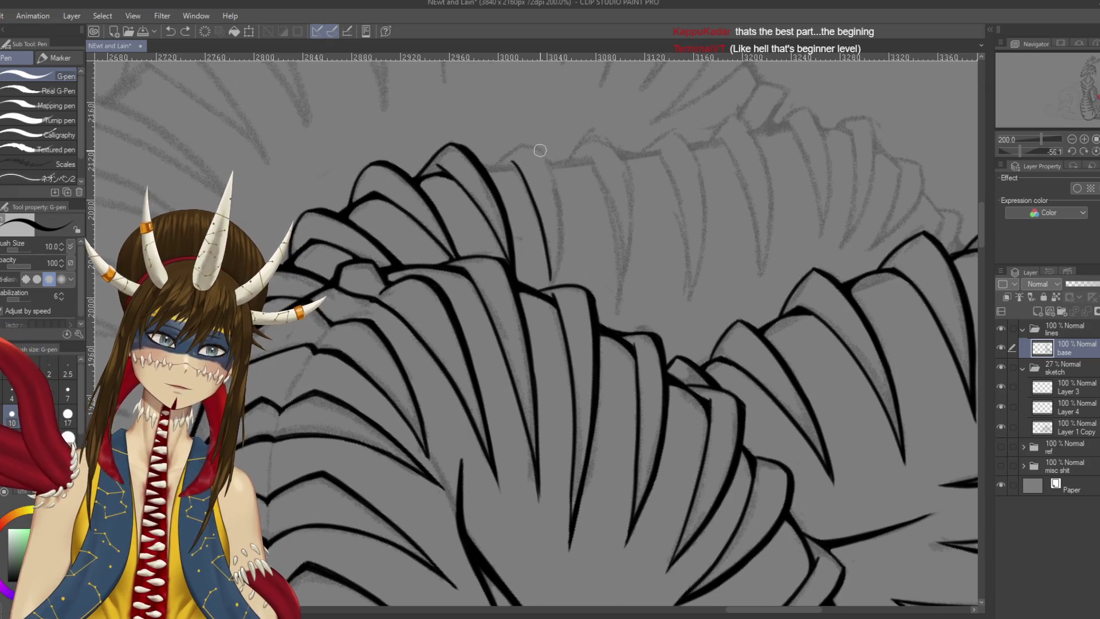
{"action": "left_click_drag", "start_coordinate": [539, 150], "coordinate": [559, 249]}
{"action": "key", "text": "ctrl+z"}
{"action": "mouse_move", "coordinate": [536, 147]}
{"action": "left_mouse_down"}
{"action": "mouse_move", "coordinate": [560, 221]}
{"action": "mouse_move", "coordinate": [557, 276]}
{"action": "left_mouse_up"}
{"action": "key", "text": "ctrl+z"}
{"action": "left_click_drag", "start_coordinate": [542, 148], "coordinate": [555, 275]}
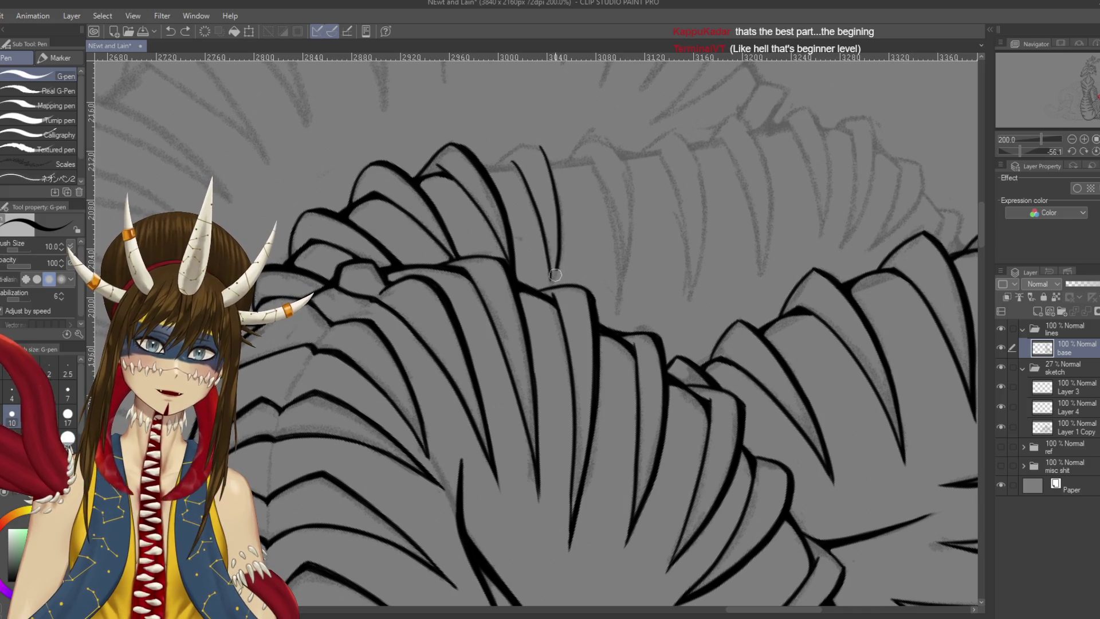
{"action": "key", "text": "ctrl+z"}
{"action": "mouse_move", "coordinate": [540, 147]}
{"action": "left_mouse_down"}
{"action": "mouse_move", "coordinate": [559, 229]}
{"action": "mouse_move", "coordinate": [550, 280]}
{"action": "left_mouse_up"}
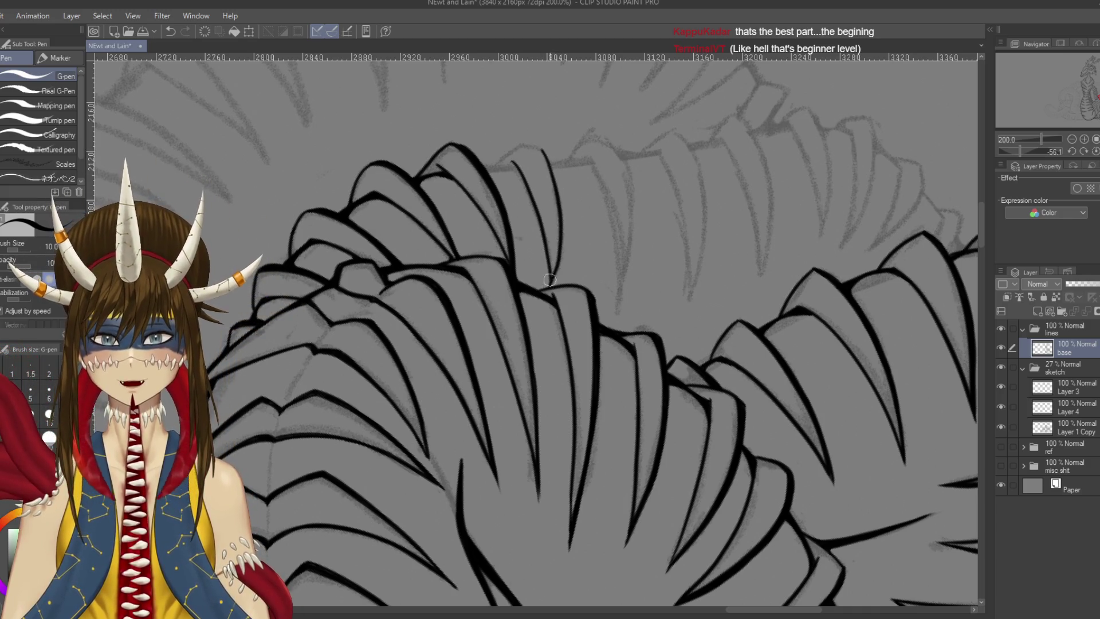
{"action": "key", "text": "ctrl+z"}
{"action": "mouse_move", "coordinate": [542, 148]}
{"action": "left_mouse_down"}
{"action": "mouse_move", "coordinate": [559, 227]}
{"action": "mouse_move", "coordinate": [551, 284]}
{"action": "left_mouse_up"}
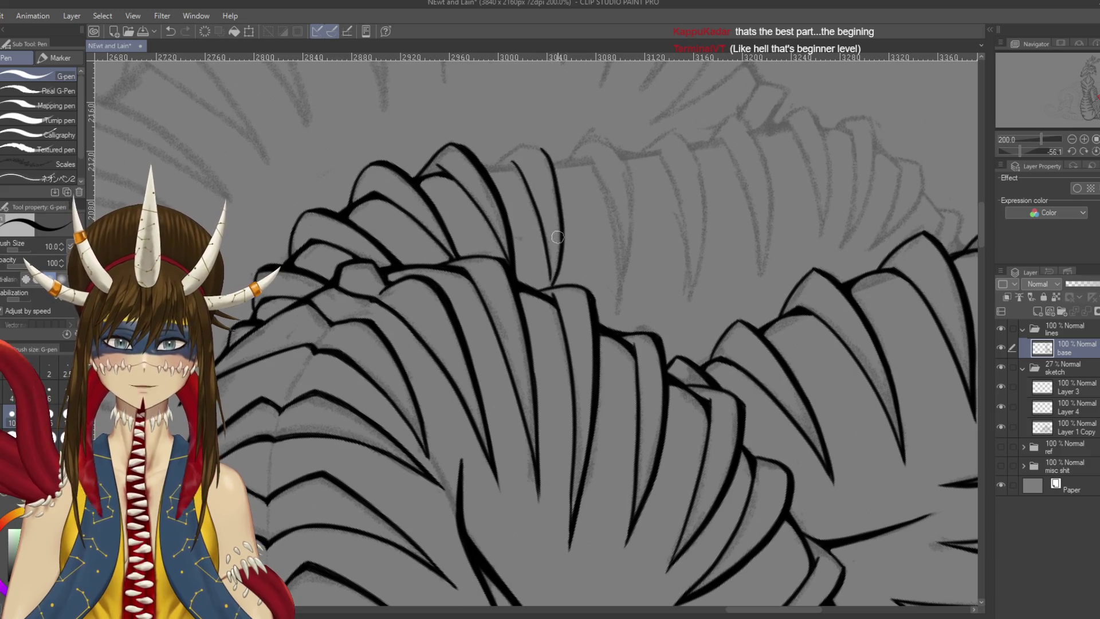
{"action": "key", "text": "ctrl+z"}
{"action": "left_click_drag", "start_coordinate": [544, 149], "coordinate": [559, 252]}
{"action": "key", "text": "ctrl+z"}
{"action": "mouse_move", "coordinate": [538, 148]}
{"action": "left_mouse_down"}
{"action": "mouse_move", "coordinate": [557, 225]}
{"action": "mouse_move", "coordinate": [553, 282]}
{"action": "left_mouse_up"}
{"action": "key", "text": "ctrl+z"}
{"action": "mouse_move", "coordinate": [539, 145]}
{"action": "left_mouse_down"}
{"action": "mouse_move", "coordinate": [560, 252]}
{"action": "mouse_move", "coordinate": [551, 290]}
{"action": "left_mouse_up"}
{"action": "key", "text": "ctrl+z"}
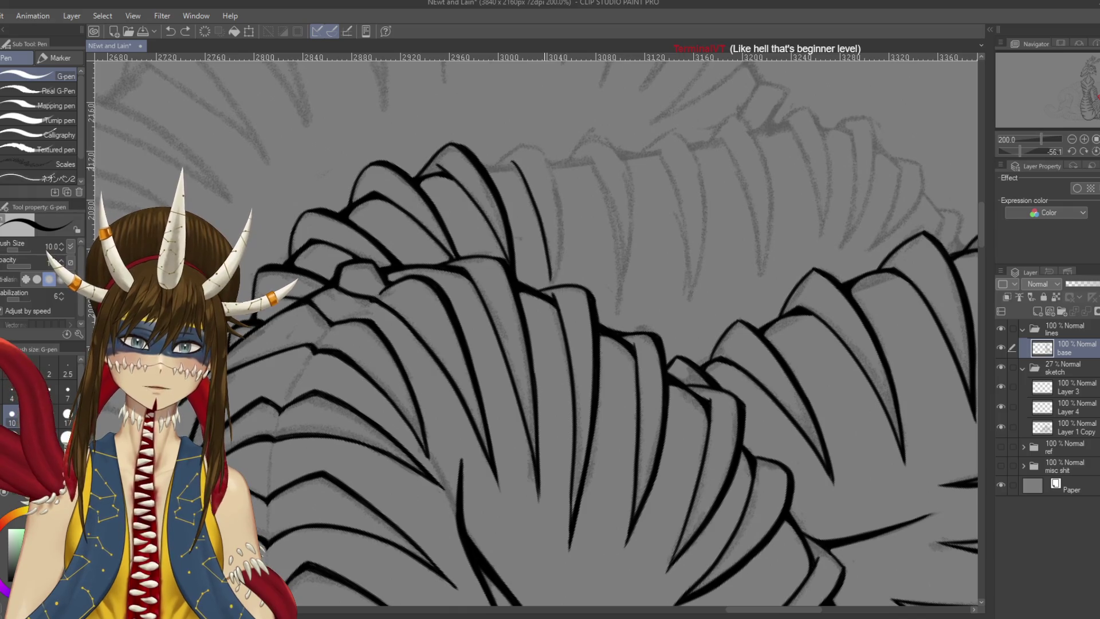
{"action": "left_click_drag", "start_coordinate": [548, 163], "coordinate": [552, 295]}
{"action": "key", "text": "ctrl+z"}
{"action": "left_click_drag", "start_coordinate": [543, 151], "coordinate": [552, 277]}
{"action": "key", "text": "ctrl+s"}
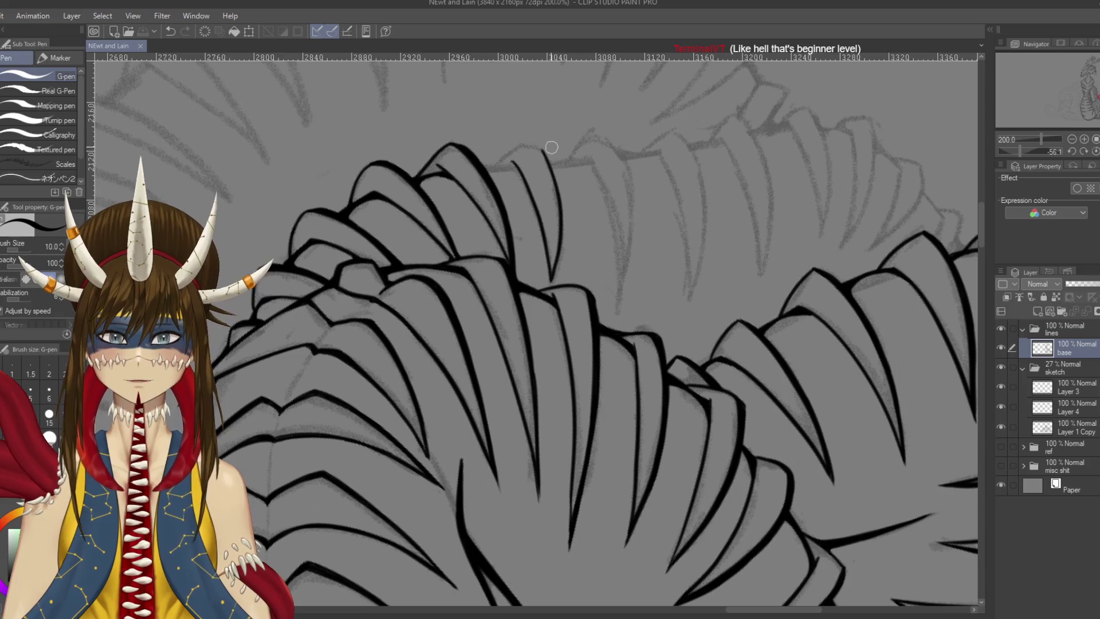
{"action": "scroll", "coordinate": [461, 119], "scroll_direction": "up", "scroll_amount": 2}
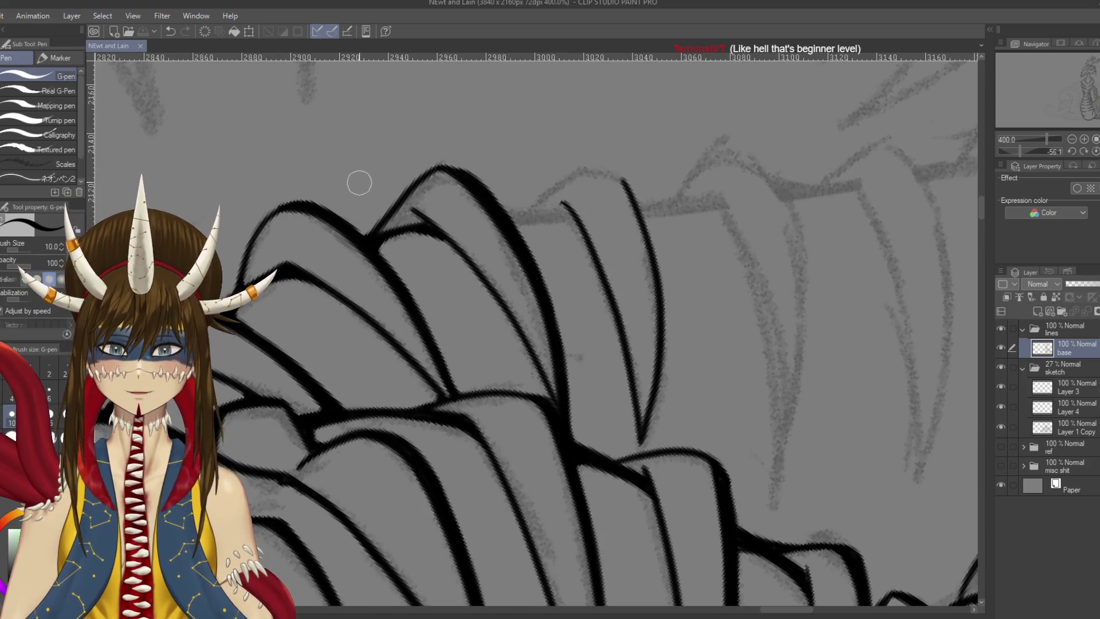
Rework the plate tip into a hook extending down-left, and save
{"action": "left_click_drag", "start_coordinate": [360, 183], "coordinate": [392, 213]}
{"action": "key", "text": "p"}
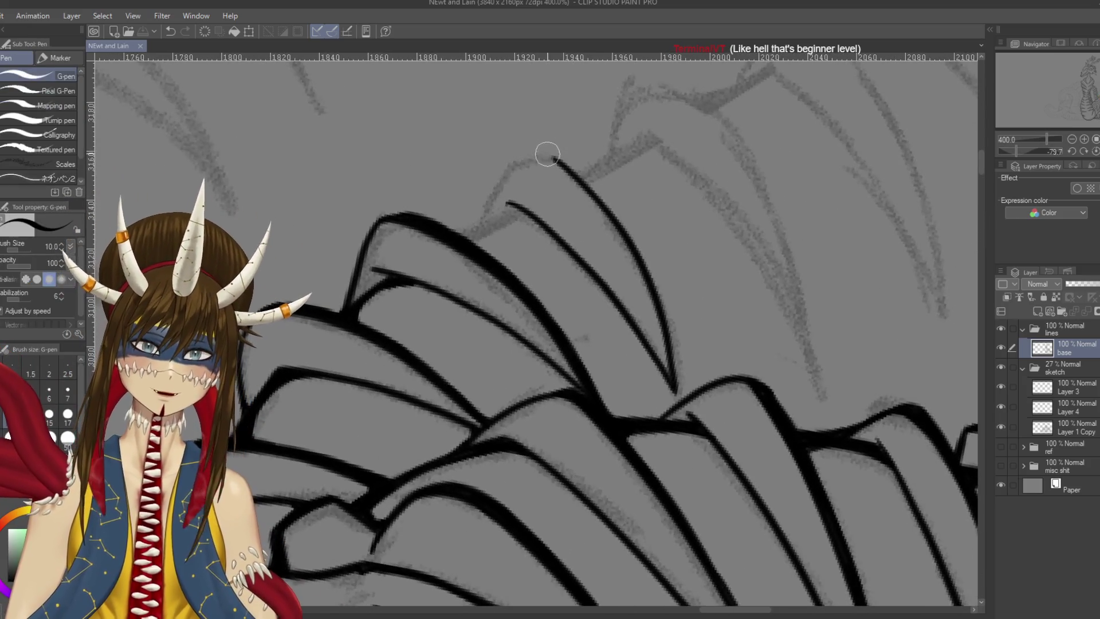
{"action": "mouse_move", "coordinate": [560, 161]}
{"action": "left_mouse_down"}
{"action": "mouse_move", "coordinate": [536, 157]}
{"action": "mouse_move", "coordinate": [497, 175]}
{"action": "mouse_move", "coordinate": [479, 224]}
{"action": "left_mouse_up"}
{"action": "key", "text": "ctrl+z"}
{"action": "left_click_drag", "start_coordinate": [500, 168], "coordinate": [436, 298]}
{"action": "key", "text": "ctrl+s"}
Ink the inner line running down from the hook, save, and touch up the plate outline
{"action": "left_click_drag", "start_coordinate": [484, 201], "coordinate": [436, 261]}
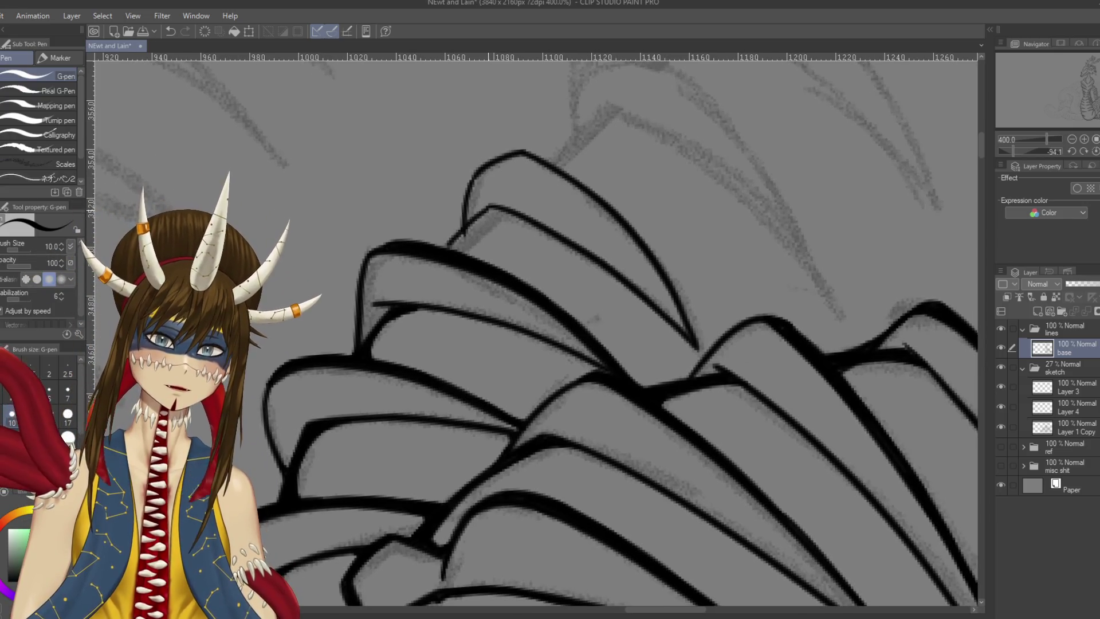
{"action": "key", "text": "ctrl+z"}
{"action": "mouse_move", "coordinate": [491, 207]}
{"action": "left_mouse_down"}
{"action": "mouse_move", "coordinate": [464, 228]}
{"action": "mouse_move", "coordinate": [462, 250]}
{"action": "left_mouse_up"}
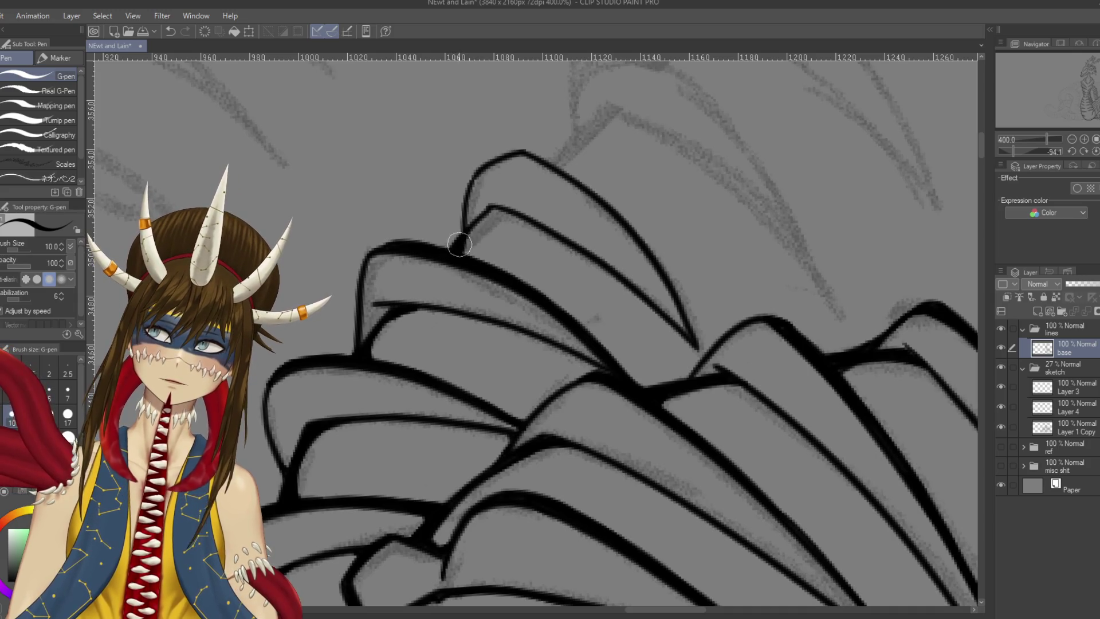
{"action": "key", "text": "ctrl+s"}
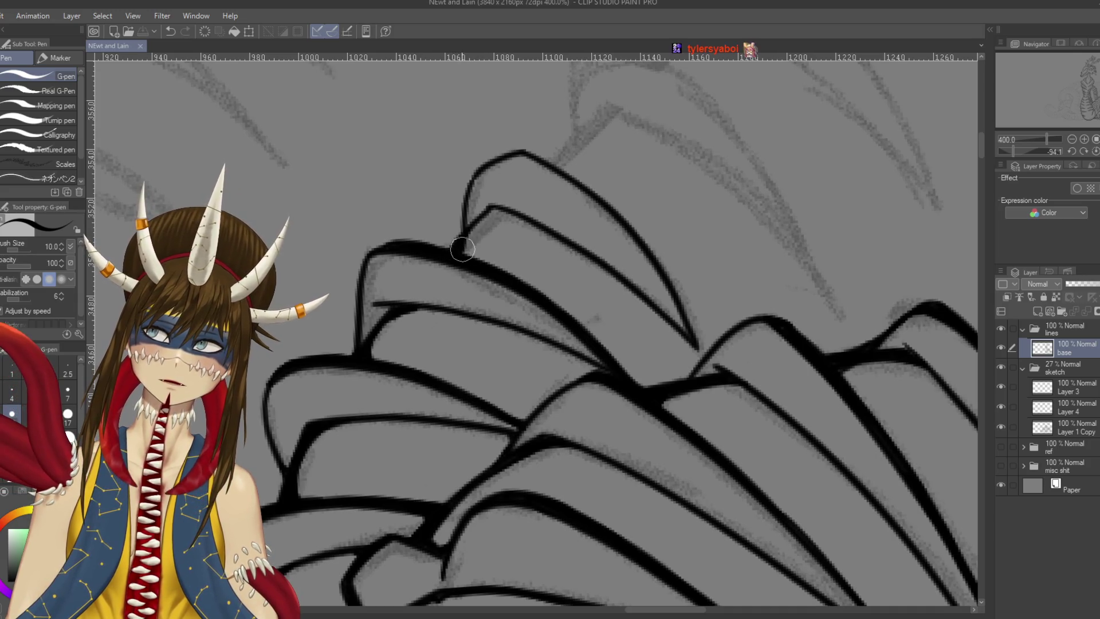
{"action": "left_click_drag", "start_coordinate": [463, 246], "coordinate": [458, 249]}
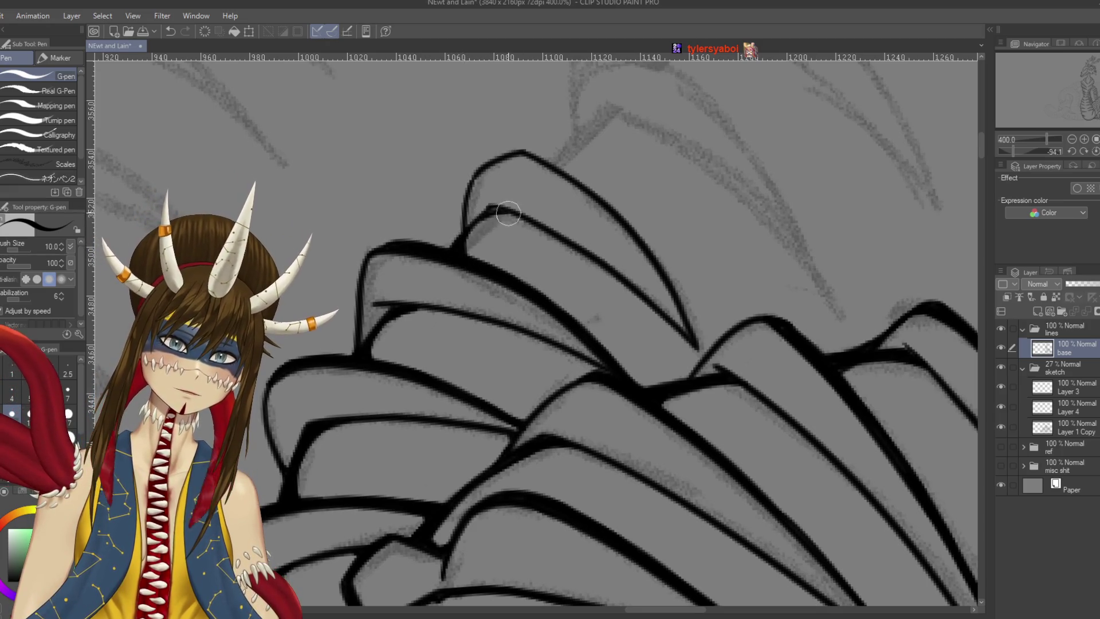
{"action": "key", "text": "r"}
{"action": "mouse_move", "coordinate": [558, 208]}
{"action": "left_mouse_down"}
{"action": "mouse_move", "coordinate": [579, 218]}
{"action": "mouse_move", "coordinate": [697, 473]}
{"action": "left_mouse_up"}
{"action": "left_click_drag", "start_coordinate": [660, 179], "coordinate": [657, 187]}
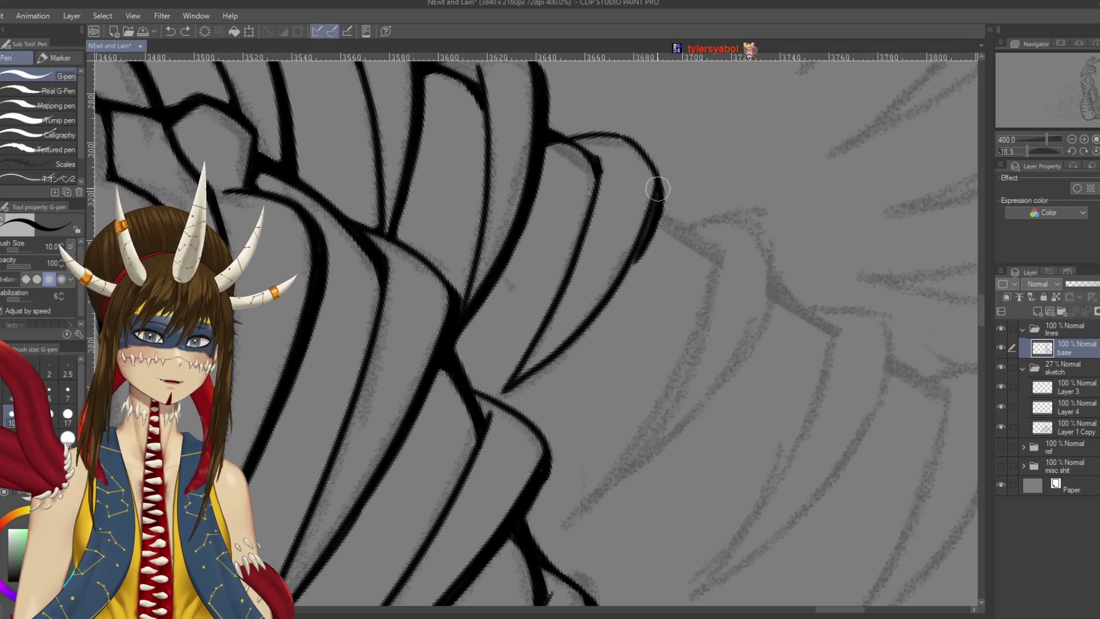
Ink the plate's long curve, extend it further down, redraw its top, and save
{"action": "left_click_drag", "start_coordinate": [660, 195], "coordinate": [613, 293]}
{"action": "key", "text": "ctrl+z"}
{"action": "left_click_drag", "start_coordinate": [542, 290], "coordinate": [574, 344]}
{"action": "left_click_drag", "start_coordinate": [644, 184], "coordinate": [627, 261]}
{"action": "left_click_drag", "start_coordinate": [636, 143], "coordinate": [625, 272]}
{"action": "key", "text": "ctrl+z"}
{"action": "left_click_drag", "start_coordinate": [642, 211], "coordinate": [628, 270]}
{"action": "left_click_drag", "start_coordinate": [646, 184], "coordinate": [614, 307]}
{"action": "key", "text": "ctrl+z"}
{"action": "left_click_drag", "start_coordinate": [646, 182], "coordinate": [609, 321]}
{"action": "left_click_drag", "start_coordinate": [636, 238], "coordinate": [582, 375]}
{"action": "left_click_drag", "start_coordinate": [617, 108], "coordinate": [636, 142]}
{"action": "key", "text": "ctrl+s"}
Thicken a neighbouring plate outline, discarding a trial long vertical line
{"action": "scroll", "coordinate": [537, 329], "scroll_direction": "up", "scroll_amount": 2}
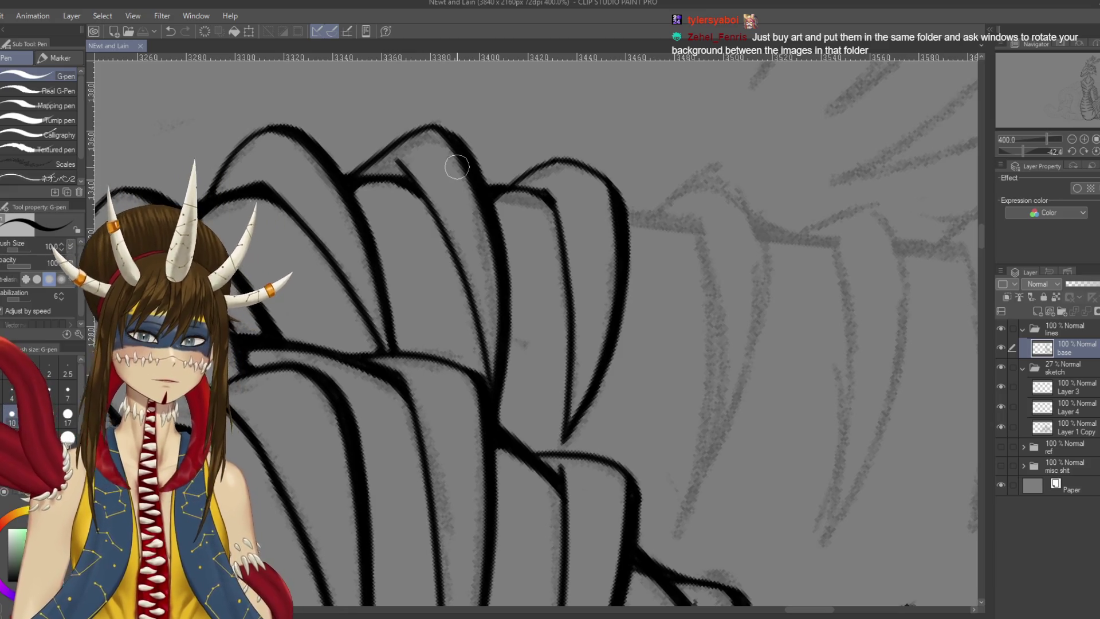
{"action": "mouse_move", "coordinate": [534, 189]}
{"action": "left_mouse_down"}
{"action": "mouse_move", "coordinate": [565, 212]}
{"action": "mouse_move", "coordinate": [567, 230]}
{"action": "left_mouse_up"}
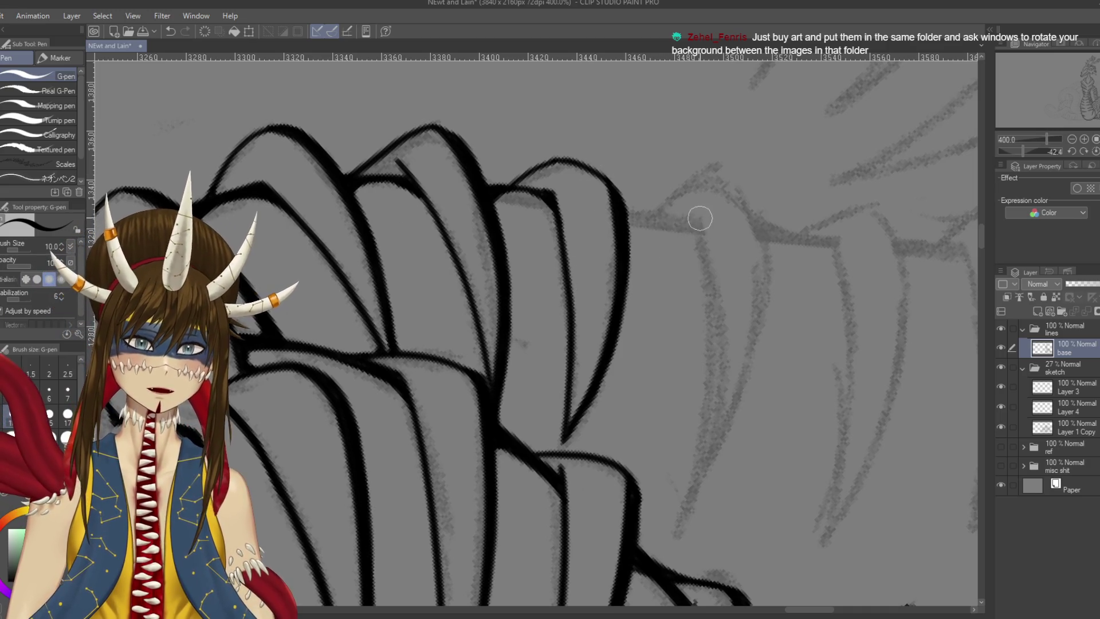
{"action": "left_click_drag", "start_coordinate": [705, 238], "coordinate": [702, 504]}
{"action": "key", "text": "ctrl+z"}
{"action": "key", "text": "ctrl+s"}
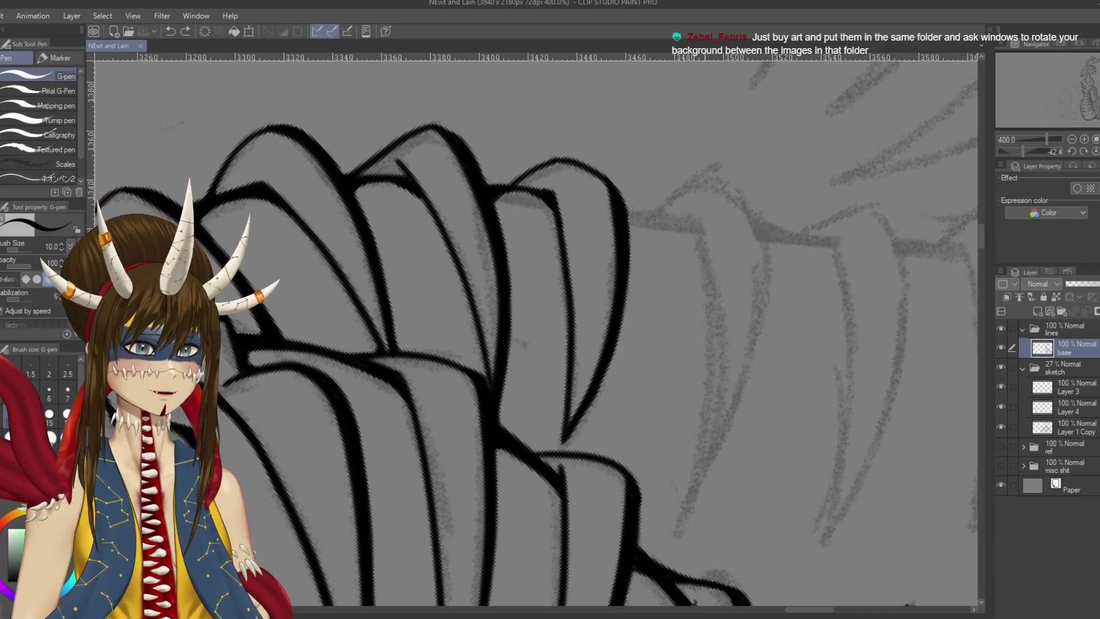
Ink the new end plate's outline curving down, undo stray tip strokes, and save
{"action": "left_click_drag", "start_coordinate": [684, 279], "coordinate": [657, 248]}
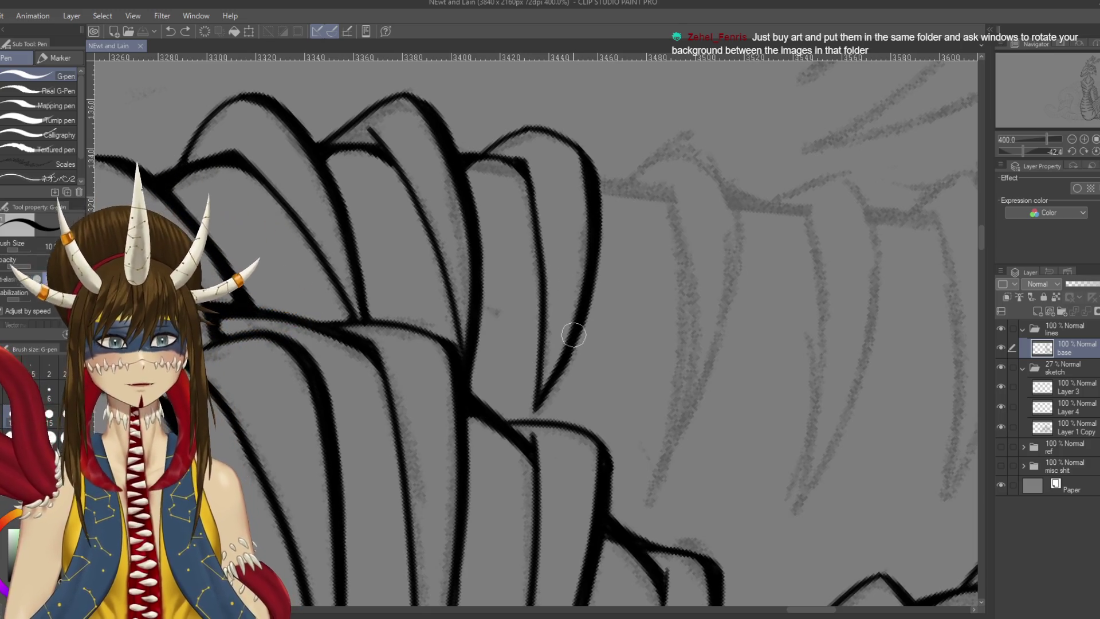
{"action": "left_click_drag", "start_coordinate": [665, 181], "coordinate": [663, 476]}
{"action": "mouse_move", "coordinate": [698, 151]}
{"action": "left_mouse_down"}
{"action": "mouse_move", "coordinate": [690, 445]}
{"action": "mouse_move", "coordinate": [666, 472]}
{"action": "mouse_move", "coordinate": [734, 248]}
{"action": "mouse_move", "coordinate": [663, 478]}
{"action": "left_mouse_up"}
{"action": "key", "text": "ctrl+z"}
{"action": "key", "text": "ctrl+s"}
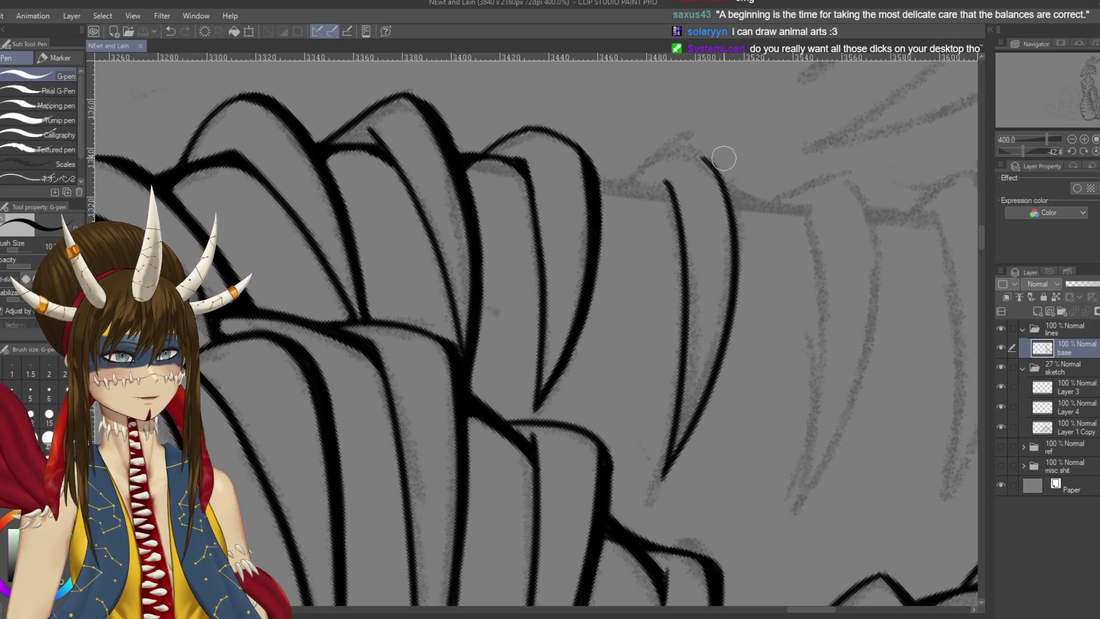
{"action": "mouse_move", "coordinate": [707, 161]}
{"action": "left_mouse_down"}
{"action": "mouse_move", "coordinate": [657, 146]}
{"action": "mouse_move", "coordinate": [614, 188]}
{"action": "left_mouse_up"}
{"action": "key", "text": "ctrl+z"}
{"action": "key", "text": "ctrl+z"}
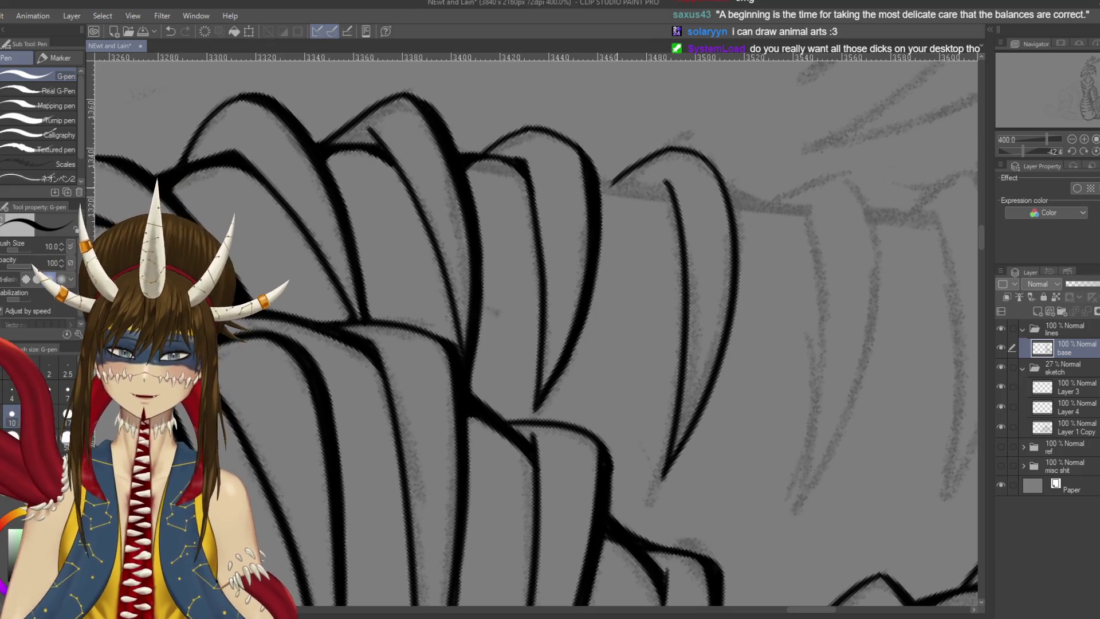
{"action": "key", "text": "ctrl+s"}
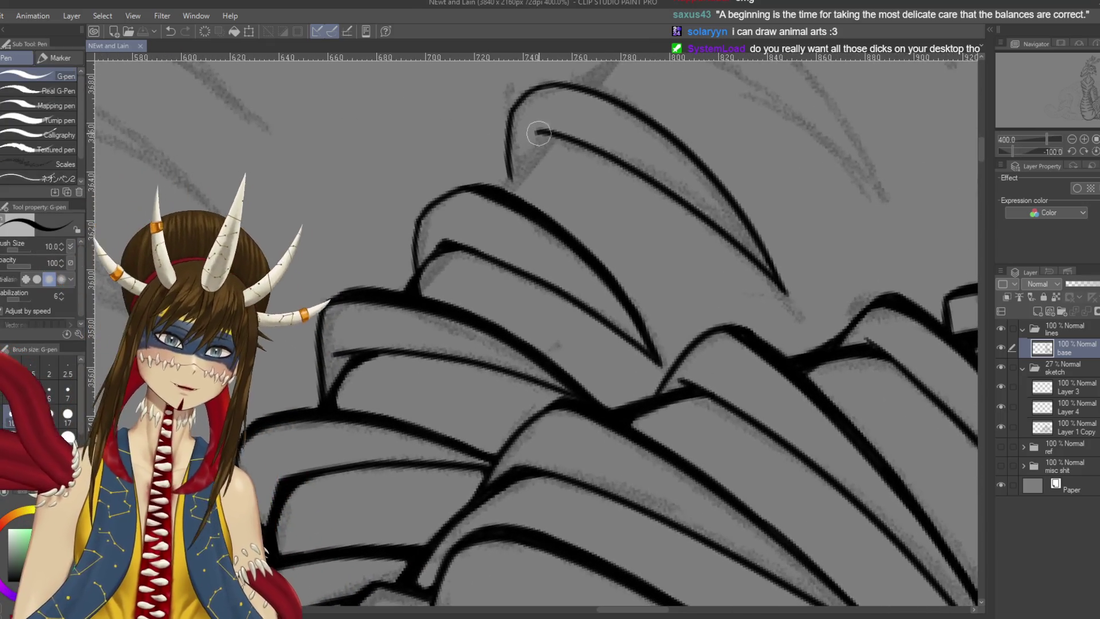
Join the inner line's top, down-left, to the plate beneath with a short G-pen stroke
{"action": "left_click_drag", "start_coordinate": [539, 134], "coordinate": [500, 184]}
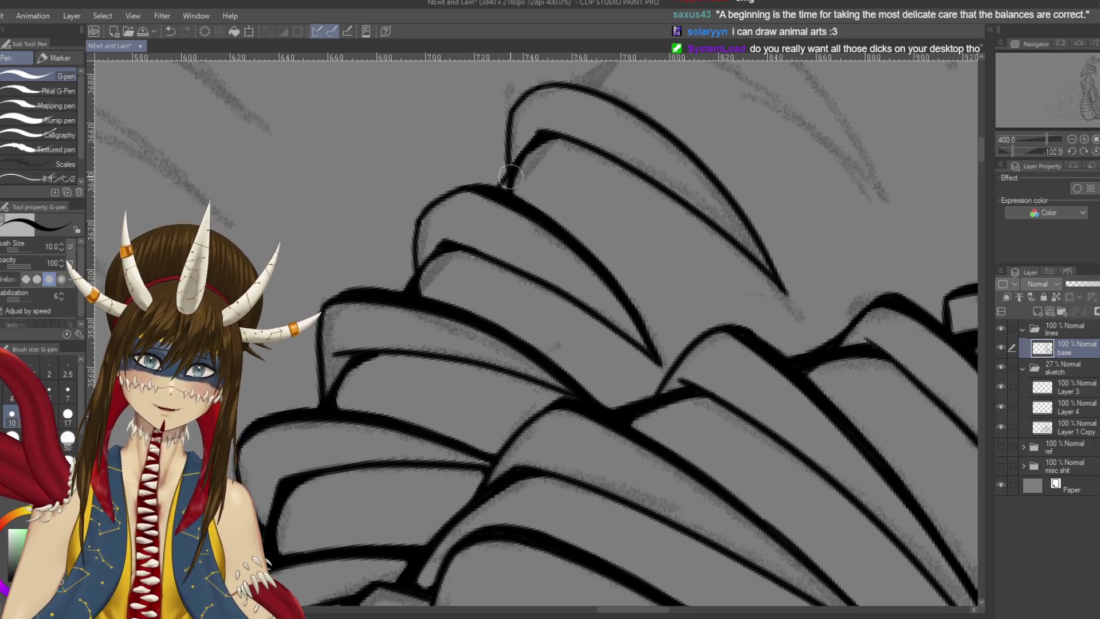
{"action": "left_click_drag", "start_coordinate": [631, 204], "coordinate": [722, 246]}
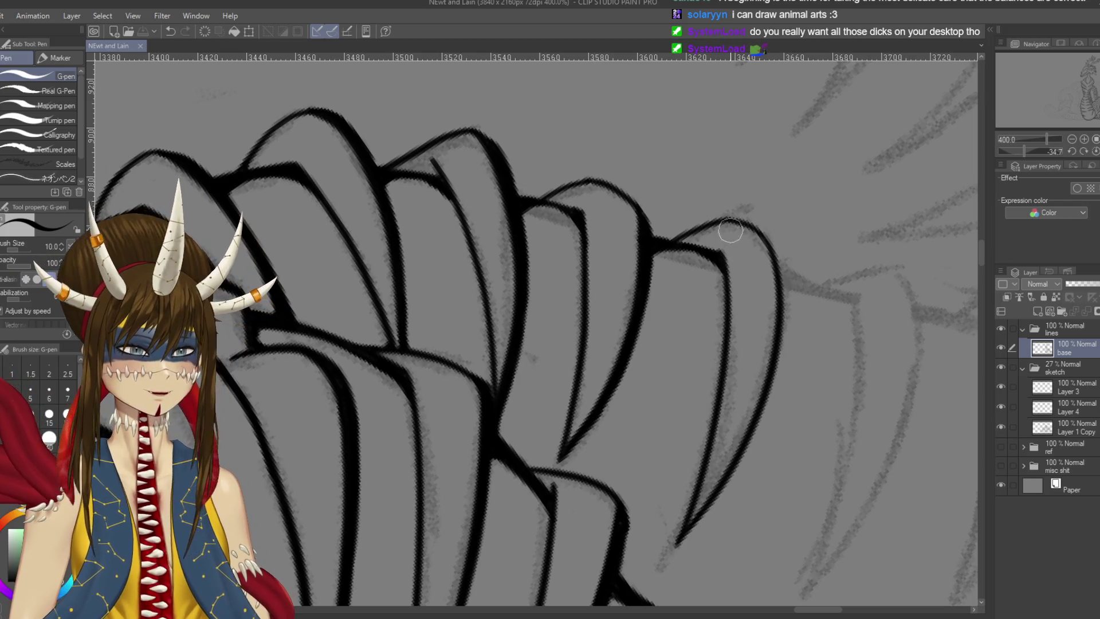
Darken and thicken the current plate's contour with G-pen strokes, saving the drawing
{"action": "scroll", "coordinate": [735, 212], "scroll_direction": "down", "scroll_amount": 2}
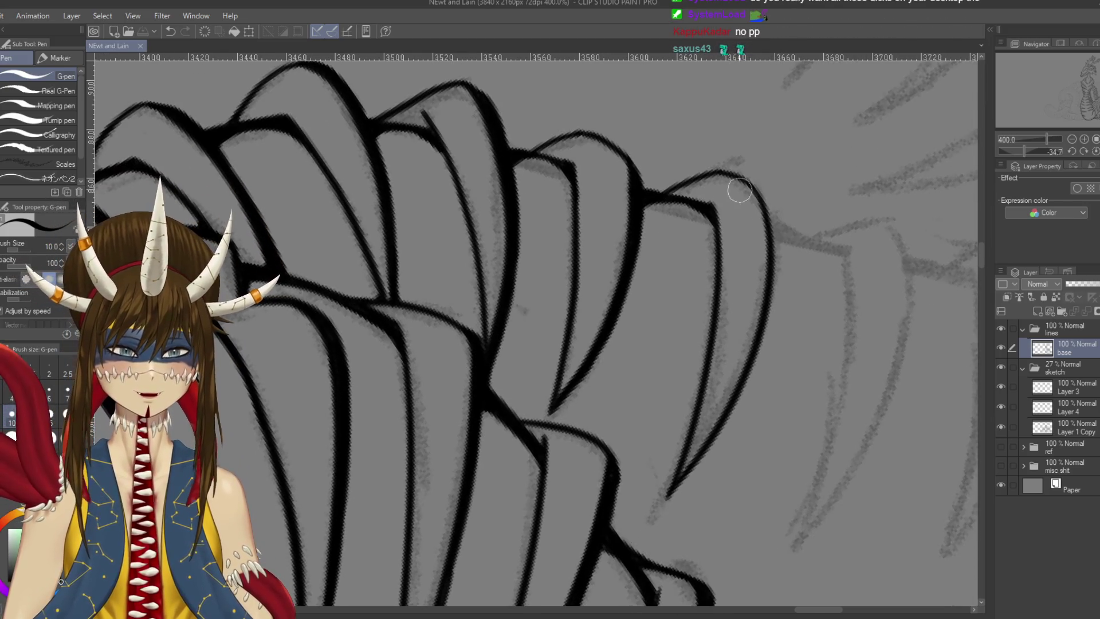
{"action": "key", "text": "ctrl+z"}
{"action": "mouse_move", "coordinate": [745, 181]}
{"action": "left_mouse_down"}
{"action": "mouse_move", "coordinate": [778, 241]}
{"action": "mouse_move", "coordinate": [782, 286]}
{"action": "left_mouse_up"}
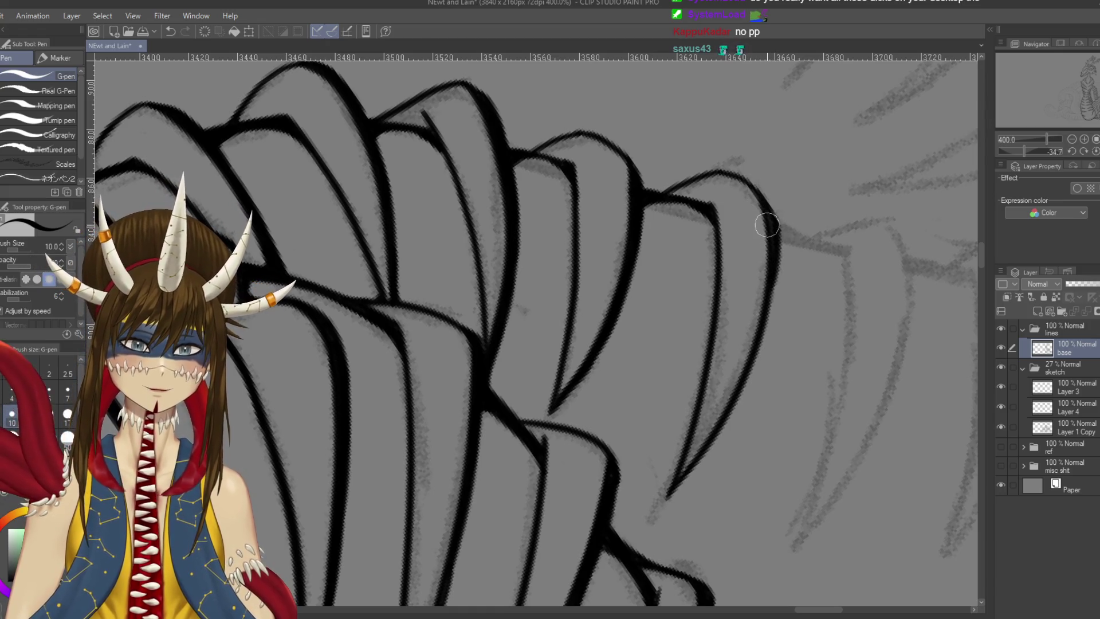
{"action": "key", "text": "r"}
{"action": "left_click_drag", "start_coordinate": [768, 225], "coordinate": [742, 180]}
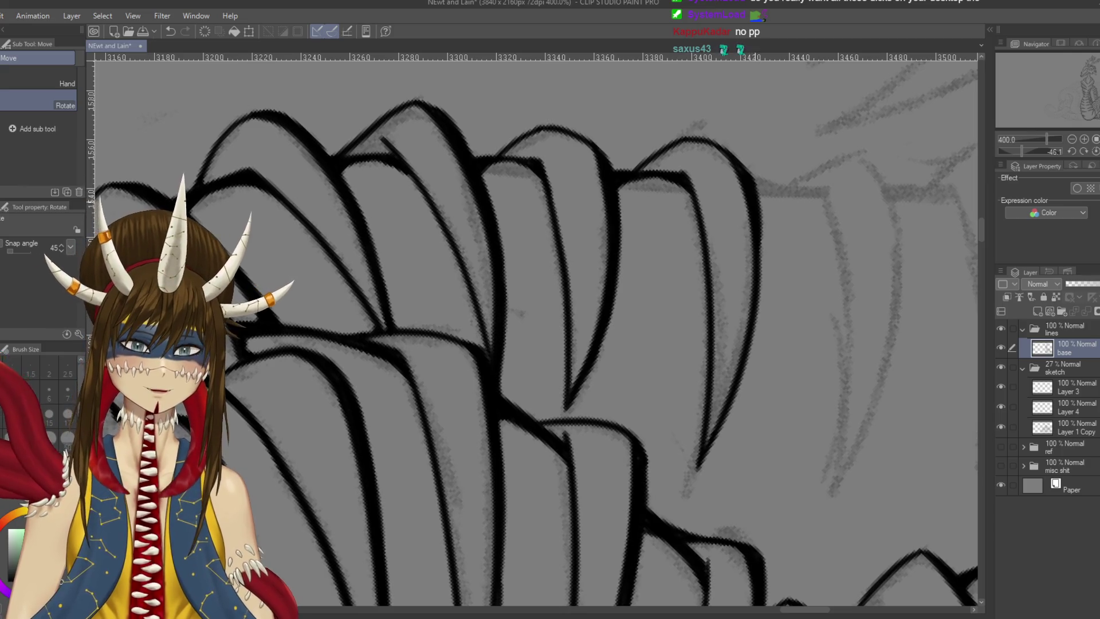
{"action": "key", "text": "p"}
{"action": "left_click_drag", "start_coordinate": [763, 287], "coordinate": [743, 356]}
{"action": "left_click_drag", "start_coordinate": [774, 258], "coordinate": [740, 396]}
{"action": "scroll", "coordinate": [761, 290], "scroll_direction": "down", "scroll_amount": 3}
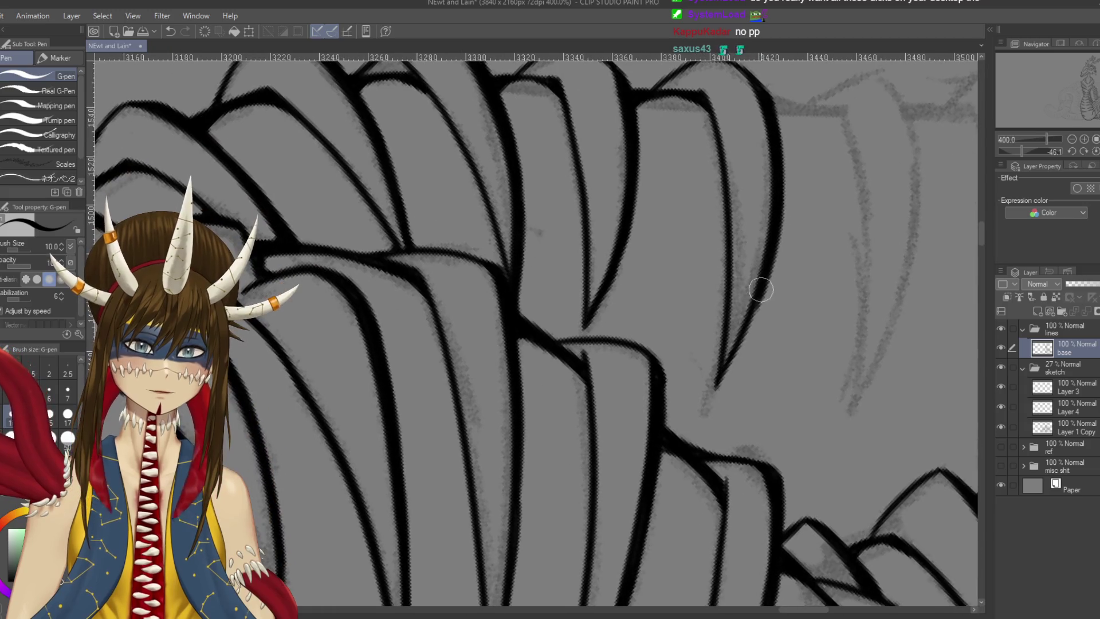
{"action": "key", "text": "ctrl+s"}
{"action": "scroll", "coordinate": [761, 290], "scroll_direction": "up", "scroll_amount": 3}
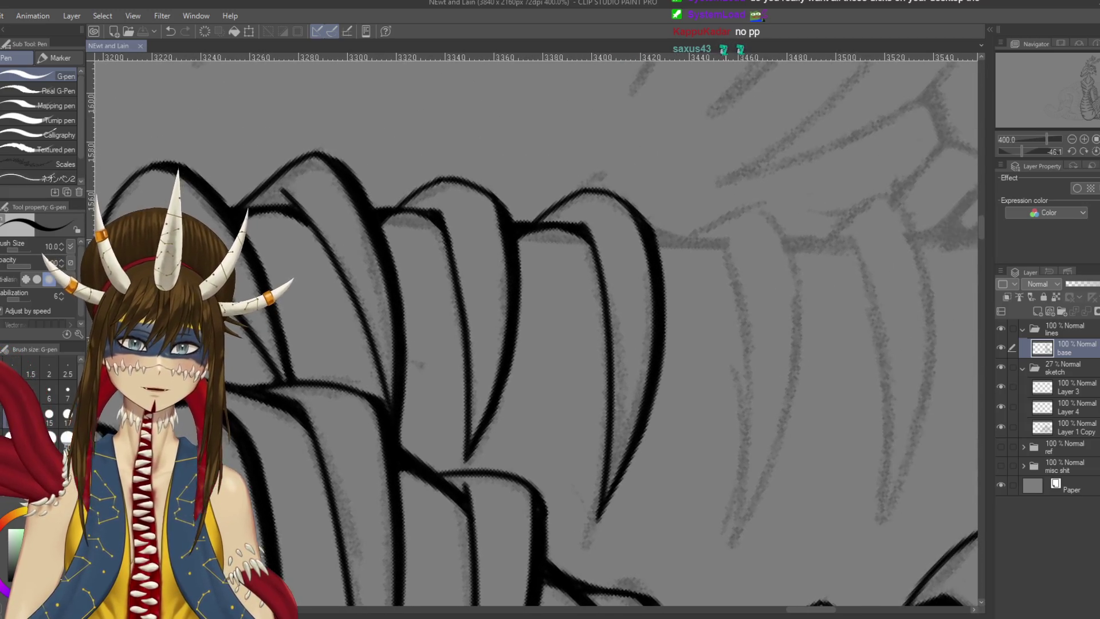
{"action": "left_click_drag", "start_coordinate": [538, 221], "coordinate": [573, 226]}
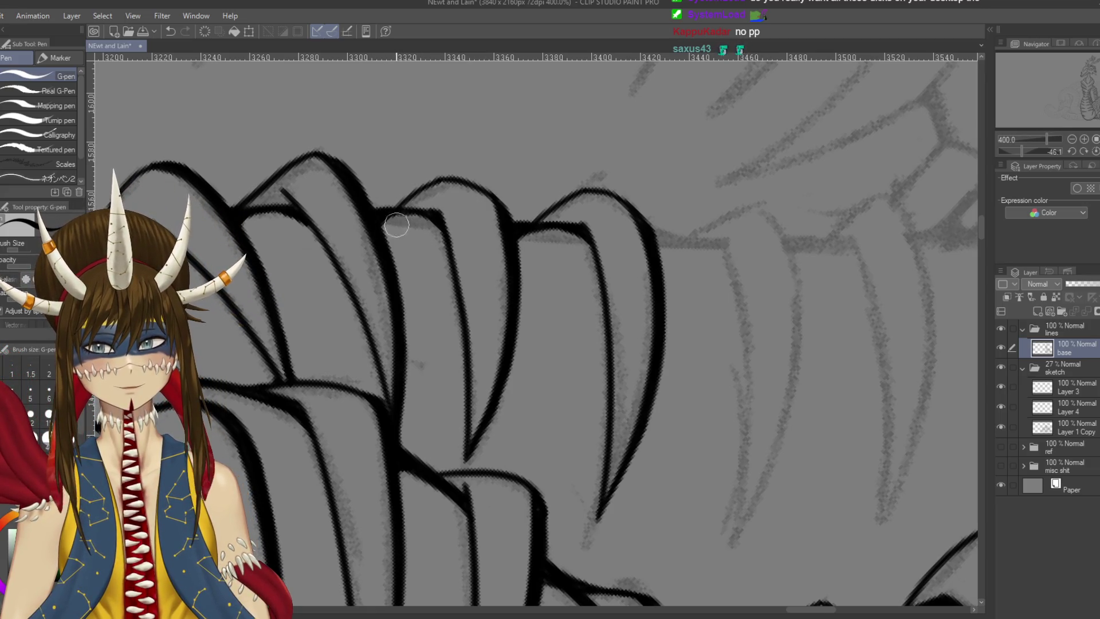
{"action": "key", "text": "ctrl+s"}
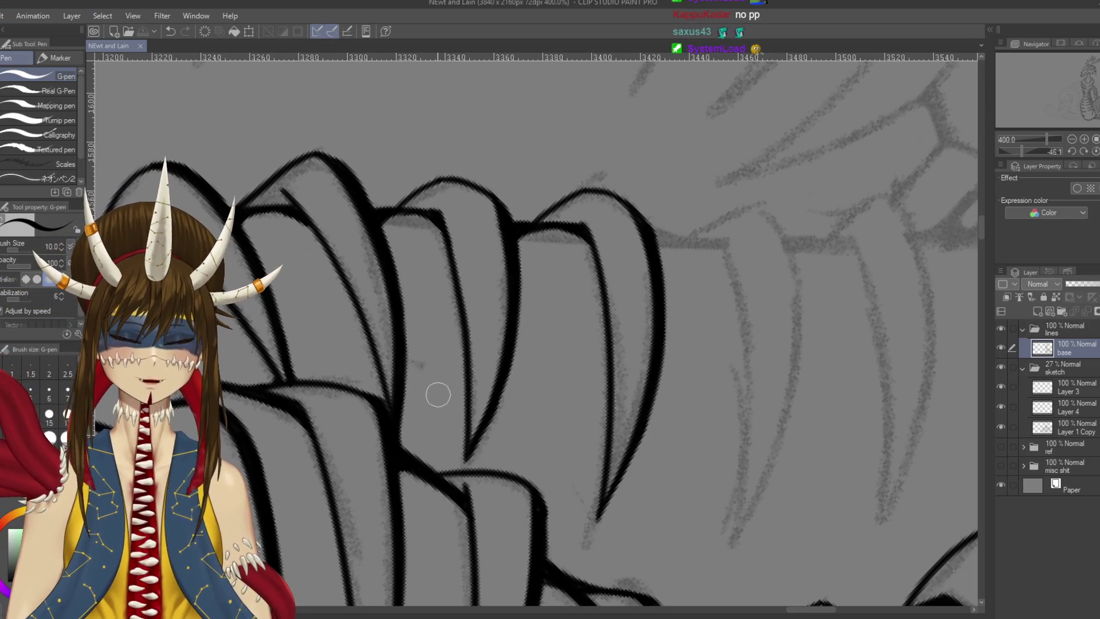
Ink the next plate's long curved edge down the sketch, undoing poor attempts
{"action": "mouse_move", "coordinate": [682, 249]}
{"action": "left_mouse_down"}
{"action": "mouse_move", "coordinate": [633, 174]}
{"action": "mouse_move", "coordinate": [690, 453]}
{"action": "left_mouse_up"}
{"action": "key", "text": "ctrl+z"}
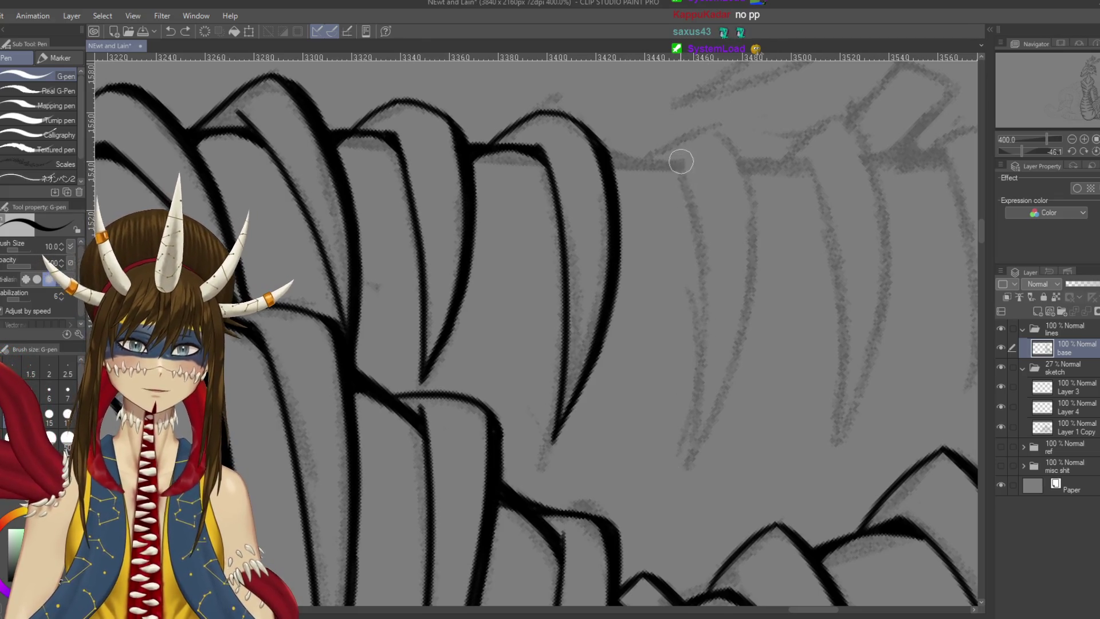
{"action": "left_click_drag", "start_coordinate": [676, 154], "coordinate": [692, 475]}
{"action": "key", "text": "ctrl+z"}
{"action": "left_click_drag", "start_coordinate": [678, 150], "coordinate": [685, 452]}
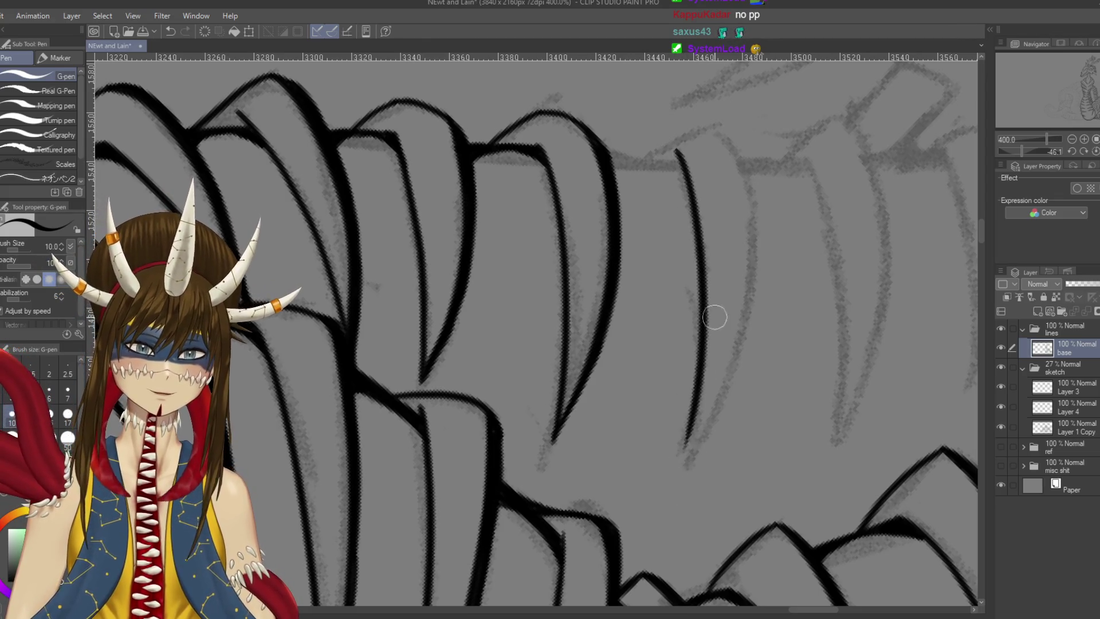
{"action": "mouse_move", "coordinate": [717, 128]}
{"action": "left_mouse_down"}
{"action": "mouse_move", "coordinate": [749, 236]}
{"action": "mouse_move", "coordinate": [664, 513]}
{"action": "left_mouse_up"}
{"action": "key", "text": "ctrl+z"}
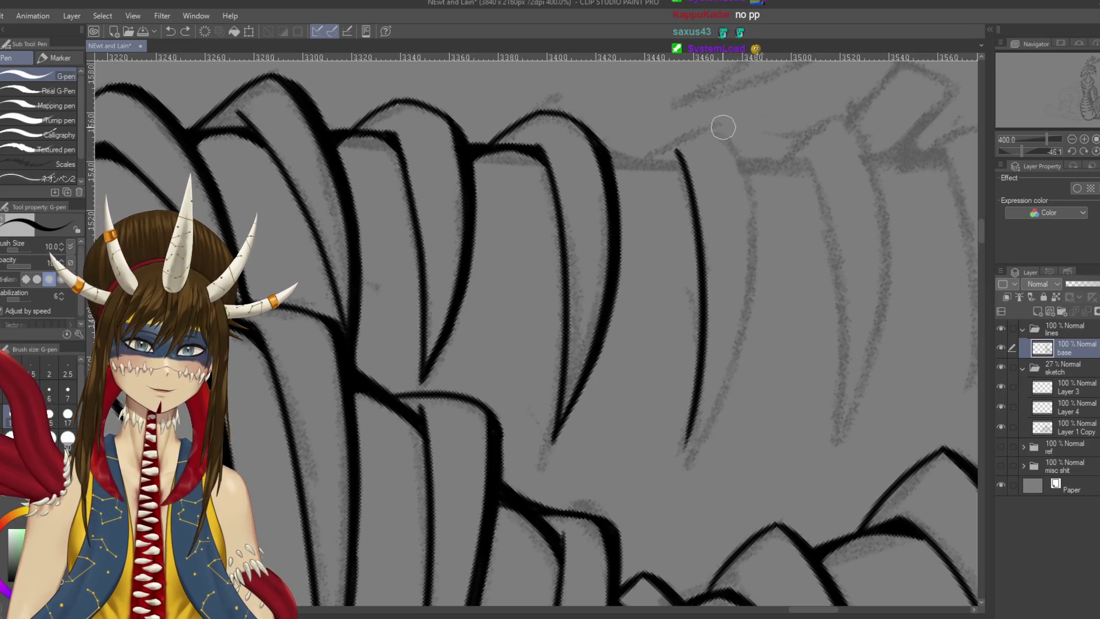
{"action": "left_click_drag", "start_coordinate": [723, 123], "coordinate": [673, 459]}
{"action": "key", "text": "ctrl+z"}
{"action": "left_click_drag", "start_coordinate": [721, 127], "coordinate": [682, 469]}
Keep retrying the long plate edge stroke until it follows the grey sketch
{"action": "key", "text": "ctrl+z"}
{"action": "left_click_drag", "start_coordinate": [721, 127], "coordinate": [739, 292]}
{"action": "left_click_drag", "start_coordinate": [727, 333], "coordinate": [682, 476]}
{"action": "key", "text": "ctrl+z"}
{"action": "left_click_drag", "start_coordinate": [720, 126], "coordinate": [689, 476]}
{"action": "key", "text": "ctrl+z"}
{"action": "left_click_drag", "start_coordinate": [719, 118], "coordinate": [682, 475]}
{"action": "key", "text": "ctrl+z"}
{"action": "mouse_move", "coordinate": [720, 123]}
{"action": "left_mouse_down"}
{"action": "mouse_move", "coordinate": [749, 178]}
{"action": "mouse_move", "coordinate": [681, 484]}
{"action": "left_mouse_up"}
{"action": "key", "text": "ctrl+z"}
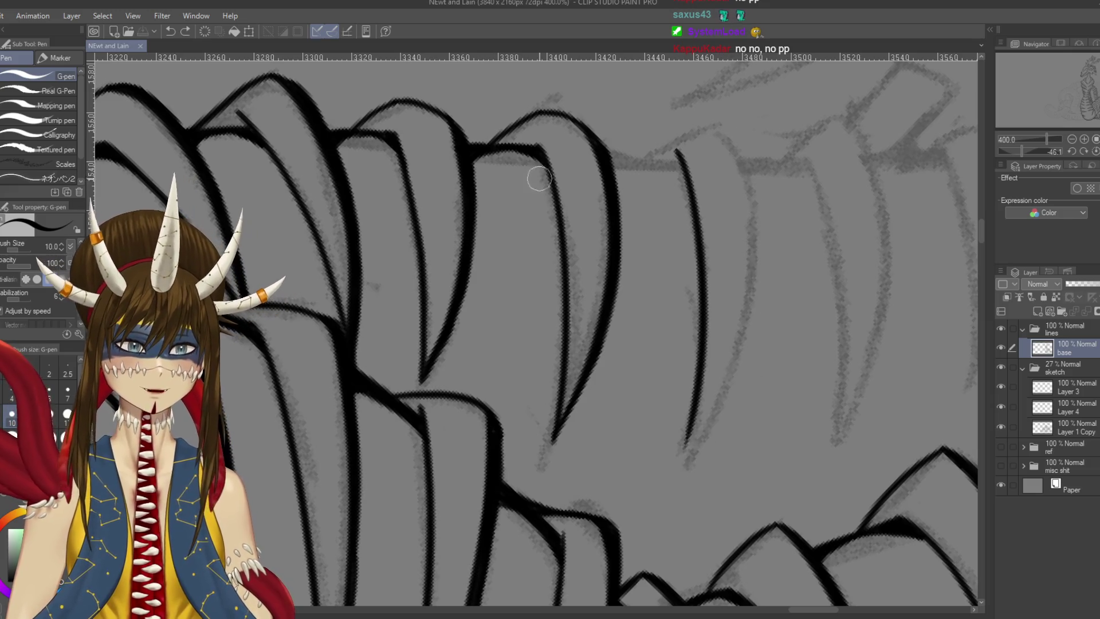
{"action": "mouse_move", "coordinate": [539, 179]}
{"action": "left_mouse_down"}
{"action": "mouse_move", "coordinate": [676, 241]}
{"action": "mouse_move", "coordinate": [688, 401]}
{"action": "mouse_move", "coordinate": [551, 493]}
{"action": "left_mouse_up"}
{"action": "mouse_move", "coordinate": [435, 344]}
{"action": "left_mouse_down"}
{"action": "mouse_move", "coordinate": [526, 145]}
{"action": "mouse_move", "coordinate": [630, 86]}
{"action": "left_mouse_up"}
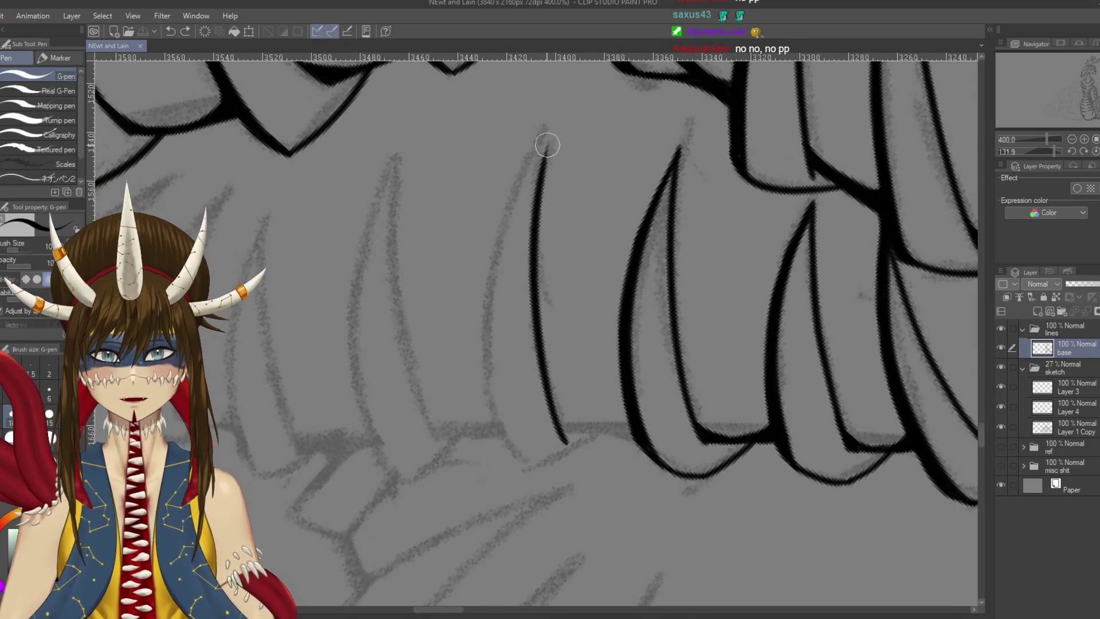
Ink the plate's long curved edge and redraw its thickened top
{"action": "left_click_drag", "start_coordinate": [544, 144], "coordinate": [491, 339]}
{"action": "key", "text": "ctrl+z"}
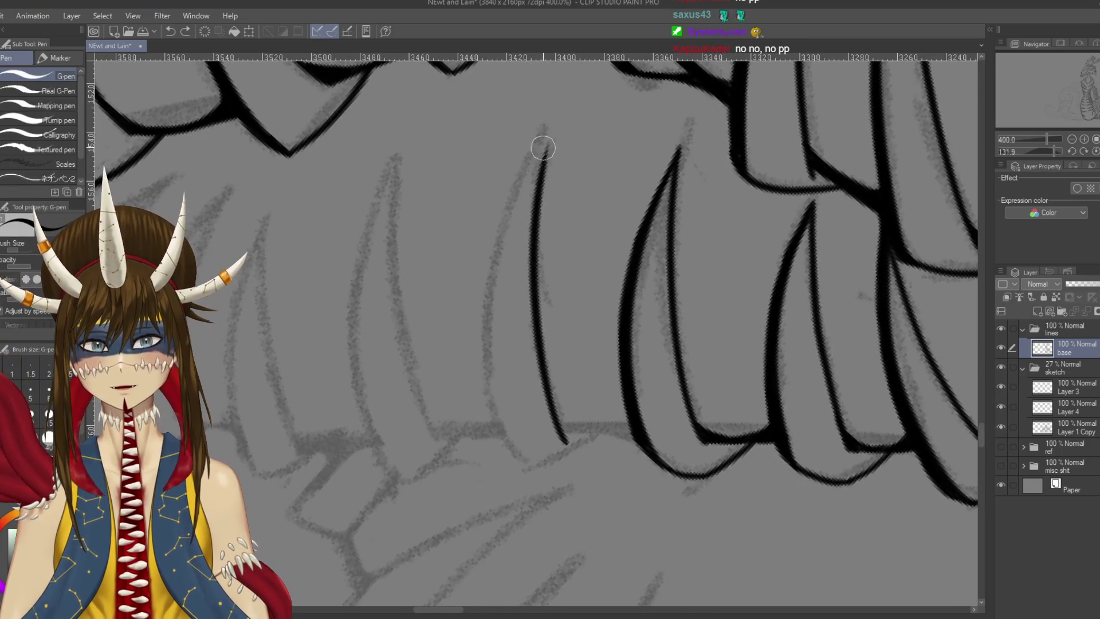
{"action": "mouse_move", "coordinate": [549, 140]}
{"action": "left_mouse_down"}
{"action": "mouse_move", "coordinate": [504, 437]}
{"action": "mouse_move", "coordinate": [525, 472]}
{"action": "left_mouse_up"}
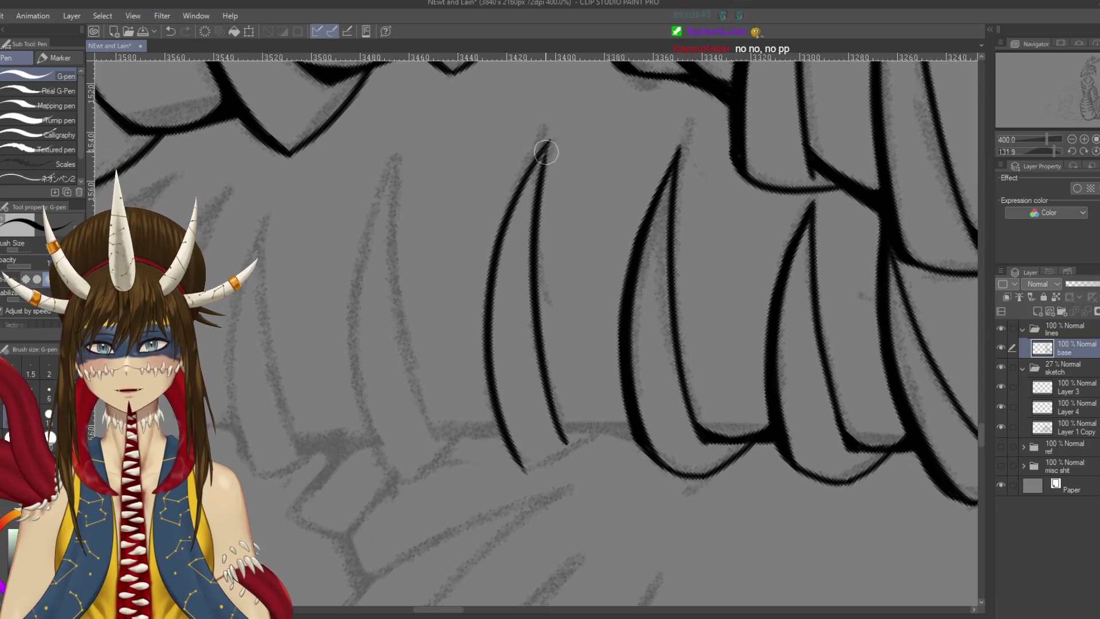
{"action": "left_click_drag", "start_coordinate": [559, 128], "coordinate": [520, 175]}
{"action": "key", "text": "ctrl+z"}
{"action": "left_click_drag", "start_coordinate": [554, 128], "coordinate": [522, 185]}
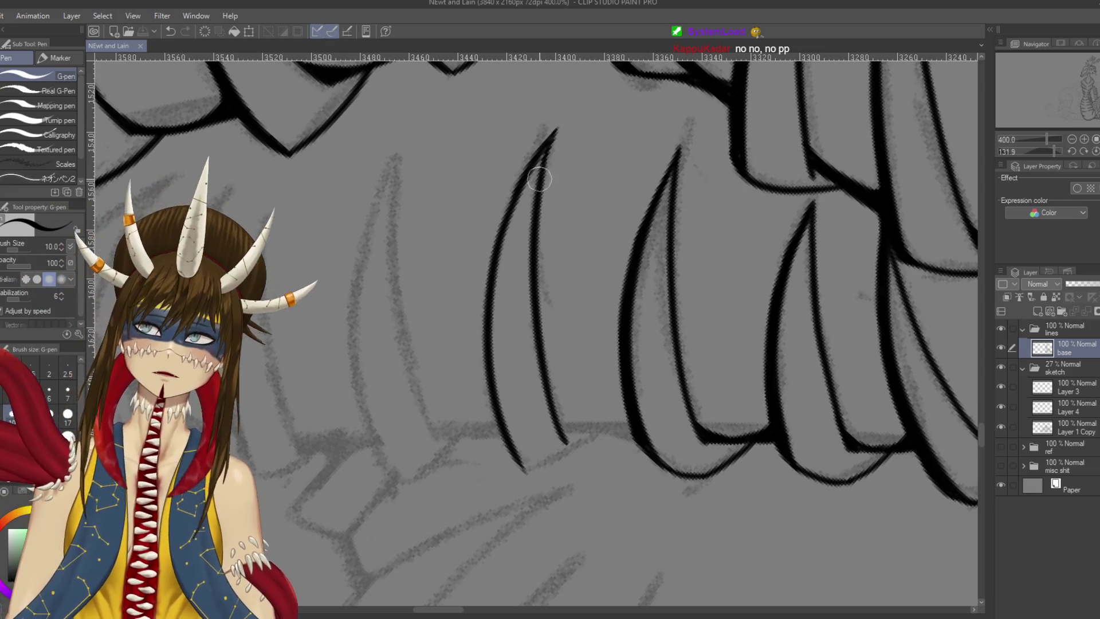
{"action": "key", "text": "r"}
{"action": "mouse_move", "coordinate": [533, 333]}
{"action": "left_mouse_down"}
{"action": "mouse_move", "coordinate": [574, 286]}
{"action": "mouse_move", "coordinate": [607, 321]}
{"action": "mouse_move", "coordinate": [601, 372]}
{"action": "mouse_move", "coordinate": [561, 401]}
{"action": "left_mouse_up"}
{"action": "key", "text": "p"}
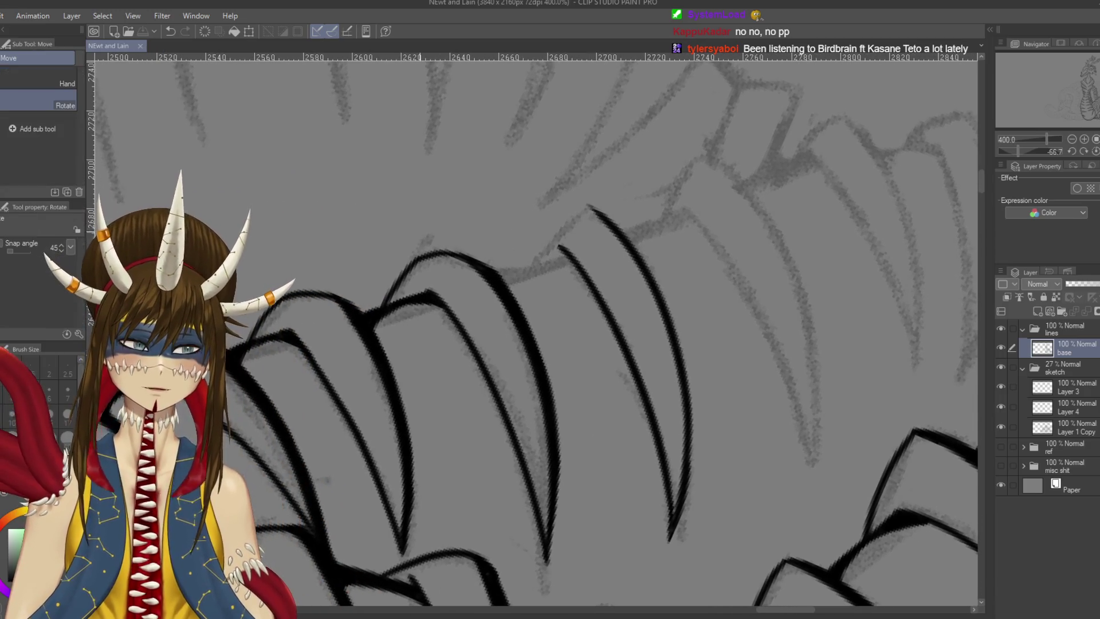
Try a joining curve, then letter and underline 'UTAU' above the plates before undoing it
{"action": "left_click_drag", "start_coordinate": [585, 172], "coordinate": [541, 259]}
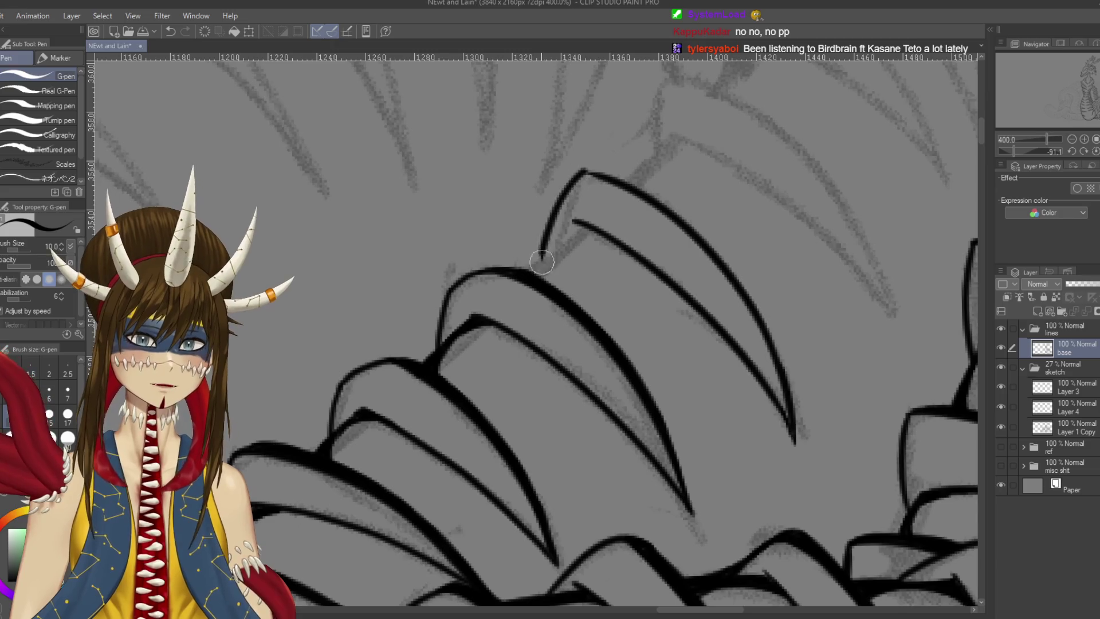
{"action": "key", "text": "ctrl+z"}
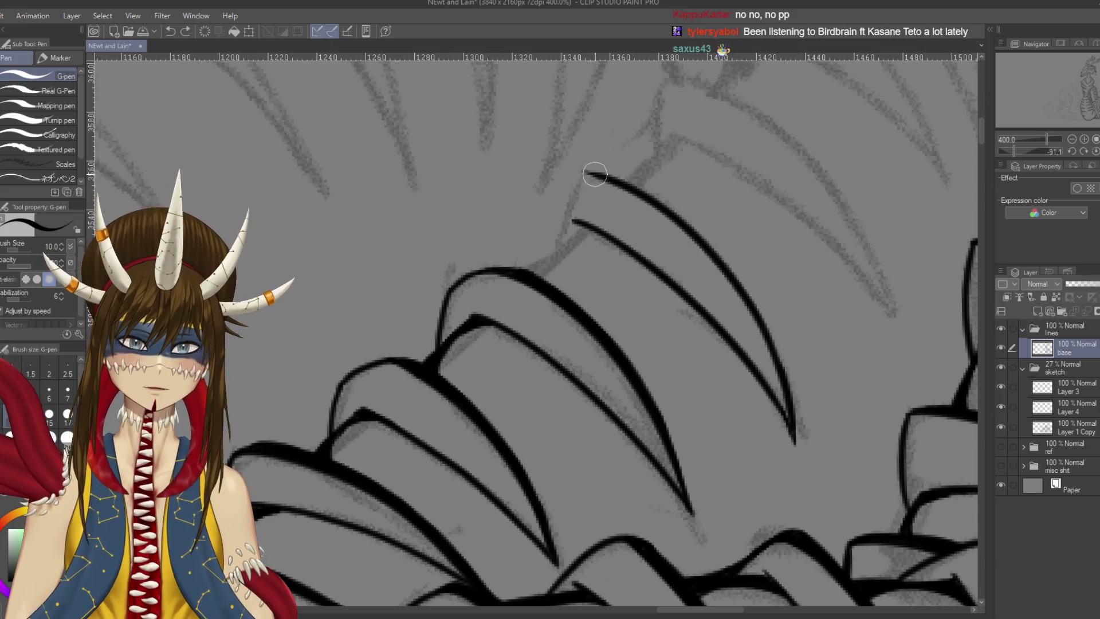
{"action": "mouse_move", "coordinate": [396, 146]}
{"action": "left_mouse_down"}
{"action": "mouse_move", "coordinate": [417, 191]}
{"action": "mouse_move", "coordinate": [438, 138]}
{"action": "left_mouse_up"}
{"action": "mouse_move", "coordinate": [444, 132]}
{"action": "left_mouse_down"}
{"action": "mouse_move", "coordinate": [460, 119]}
{"action": "mouse_move", "coordinate": [469, 174]}
{"action": "left_mouse_up"}
{"action": "mouse_move", "coordinate": [504, 104]}
{"action": "left_mouse_down"}
{"action": "mouse_move", "coordinate": [492, 169]}
{"action": "mouse_move", "coordinate": [530, 155]}
{"action": "left_mouse_up"}
{"action": "left_click_drag", "start_coordinate": [492, 146], "coordinate": [533, 140]}
{"action": "mouse_move", "coordinate": [533, 89]}
{"action": "left_mouse_down"}
{"action": "mouse_move", "coordinate": [550, 137]}
{"action": "mouse_move", "coordinate": [588, 86]}
{"action": "left_mouse_up"}
{"action": "left_click_drag", "start_coordinate": [484, 198], "coordinate": [434, 224]}
{"action": "left_click_drag", "start_coordinate": [519, 179], "coordinate": [641, 129]}
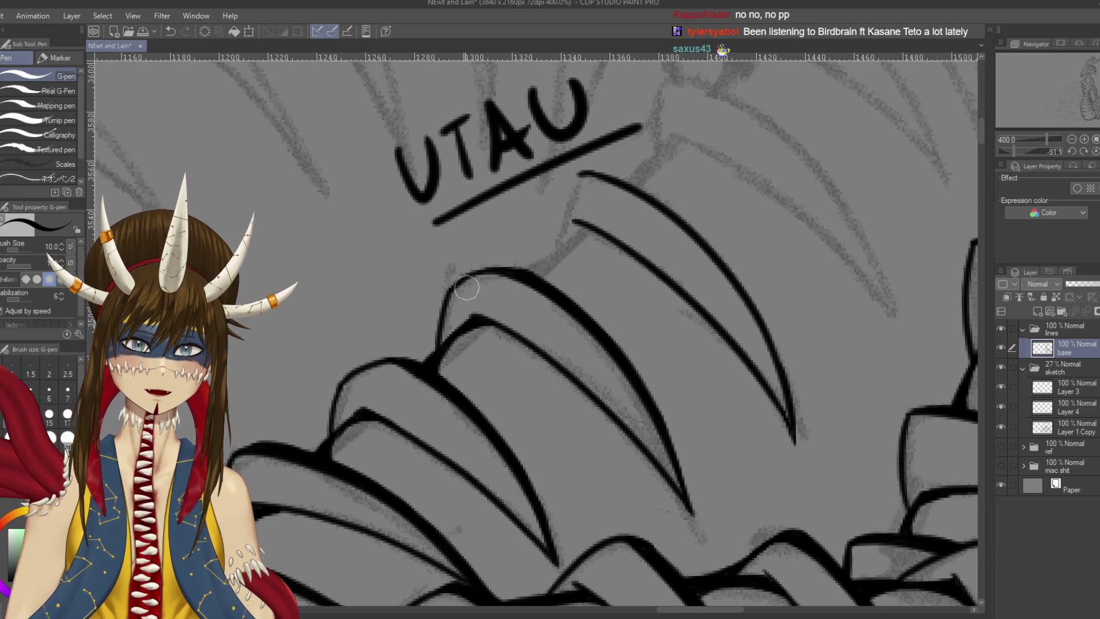
{"action": "key", "text": "ctrl+z"}
{"action": "key", "text": "ctrl+z"}
{"action": "key", "text": "ctrl+z"}
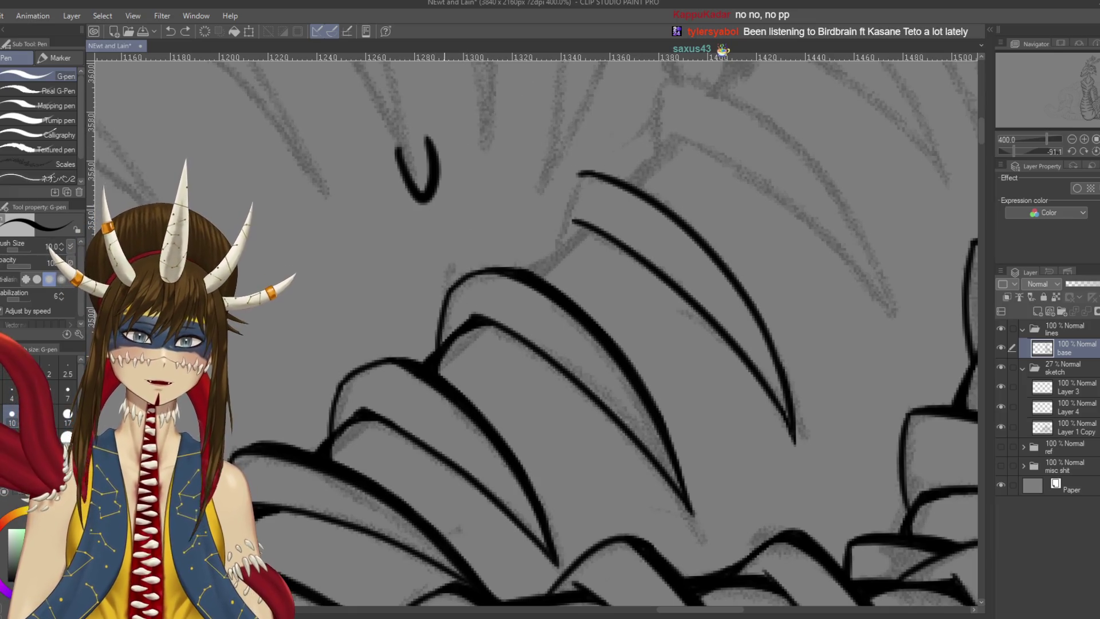
Fill the junction where the plate lines meet with solid, thickened ink and save
{"action": "mouse_move", "coordinate": [580, 179]}
{"action": "left_mouse_down"}
{"action": "mouse_move", "coordinate": [625, 175]}
{"action": "mouse_move", "coordinate": [596, 249]}
{"action": "mouse_move", "coordinate": [574, 270]}
{"action": "mouse_move", "coordinate": [619, 231]}
{"action": "mouse_move", "coordinate": [573, 269]}
{"action": "left_mouse_up"}
{"action": "key", "text": "ctrl+z"}
{"action": "key", "text": "ctrl+z"}
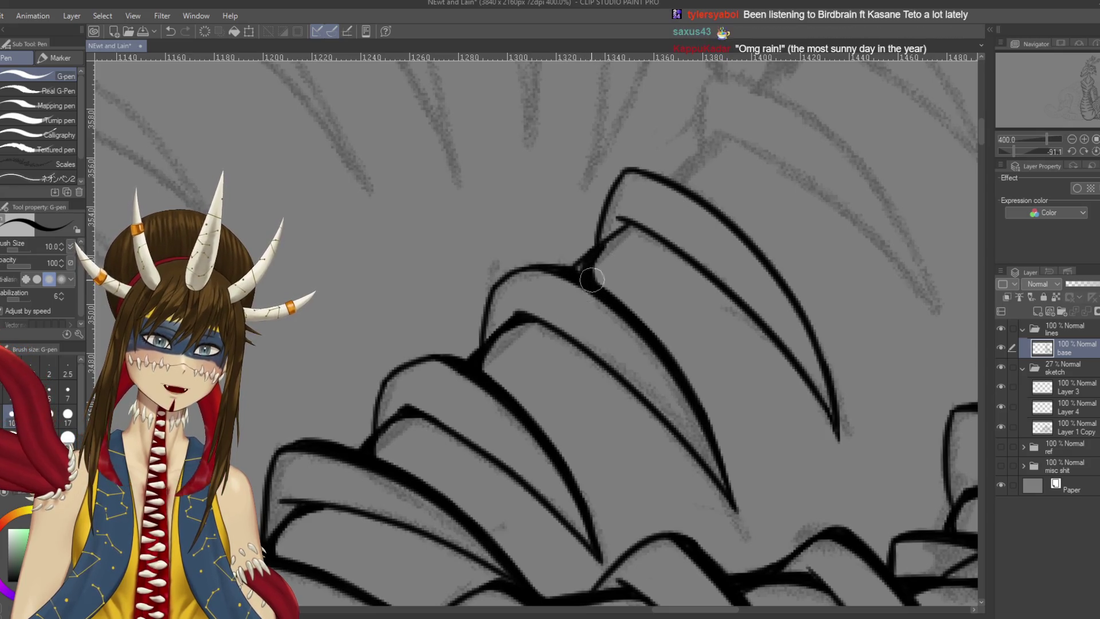
{"action": "mouse_move", "coordinate": [585, 263]}
{"action": "left_mouse_down"}
{"action": "mouse_move", "coordinate": [570, 271]}
{"action": "mouse_move", "coordinate": [586, 269]}
{"action": "mouse_move", "coordinate": [574, 206]}
{"action": "mouse_move", "coordinate": [572, 258]}
{"action": "left_mouse_up"}
{"action": "left_click_drag", "start_coordinate": [583, 201], "coordinate": [570, 261]}
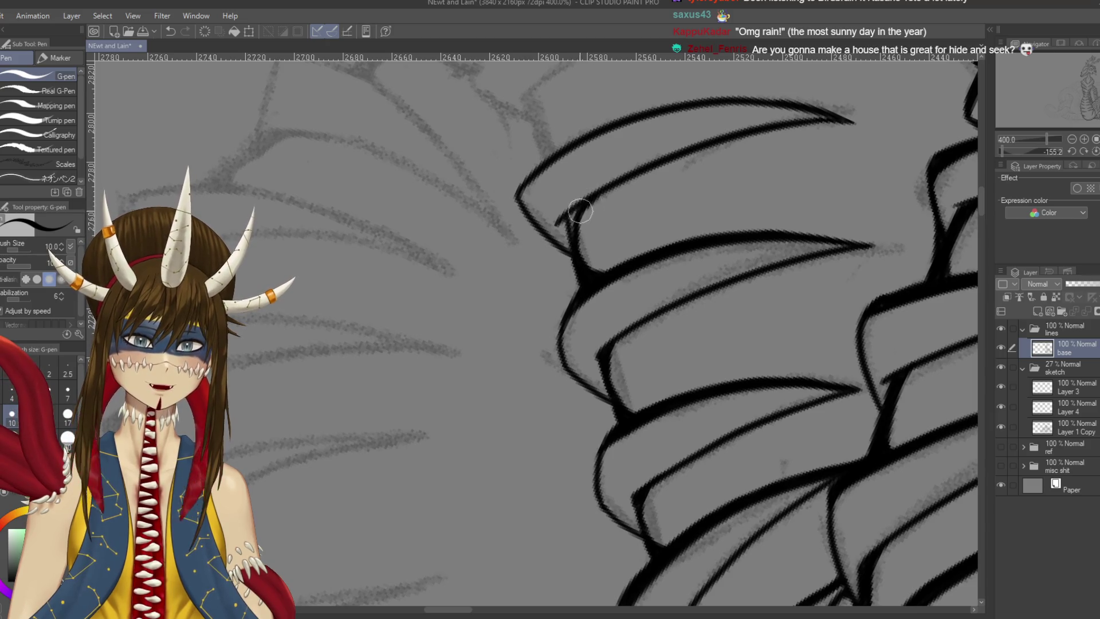
{"action": "mouse_move", "coordinate": [579, 208]}
{"action": "left_mouse_down"}
{"action": "mouse_move", "coordinate": [571, 217]}
{"action": "mouse_move", "coordinate": [660, 258]}
{"action": "mouse_move", "coordinate": [705, 344]}
{"action": "mouse_move", "coordinate": [687, 430]}
{"action": "left_mouse_up"}
{"action": "key", "text": "ctrl+s"}
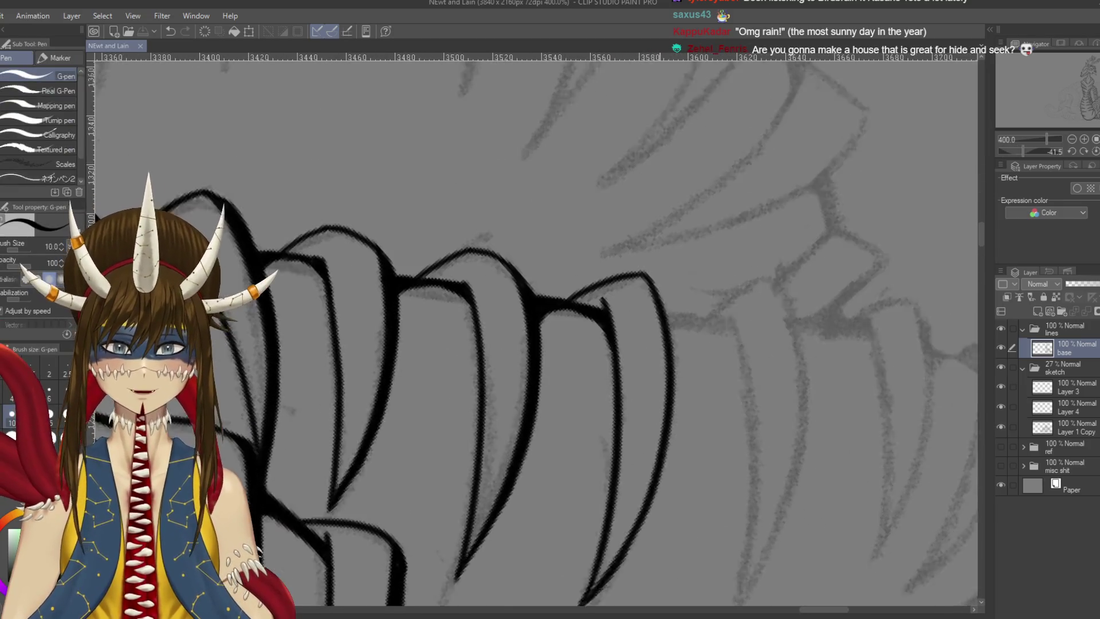
Ink a short stroke at the plate tip and draw its right outline downward
{"action": "scroll", "coordinate": [613, 224], "scroll_direction": "down", "scroll_amount": 2}
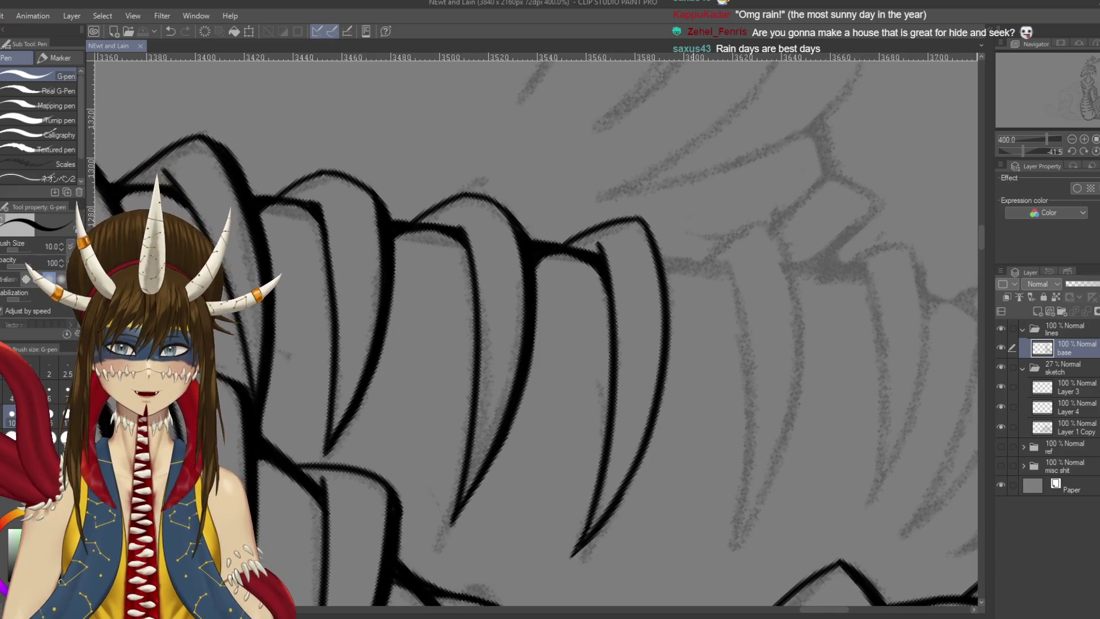
{"action": "scroll", "coordinate": [533, 332], "scroll_direction": "down", "scroll_amount": 2}
{"action": "left_click_drag", "start_coordinate": [651, 153], "coordinate": [676, 185]}
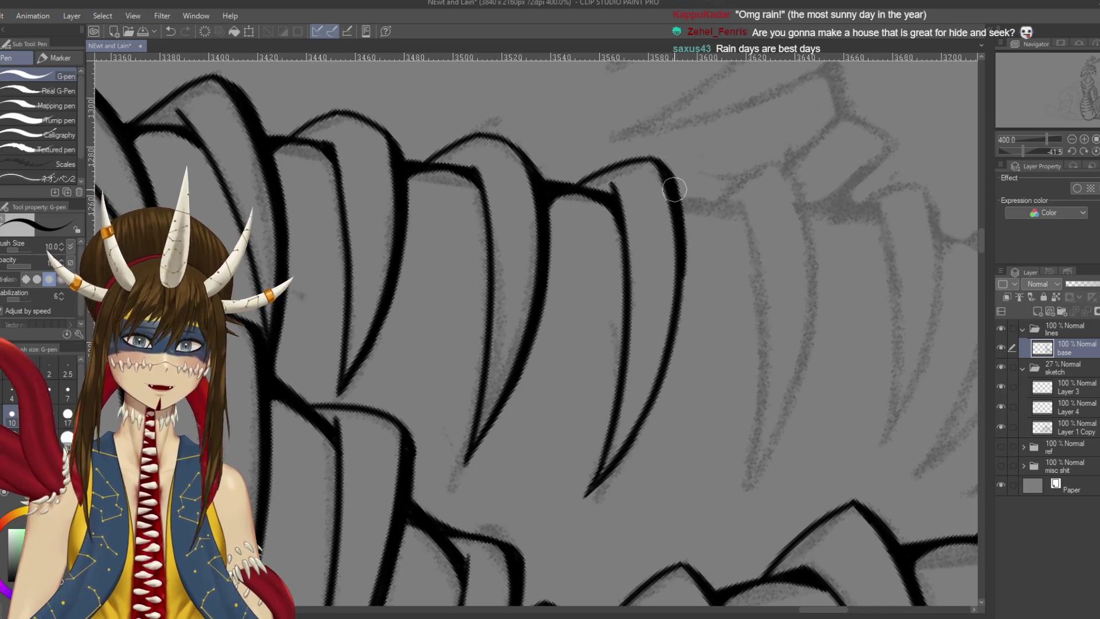
{"action": "left_click_drag", "start_coordinate": [675, 189], "coordinate": [681, 327]}
{"action": "key", "text": "ctrl+z"}
{"action": "left_click_drag", "start_coordinate": [671, 179], "coordinate": [681, 327]}
{"action": "mouse_move", "coordinate": [680, 254]}
{"action": "left_mouse_down"}
{"action": "mouse_move", "coordinate": [653, 401]}
{"action": "mouse_move", "coordinate": [625, 459]}
{"action": "left_mouse_up"}
{"action": "key", "text": "r"}
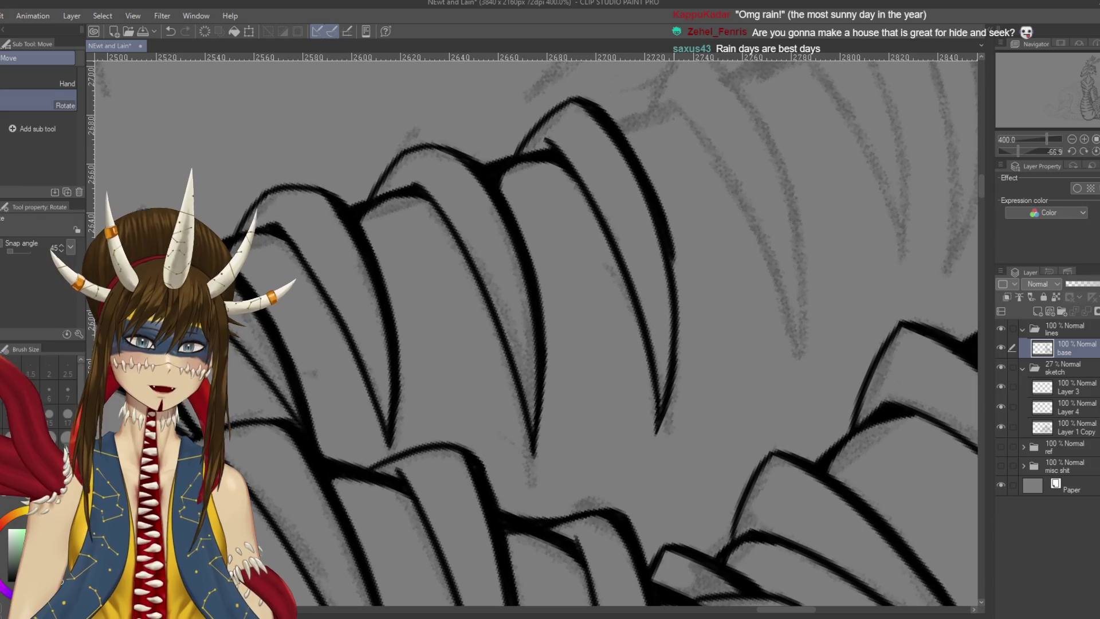
{"action": "key", "text": "p"}
Re-ink the lower right outline thicker and continuous, undoing unsatisfactory retraces
{"action": "left_click_drag", "start_coordinate": [672, 229], "coordinate": [682, 321]}
{"action": "key", "text": "ctrl+z"}
{"action": "left_click_drag", "start_coordinate": [670, 225], "coordinate": [685, 343]}
{"action": "key", "text": "ctrl+z"}
{"action": "left_click_drag", "start_coordinate": [672, 252], "coordinate": [680, 344]}
{"action": "left_click_drag", "start_coordinate": [677, 304], "coordinate": [676, 355]}
{"action": "key", "text": "ctrl+z"}
{"action": "mouse_move", "coordinate": [675, 307]}
{"action": "left_mouse_down"}
{"action": "mouse_move", "coordinate": [678, 361]}
{"action": "mouse_move", "coordinate": [663, 413]}
{"action": "left_mouse_up"}
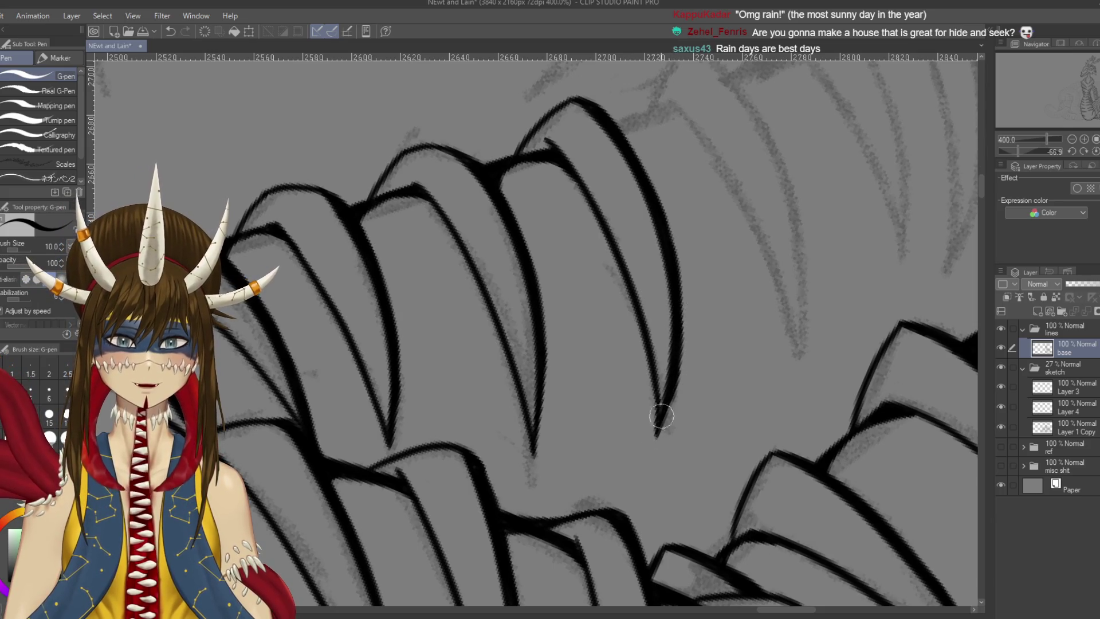
{"action": "left_click_drag", "start_coordinate": [674, 274], "coordinate": [678, 321]}
{"action": "key", "text": "ctrl+z"}
{"action": "mouse_move", "coordinate": [671, 264]}
{"action": "left_mouse_down"}
{"action": "mouse_move", "coordinate": [679, 367]}
{"action": "mouse_move", "coordinate": [678, 331]}
{"action": "mouse_move", "coordinate": [759, 363]}
{"action": "left_mouse_up"}
{"action": "key", "text": "ctrl+z"}
Ink the next plate's long curve, redrawing it several times
{"action": "scroll", "coordinate": [731, 321], "scroll_direction": "down", "scroll_amount": 3}
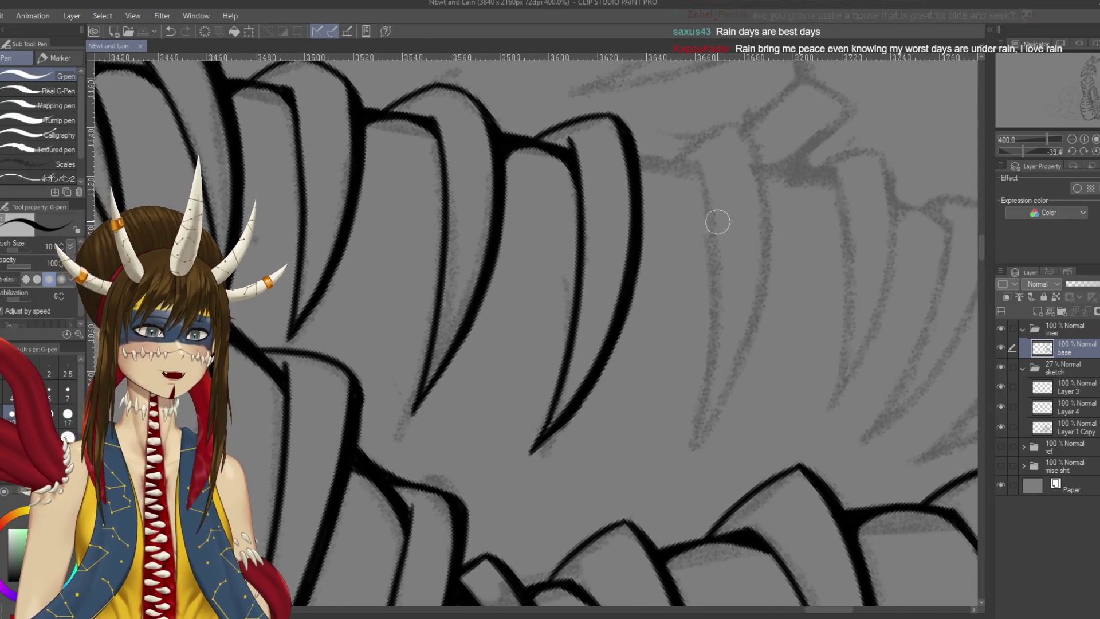
{"action": "mouse_move", "coordinate": [697, 154]}
{"action": "left_mouse_down"}
{"action": "mouse_move", "coordinate": [702, 408]}
{"action": "mouse_move", "coordinate": [711, 224]}
{"action": "mouse_move", "coordinate": [689, 441]}
{"action": "left_mouse_up"}
{"action": "key", "text": "ctrl+z"}
{"action": "mouse_move", "coordinate": [726, 266]}
{"action": "left_mouse_down"}
{"action": "mouse_move", "coordinate": [721, 244]}
{"action": "mouse_move", "coordinate": [731, 270]}
{"action": "left_mouse_up"}
{"action": "left_click_drag", "start_coordinate": [695, 101], "coordinate": [700, 452]}
{"action": "key", "text": "ctrl+z"}
{"action": "mouse_move", "coordinate": [695, 102]}
{"action": "left_mouse_down"}
{"action": "mouse_move", "coordinate": [745, 255]}
{"action": "mouse_move", "coordinate": [696, 441]}
{"action": "left_mouse_up"}
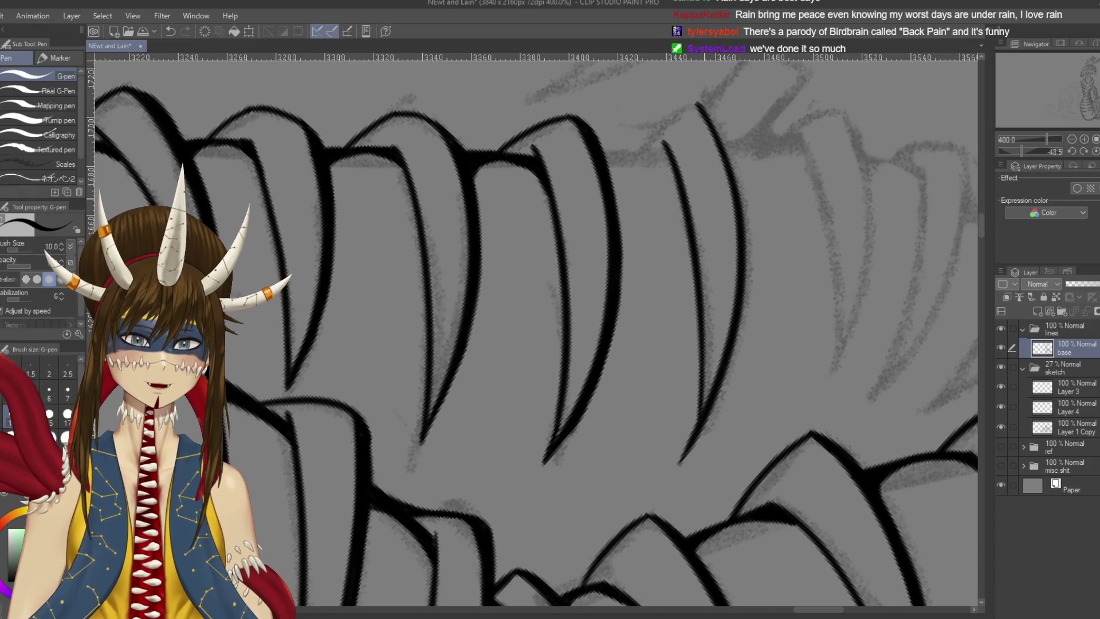
{"action": "key", "text": "ctrl+z"}
{"action": "key", "text": "ctrl+z"}
{"action": "left_click_drag", "start_coordinate": [659, 140], "coordinate": [703, 453]}
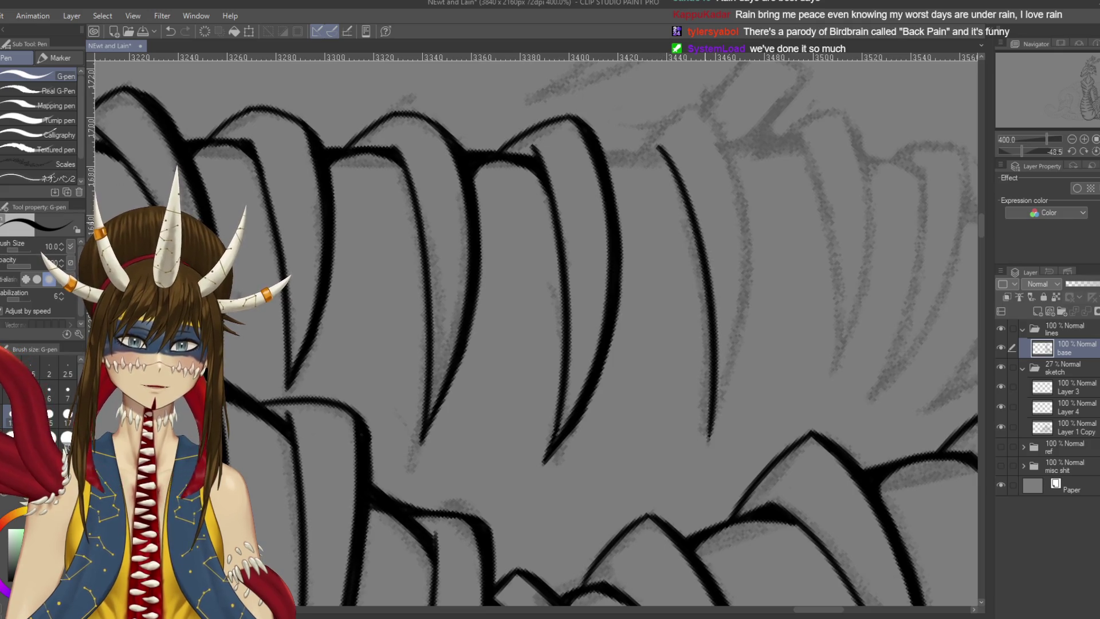
{"action": "key", "text": "ctrl+z"}
Ink the next plate's left edge and its bulging right edge
{"action": "mouse_move", "coordinate": [662, 149]}
{"action": "left_mouse_down"}
{"action": "mouse_move", "coordinate": [699, 438]}
{"action": "mouse_move", "coordinate": [705, 394]}
{"action": "mouse_move", "coordinate": [698, 458]}
{"action": "left_mouse_up"}
{"action": "key", "text": "ctrl+z"}
{"action": "mouse_move", "coordinate": [698, 111]}
{"action": "left_mouse_down"}
{"action": "mouse_move", "coordinate": [745, 189]}
{"action": "mouse_move", "coordinate": [696, 459]}
{"action": "left_mouse_up"}
{"action": "key", "text": "ctrl+z"}
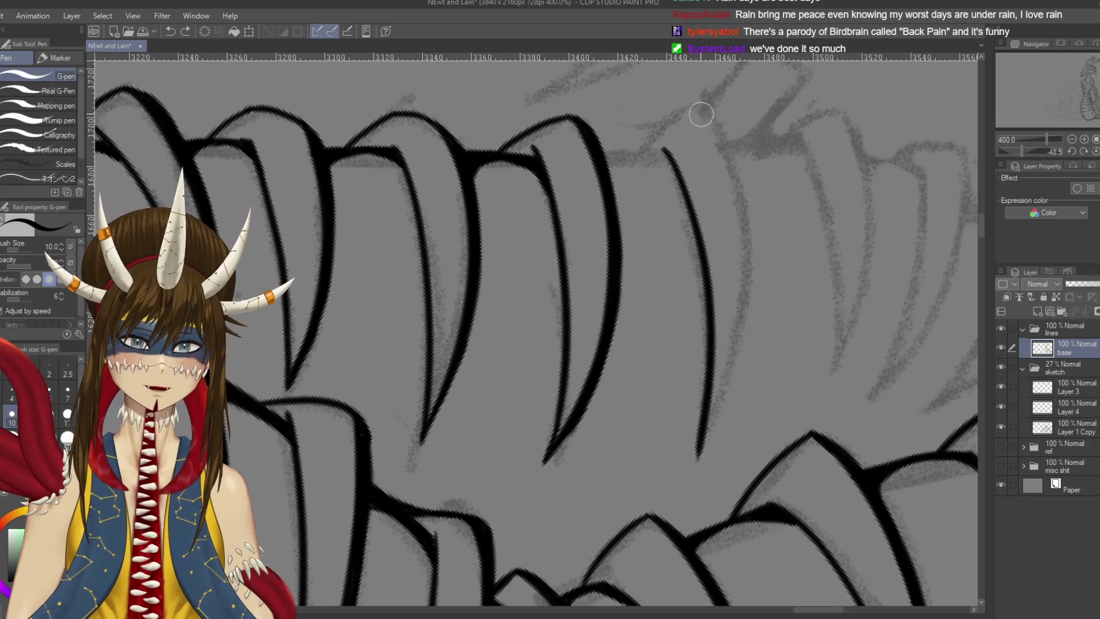
{"action": "left_click_drag", "start_coordinate": [699, 111], "coordinate": [697, 461]}
{"action": "left_click_drag", "start_coordinate": [559, 143], "coordinate": [478, 149]}
Ink the short tip of the next plate, retrying the stroke once
{"action": "key", "text": "p"}
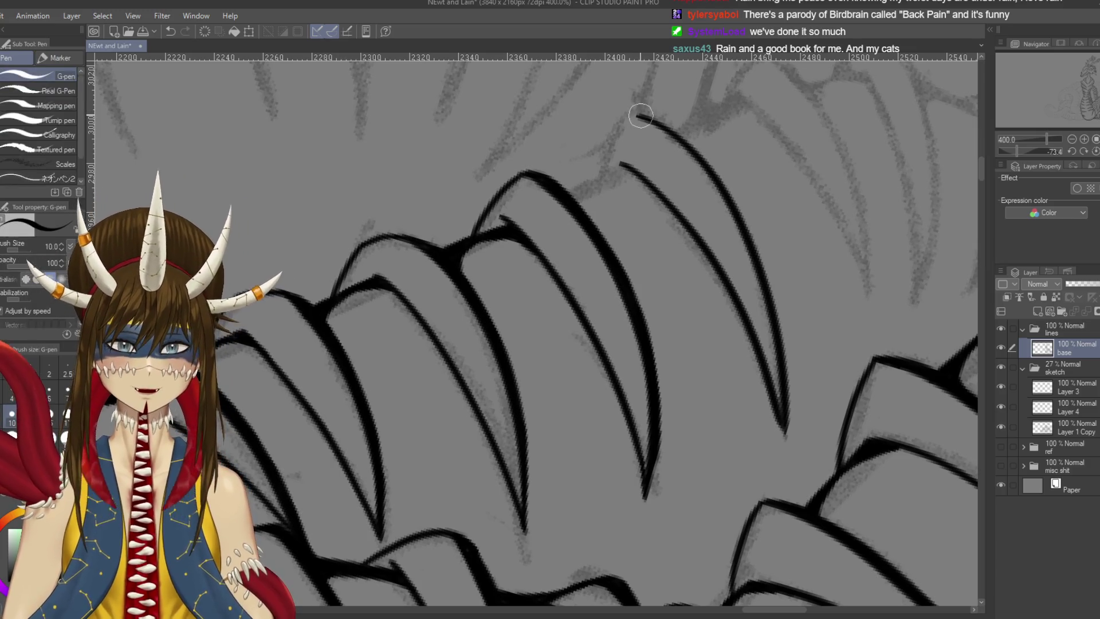
{"action": "left_click_drag", "start_coordinate": [636, 112], "coordinate": [587, 177]}
{"action": "key", "text": "ctrl+z"}
{"action": "key", "text": "ctrl+z"}
{"action": "mouse_move", "coordinate": [636, 113]}
{"action": "left_mouse_down"}
{"action": "mouse_move", "coordinate": [587, 176]}
{"action": "mouse_move", "coordinate": [481, 198]}
{"action": "left_mouse_up"}
{"action": "key", "text": "r"}
{"action": "key", "text": "p"}
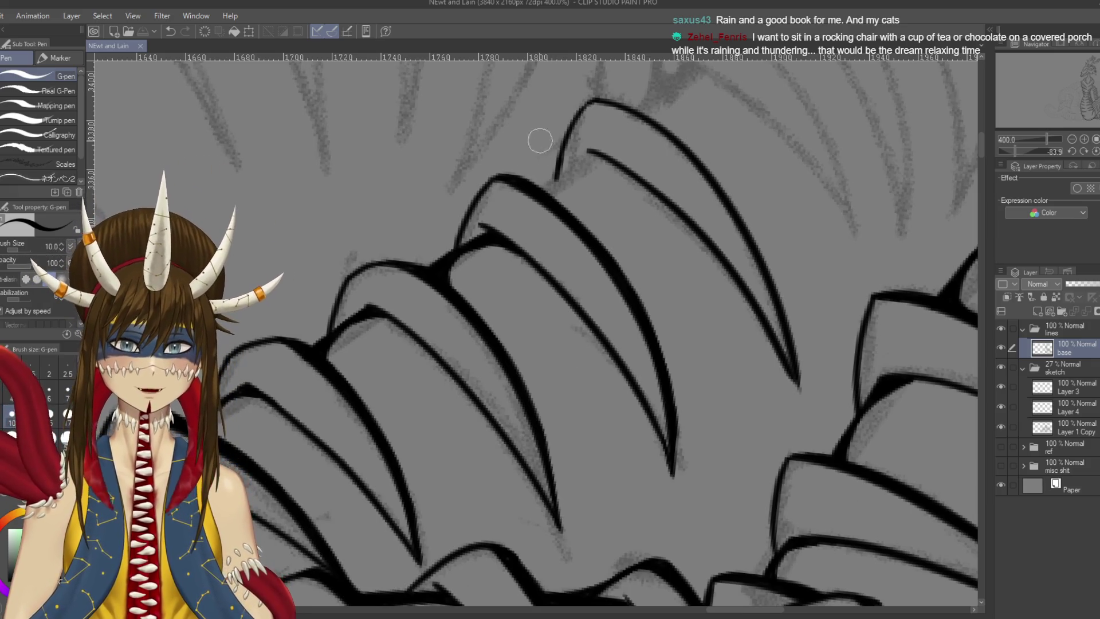
Join the new plate's tip to the upper line with a solid-filled junction, discarding trial detail marks
{"action": "left_click_drag", "start_coordinate": [593, 151], "coordinate": [555, 176]}
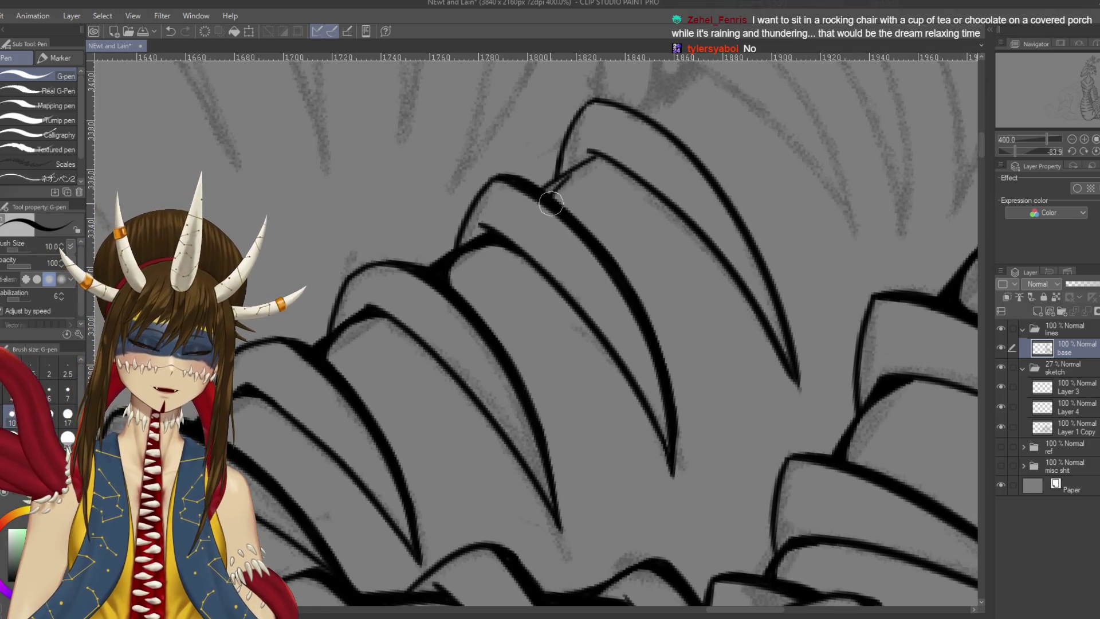
{"action": "mouse_move", "coordinate": [543, 191]}
{"action": "left_mouse_down"}
{"action": "mouse_move", "coordinate": [612, 165]}
{"action": "mouse_move", "coordinate": [570, 175]}
{"action": "left_mouse_up"}
{"action": "left_click_drag", "start_coordinate": [661, 253], "coordinate": [666, 295]}
{"action": "left_click_drag", "start_coordinate": [682, 261], "coordinate": [695, 295]}
{"action": "left_click_drag", "start_coordinate": [739, 235], "coordinate": [735, 298]}
{"action": "left_click_drag", "start_coordinate": [768, 227], "coordinate": [777, 281]}
{"action": "key", "text": "ctrl+z"}
{"action": "key", "text": "ctrl+z"}
{"action": "key", "text": "ctrl+z"}
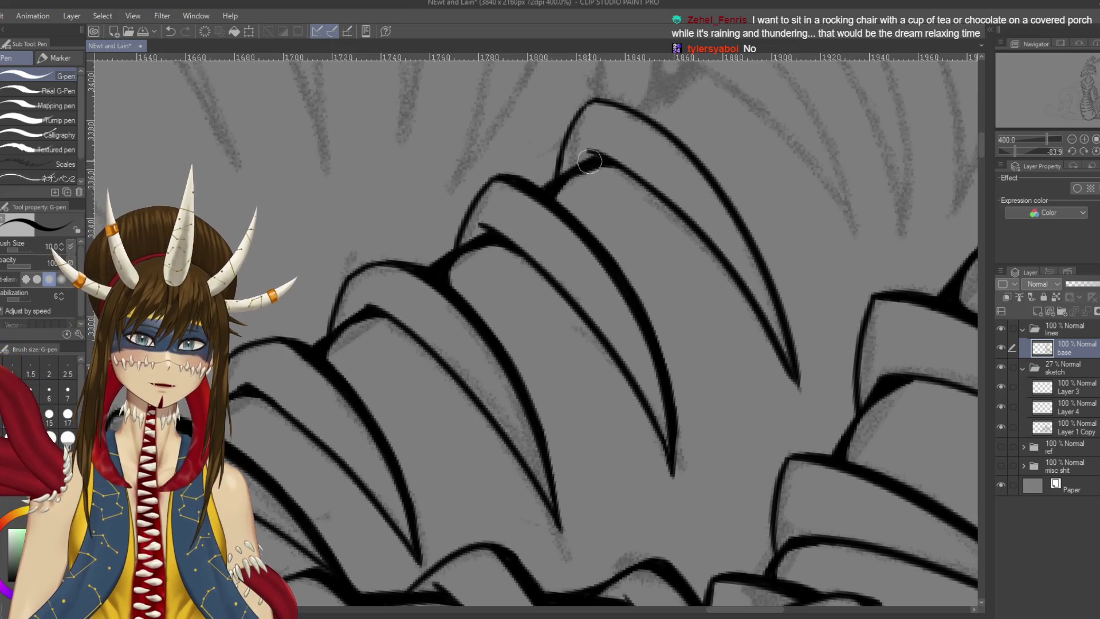
Extend and thicken the plate's right outline down toward its pointed tip, retrying strokes
{"action": "mouse_move", "coordinate": [702, 209]}
{"action": "left_mouse_down"}
{"action": "mouse_move", "coordinate": [732, 266]}
{"action": "mouse_move", "coordinate": [743, 342]}
{"action": "left_mouse_up"}
{"action": "left_click_drag", "start_coordinate": [653, 129], "coordinate": [702, 193]}
{"action": "key", "text": "ctrl+z"}
{"action": "left_click_drag", "start_coordinate": [667, 137], "coordinate": [714, 252]}
{"action": "left_click_drag", "start_coordinate": [700, 202], "coordinate": [716, 316]}
{"action": "key", "text": "ctrl+z"}
{"action": "left_click_drag", "start_coordinate": [705, 226], "coordinate": [715, 341]}
{"action": "key", "text": "ctrl+z"}
{"action": "mouse_move", "coordinate": [709, 236]}
{"action": "left_mouse_down"}
{"action": "mouse_move", "coordinate": [696, 404]}
{"action": "mouse_move", "coordinate": [659, 413]}
{"action": "mouse_move", "coordinate": [630, 378]}
{"action": "mouse_move", "coordinate": [648, 318]}
{"action": "left_mouse_up"}
{"action": "key", "text": "ctrl+z"}
{"action": "key", "text": "ctrl+z"}
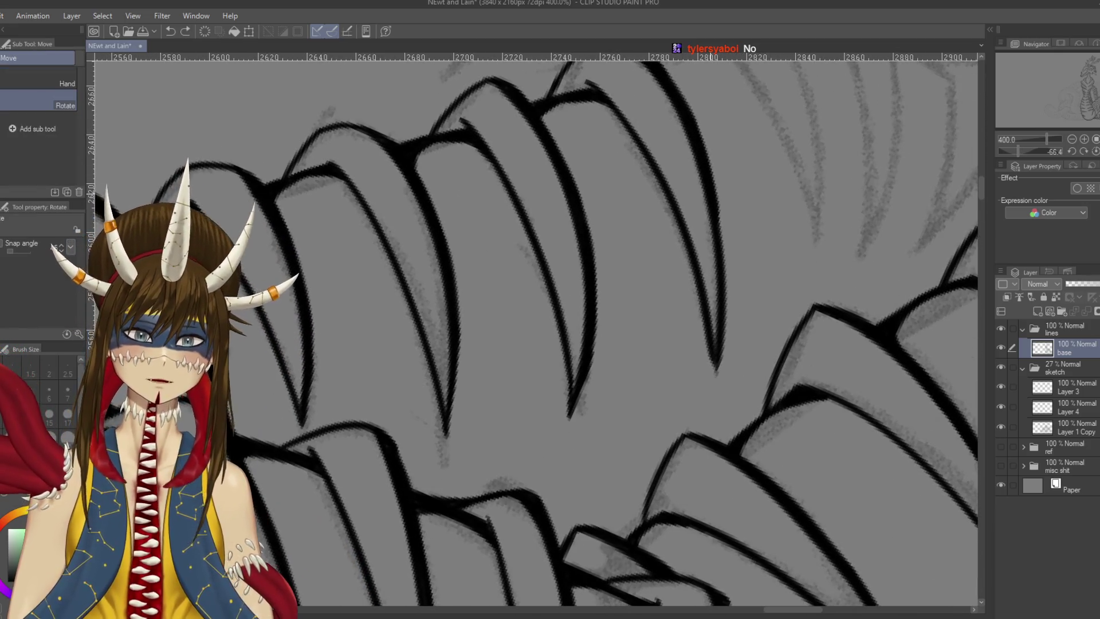
Re-ink the current ridge plate's outline with the pen and save the drawing
{"action": "key", "text": "p"}
{"action": "left_click_drag", "start_coordinate": [720, 238], "coordinate": [718, 275]}
{"action": "left_click_drag", "start_coordinate": [712, 197], "coordinate": [719, 338]}
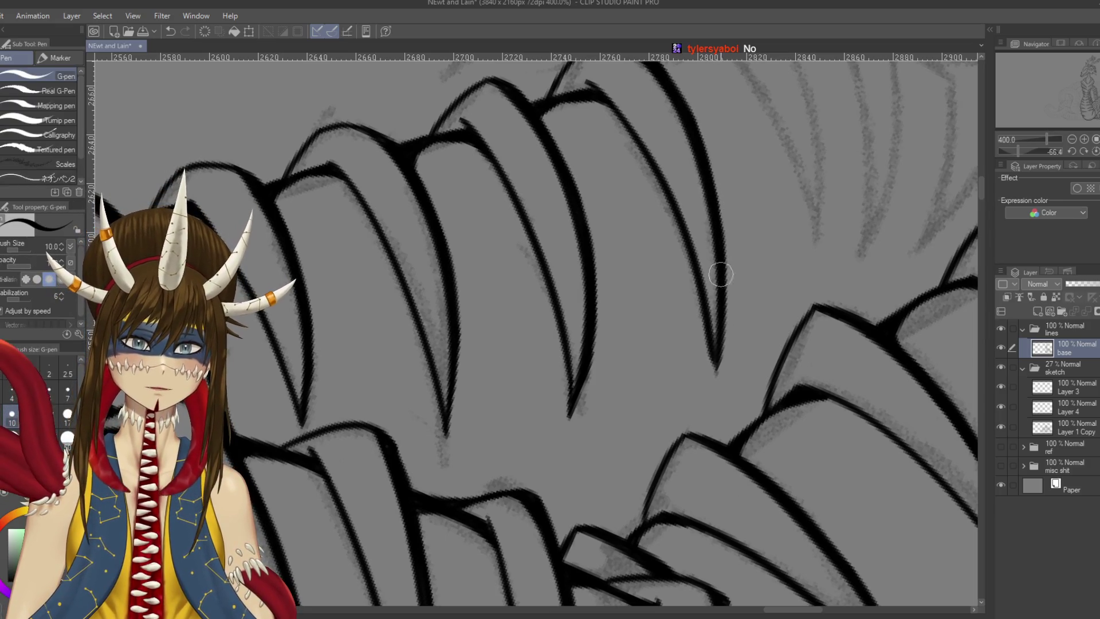
{"action": "scroll", "coordinate": [719, 296], "scroll_direction": "up", "scroll_amount": 3}
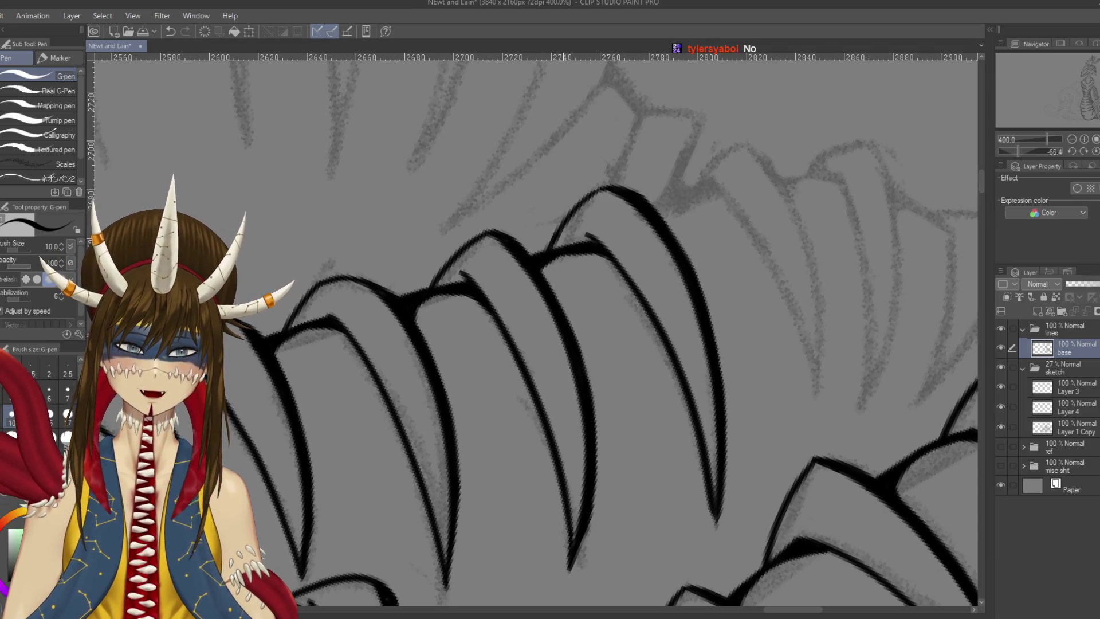
{"action": "key", "text": "ctrl+s"}
{"action": "scroll", "coordinate": [700, 253], "scroll_direction": "up", "scroll_amount": 1}
{"action": "scroll", "coordinate": [721, 329], "scroll_direction": "right", "scroll_amount": 1}
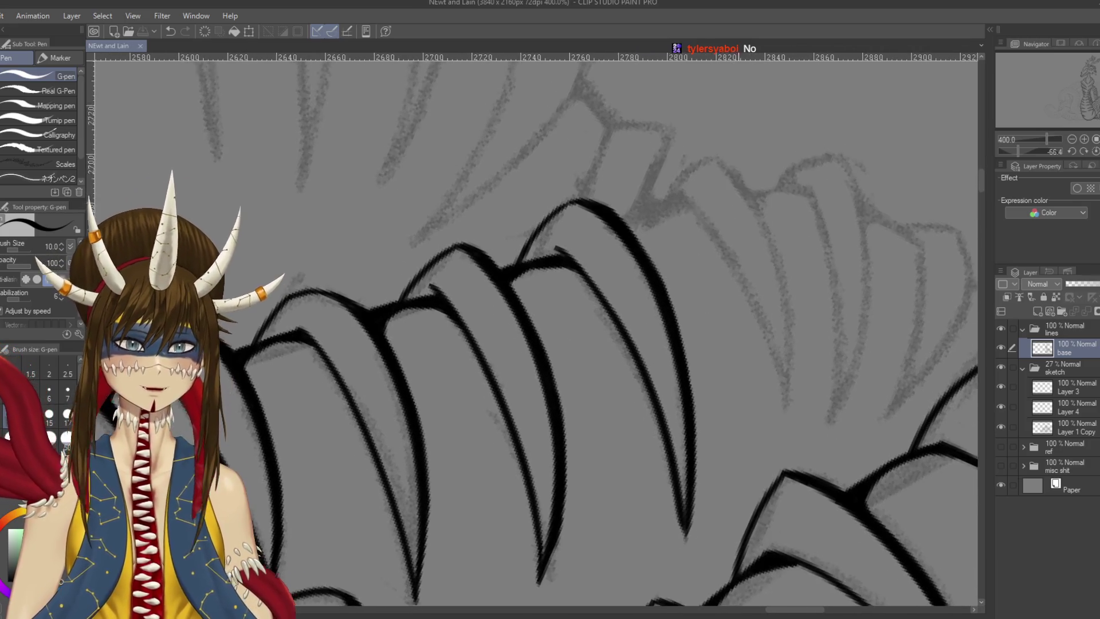
{"action": "scroll", "coordinate": [685, 184], "scroll_direction": "down", "scroll_amount": 1}
{"action": "left_click_drag", "start_coordinate": [681, 192], "coordinate": [782, 371]}
{"action": "key", "text": "ctrl+z"}
{"action": "key", "text": "ctrl+s"}
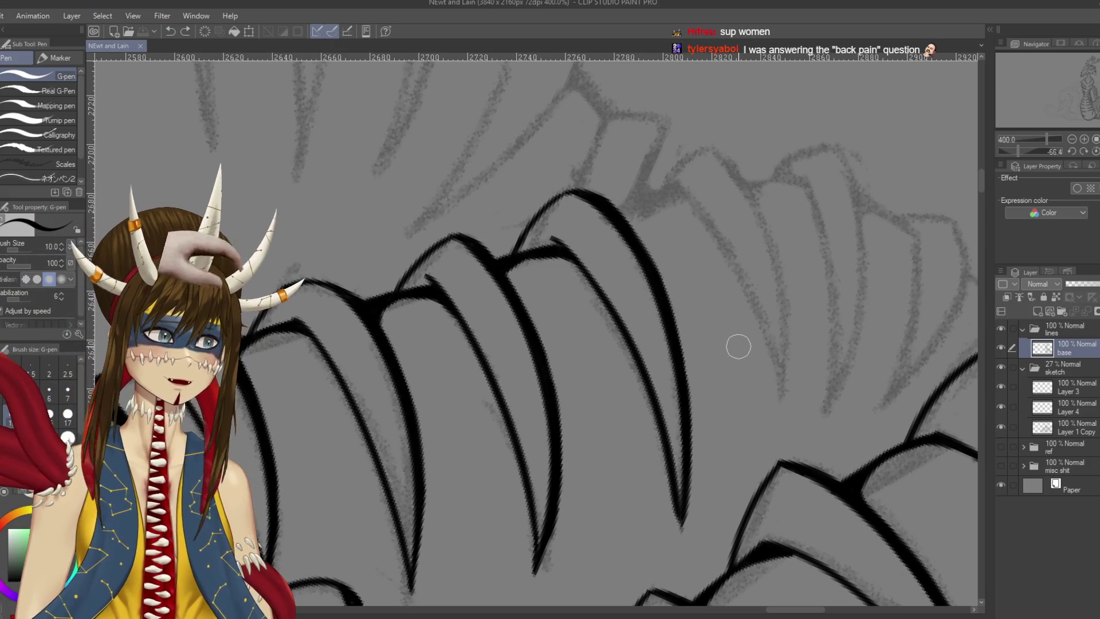
Extend the plate line downward, redrawing the stroke until it sits on the sketch
{"action": "scroll", "coordinate": [656, 321], "scroll_direction": "up", "scroll_amount": 4}
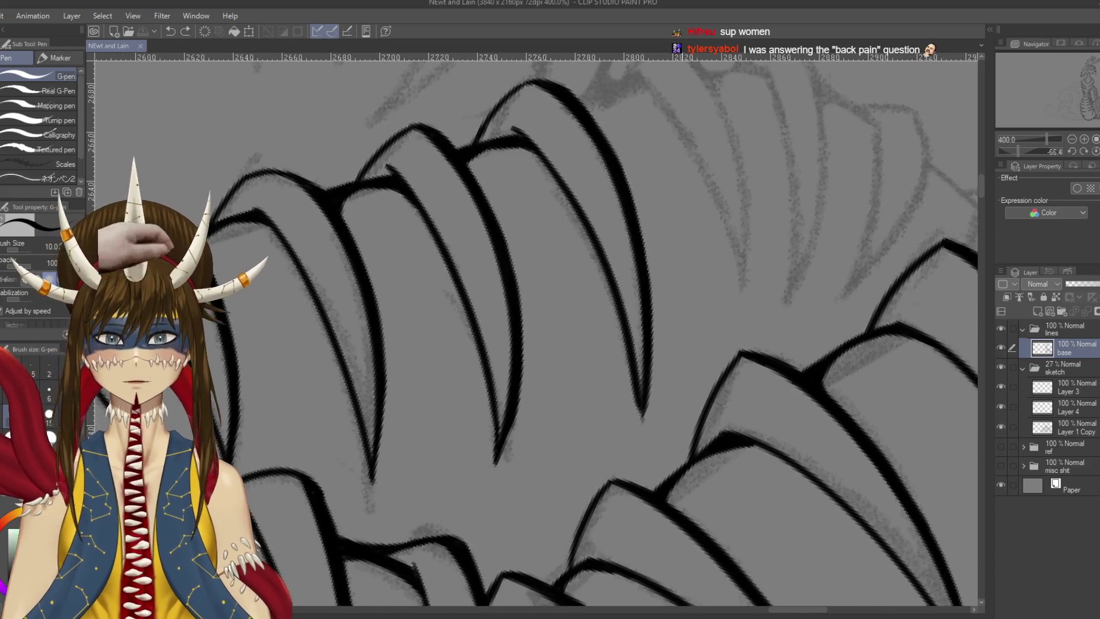
{"action": "left_click_drag", "start_coordinate": [655, 307], "coordinate": [659, 355]}
{"action": "key", "text": "ctrl+z"}
{"action": "left_click_drag", "start_coordinate": [655, 292], "coordinate": [663, 361]}
{"action": "key", "text": "ctrl+z"}
{"action": "left_click_drag", "start_coordinate": [667, 297], "coordinate": [665, 361]}
{"action": "scroll", "coordinate": [664, 361], "scroll_direction": "up", "scroll_amount": 3}
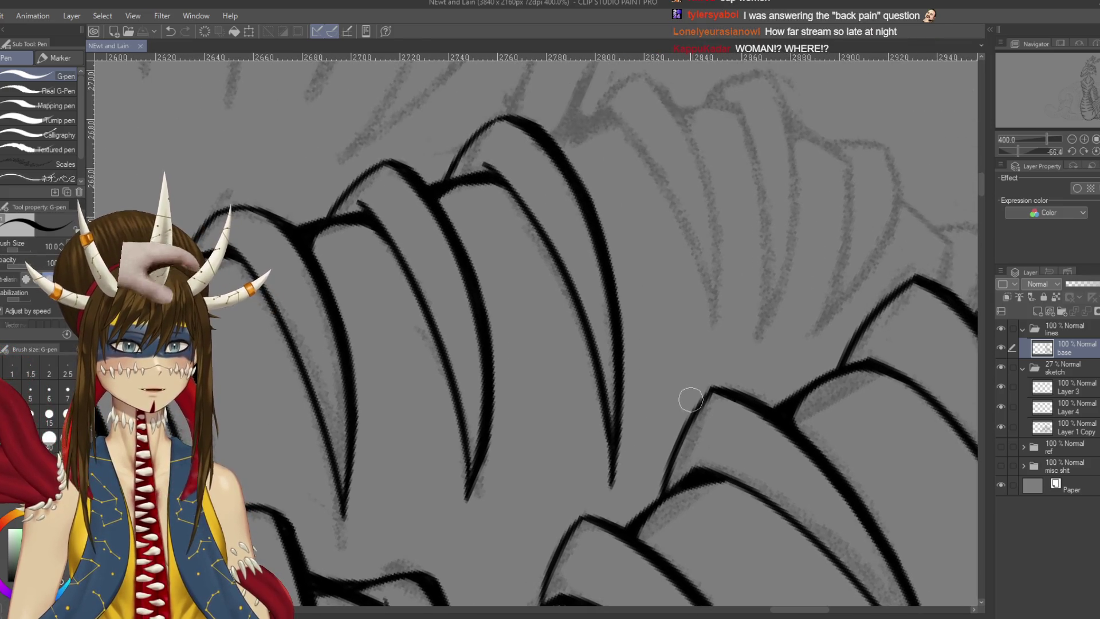
{"action": "scroll", "coordinate": [624, 289], "scroll_direction": "up", "scroll_amount": 3}
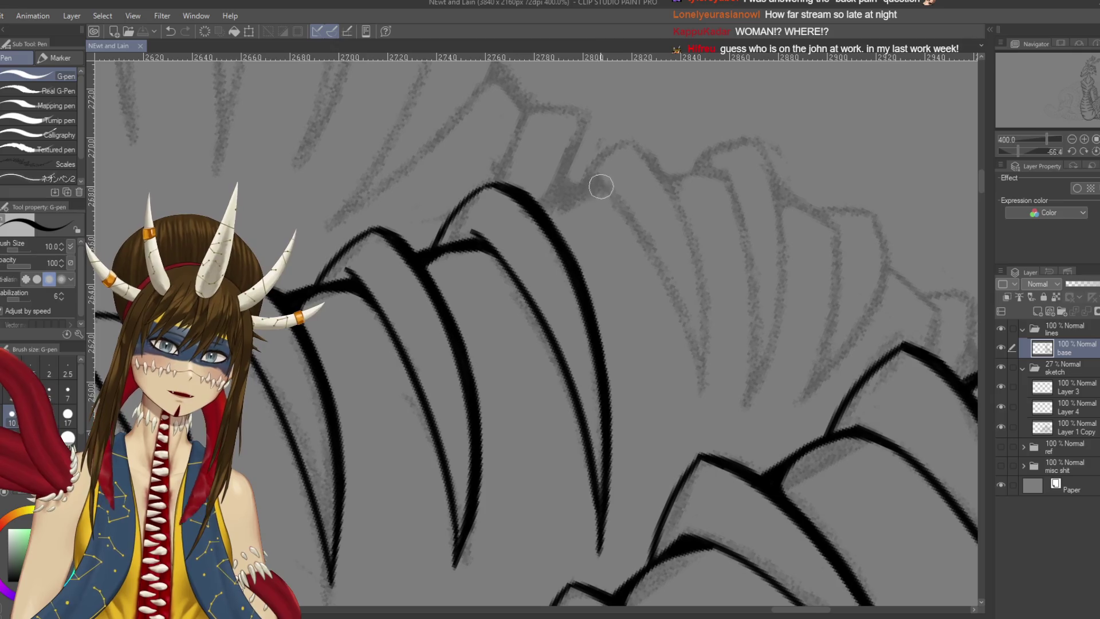
Ink the outer edge of the next ridge plate over the grey sketch
{"action": "mouse_move", "coordinate": [596, 174]}
{"action": "left_mouse_down"}
{"action": "mouse_move", "coordinate": [666, 270]}
{"action": "mouse_move", "coordinate": [717, 390]}
{"action": "left_mouse_up"}
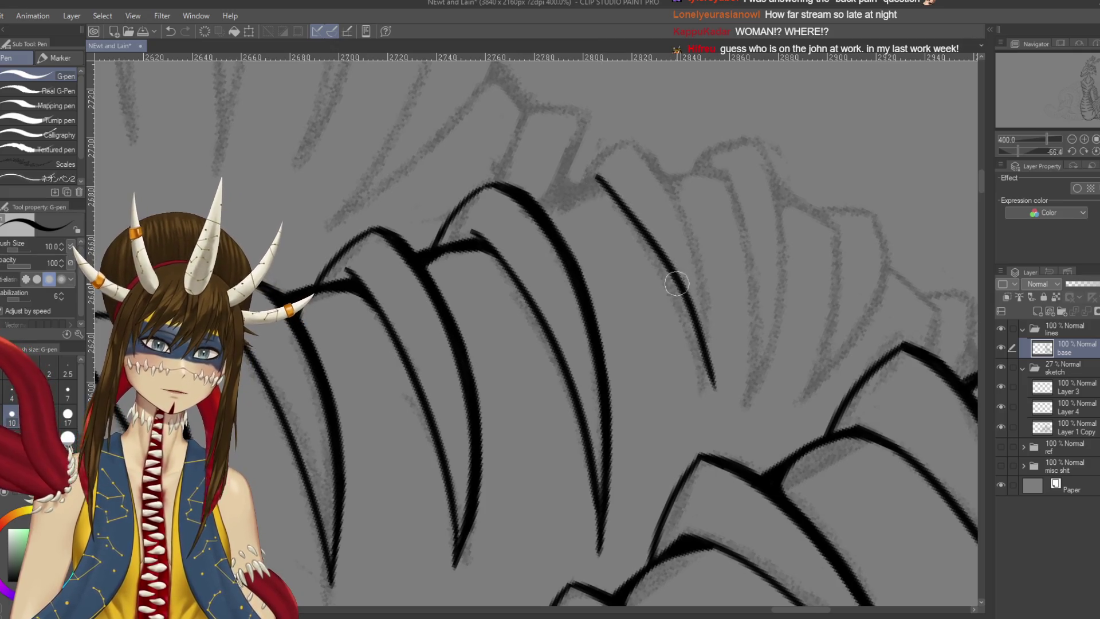
{"action": "key", "text": "ctrl+z"}
{"action": "left_click_drag", "start_coordinate": [597, 177], "coordinate": [690, 391]}
{"action": "key", "text": "ctrl+z"}
{"action": "left_click_drag", "start_coordinate": [596, 175], "coordinate": [714, 401]}
{"action": "key", "text": "ctrl+z"}
{"action": "left_click_drag", "start_coordinate": [601, 176], "coordinate": [704, 403]}
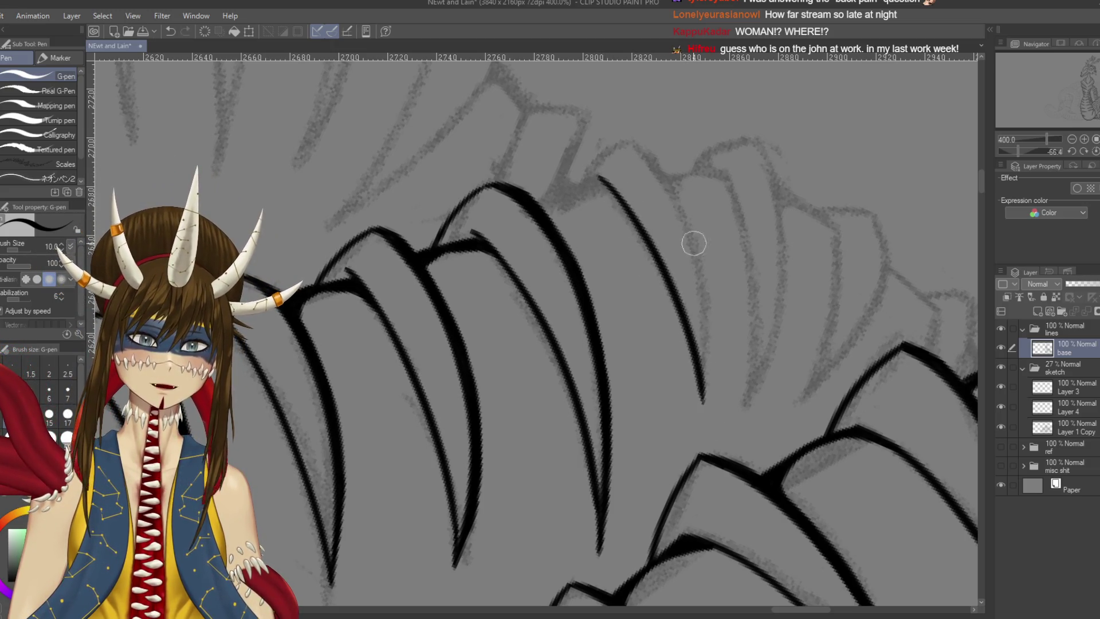
Ink the new plate's inner edge down to its pointed tip and save
{"action": "left_click_drag", "start_coordinate": [634, 140], "coordinate": [722, 408]}
{"action": "key", "text": "ctrl+z"}
{"action": "mouse_move", "coordinate": [621, 129]}
{"action": "left_mouse_down"}
{"action": "mouse_move", "coordinate": [690, 238]}
{"action": "mouse_move", "coordinate": [695, 410]}
{"action": "left_mouse_up"}
{"action": "key", "text": "ctrl+z"}
{"action": "left_click_drag", "start_coordinate": [636, 136], "coordinate": [705, 405]}
{"action": "key", "text": "ctrl+z"}
{"action": "mouse_move", "coordinate": [630, 137]}
{"action": "left_mouse_down"}
{"action": "mouse_move", "coordinate": [693, 264]}
{"action": "mouse_move", "coordinate": [704, 403]}
{"action": "left_mouse_up"}
{"action": "key", "text": "ctrl+s"}
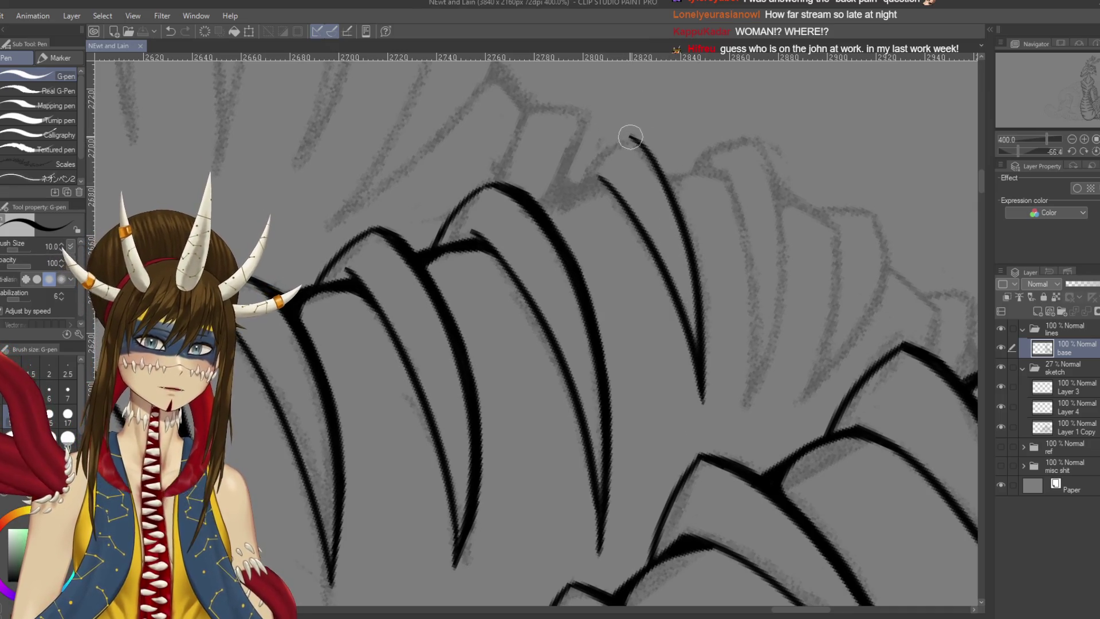
Draw a longer top curve for the new plate and save the drawing
{"action": "left_click_drag", "start_coordinate": [626, 133], "coordinate": [572, 176]}
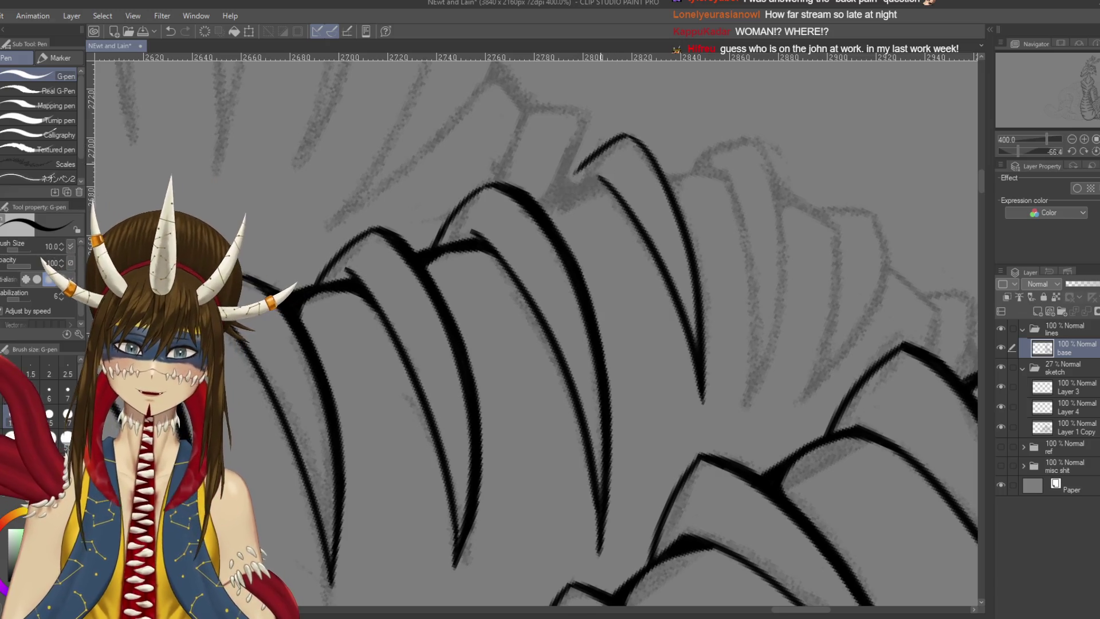
{"action": "key", "text": "ctrl+z"}
{"action": "left_click_drag", "start_coordinate": [630, 137], "coordinate": [576, 187]}
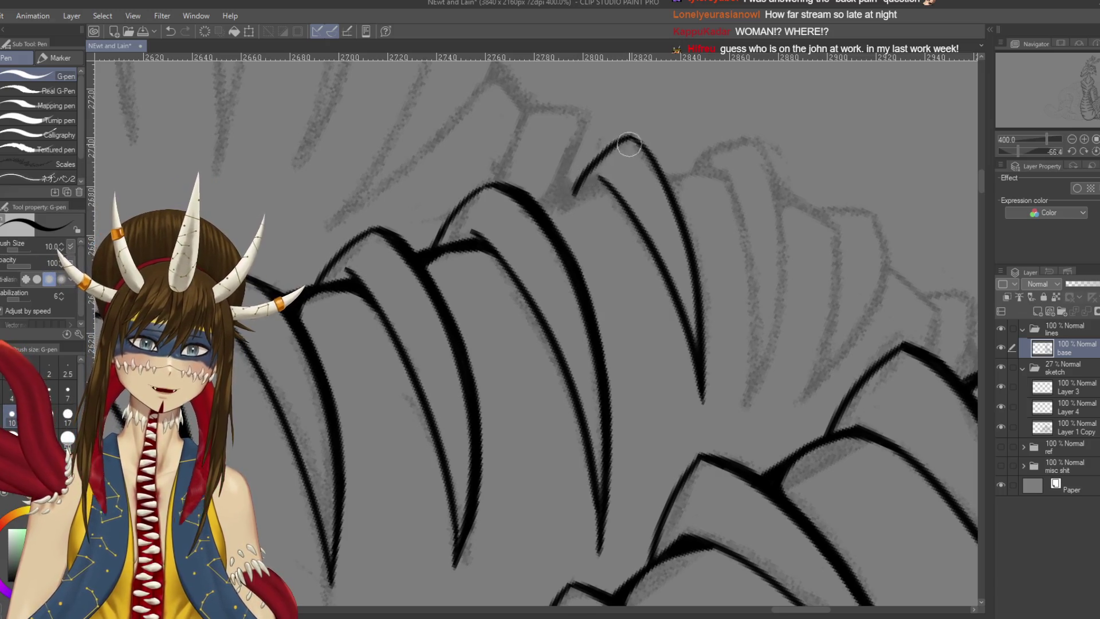
{"action": "key", "text": "ctrl+z"}
{"action": "left_click_drag", "start_coordinate": [631, 137], "coordinate": [568, 198]}
{"action": "key", "text": "ctrl+s"}
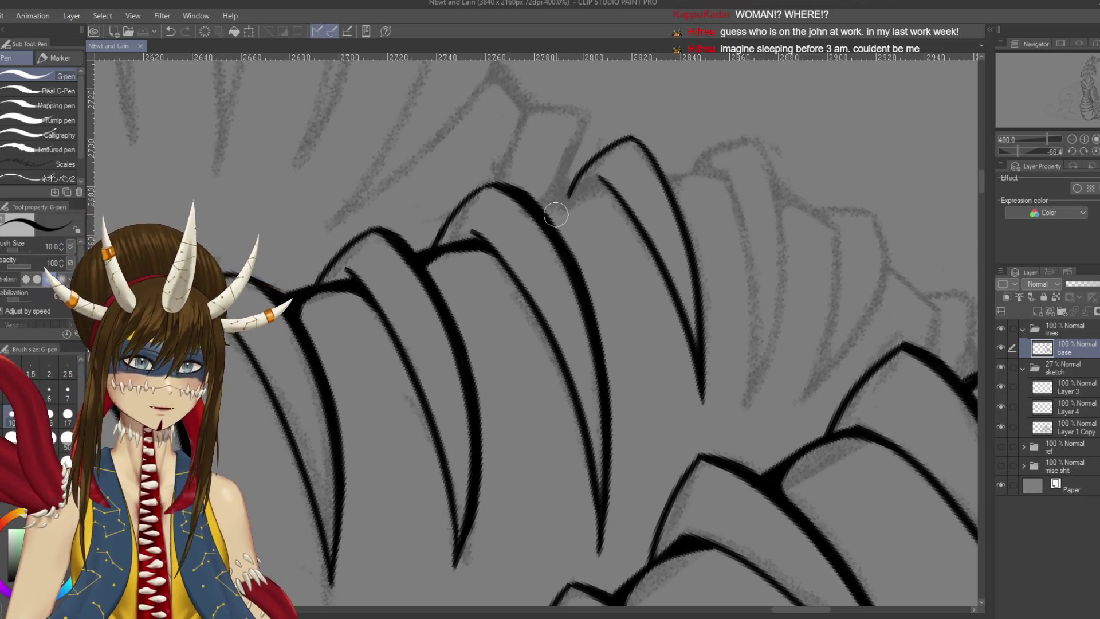
{"action": "mouse_move", "coordinate": [421, 328]}
{"action": "left_mouse_down"}
{"action": "mouse_move", "coordinate": [494, 329]}
{"action": "mouse_move", "coordinate": [588, 289]}
{"action": "left_mouse_up"}
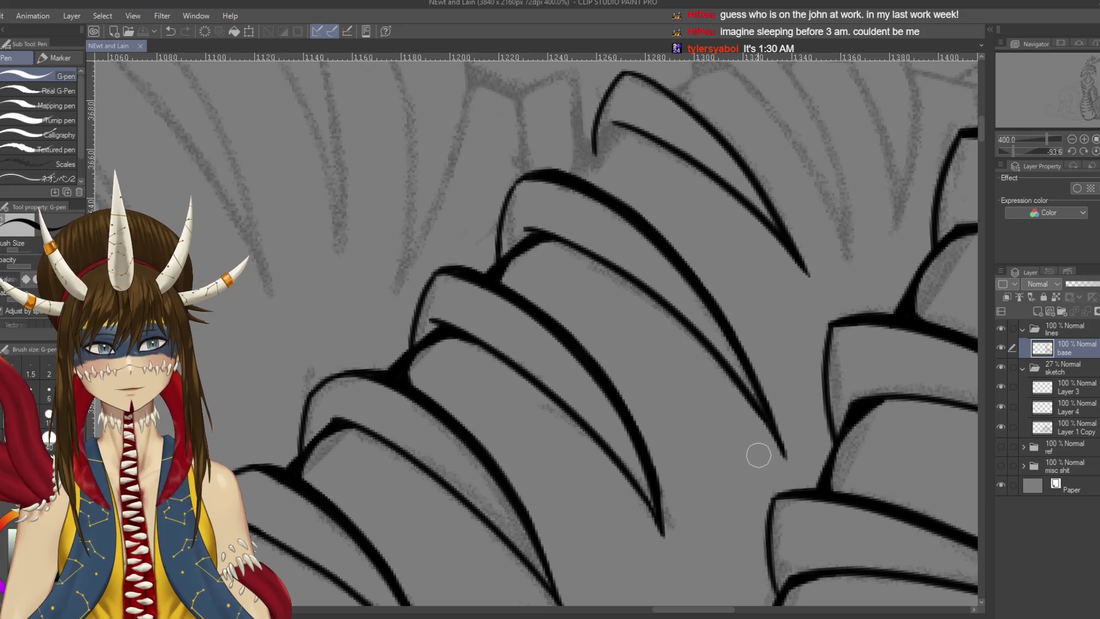
Join the plate's inner line to the lower line, save, and thicken the junction ink
{"action": "mouse_move", "coordinate": [619, 126]}
{"action": "left_mouse_down"}
{"action": "mouse_move", "coordinate": [564, 211]}
{"action": "mouse_move", "coordinate": [577, 197]}
{"action": "mouse_move", "coordinate": [530, 244]}
{"action": "left_mouse_up"}
{"action": "key", "text": "ctrl+z"}
{"action": "mouse_move", "coordinate": [575, 194]}
{"action": "left_mouse_down"}
{"action": "mouse_move", "coordinate": [523, 245]}
{"action": "mouse_move", "coordinate": [539, 244]}
{"action": "left_mouse_up"}
{"action": "key", "text": "ctrl+z"}
{"action": "left_click_drag", "start_coordinate": [575, 194], "coordinate": [531, 248]}
{"action": "key", "text": "ctrl+z"}
{"action": "left_click_drag", "start_coordinate": [575, 194], "coordinate": [533, 246]}
{"action": "key", "text": "ctrl+z"}
{"action": "left_click_drag", "start_coordinate": [574, 193], "coordinate": [536, 248]}
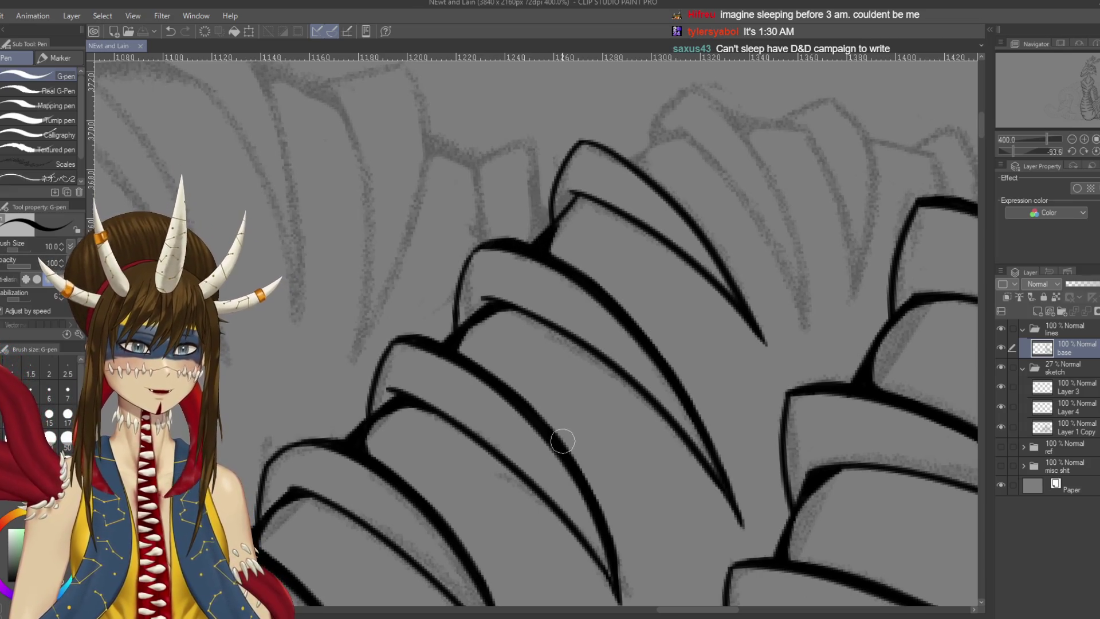
{"action": "mouse_move", "coordinate": [563, 442]}
{"action": "left_mouse_down"}
{"action": "mouse_move", "coordinate": [489, 240]}
{"action": "mouse_move", "coordinate": [503, 197]}
{"action": "mouse_move", "coordinate": [492, 221]}
{"action": "mouse_move", "coordinate": [493, 210]}
{"action": "left_mouse_up"}
{"action": "key", "text": "ctrl+s"}
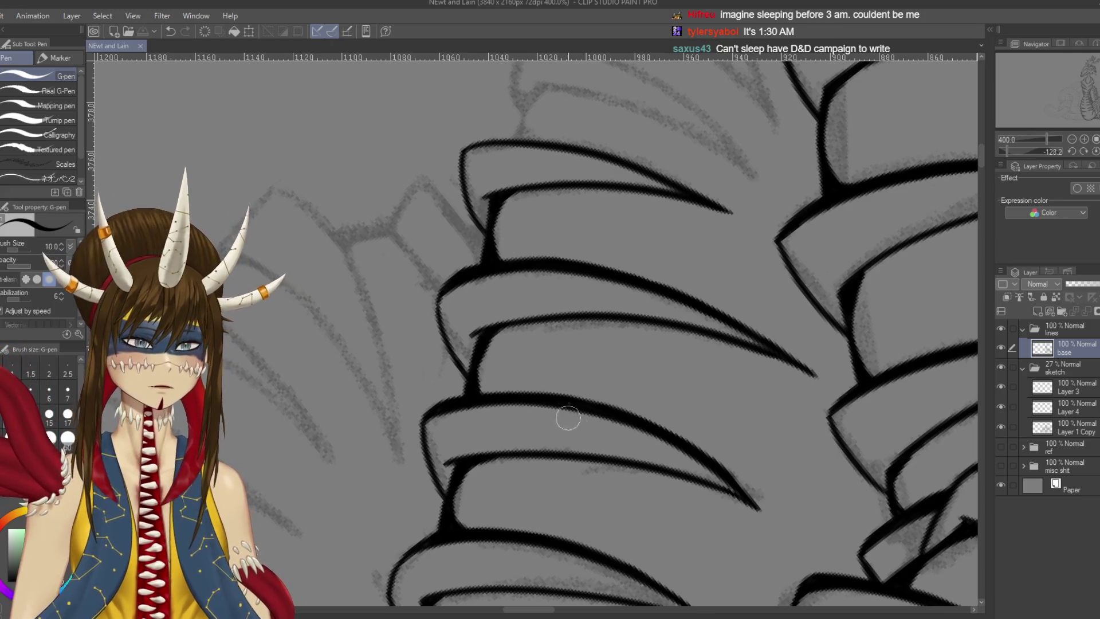
{"action": "left_click_drag", "start_coordinate": [480, 331], "coordinate": [472, 370]}
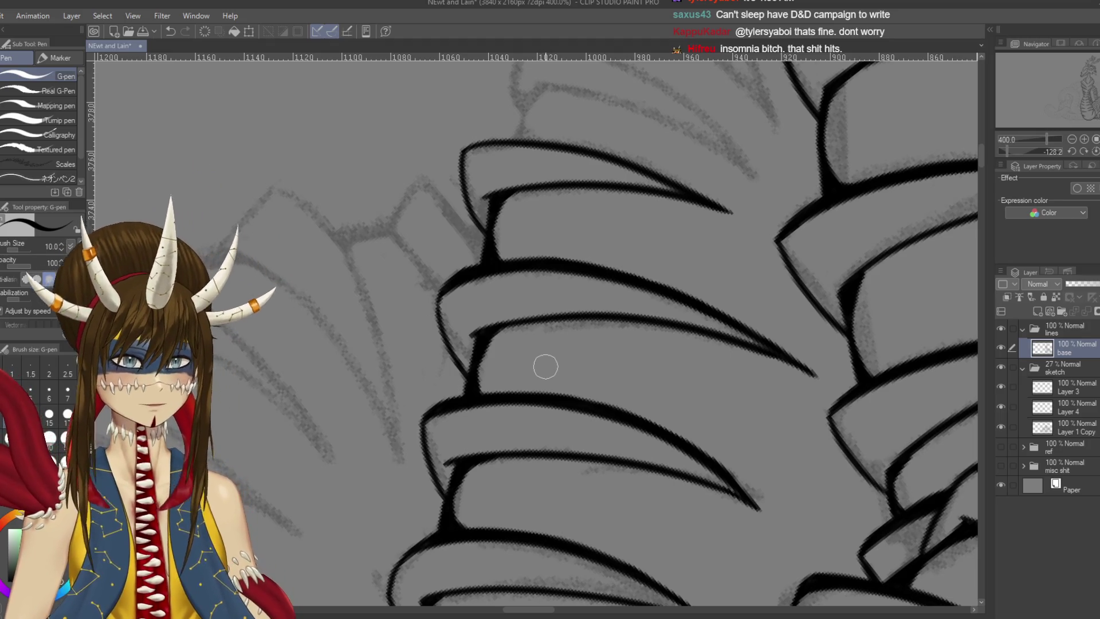
Redraw the last plate's right edge in bolder ink down to its tip
{"action": "mouse_move", "coordinate": [572, 327]}
{"action": "left_mouse_down"}
{"action": "mouse_move", "coordinate": [622, 209]}
{"action": "mouse_move", "coordinate": [662, 230]}
{"action": "mouse_move", "coordinate": [625, 207]}
{"action": "mouse_move", "coordinate": [623, 308]}
{"action": "mouse_move", "coordinate": [606, 375]}
{"action": "left_mouse_up"}
{"action": "key", "text": "ctrl+z"}
{"action": "left_click_drag", "start_coordinate": [626, 263], "coordinate": [602, 386]}
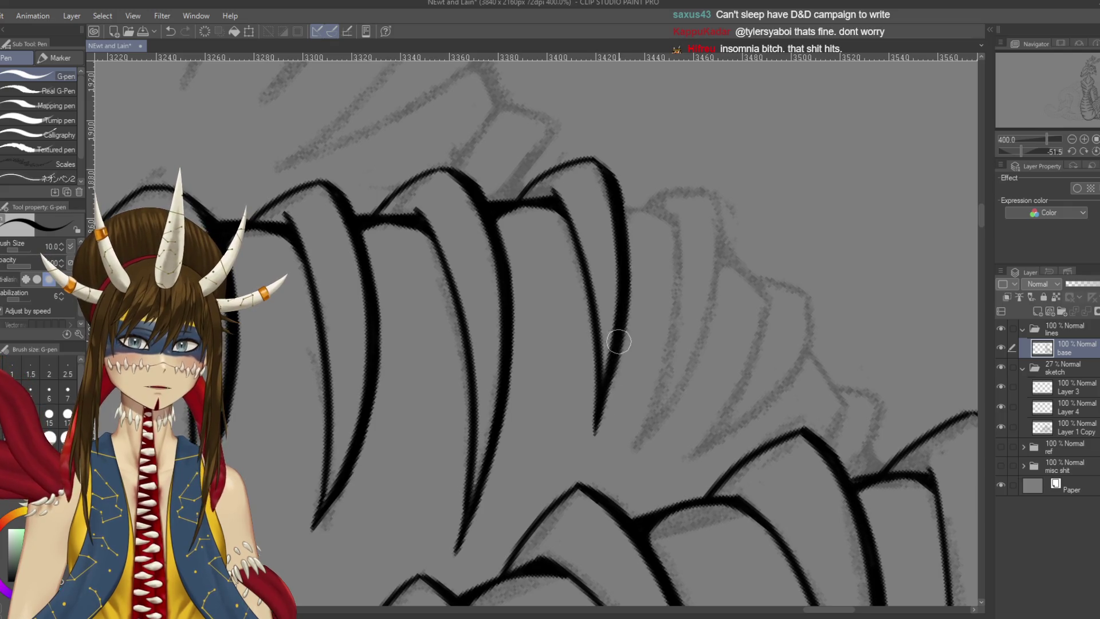
Redraw the lower right edge of the previous ridge plate
{"action": "left_click_drag", "start_coordinate": [619, 347], "coordinate": [594, 421]}
{"action": "key", "text": "ctrl+z"}
{"action": "left_click_drag", "start_coordinate": [625, 344], "coordinate": [593, 417]}
Ink the inner line of the next unfinished ridge plate over the sketch
{"action": "left_click_drag", "start_coordinate": [584, 289], "coordinate": [502, 358]}
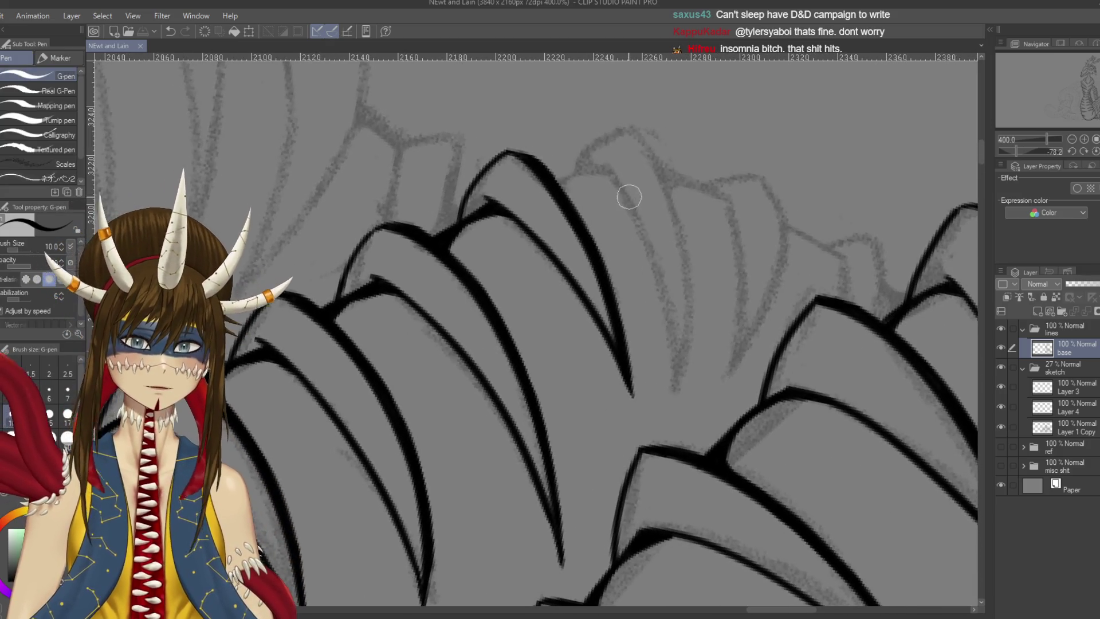
{"action": "left_click_drag", "start_coordinate": [613, 175], "coordinate": [680, 385]}
{"action": "key", "text": "ctrl+z"}
{"action": "mouse_move", "coordinate": [607, 164]}
{"action": "left_mouse_down"}
{"action": "mouse_move", "coordinate": [638, 221]}
{"action": "mouse_move", "coordinate": [670, 396]}
{"action": "left_mouse_up"}
Ink the plate's outer edge so it meets the inner line at a sharp tip
{"action": "mouse_move", "coordinate": [638, 128]}
{"action": "left_mouse_down"}
{"action": "mouse_move", "coordinate": [682, 310]}
{"action": "mouse_move", "coordinate": [672, 395]}
{"action": "left_mouse_up"}
{"action": "key", "text": "ctrl+z"}
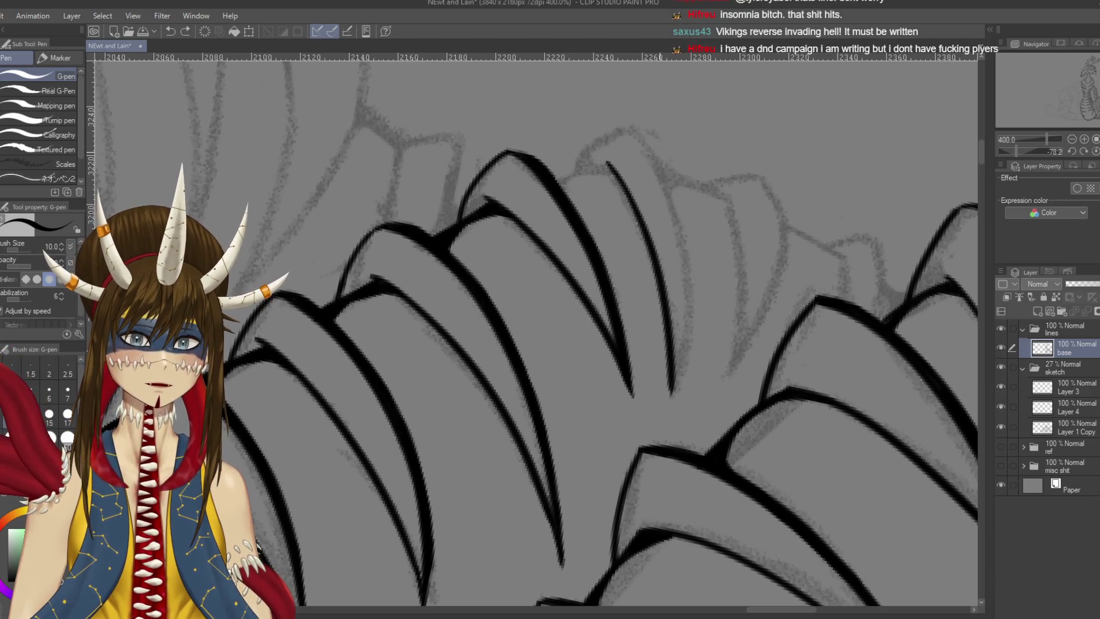
{"action": "left_click_drag", "start_coordinate": [638, 128], "coordinate": [666, 422]}
{"action": "key", "text": "ctrl+z"}
{"action": "left_click_drag", "start_coordinate": [672, 366], "coordinate": [665, 438]}
{"action": "left_click_drag", "start_coordinate": [672, 367], "coordinate": [665, 440]}
{"action": "key", "text": "ctrl+z"}
{"action": "left_click_drag", "start_coordinate": [671, 364], "coordinate": [663, 435]}
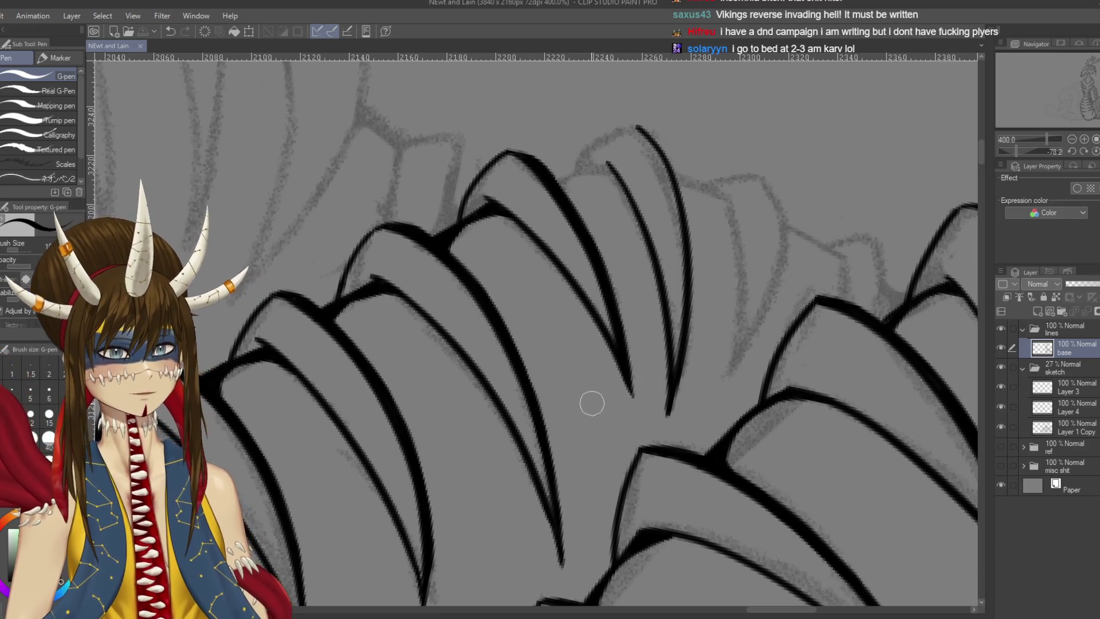
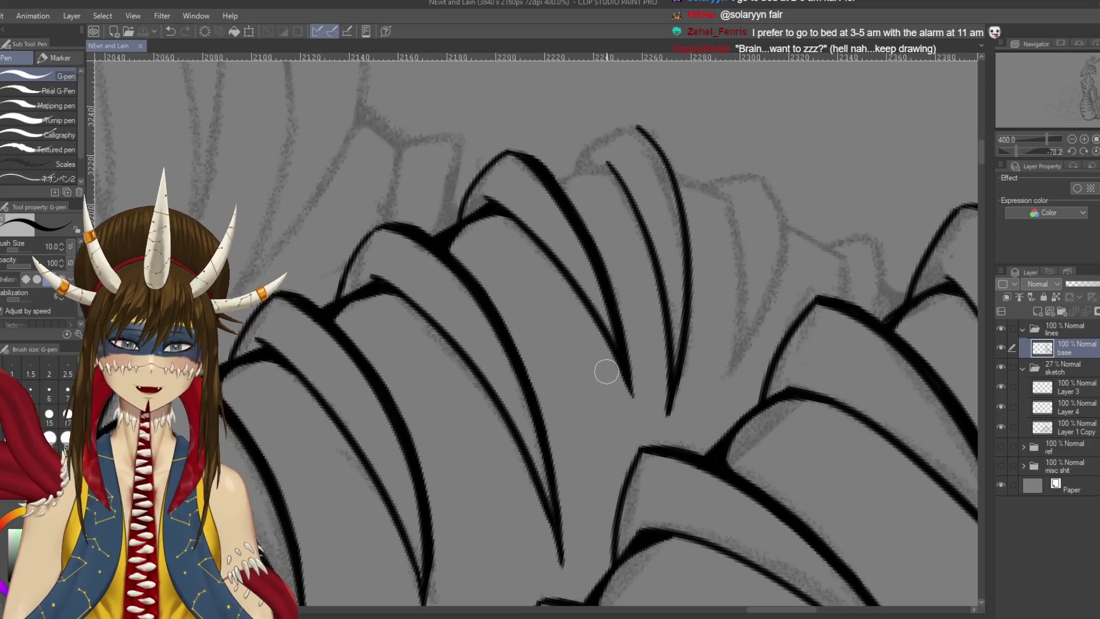
Ink a curved spine outline running down-left and save the drawing
{"action": "mouse_move", "coordinate": [606, 372]}
{"action": "left_mouse_down"}
{"action": "mouse_move", "coordinate": [544, 436]}
{"action": "mouse_move", "coordinate": [582, 111]}
{"action": "left_mouse_up"}
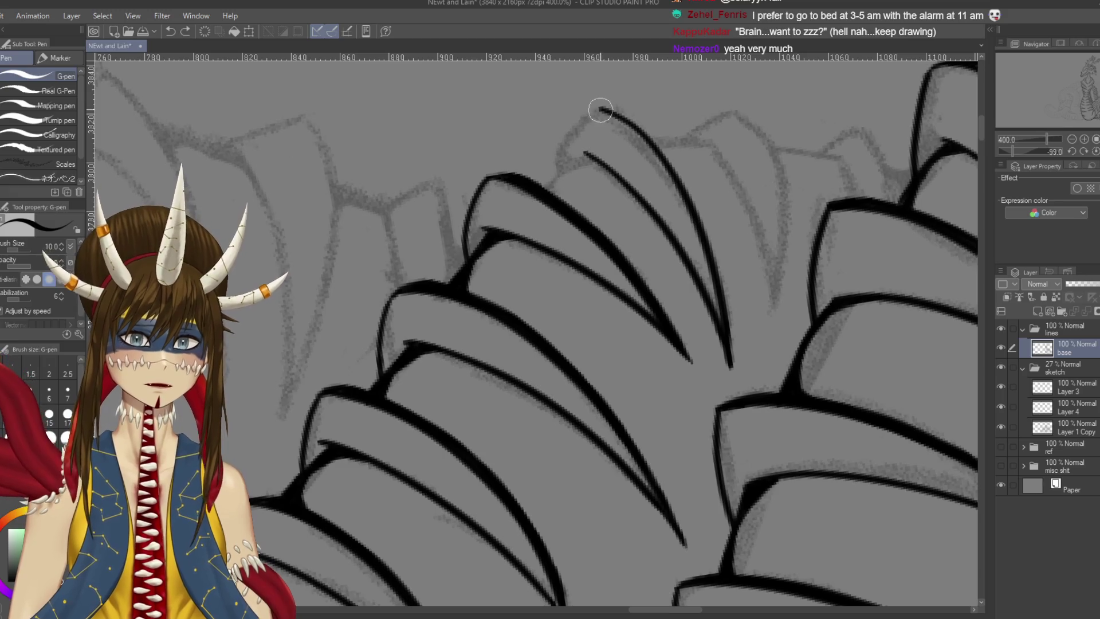
{"action": "left_click_drag", "start_coordinate": [603, 108], "coordinate": [552, 178]}
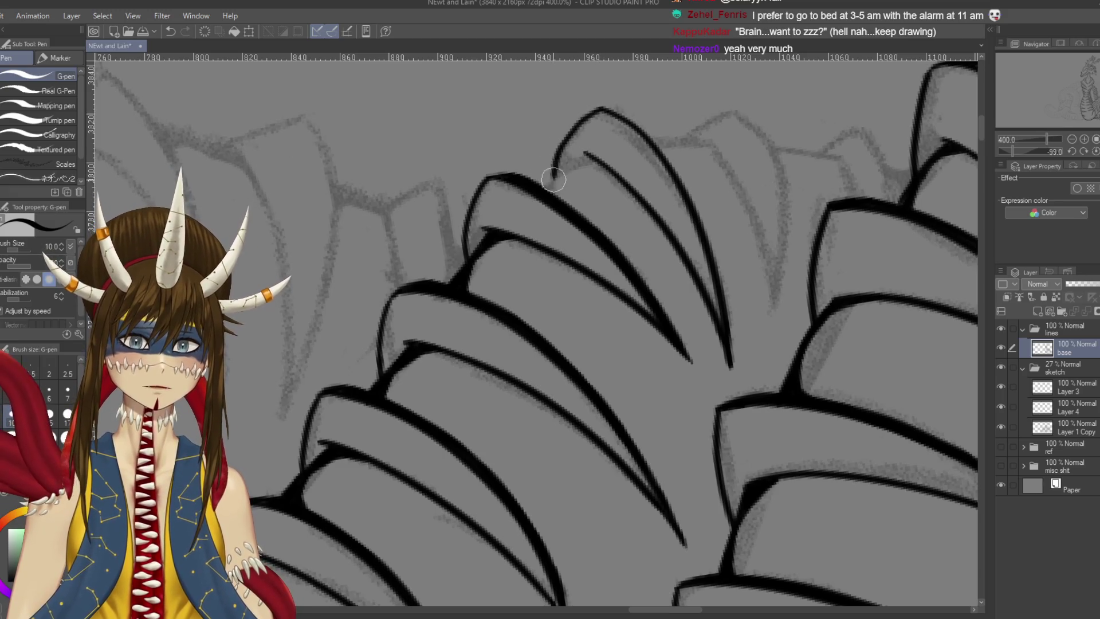
{"action": "key", "text": "ctrl+s"}
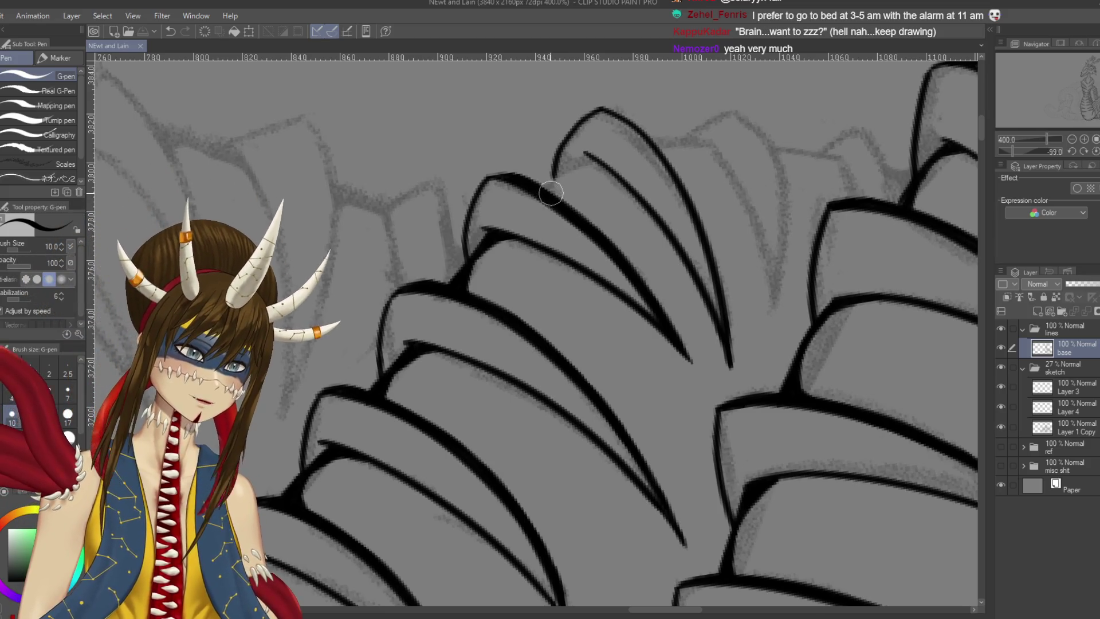
Add a short stroke on the upper-left line and darken the ink at the claw tip
{"action": "left_click_drag", "start_coordinate": [562, 162], "coordinate": [525, 167]}
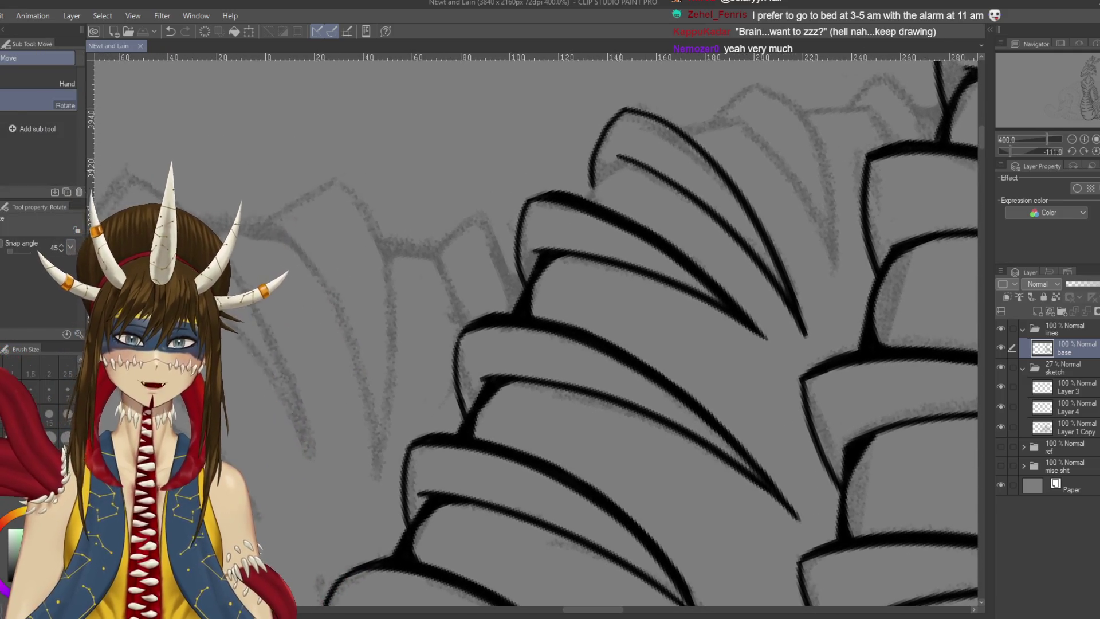
{"action": "mouse_move", "coordinate": [619, 158]}
{"action": "left_mouse_down"}
{"action": "mouse_move", "coordinate": [588, 201]}
{"action": "mouse_move", "coordinate": [619, 168]}
{"action": "left_mouse_up"}
{"action": "key", "text": "r"}
{"action": "left_click_drag", "start_coordinate": [658, 224], "coordinate": [567, 166]}
{"action": "key", "text": "p"}
{"action": "mouse_move", "coordinate": [642, 309]}
{"action": "left_mouse_down"}
{"action": "mouse_move", "coordinate": [682, 338]}
{"action": "mouse_move", "coordinate": [675, 356]}
{"action": "left_mouse_up"}
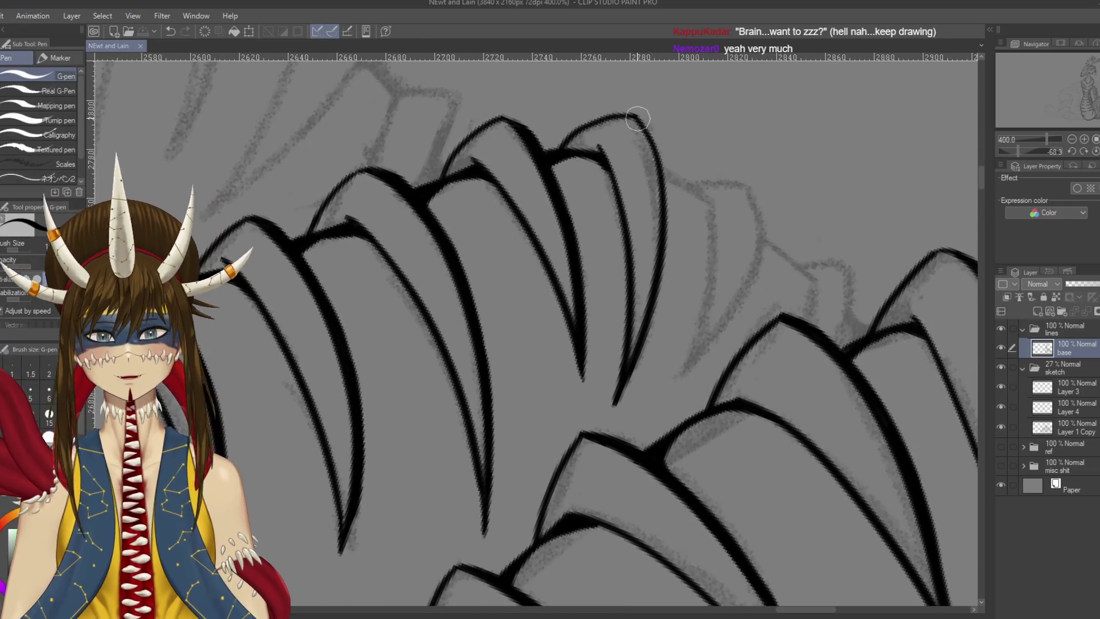
{"action": "left_click_drag", "start_coordinate": [657, 140], "coordinate": [639, 117]}
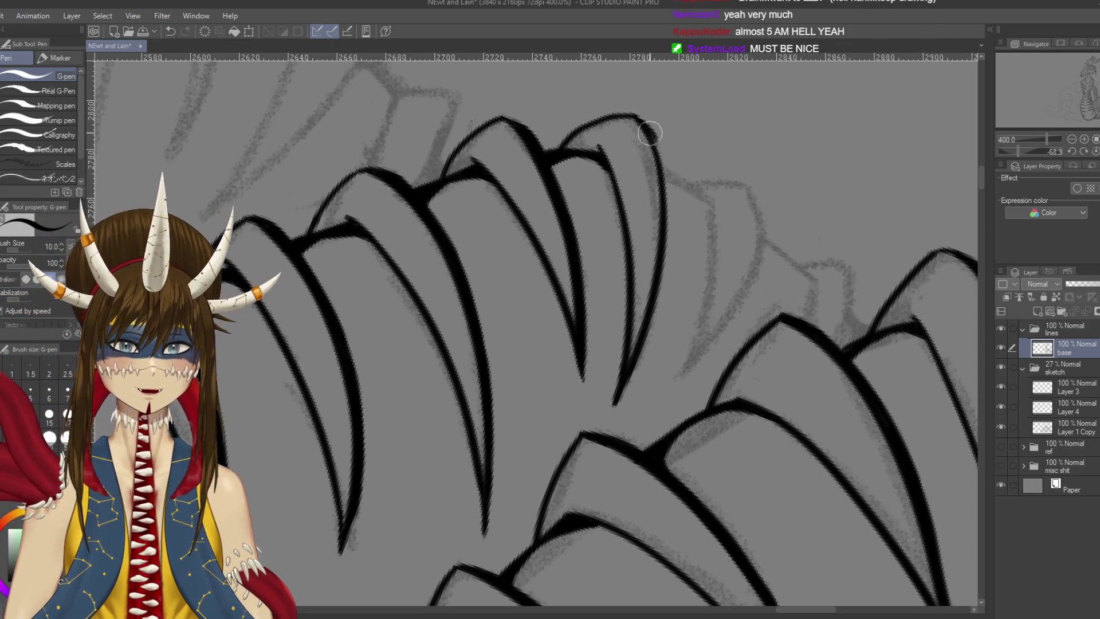
Ink the claw's right edge, redrawing the stroke several times until it sits right
{"action": "left_click_drag", "start_coordinate": [668, 167], "coordinate": [642, 122]}
{"action": "key", "text": "ctrl+z"}
{"action": "mouse_move", "coordinate": [665, 160]}
{"action": "left_mouse_down"}
{"action": "mouse_move", "coordinate": [642, 122]}
{"action": "mouse_move", "coordinate": [665, 188]}
{"action": "left_mouse_up"}
{"action": "key", "text": "ctrl+z"}
{"action": "left_click_drag", "start_coordinate": [642, 122], "coordinate": [668, 212]}
{"action": "key", "text": "ctrl+z"}
{"action": "left_click_drag", "start_coordinate": [642, 122], "coordinate": [668, 258]}
Extend the claw's right edge cleanly down to its tip
{"action": "scroll", "coordinate": [659, 286], "scroll_direction": "up", "scroll_amount": 3}
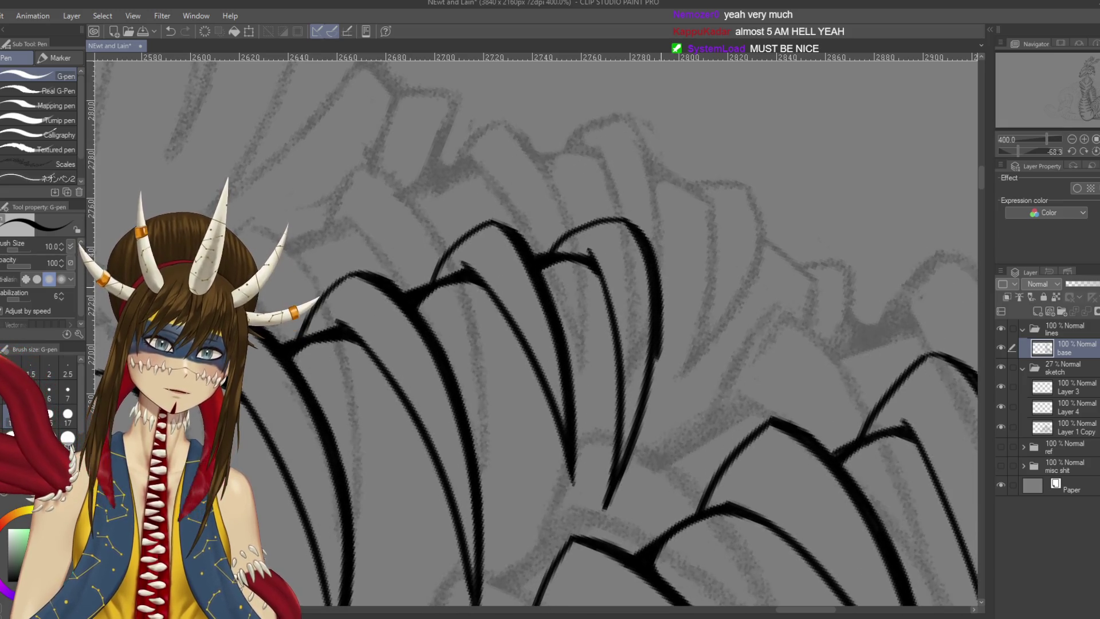
{"action": "scroll", "coordinate": [665, 189], "scroll_direction": "down", "scroll_amount": 3}
{"action": "key", "text": "ctrl+z"}
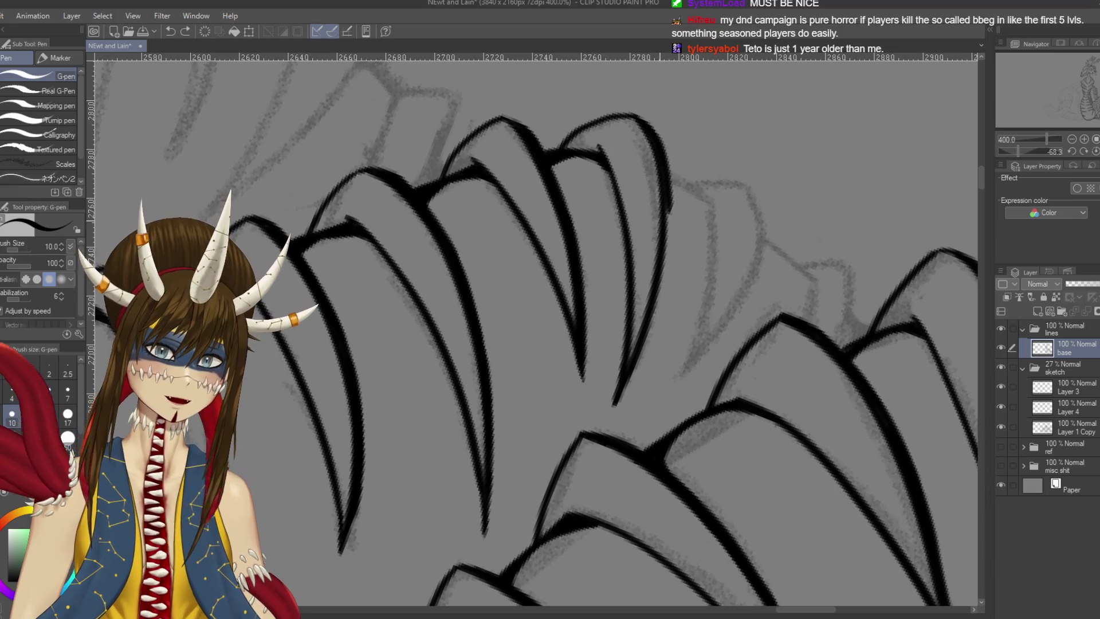
{"action": "left_click_drag", "start_coordinate": [666, 187], "coordinate": [667, 246]}
{"action": "key", "text": "ctrl+z"}
{"action": "mouse_move", "coordinate": [667, 192]}
{"action": "left_mouse_down"}
{"action": "mouse_move", "coordinate": [665, 275]}
{"action": "mouse_move", "coordinate": [695, 250]}
{"action": "left_mouse_up"}
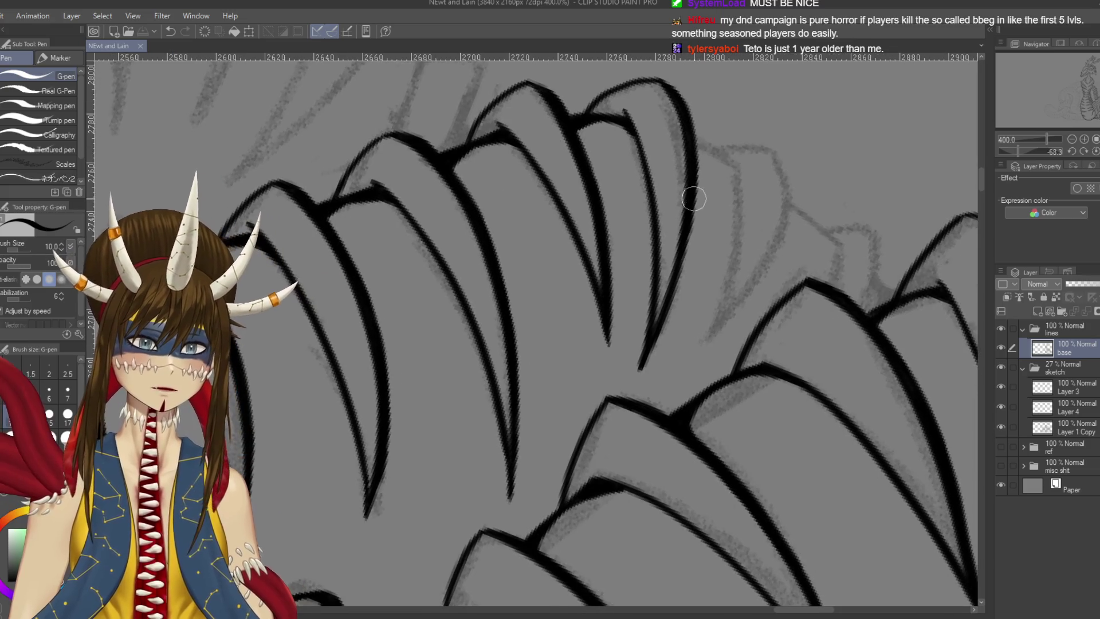
{"action": "left_click_drag", "start_coordinate": [694, 206], "coordinate": [685, 258]}
{"action": "key", "text": "ctrl+z"}
{"action": "left_click_drag", "start_coordinate": [696, 160], "coordinate": [672, 302]}
Remove a stray ink mark beside the claw and save the drawing
{"action": "key", "text": "e"}
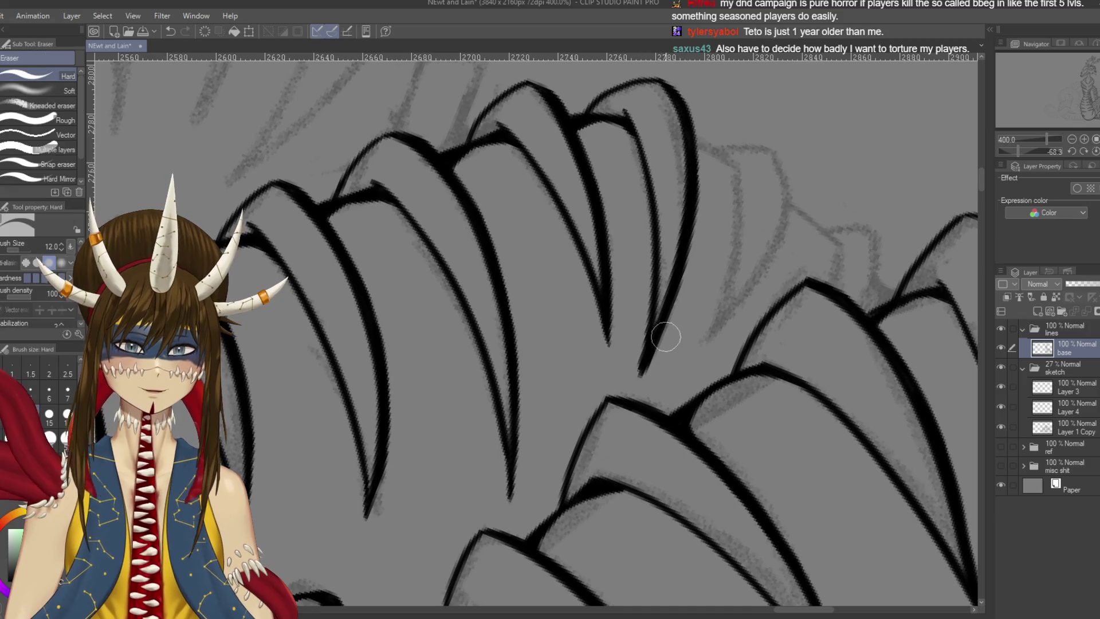
{"action": "key", "text": "p"}
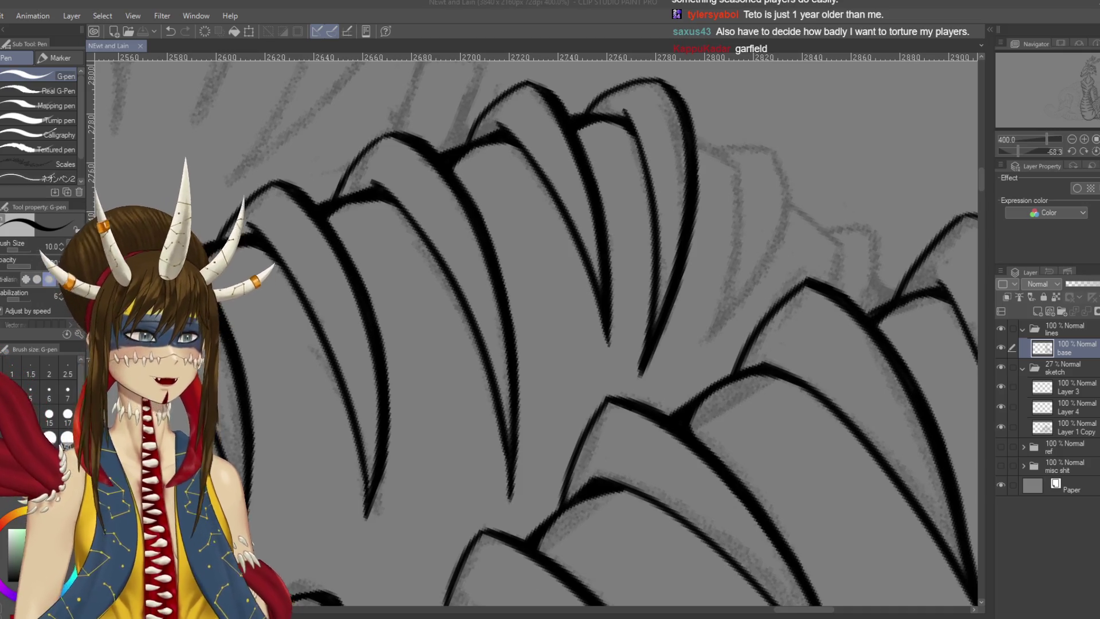
{"action": "left_click", "coordinate": [681, 182]}
{"action": "key", "text": "ctrl+z"}
{"action": "key", "text": "ctrl+s"}
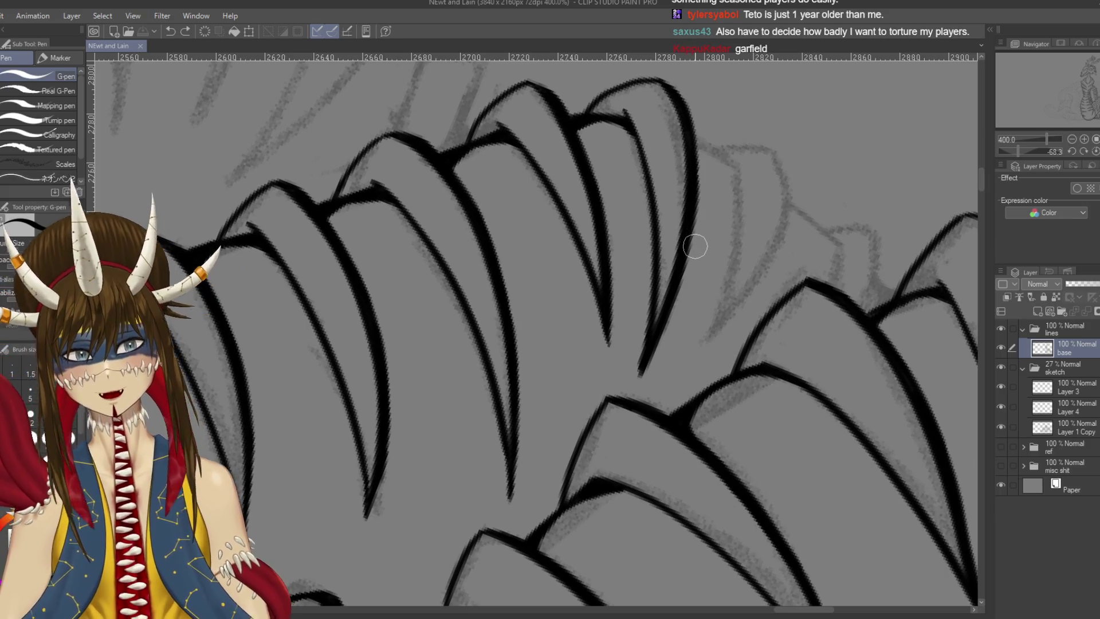
{"action": "left_click_drag", "start_coordinate": [695, 246], "coordinate": [712, 238]}
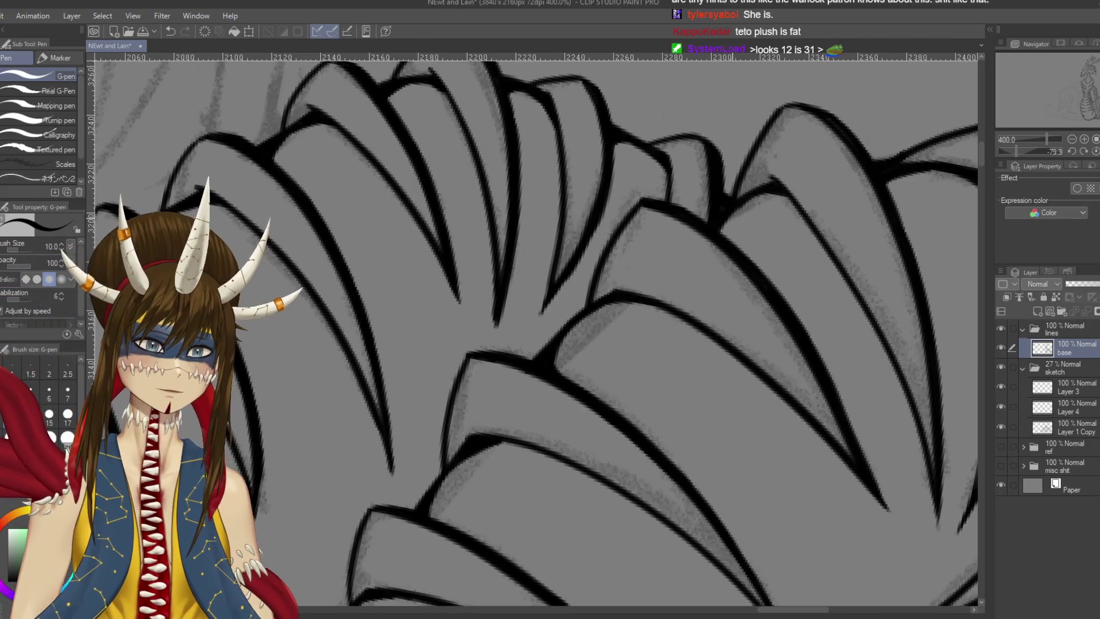
Ink a thin line down the neck outline where it meets the spines, redrawing it twice
{"action": "key", "text": "ctrl+alt+0"}
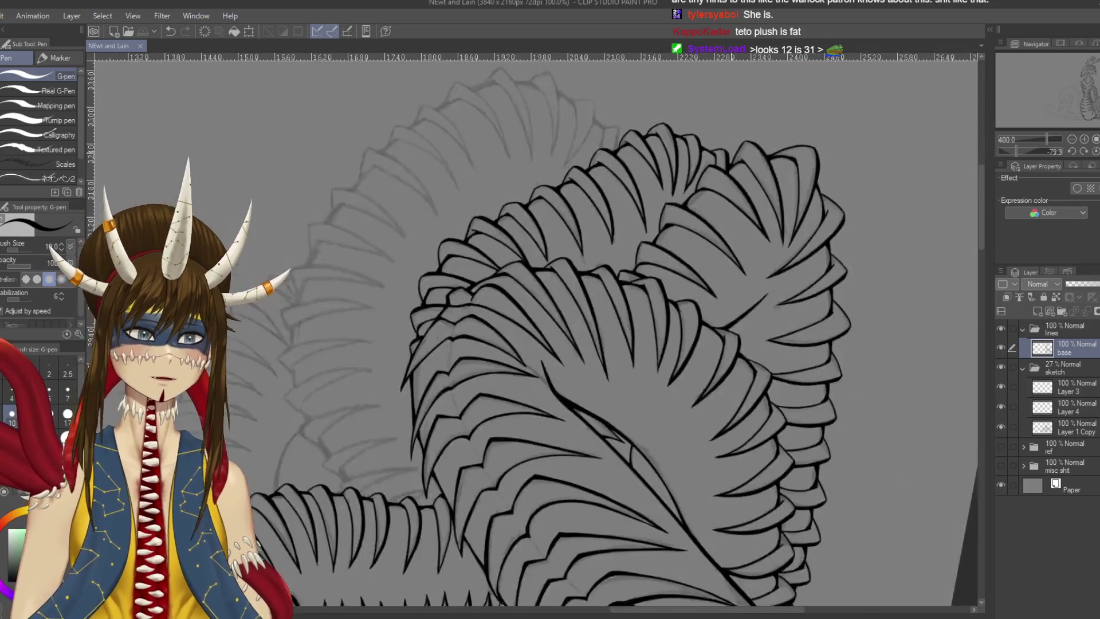
{"action": "mouse_move", "coordinate": [731, 153]}
{"action": "left_mouse_down"}
{"action": "mouse_move", "coordinate": [757, 285]}
{"action": "mouse_move", "coordinate": [715, 392]}
{"action": "mouse_move", "coordinate": [635, 447]}
{"action": "left_mouse_up"}
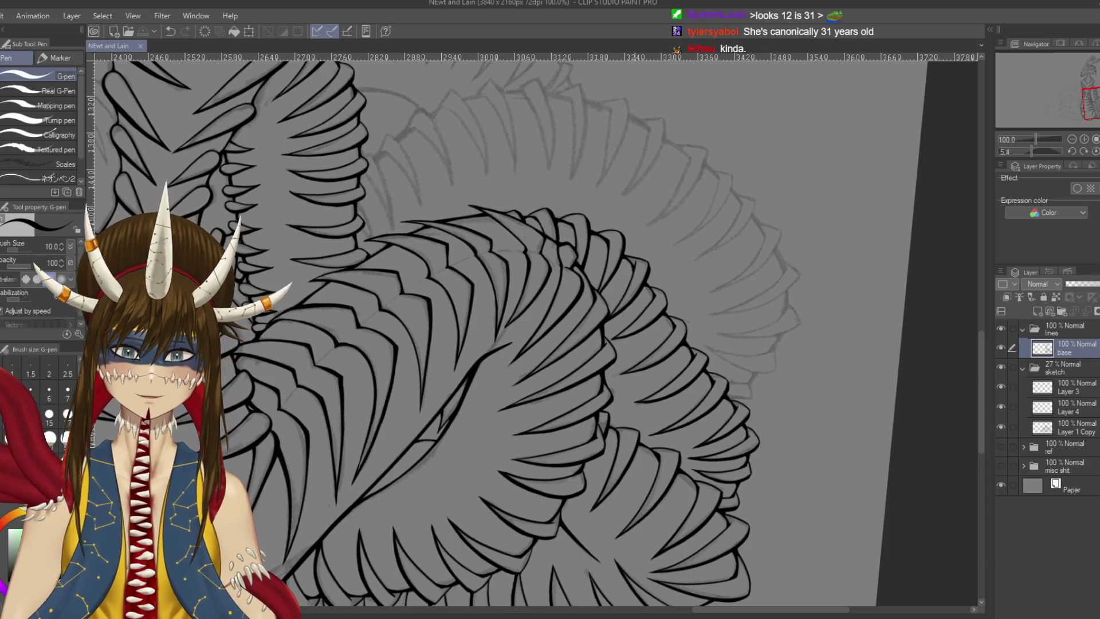
{"action": "scroll", "coordinate": [635, 401], "scroll_direction": "up", "scroll_amount": 1}
{"action": "left_click_drag", "start_coordinate": [550, 332], "coordinate": [695, 513]}
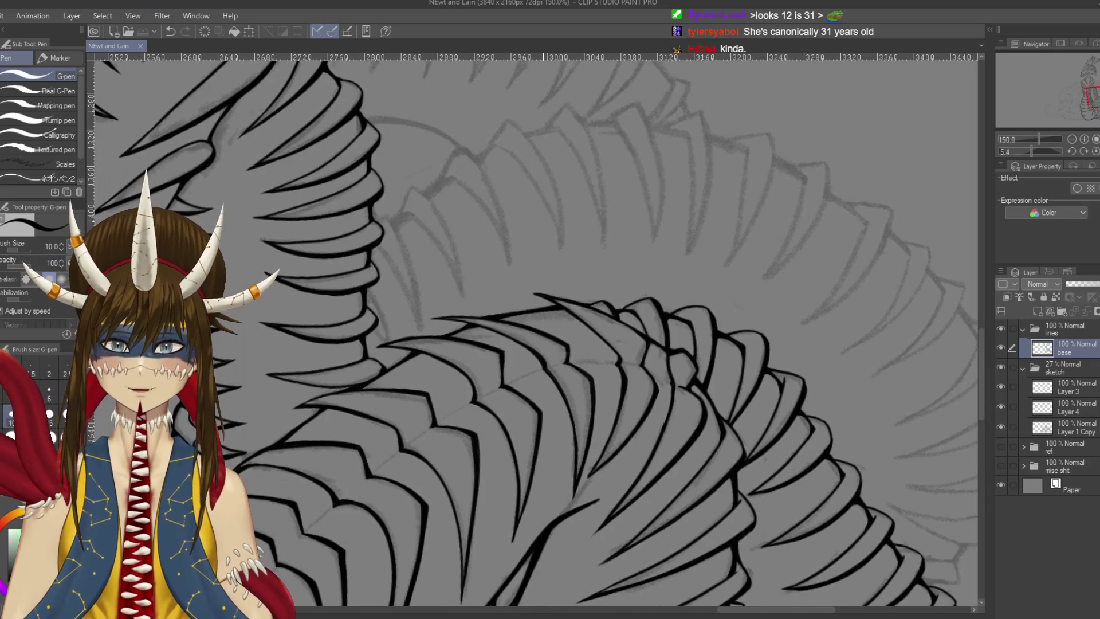
{"action": "scroll", "coordinate": [456, 194], "scroll_direction": "up", "scroll_amount": 1}
{"action": "left_click_drag", "start_coordinate": [456, 194], "coordinate": [521, 353]}
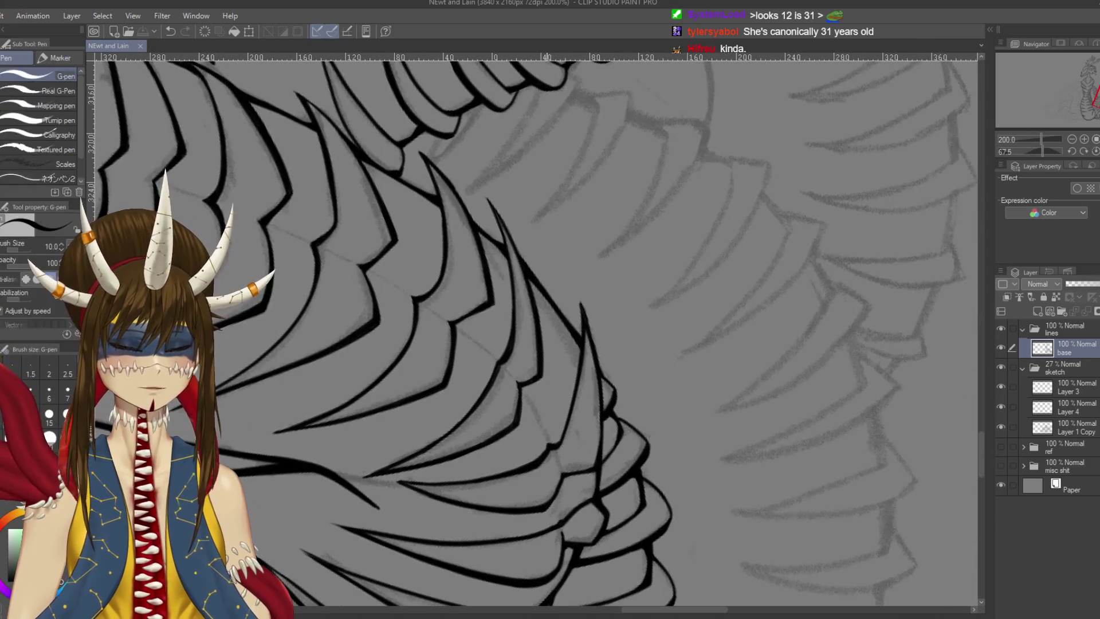
{"action": "left_click_drag", "start_coordinate": [688, 401], "coordinate": [676, 344]}
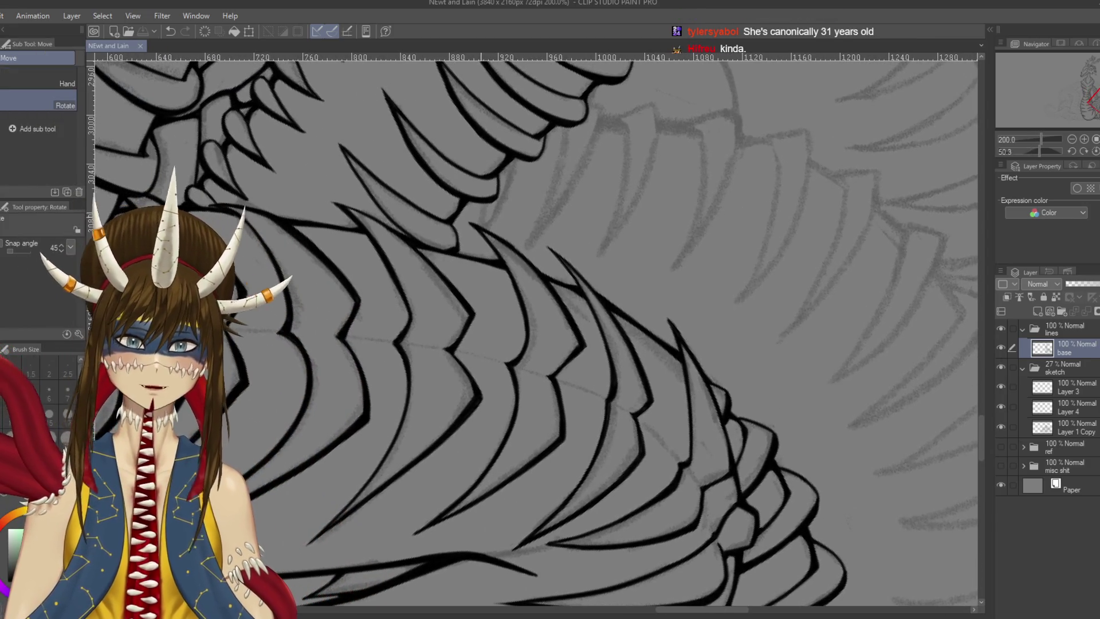
{"action": "mouse_move", "coordinate": [444, 234]}
{"action": "left_mouse_down"}
{"action": "mouse_move", "coordinate": [408, 240]}
{"action": "mouse_move", "coordinate": [497, 217]}
{"action": "left_mouse_up"}
{"action": "key", "text": "p"}
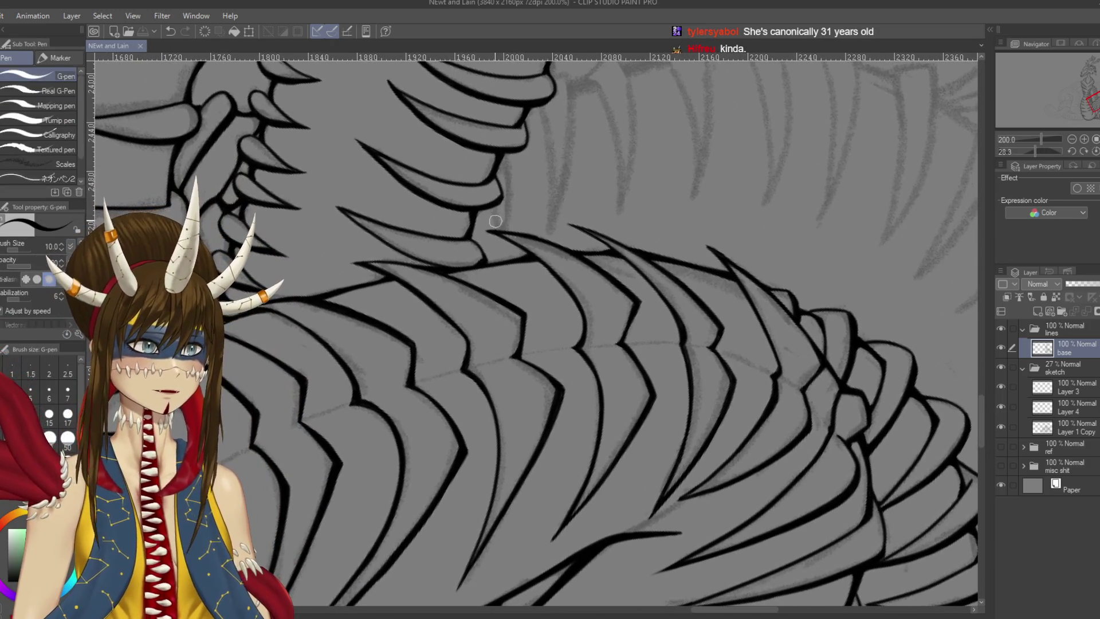
{"action": "left_click_drag", "start_coordinate": [495, 205], "coordinate": [499, 232]}
{"action": "key", "text": "ctrl+z"}
{"action": "left_click_drag", "start_coordinate": [504, 151], "coordinate": [502, 241]}
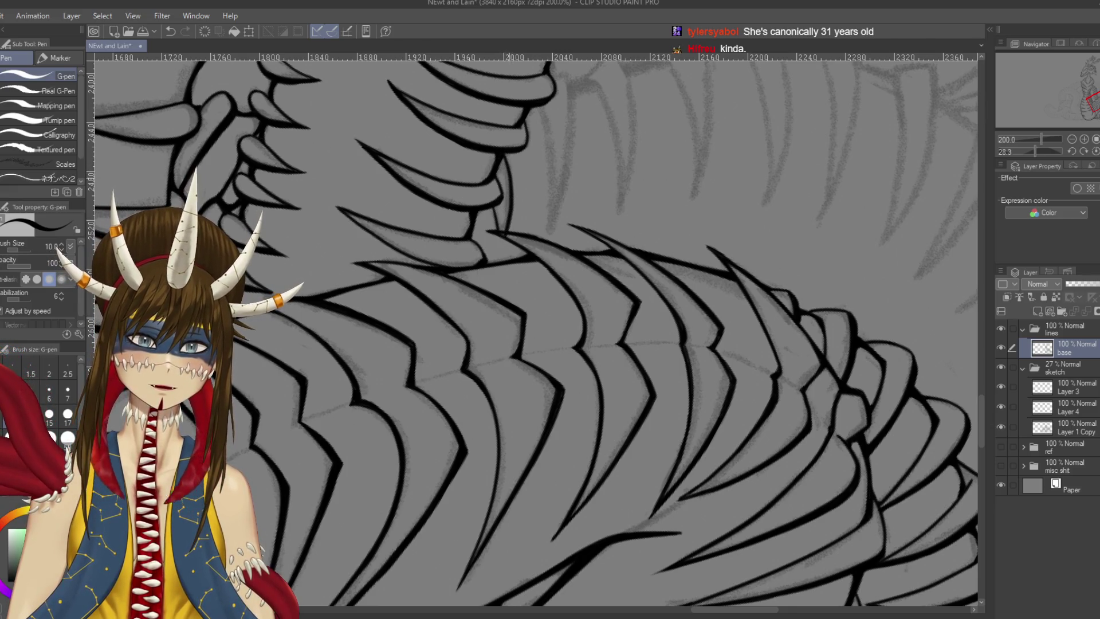
{"action": "key", "text": "ctrl+z"}
{"action": "left_click_drag", "start_coordinate": [504, 153], "coordinate": [503, 231]}
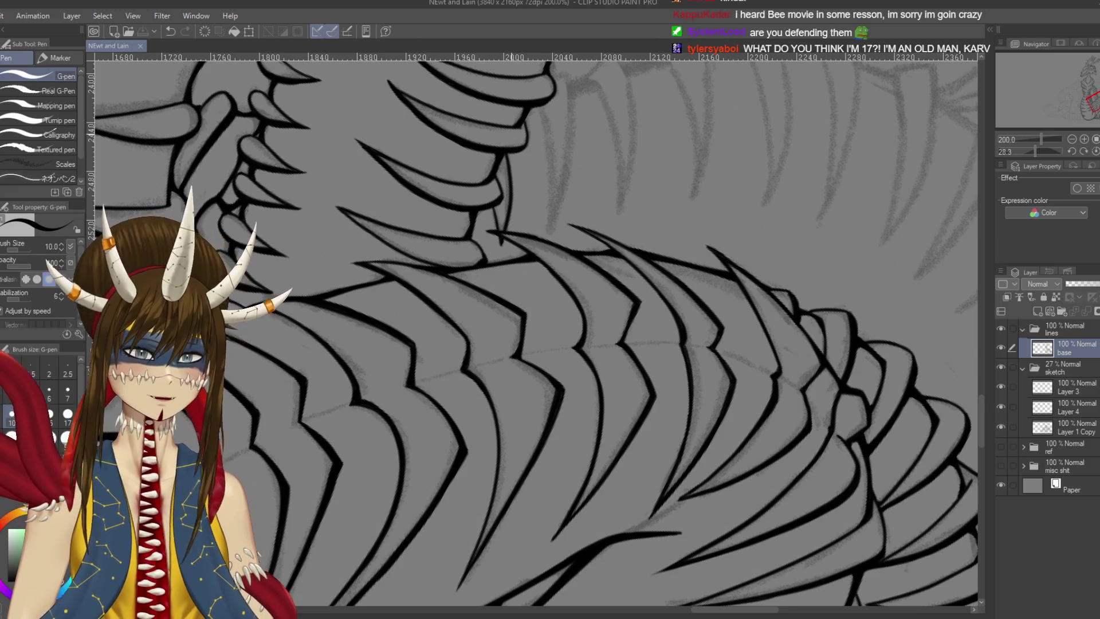
Add a small dark mark on the neck line
{"action": "scroll", "coordinate": [512, 134], "scroll_direction": "up", "scroll_amount": 2}
{"action": "left_click_drag", "start_coordinate": [510, 148], "coordinate": [523, 134]}
{"action": "left_click_drag", "start_coordinate": [525, 183], "coordinate": [523, 167]}
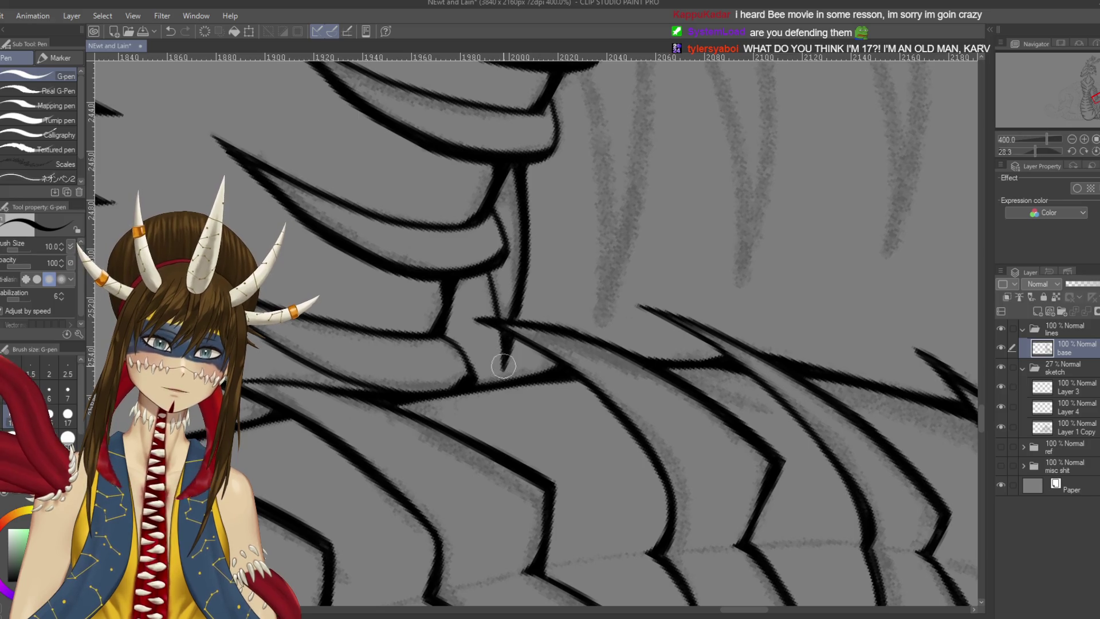
Extend the neck line further down, save, and remove a small stray black mark
{"action": "left_click_drag", "start_coordinate": [512, 335], "coordinate": [503, 370]}
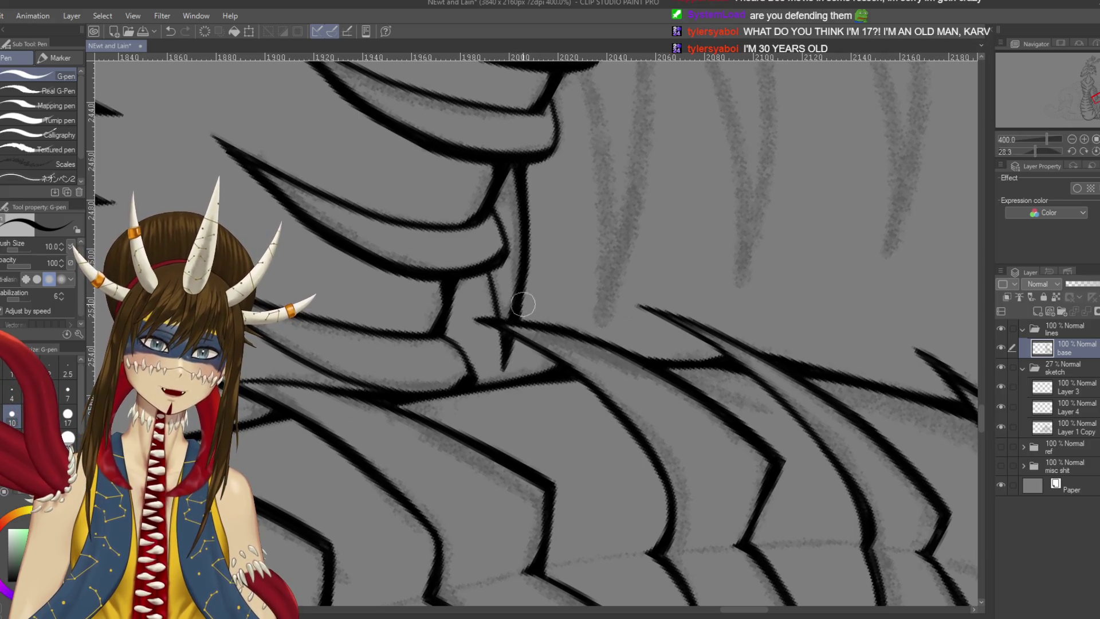
{"action": "key", "text": "ctrl+s"}
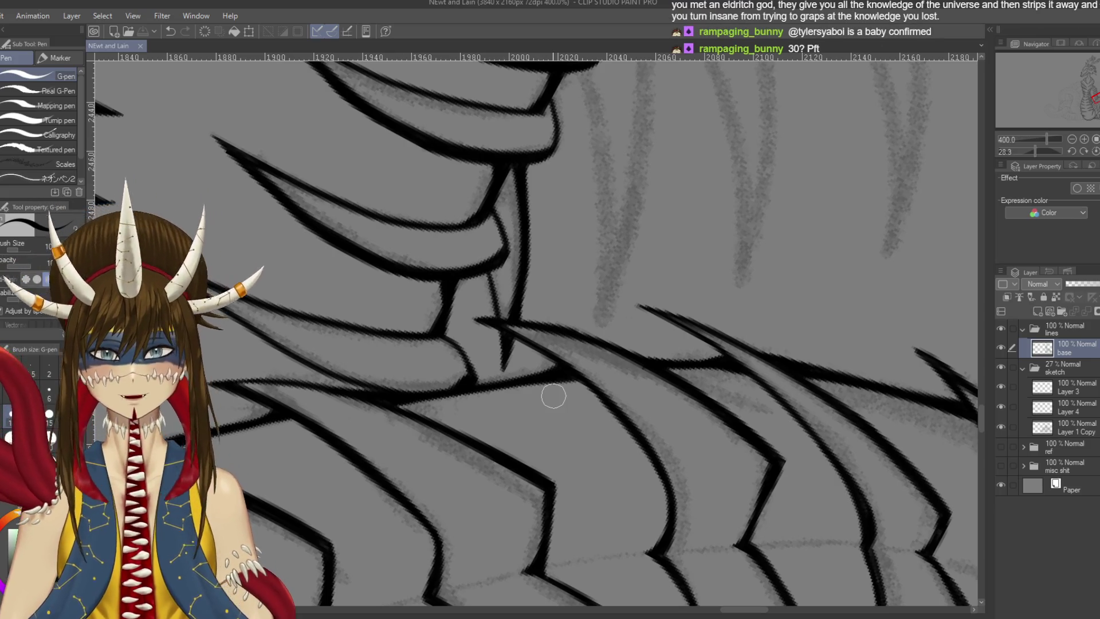
{"action": "scroll", "coordinate": [562, 425], "scroll_direction": "up", "scroll_amount": 5}
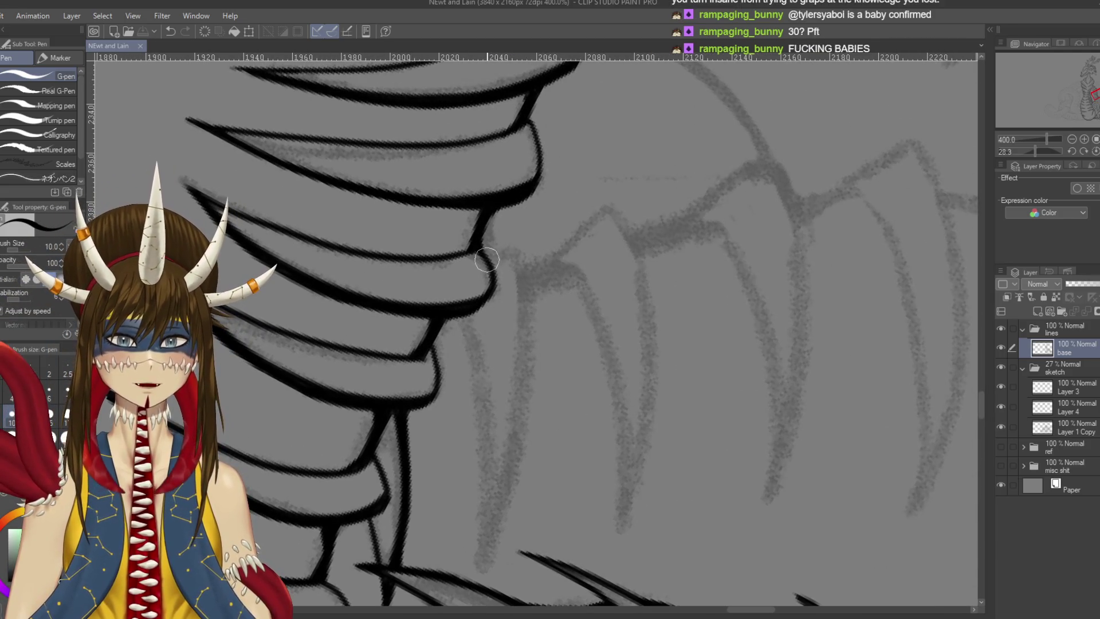
{"action": "key", "text": "ctrl+z"}
Ink a short stroke closing the lower edge of the neck plate
{"action": "left_click_drag", "start_coordinate": [485, 256], "coordinate": [519, 250]}
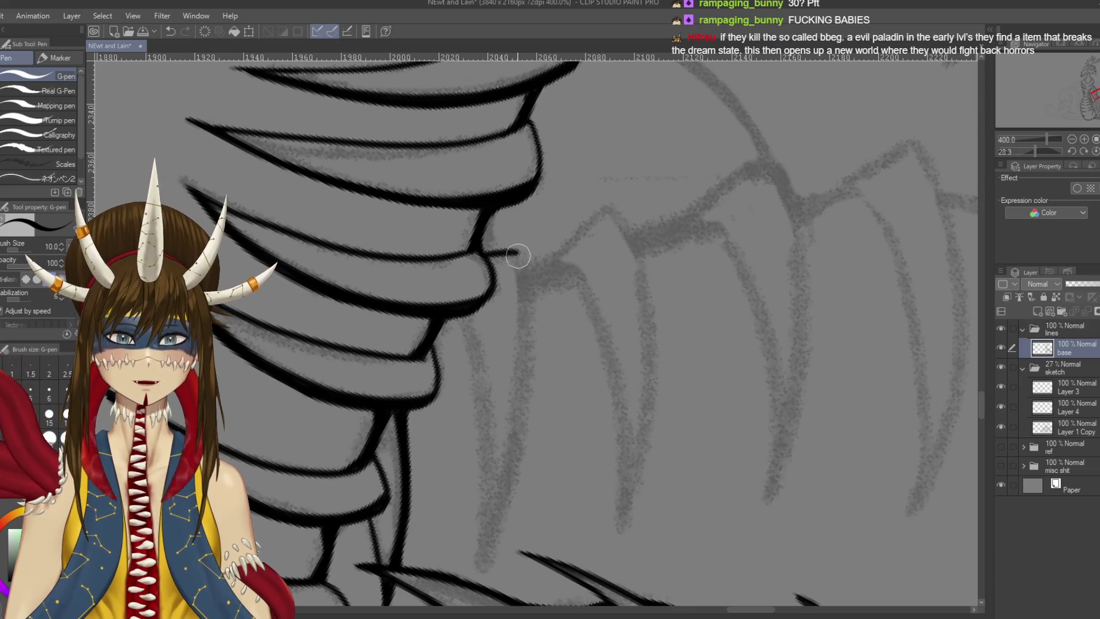
{"action": "scroll", "coordinate": [560, 290], "scroll_direction": "down", "scroll_amount": 2}
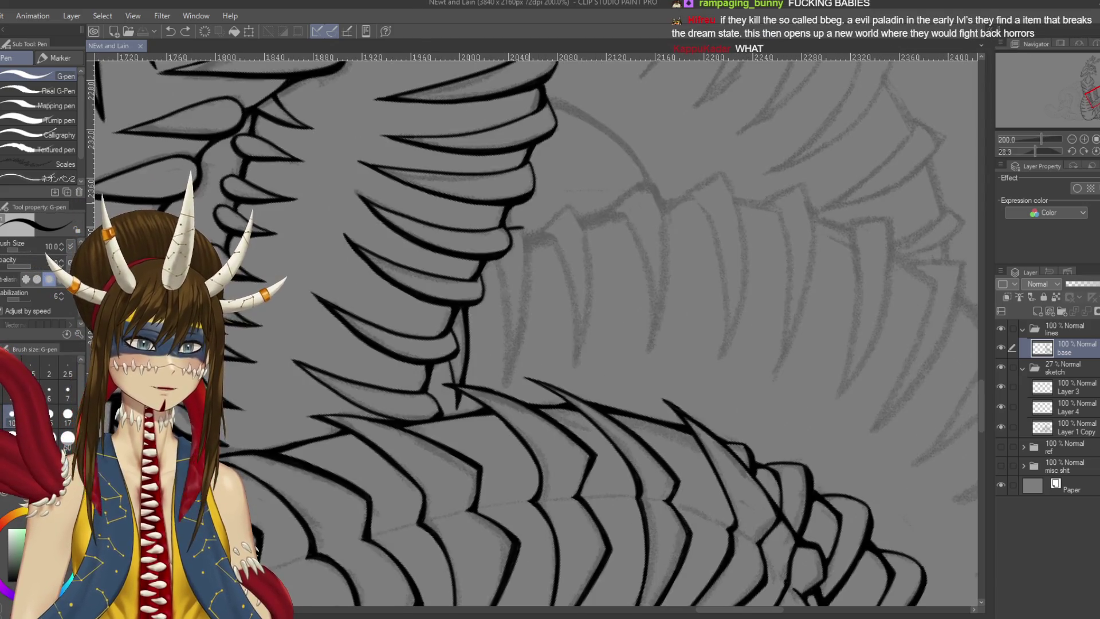
{"action": "mouse_move", "coordinate": [559, 290]}
{"action": "left_mouse_down"}
{"action": "mouse_move", "coordinate": [573, 321]}
{"action": "mouse_move", "coordinate": [511, 238]}
{"action": "mouse_move", "coordinate": [597, 248]}
{"action": "mouse_move", "coordinate": [636, 221]}
{"action": "left_mouse_up"}
{"action": "key", "text": "p"}
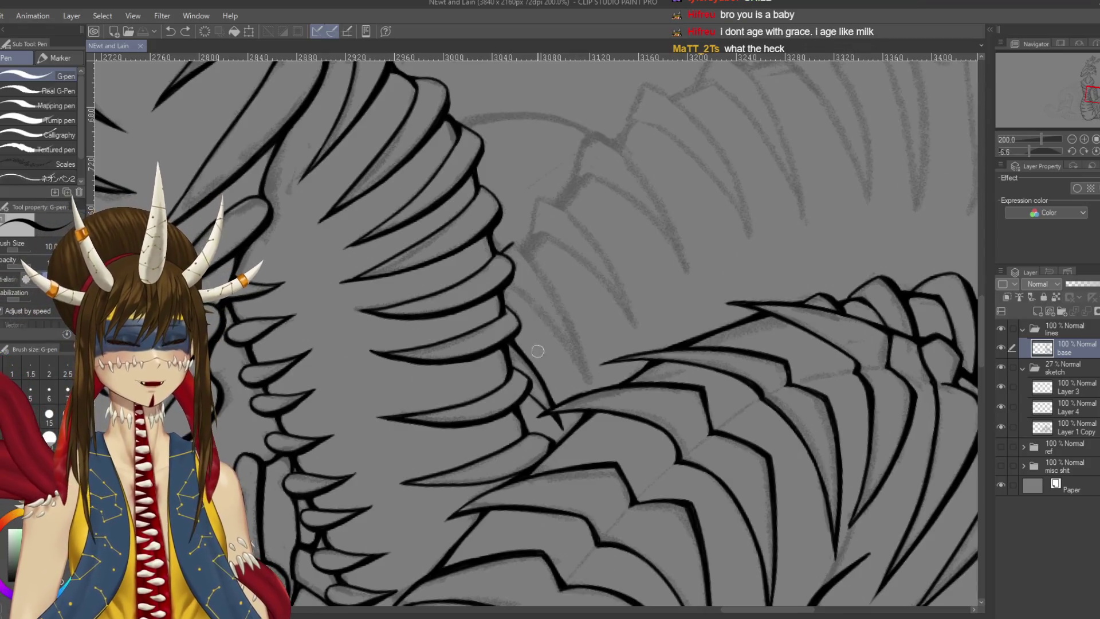
Ink a tapered spine stroke beside the neck plus a short stroke below it, then save
{"action": "left_click_drag", "start_coordinate": [516, 245], "coordinate": [562, 324]}
{"action": "key", "text": "ctrl+z"}
{"action": "left_click_drag", "start_coordinate": [514, 243], "coordinate": [587, 360]}
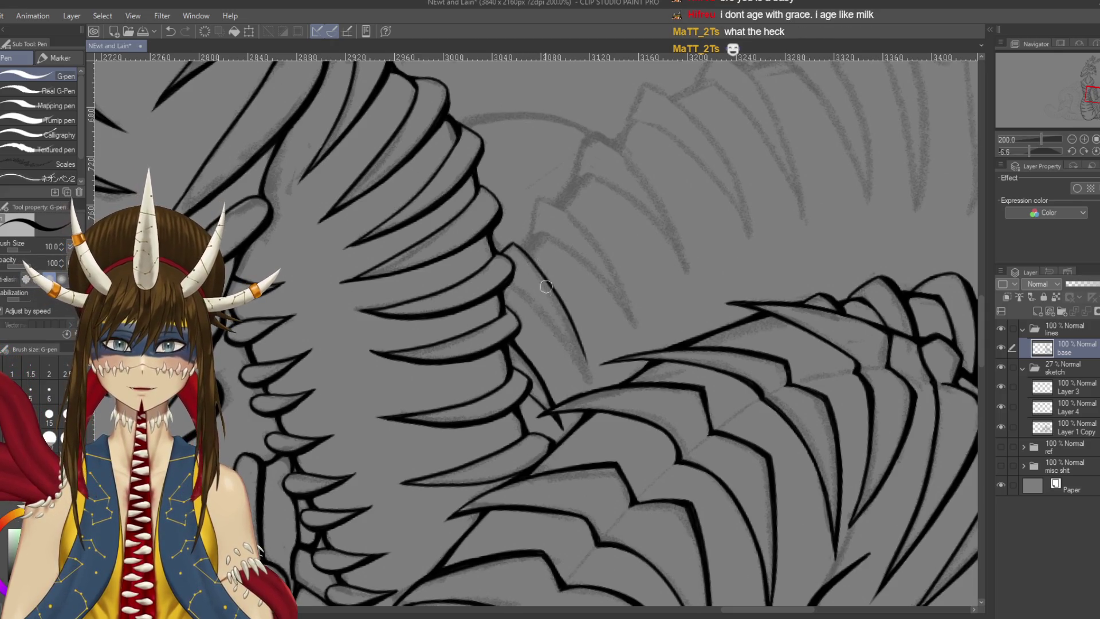
{"action": "scroll", "coordinate": [584, 311], "scroll_direction": "down", "scroll_amount": 1}
{"action": "left_click_drag", "start_coordinate": [584, 311], "coordinate": [599, 348]}
{"action": "key", "text": "ctrl+z"}
{"action": "left_click_drag", "start_coordinate": [584, 308], "coordinate": [601, 351]}
{"action": "key", "text": "ctrl+s"}
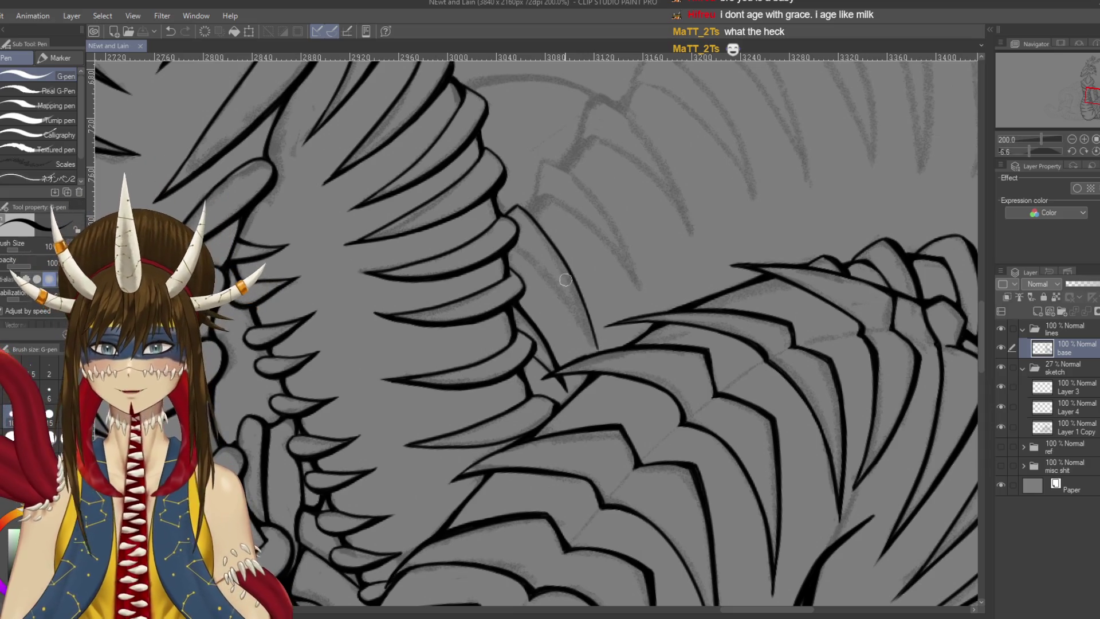
Ink a long spine curving down-right, redrawing until clean, and add a small hook atop the scale
{"action": "left_click_drag", "start_coordinate": [514, 244], "coordinate": [571, 300]}
{"action": "key", "text": "ctrl+z"}
{"action": "left_click_drag", "start_coordinate": [512, 244], "coordinate": [605, 353]}
{"action": "key", "text": "ctrl+z"}
{"action": "left_click_drag", "start_coordinate": [513, 245], "coordinate": [607, 365]}
{"action": "key", "text": "ctrl+z"}
{"action": "left_click_drag", "start_coordinate": [514, 245], "coordinate": [599, 347]}
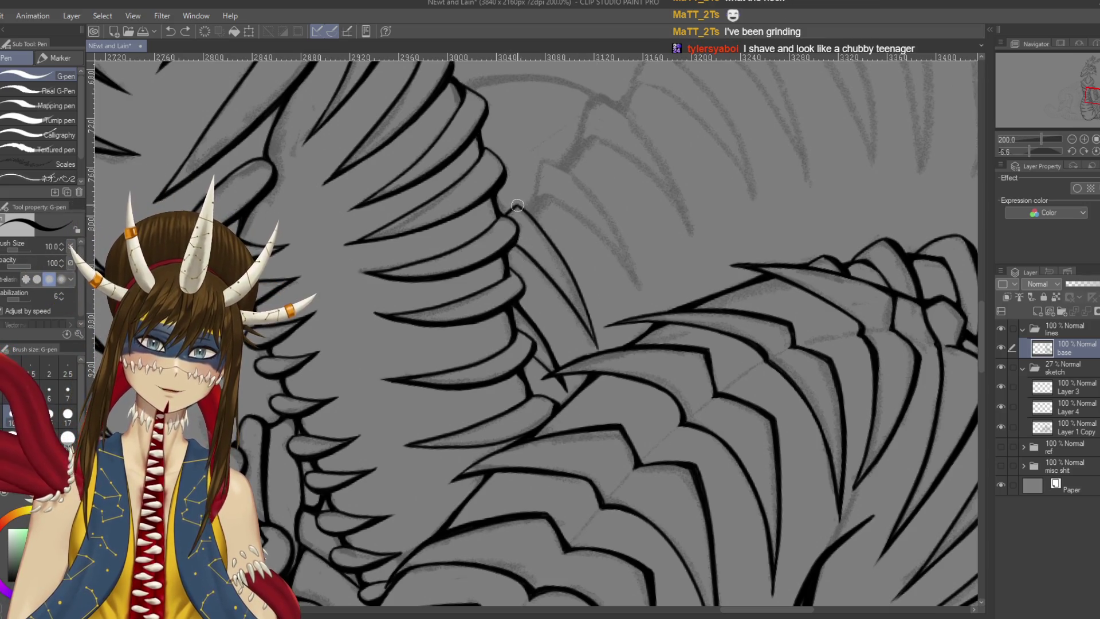
{"action": "left_click_drag", "start_coordinate": [507, 213], "coordinate": [533, 212]}
Ink the spine outline alongside the stacked neck plates, extending it further down
{"action": "scroll", "coordinate": [514, 233], "scroll_direction": "up", "scroll_amount": 3}
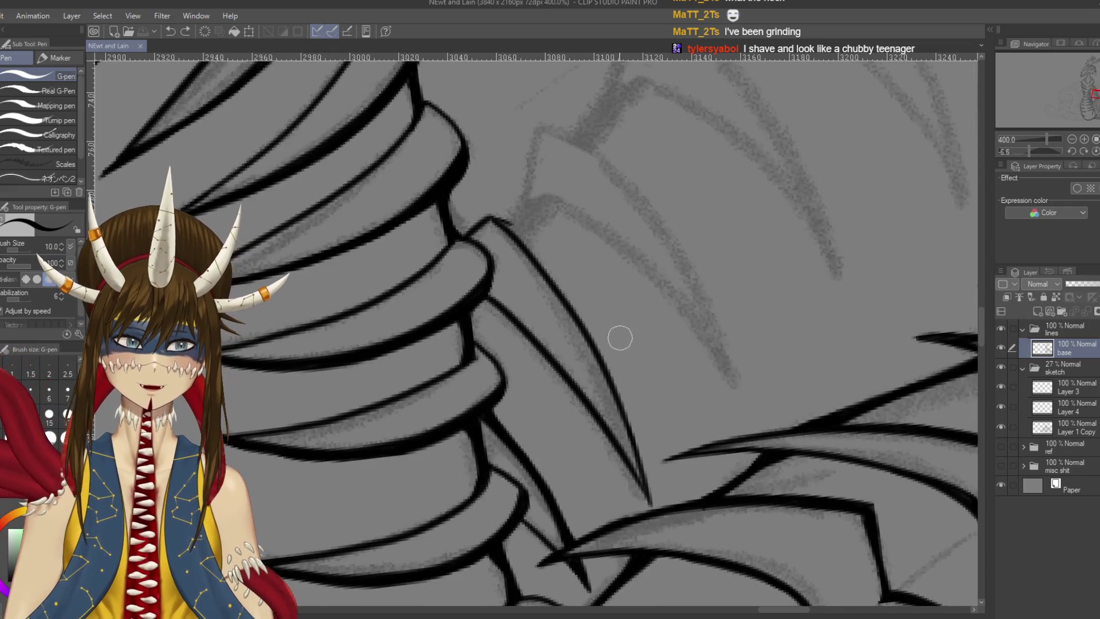
{"action": "key", "text": "r"}
{"action": "mouse_move", "coordinate": [611, 312]}
{"action": "left_mouse_down"}
{"action": "mouse_move", "coordinate": [573, 344]}
{"action": "mouse_move", "coordinate": [613, 183]}
{"action": "mouse_move", "coordinate": [615, 220]}
{"action": "left_mouse_up"}
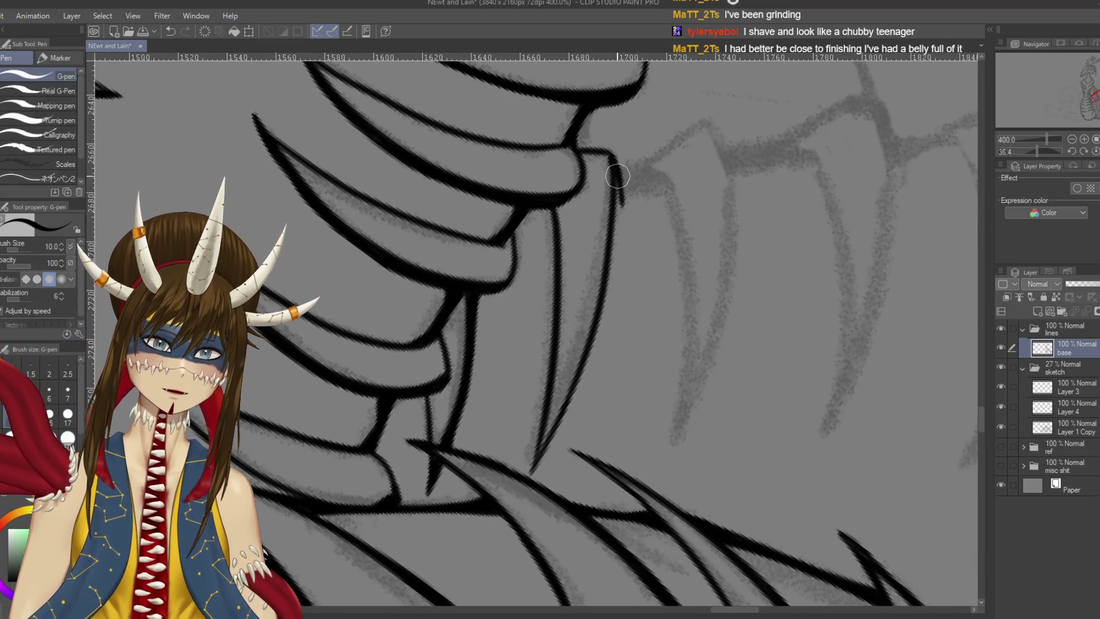
{"action": "key", "text": "ctrl+z"}
{"action": "left_click_drag", "start_coordinate": [609, 154], "coordinate": [615, 213]}
{"action": "key", "text": "ctrl+z"}
{"action": "left_click_drag", "start_coordinate": [618, 159], "coordinate": [606, 304]}
{"action": "left_click_drag", "start_coordinate": [612, 229], "coordinate": [600, 338]}
{"action": "key", "text": "ctrl+z"}
Redraw the spine's lower end into a clean tapering tip and save the drawing
{"action": "mouse_move", "coordinate": [618, 237]}
{"action": "left_mouse_down"}
{"action": "mouse_move", "coordinate": [585, 357]}
{"action": "mouse_move", "coordinate": [536, 467]}
{"action": "left_mouse_up"}
{"action": "key", "text": "ctrl+z"}
{"action": "left_click_drag", "start_coordinate": [602, 338], "coordinate": [533, 477]}
{"action": "key", "text": "ctrl+z"}
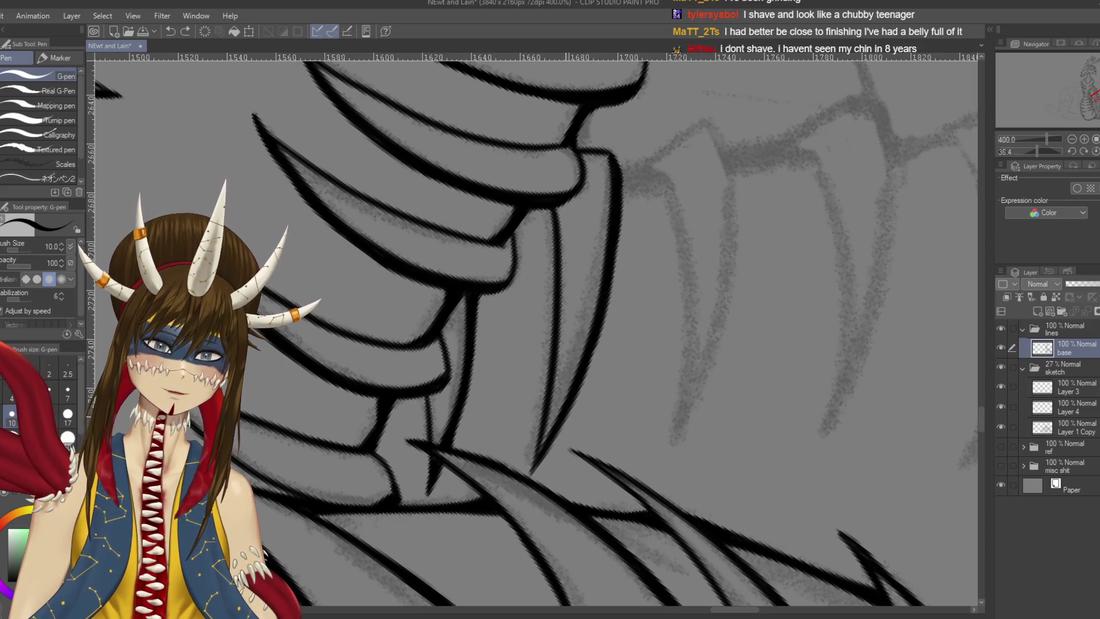
{"action": "key", "text": "ctrl+z"}
{"action": "left_click_drag", "start_coordinate": [579, 393], "coordinate": [518, 499]}
{"action": "key", "text": "ctrl+z"}
{"action": "key", "text": "ctrl+z"}
{"action": "left_click_drag", "start_coordinate": [581, 396], "coordinate": [521, 484]}
{"action": "key", "text": "ctrl+z"}
{"action": "key", "text": "ctrl+z"}
{"action": "key", "text": "ctrl+z"}
{"action": "left_click_drag", "start_coordinate": [559, 434], "coordinate": [530, 476]}
{"action": "key", "text": "ctrl+s"}
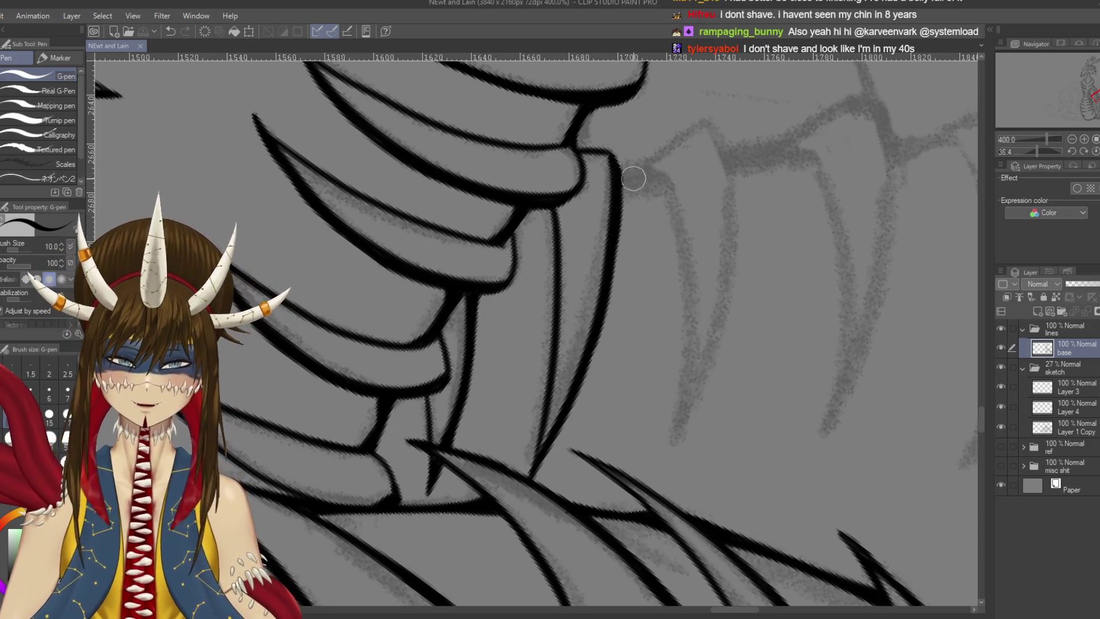
Test outline strokes for a new spine down the neck, undoing the misses
{"action": "mouse_move", "coordinate": [664, 165]}
{"action": "left_mouse_down"}
{"action": "mouse_move", "coordinate": [685, 217]}
{"action": "mouse_move", "coordinate": [663, 476]}
{"action": "left_mouse_up"}
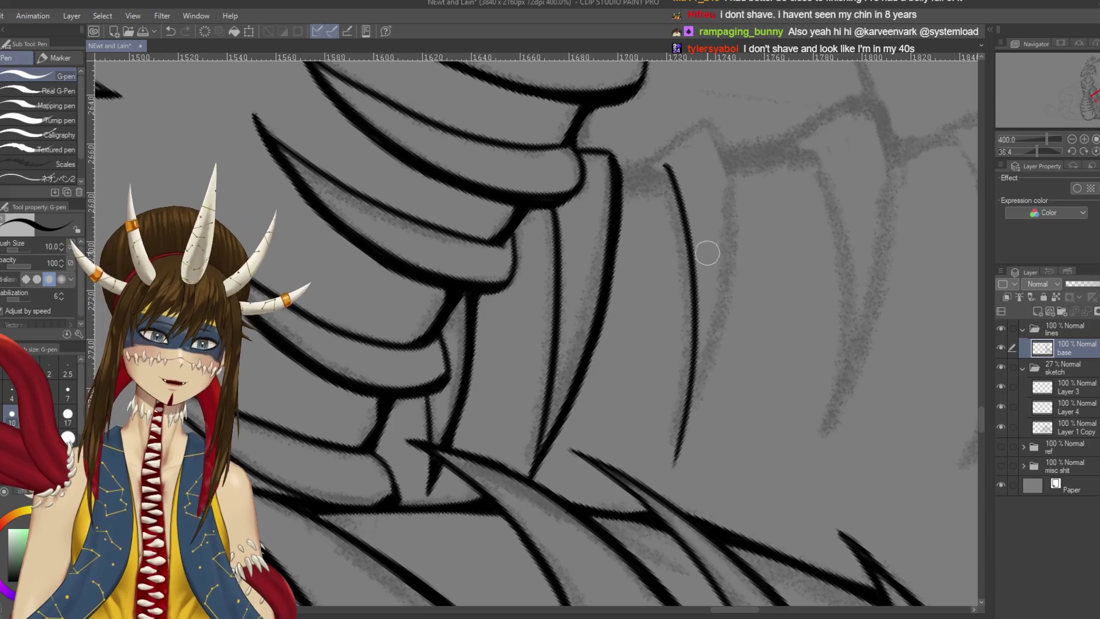
{"action": "key", "text": "ctrl+z"}
{"action": "scroll", "coordinate": [654, 213], "scroll_direction": "down", "scroll_amount": 2}
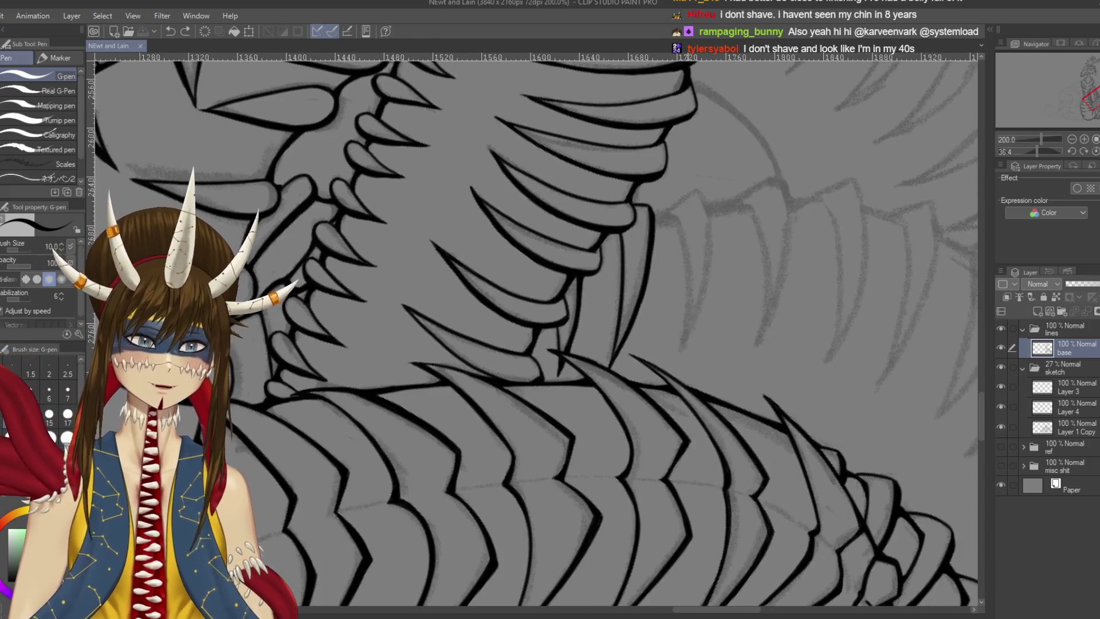
{"action": "left_click_drag", "start_coordinate": [654, 213], "coordinate": [665, 356]}
{"action": "key", "text": "ctrl+z"}
{"action": "left_click_drag", "start_coordinate": [653, 207], "coordinate": [650, 356]}
{"action": "key", "text": "ctrl+z"}
Ink the left and right edges of a second spine beside the first, then save
{"action": "left_click_drag", "start_coordinate": [658, 212], "coordinate": [658, 358]}
{"action": "left_click_drag", "start_coordinate": [681, 189], "coordinate": [656, 375]}
{"action": "key", "text": "ctrl+z"}
{"action": "mouse_move", "coordinate": [680, 187]}
{"action": "left_mouse_down"}
{"action": "mouse_move", "coordinate": [651, 370]}
{"action": "mouse_move", "coordinate": [688, 279]}
{"action": "mouse_move", "coordinate": [653, 367]}
{"action": "left_mouse_up"}
{"action": "key", "text": "ctrl+z"}
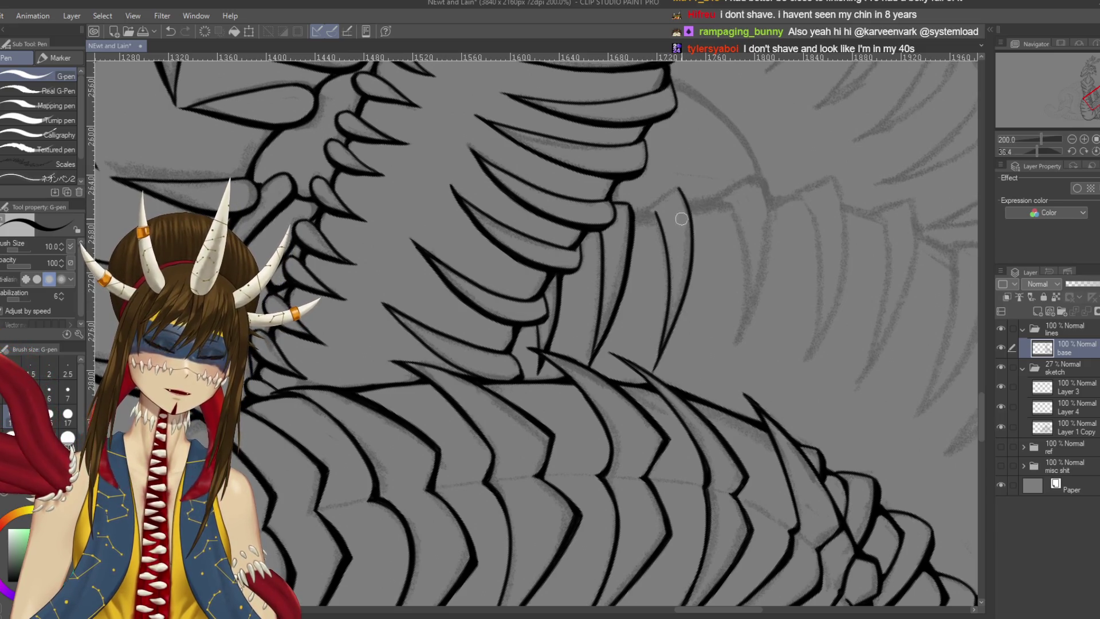
{"action": "key", "text": "ctrl+z"}
{"action": "left_click_drag", "start_coordinate": [679, 187], "coordinate": [651, 369]}
{"action": "key", "text": "ctrl+z"}
{"action": "left_click_drag", "start_coordinate": [678, 186], "coordinate": [659, 361]}
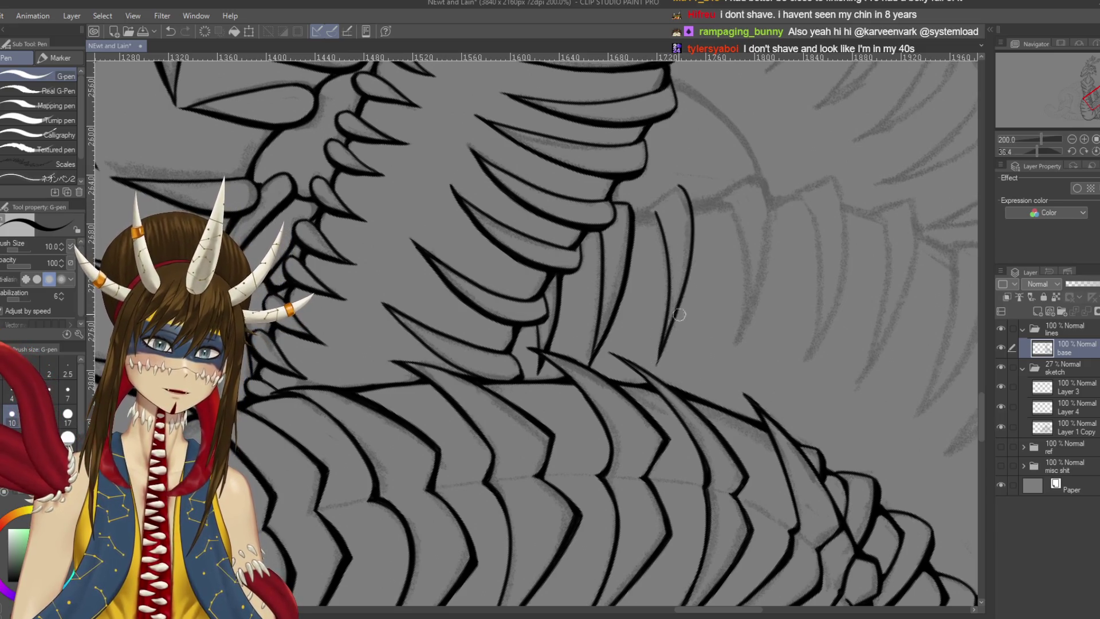
{"action": "key", "text": "ctrl+s"}
{"action": "scroll", "coordinate": [664, 335], "scroll_direction": "up", "scroll_amount": 2}
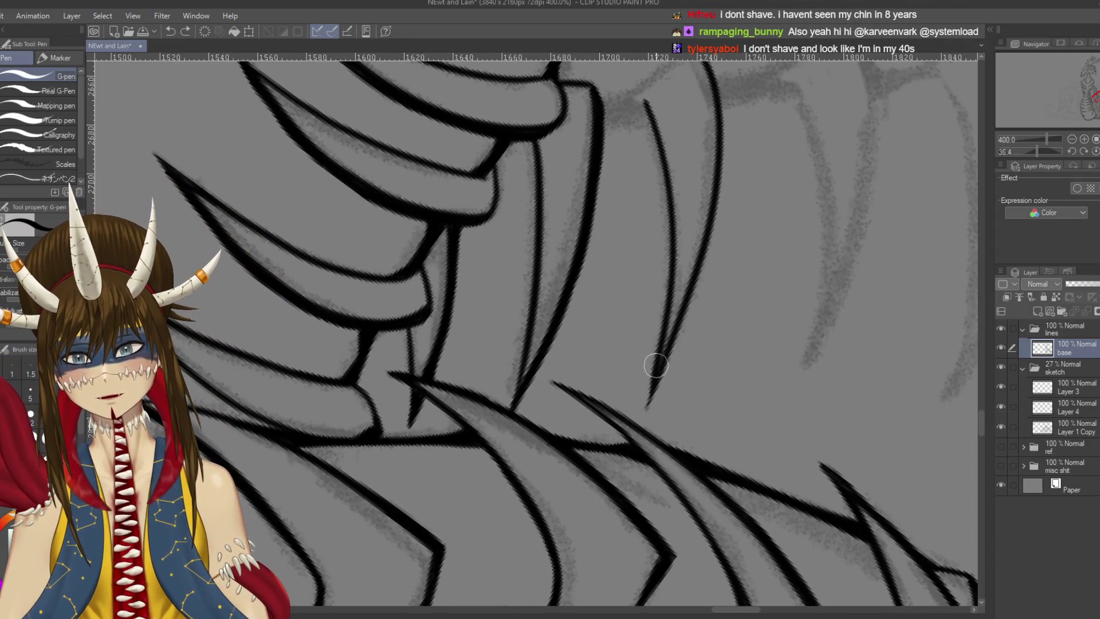
{"action": "key", "text": "ctrl+s"}
Rotate the canvas view and ink a new vertical spine edge
{"action": "key", "text": "r"}
{"action": "mouse_move", "coordinate": [573, 286]}
{"action": "left_mouse_down"}
{"action": "mouse_move", "coordinate": [548, 114]}
{"action": "mouse_move", "coordinate": [539, 183]}
{"action": "left_mouse_up"}
{"action": "key", "text": "ctrl+z"}
{"action": "left_click_drag", "start_coordinate": [549, 90], "coordinate": [541, 192]}
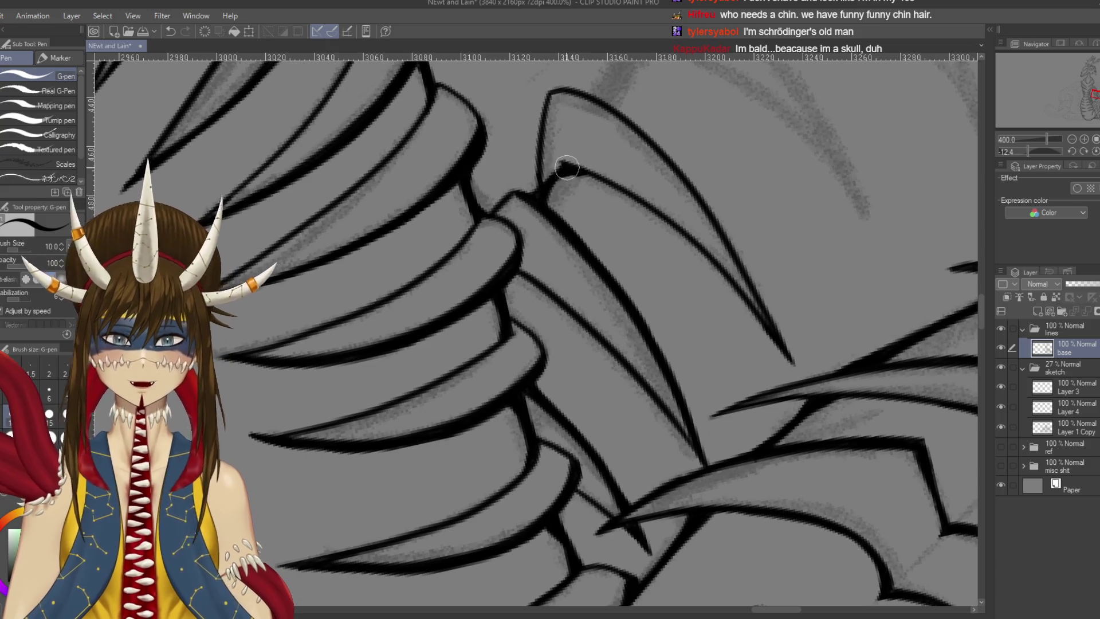
Close the curved claw tip and ink its right outline down to the point
{"action": "left_click_drag", "start_coordinate": [582, 182], "coordinate": [761, 393]}
{"action": "left_click_drag", "start_coordinate": [758, 332], "coordinate": [712, 302]}
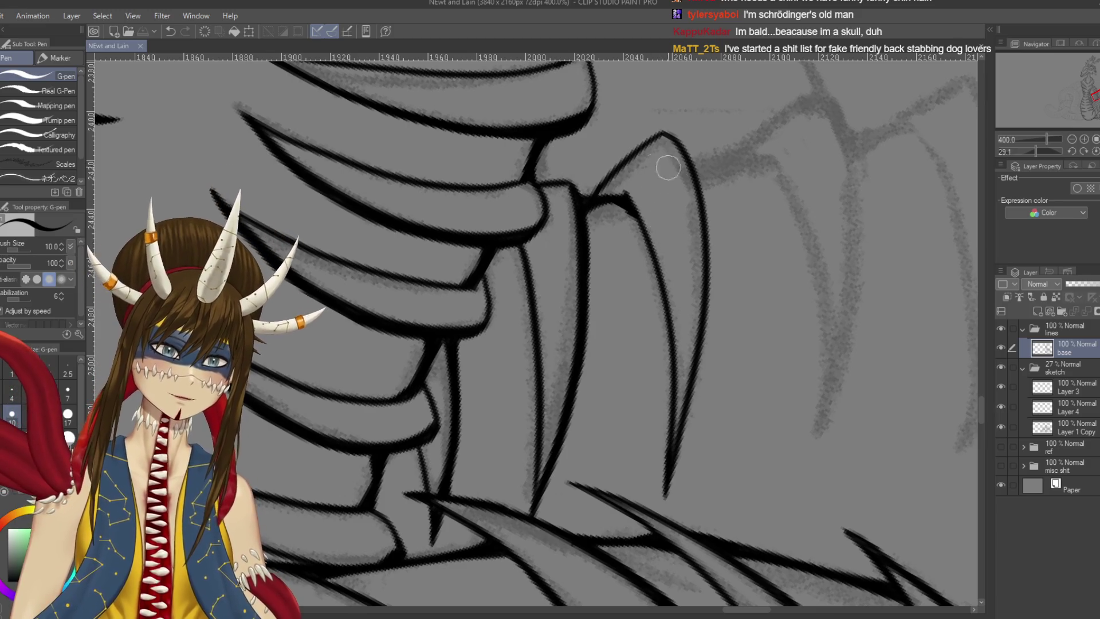
{"action": "mouse_move", "coordinate": [659, 133]}
{"action": "left_mouse_down"}
{"action": "mouse_move", "coordinate": [699, 169]}
{"action": "mouse_move", "coordinate": [717, 241]}
{"action": "left_mouse_up"}
{"action": "left_click_drag", "start_coordinate": [701, 201], "coordinate": [710, 318]}
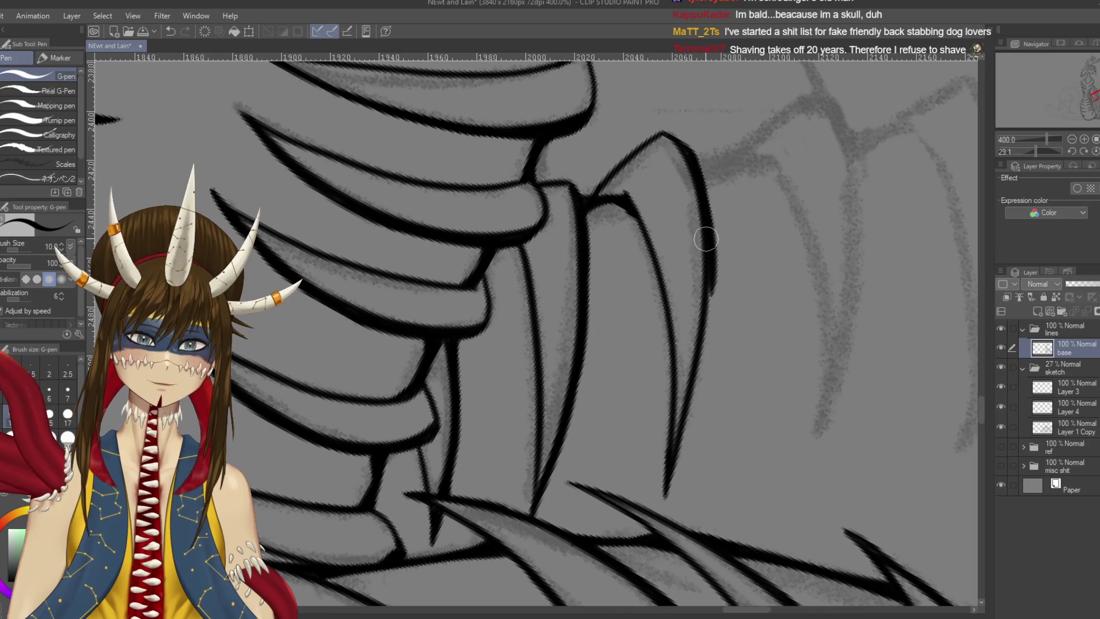
{"action": "key", "text": "ctrl+z"}
{"action": "mouse_move", "coordinate": [702, 232]}
{"action": "left_mouse_down"}
{"action": "mouse_move", "coordinate": [711, 303]}
{"action": "mouse_move", "coordinate": [700, 307]}
{"action": "mouse_move", "coordinate": [680, 442]}
{"action": "left_mouse_up"}
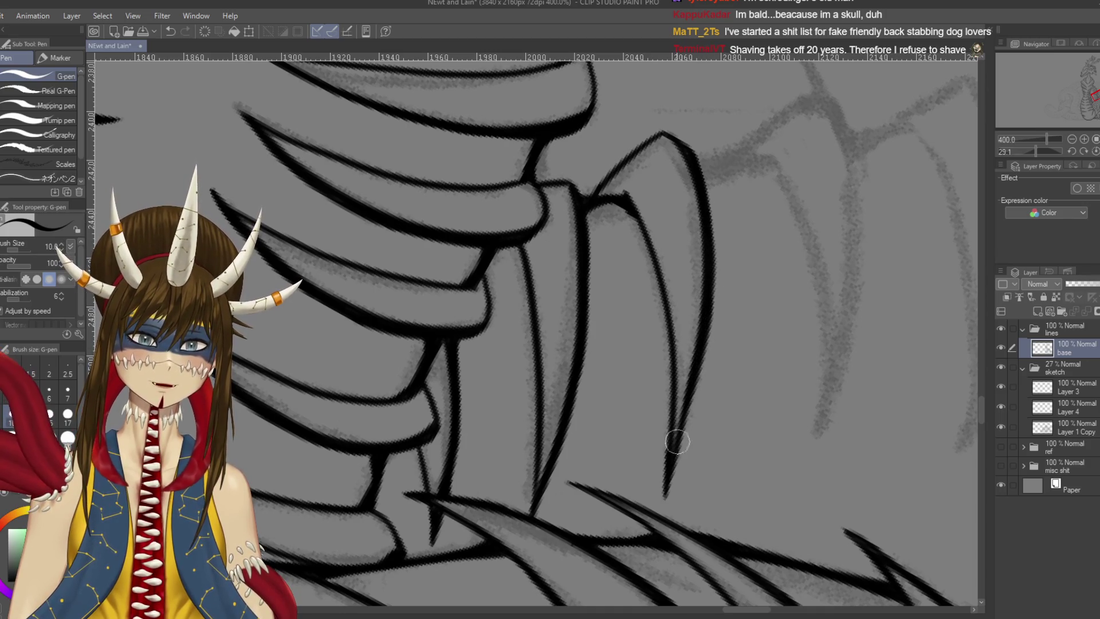
{"action": "left_click_drag", "start_coordinate": [706, 353], "coordinate": [664, 499]}
{"action": "key", "text": "ctrl+z"}
{"action": "left_click_drag", "start_coordinate": [710, 347], "coordinate": [665, 480]}
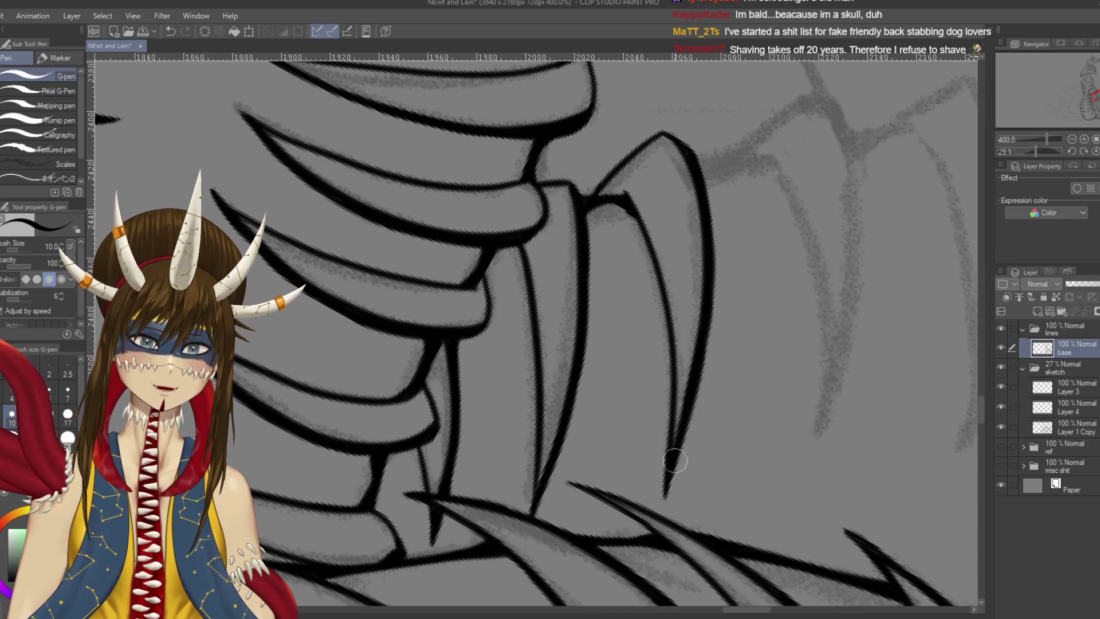
{"action": "key", "text": "ctrl+z"}
{"action": "key", "text": "ctrl+z"}
{"action": "left_click_drag", "start_coordinate": [715, 320], "coordinate": [669, 472]}
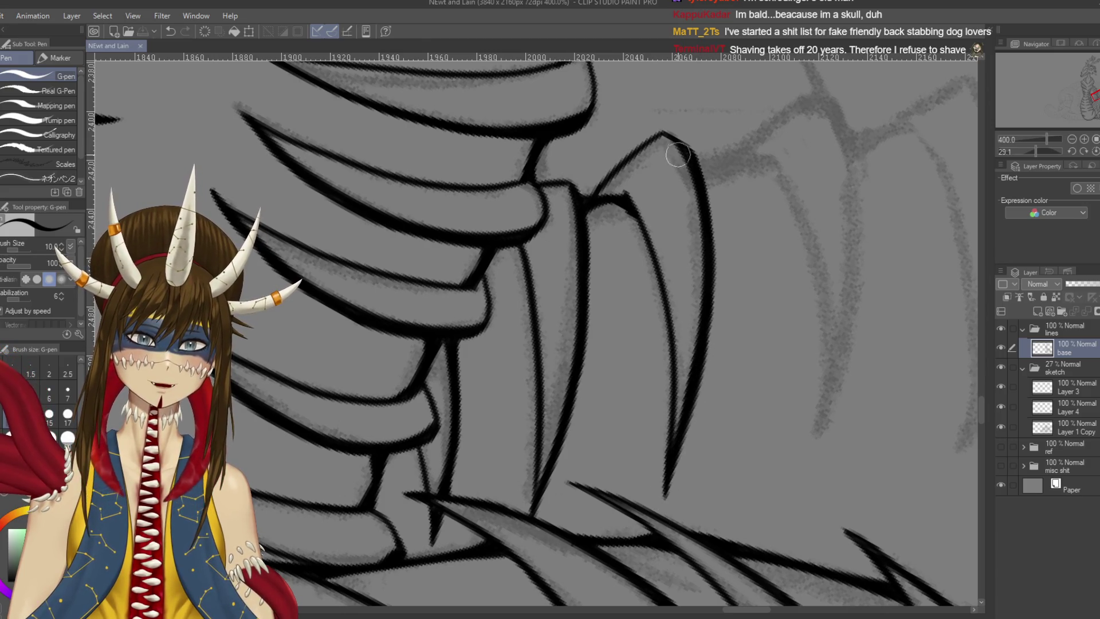
Erase the stray line at the claw's base, ink its inner edge, and save
{"action": "left_click_drag", "start_coordinate": [700, 161], "coordinate": [654, 180]}
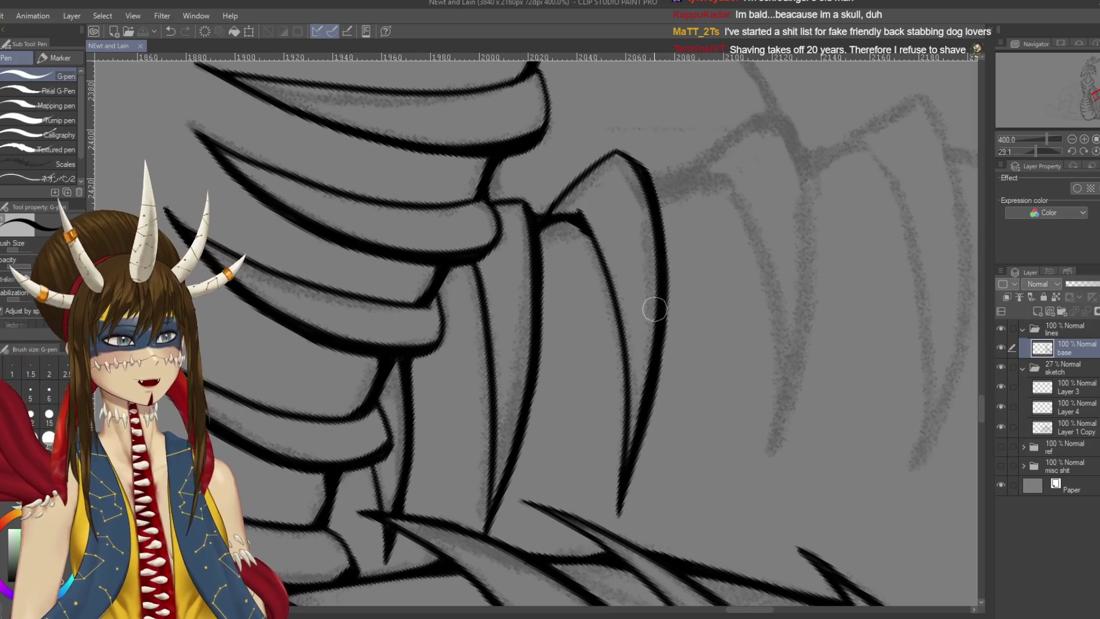
{"action": "key", "text": "e"}
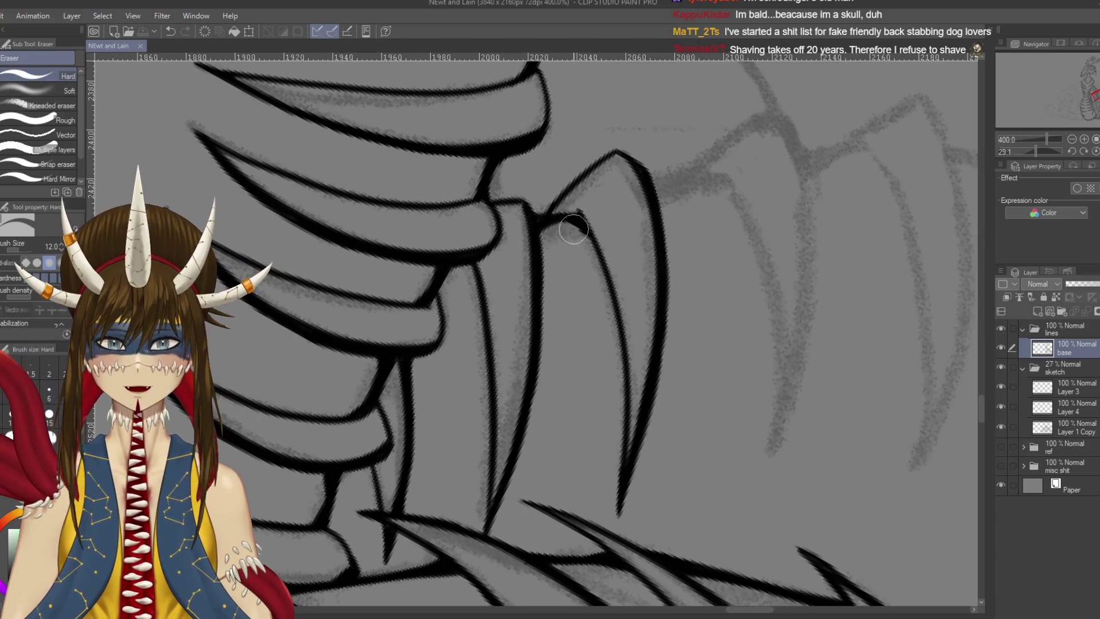
{"action": "left_click_drag", "start_coordinate": [570, 234], "coordinate": [583, 246]}
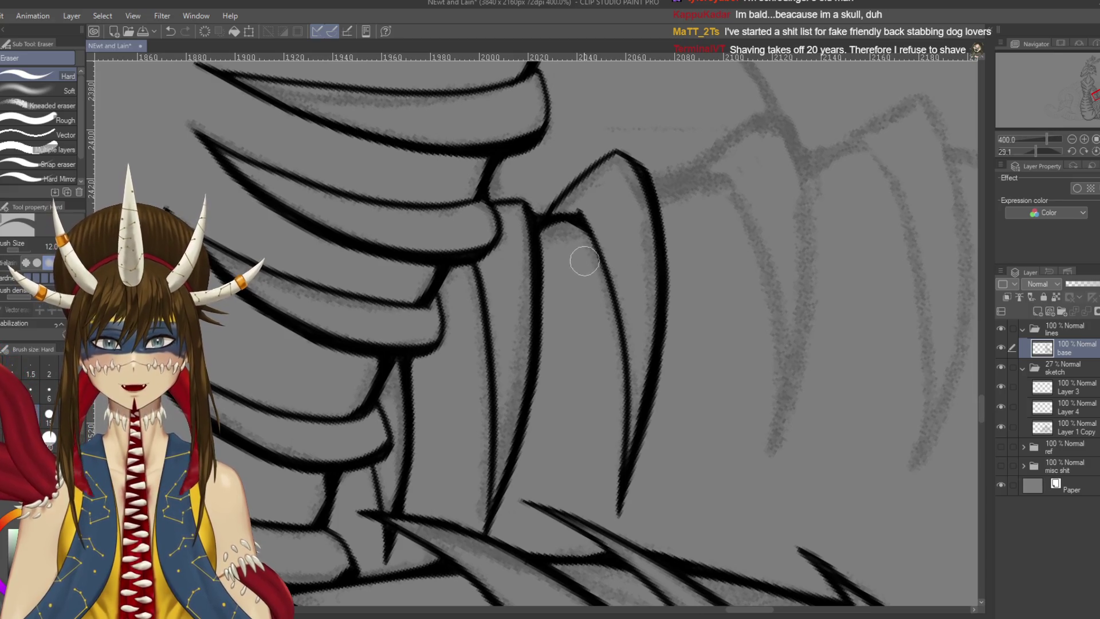
{"action": "key", "text": "p"}
{"action": "left_click_drag", "start_coordinate": [576, 216], "coordinate": [596, 252]}
{"action": "key", "text": "ctrl+z"}
{"action": "left_click_drag", "start_coordinate": [579, 214], "coordinate": [599, 257]}
{"action": "key", "text": "ctrl+s"}
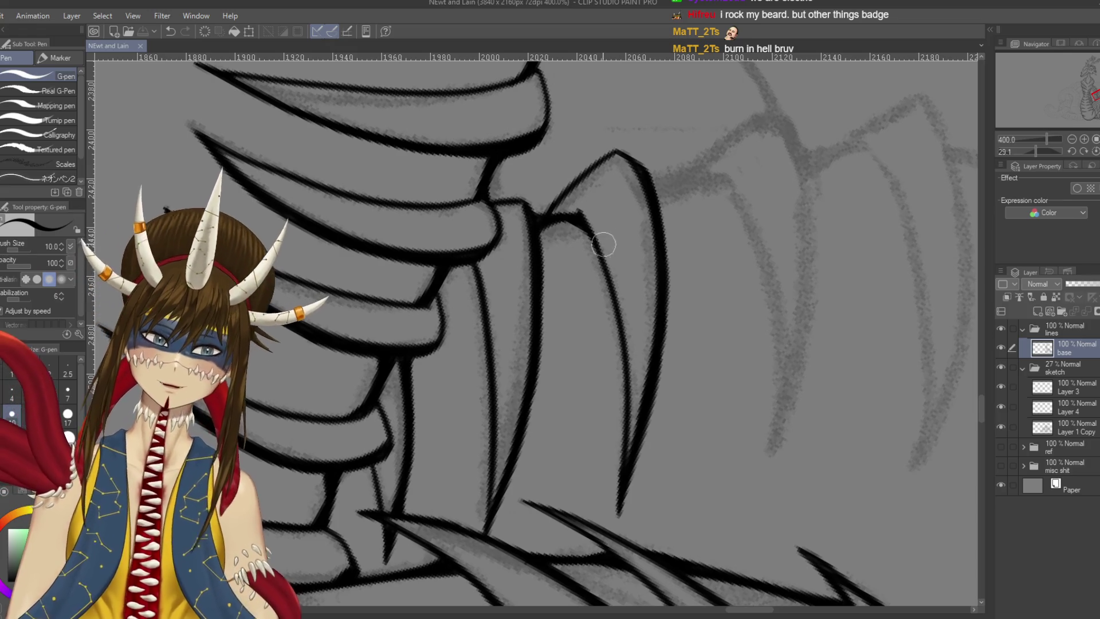
Ink the left and curving right edges of another spine
{"action": "mouse_move", "coordinate": [745, 190]}
{"action": "left_mouse_down"}
{"action": "mouse_move", "coordinate": [730, 194]}
{"action": "mouse_move", "coordinate": [762, 344]}
{"action": "mouse_move", "coordinate": [762, 476]}
{"action": "left_mouse_up"}
{"action": "key", "text": "ctrl+z"}
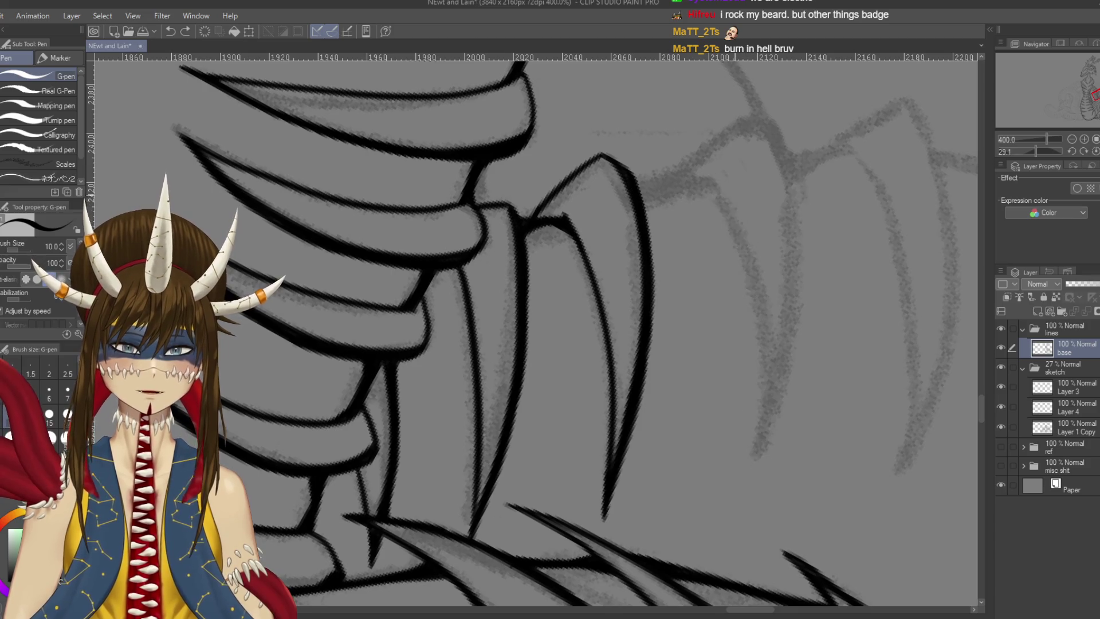
{"action": "left_click_drag", "start_coordinate": [710, 179], "coordinate": [750, 464]}
{"action": "left_click_drag", "start_coordinate": [766, 115], "coordinate": [758, 452]}
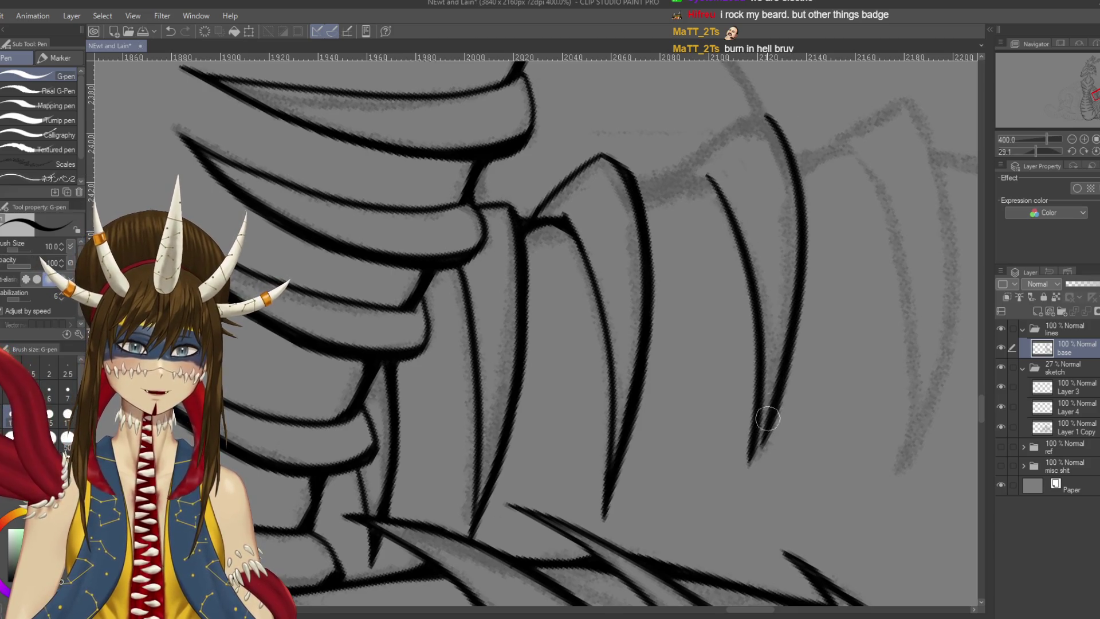
{"action": "key", "text": "ctrl+z"}
{"action": "left_click_drag", "start_coordinate": [764, 118], "coordinate": [750, 474]}
{"action": "key", "text": "ctrl+z"}
{"action": "mouse_move", "coordinate": [761, 113]}
{"action": "left_mouse_down"}
{"action": "mouse_move", "coordinate": [802, 248]}
{"action": "mouse_move", "coordinate": [742, 485]}
{"action": "left_mouse_up"}
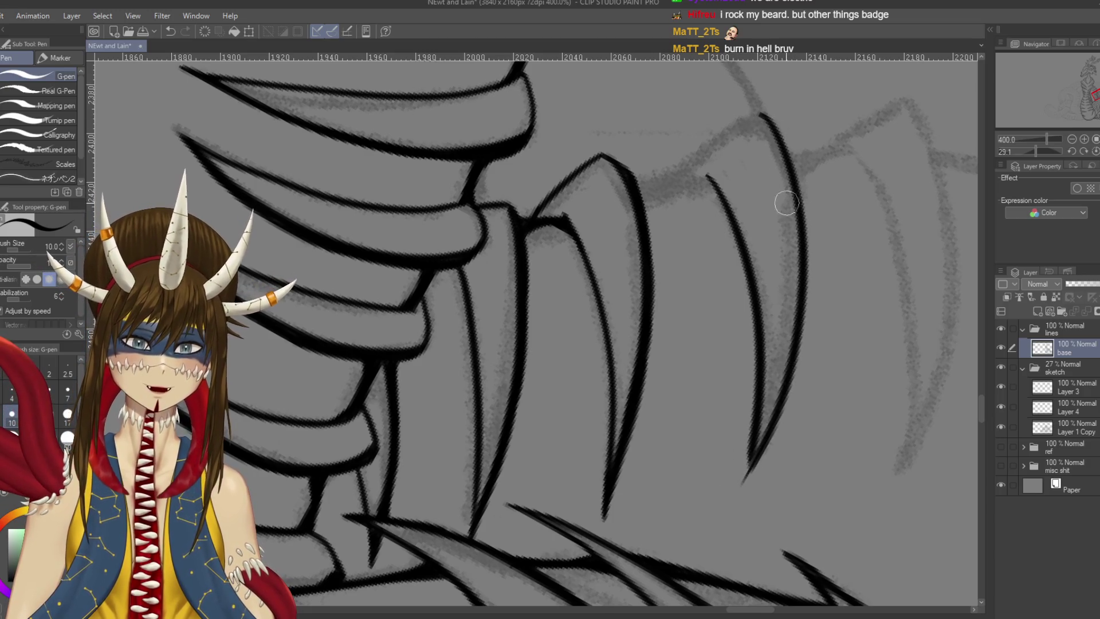
Redraw that spine's lower tip shorter and save the drawing
{"action": "scroll", "coordinate": [744, 454], "scroll_direction": "down", "scroll_amount": 2}
{"action": "key", "text": "ctrl+z"}
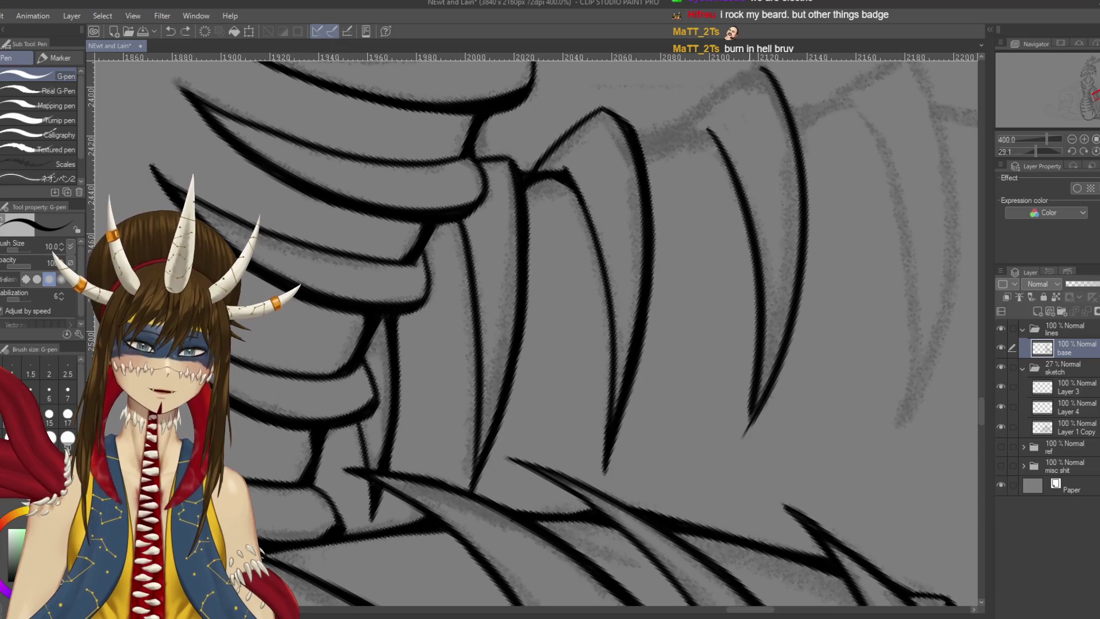
{"action": "left_click_drag", "start_coordinate": [764, 385], "coordinate": [738, 452]}
{"action": "key", "text": "ctrl+z"}
{"action": "left_click_drag", "start_coordinate": [762, 390], "coordinate": [742, 442]}
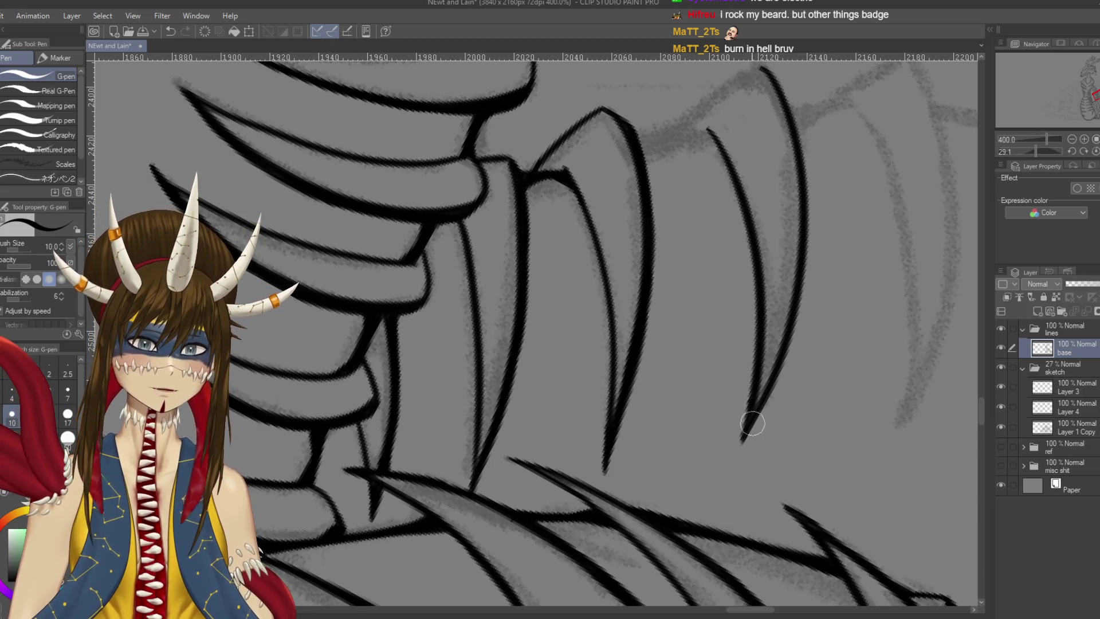
{"action": "key", "text": "ctrl+s"}
{"action": "mouse_move", "coordinate": [628, 213]}
{"action": "left_mouse_down"}
{"action": "mouse_move", "coordinate": [682, 120]}
{"action": "mouse_move", "coordinate": [622, 198]}
{"action": "left_mouse_up"}
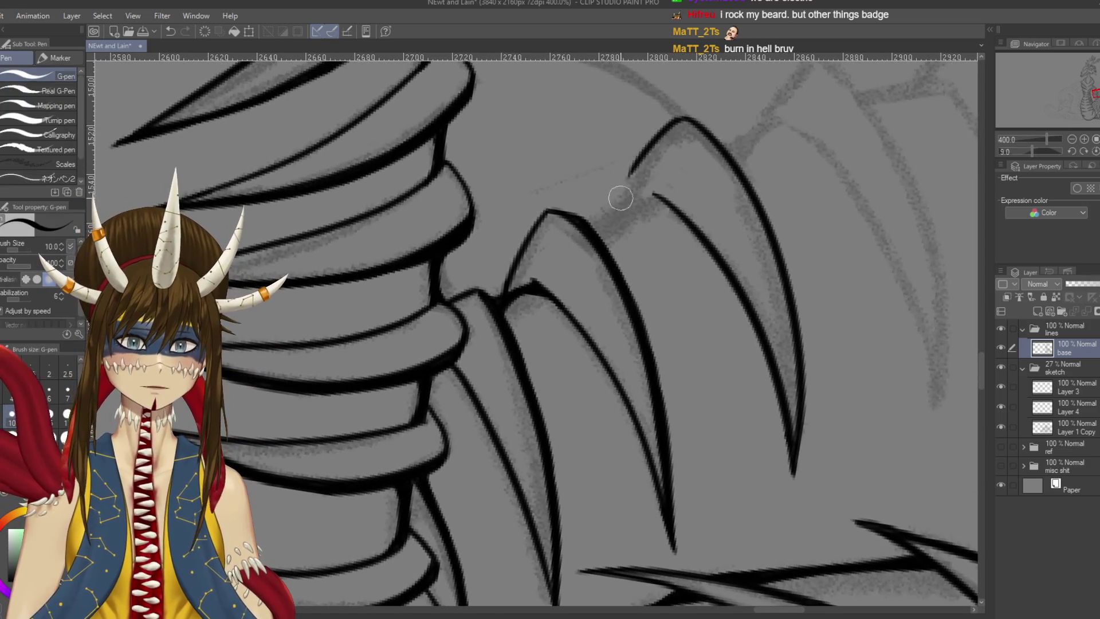
Level the view and ink the upper spine's edge and base toward the neck plates
{"action": "key", "text": "ctrl+z"}
{"action": "left_click_drag", "start_coordinate": [681, 119], "coordinate": [614, 225]}
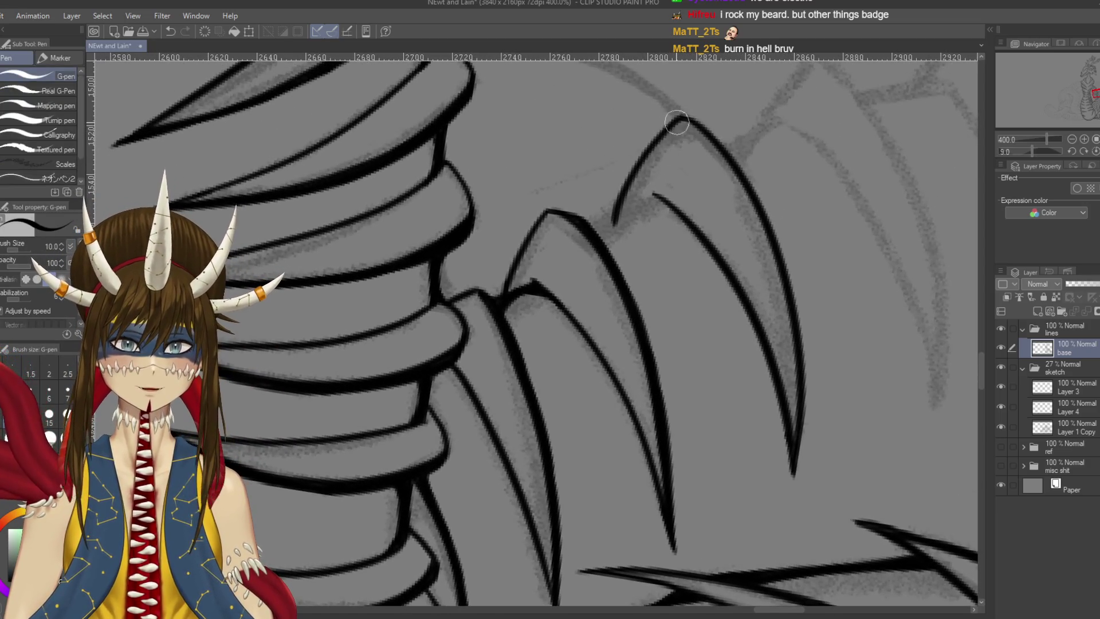
{"action": "key", "text": "ctrl+s"}
{"action": "key", "text": "r"}
{"action": "key", "text": "p"}
{"action": "left_click_drag", "start_coordinate": [659, 172], "coordinate": [584, 227]}
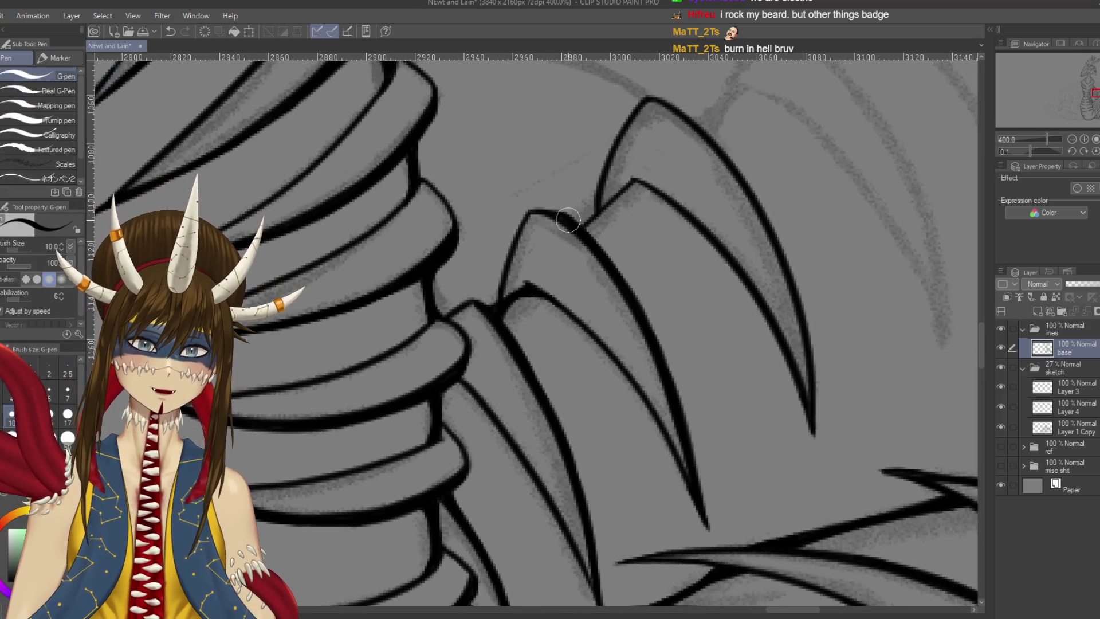
{"action": "key", "text": "ctrl+s"}
Try a short stroke at the claw joint, discard the blobby result, and save
{"action": "left_click_drag", "start_coordinate": [583, 154], "coordinate": [602, 166]}
{"action": "left_click_drag", "start_coordinate": [675, 184], "coordinate": [694, 211]}
{"action": "left_click_drag", "start_coordinate": [633, 315], "coordinate": [641, 317]}
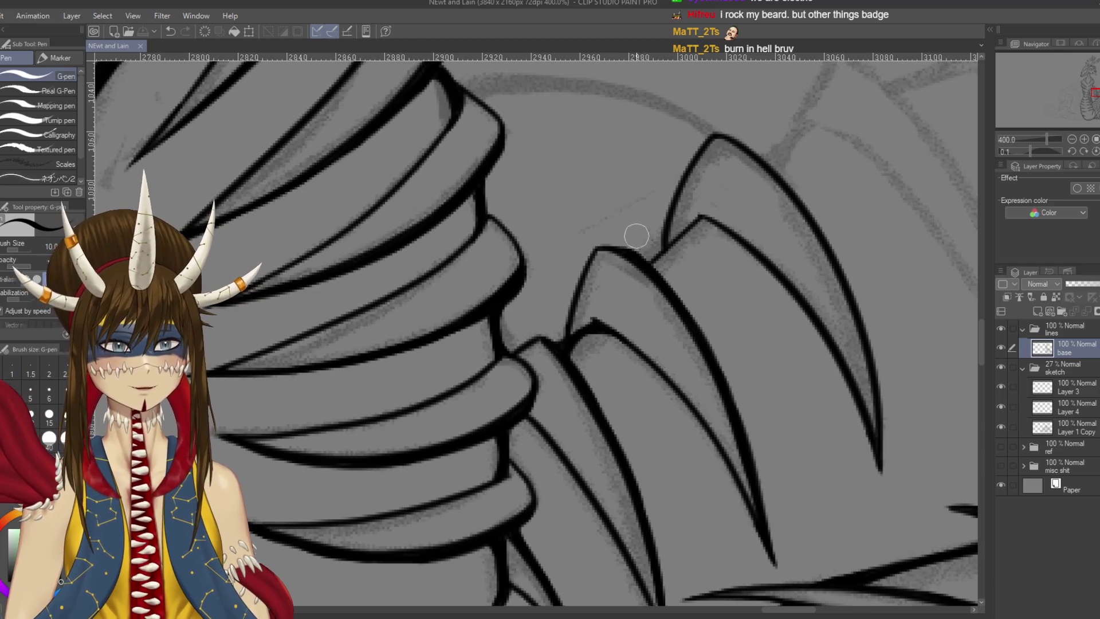
{"action": "mouse_move", "coordinate": [654, 266]}
{"action": "left_mouse_down"}
{"action": "mouse_move", "coordinate": [704, 218]}
{"action": "mouse_move", "coordinate": [693, 230]}
{"action": "left_mouse_up"}
{"action": "key", "text": "ctrl+z"}
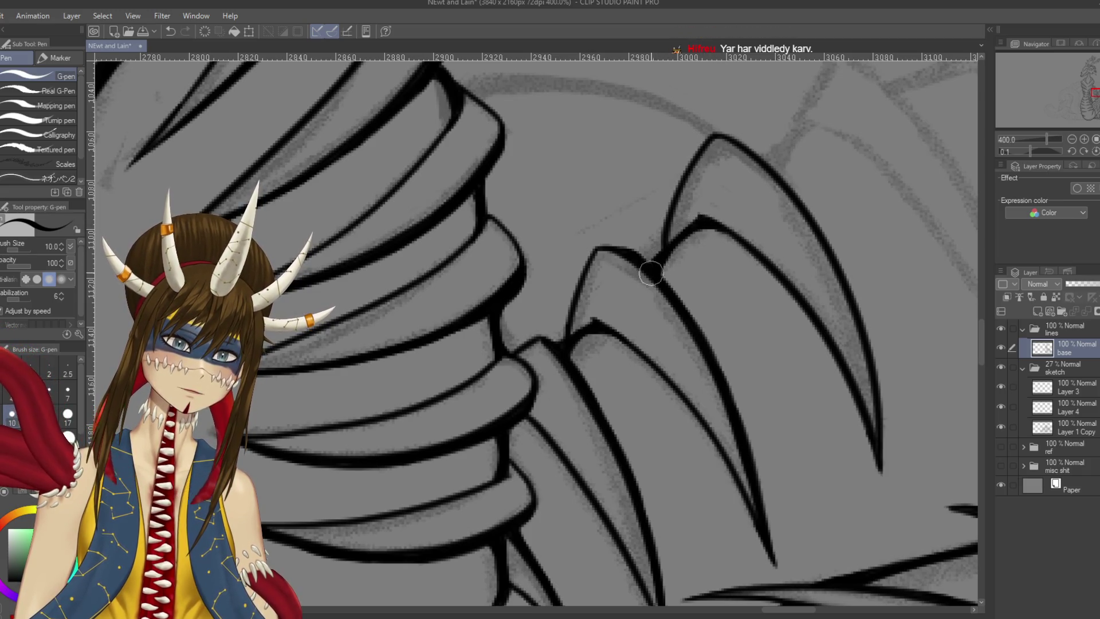
{"action": "key", "text": "ctrl+s"}
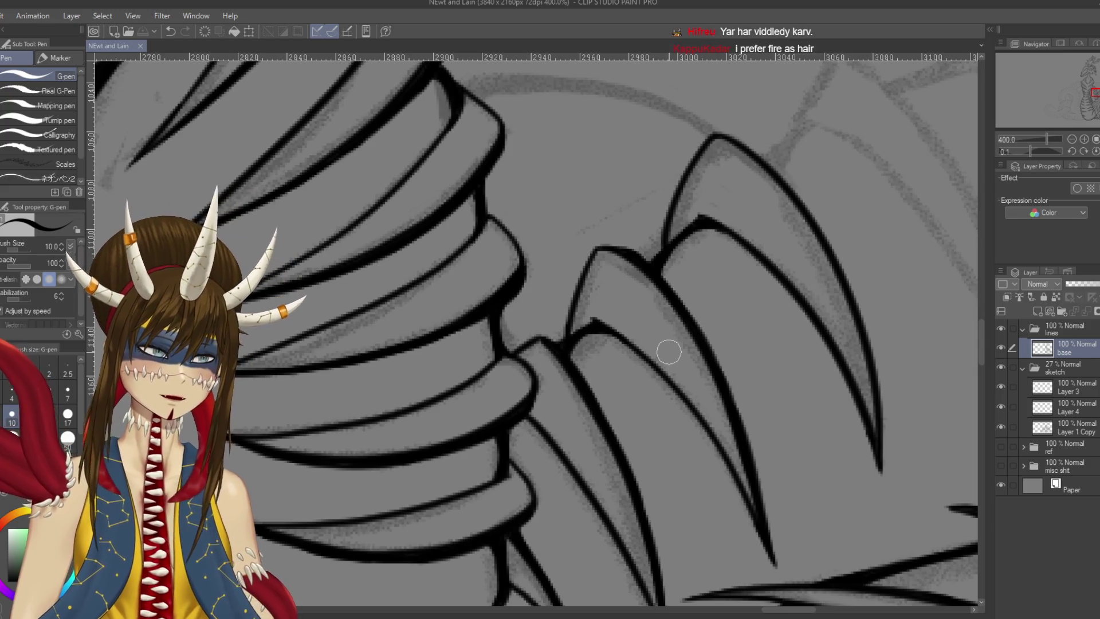
{"action": "left_click_drag", "start_coordinate": [669, 352], "coordinate": [738, 365]}
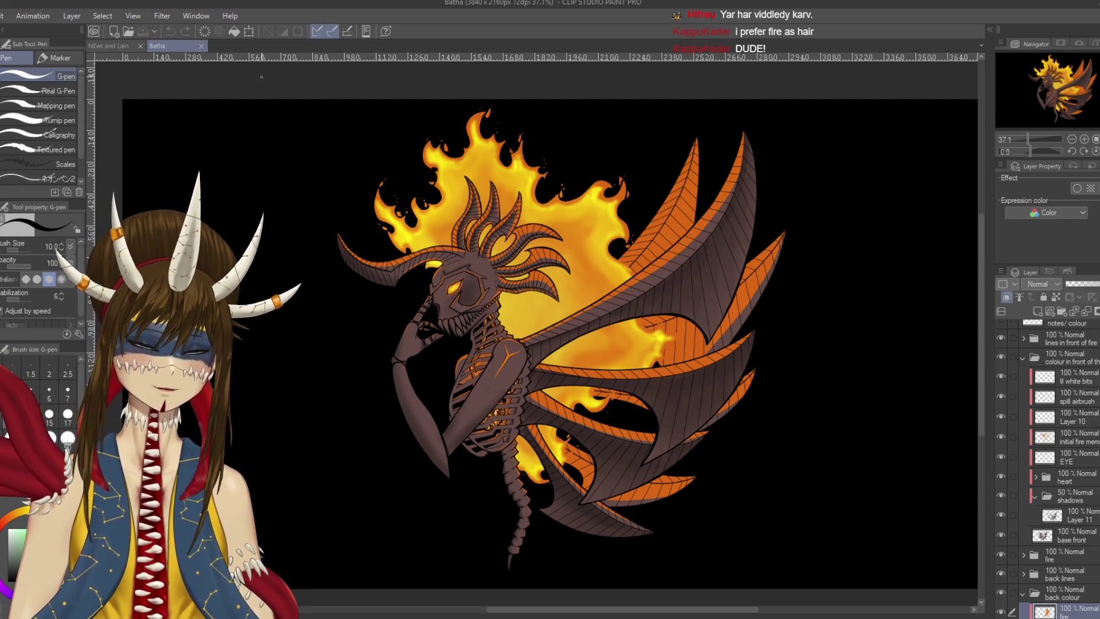
Return to the Newt and Lain drawing and redraw the claw outline thicker and longer, then save
{"action": "left_click", "coordinate": [109, 46]}
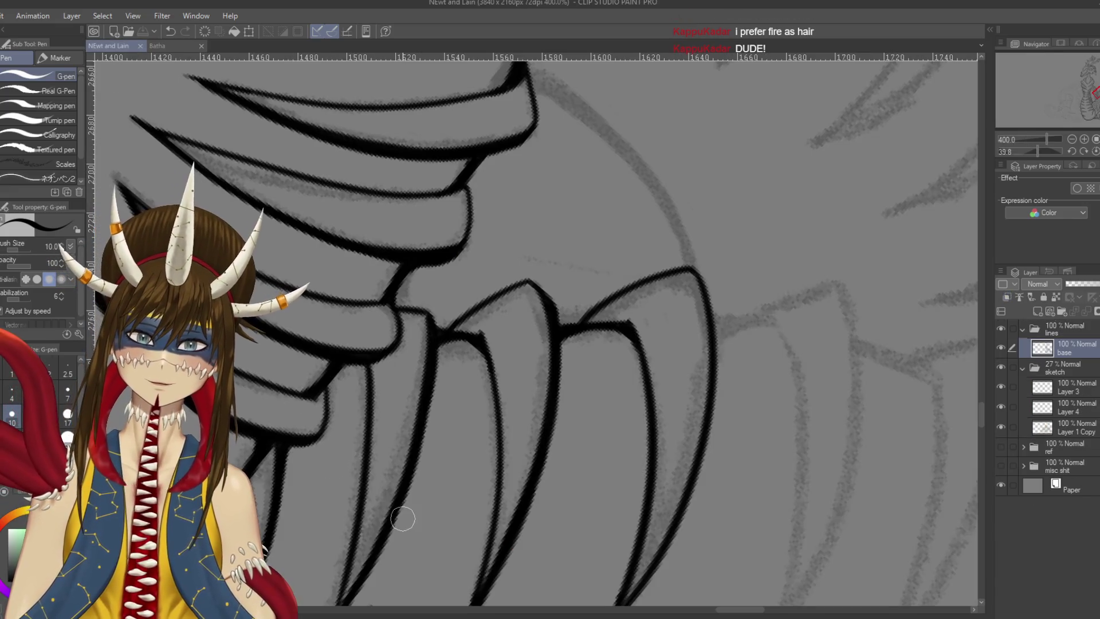
{"action": "mouse_move", "coordinate": [677, 224]}
{"action": "left_mouse_down"}
{"action": "mouse_move", "coordinate": [690, 246]}
{"action": "mouse_move", "coordinate": [683, 266]}
{"action": "mouse_move", "coordinate": [680, 253]}
{"action": "mouse_move", "coordinate": [687, 386]}
{"action": "left_mouse_up"}
{"action": "key", "text": "ctrl+z"}
{"action": "mouse_move", "coordinate": [671, 217]}
{"action": "left_mouse_down"}
{"action": "mouse_move", "coordinate": [687, 361]}
{"action": "mouse_move", "coordinate": [737, 346]}
{"action": "mouse_move", "coordinate": [680, 210]}
{"action": "mouse_move", "coordinate": [696, 287]}
{"action": "left_mouse_up"}
{"action": "key", "text": "ctrl+s"}
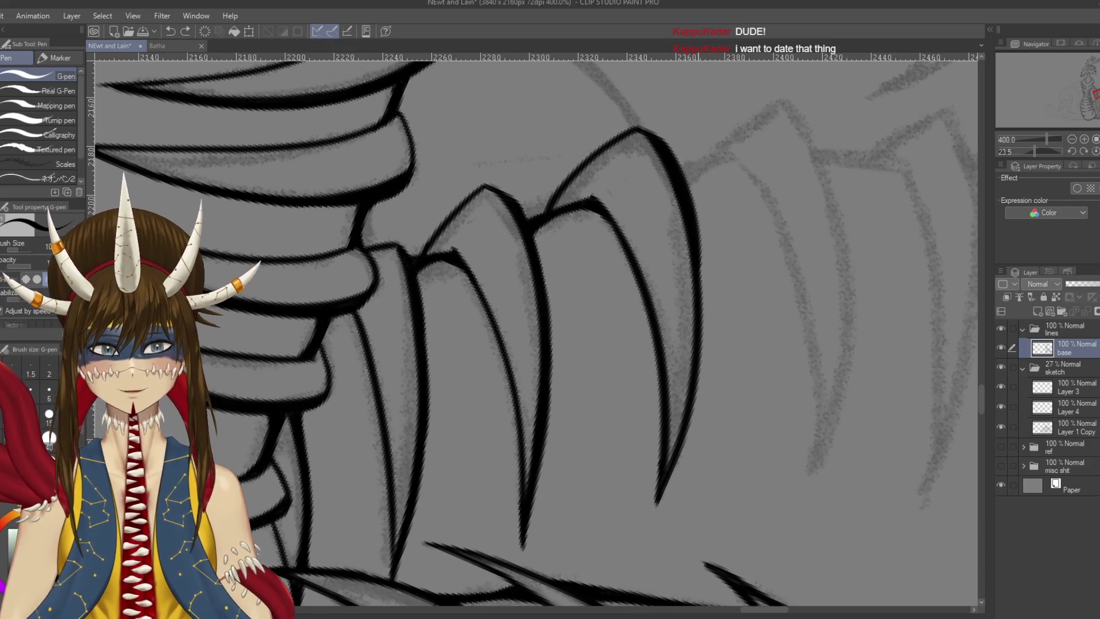
Ink the claw's right outline, then undo the last stroke
{"action": "scroll", "coordinate": [694, 172], "scroll_direction": "down", "scroll_amount": 2}
{"action": "left_click_drag", "start_coordinate": [691, 158], "coordinate": [703, 296]}
{"action": "left_click_drag", "start_coordinate": [695, 179], "coordinate": [700, 287]}
{"action": "key", "text": "ctrl+z"}
{"action": "mouse_move", "coordinate": [697, 177]}
{"action": "left_mouse_down"}
{"action": "mouse_move", "coordinate": [693, 338]}
{"action": "mouse_move", "coordinate": [664, 471]}
{"action": "left_mouse_up"}
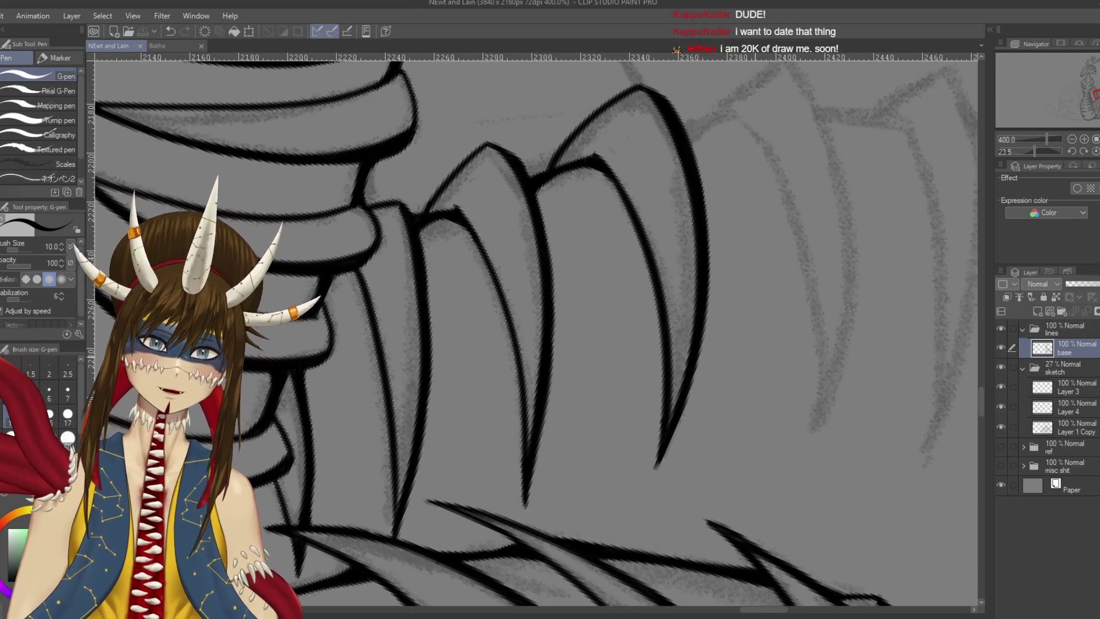
{"action": "left_click_drag", "start_coordinate": [792, 184], "coordinate": [659, 326]}
{"action": "mouse_move", "coordinate": [610, 259]}
{"action": "left_mouse_down"}
{"action": "mouse_move", "coordinate": [605, 230]}
{"action": "mouse_move", "coordinate": [676, 401]}
{"action": "left_mouse_up"}
{"action": "key", "text": "ctrl+z"}
Start a new curved spine outline beside the claws, retrying the stroke several times
{"action": "scroll", "coordinate": [688, 121], "scroll_direction": "down", "scroll_amount": 2}
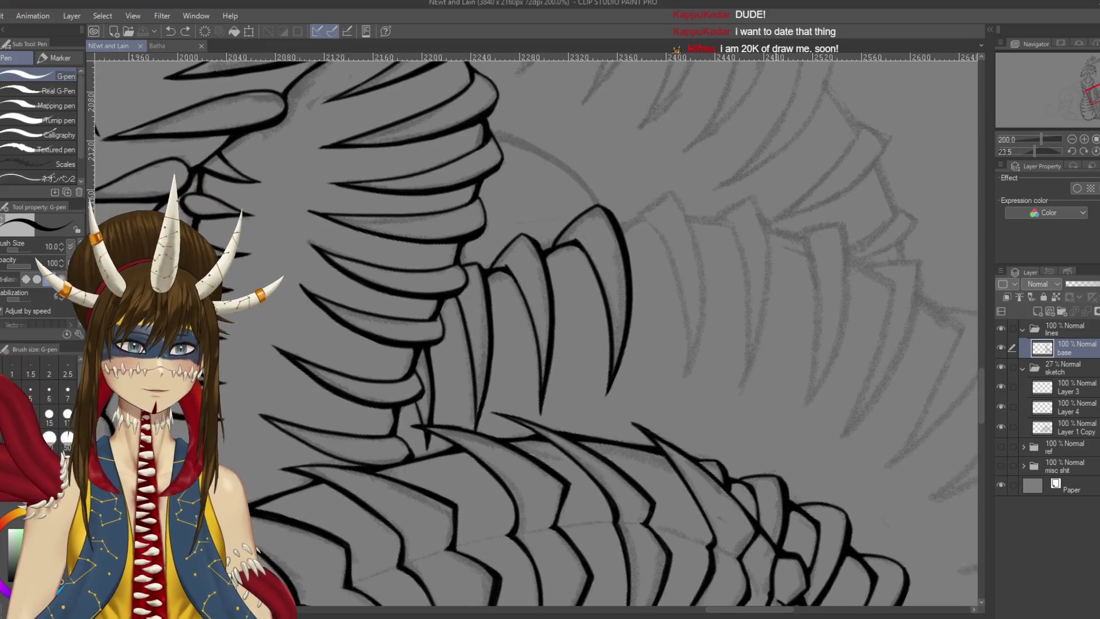
{"action": "left_click_drag", "start_coordinate": [727, 267], "coordinate": [695, 255]}
{"action": "mouse_move", "coordinate": [608, 238]}
{"action": "left_mouse_down"}
{"action": "mouse_move", "coordinate": [652, 361]}
{"action": "mouse_move", "coordinate": [652, 425]}
{"action": "left_mouse_up"}
{"action": "key", "text": "ctrl+z"}
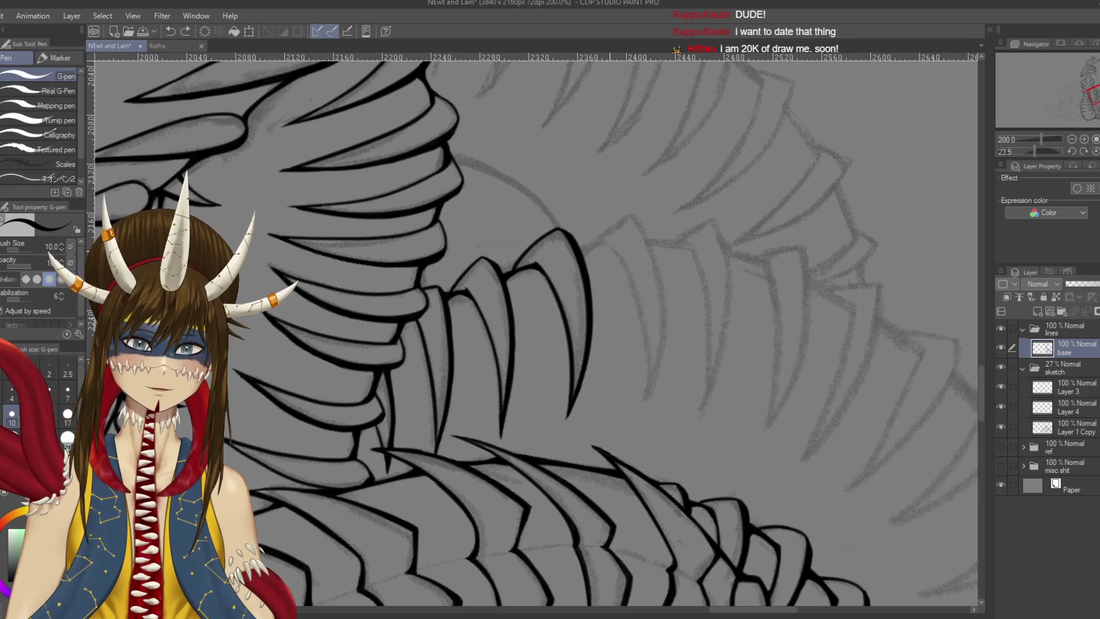
{"action": "left_click_drag", "start_coordinate": [624, 261], "coordinate": [650, 418]}
{"action": "key", "text": "ctrl+z"}
{"action": "left_click_drag", "start_coordinate": [613, 242], "coordinate": [651, 401]}
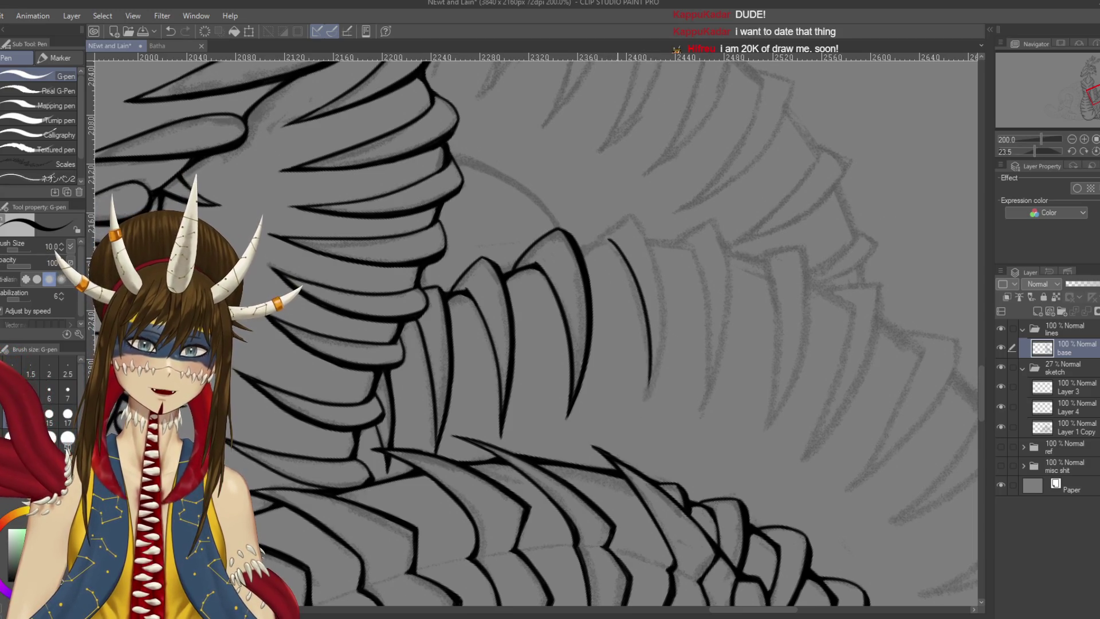
{"action": "key", "text": "ctrl+z"}
{"action": "left_click_drag", "start_coordinate": [614, 244], "coordinate": [645, 408]}
{"action": "left_click_drag", "start_coordinate": [642, 222], "coordinate": [647, 409]}
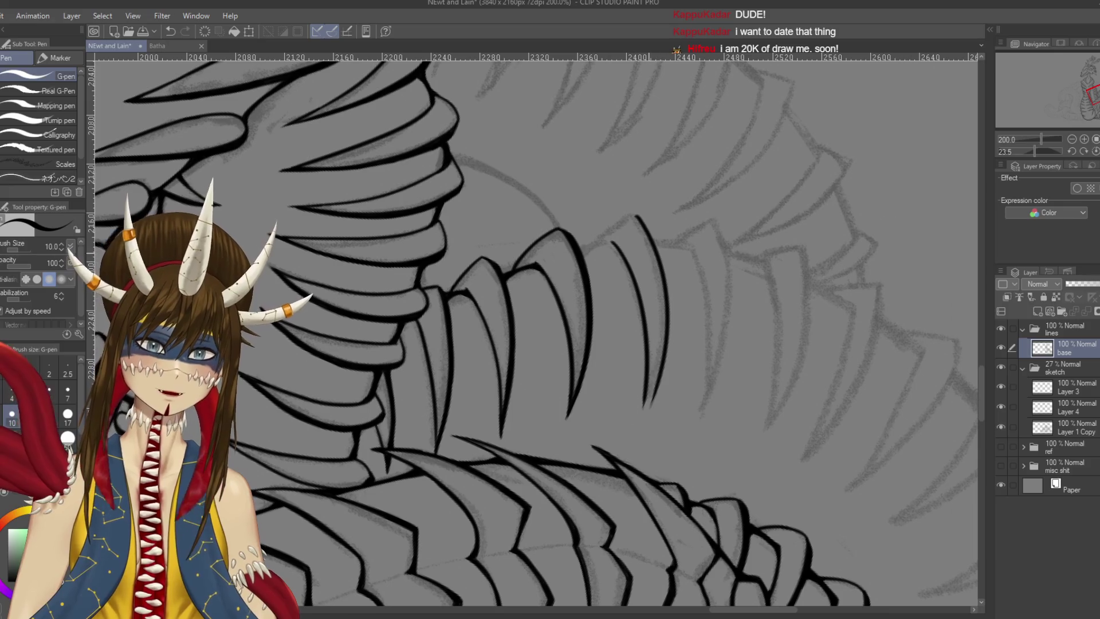
Settle on the new spine's final curved outline and save the drawing
{"action": "key", "text": "ctrl+z"}
{"action": "left_click_drag", "start_coordinate": [631, 212], "coordinate": [646, 392]}
{"action": "key", "text": "ctrl+z"}
{"action": "left_click_drag", "start_coordinate": [636, 215], "coordinate": [648, 408]}
{"action": "key", "text": "ctrl+z"}
{"action": "left_click_drag", "start_coordinate": [626, 216], "coordinate": [646, 385]}
{"action": "key", "text": "ctrl+z"}
{"action": "left_click_drag", "start_coordinate": [633, 215], "coordinate": [645, 407]}
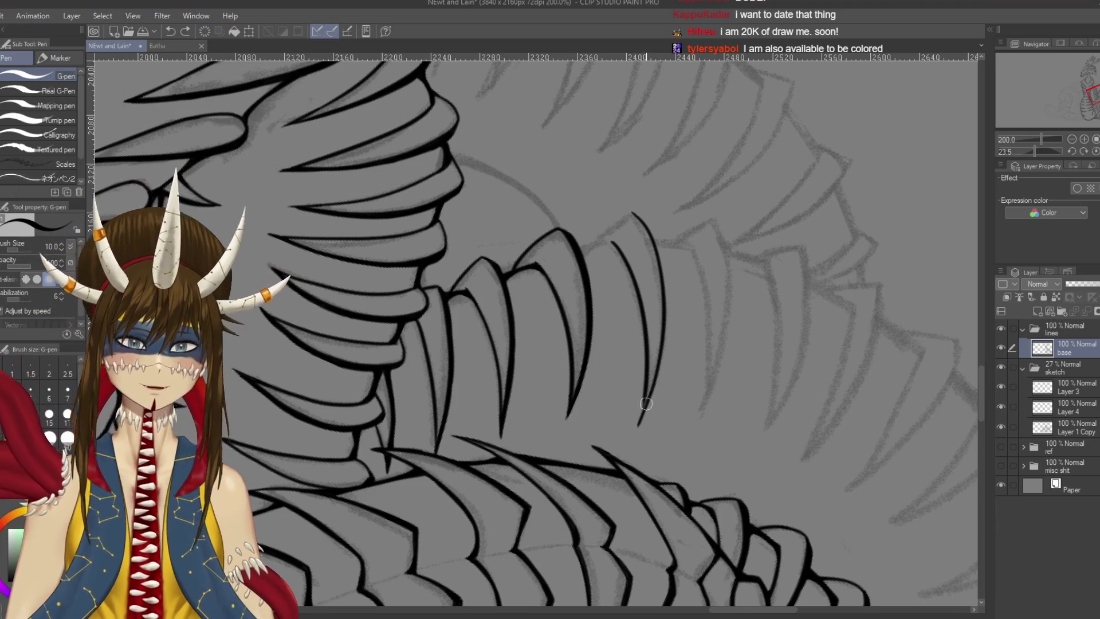
{"action": "key", "text": "e"}
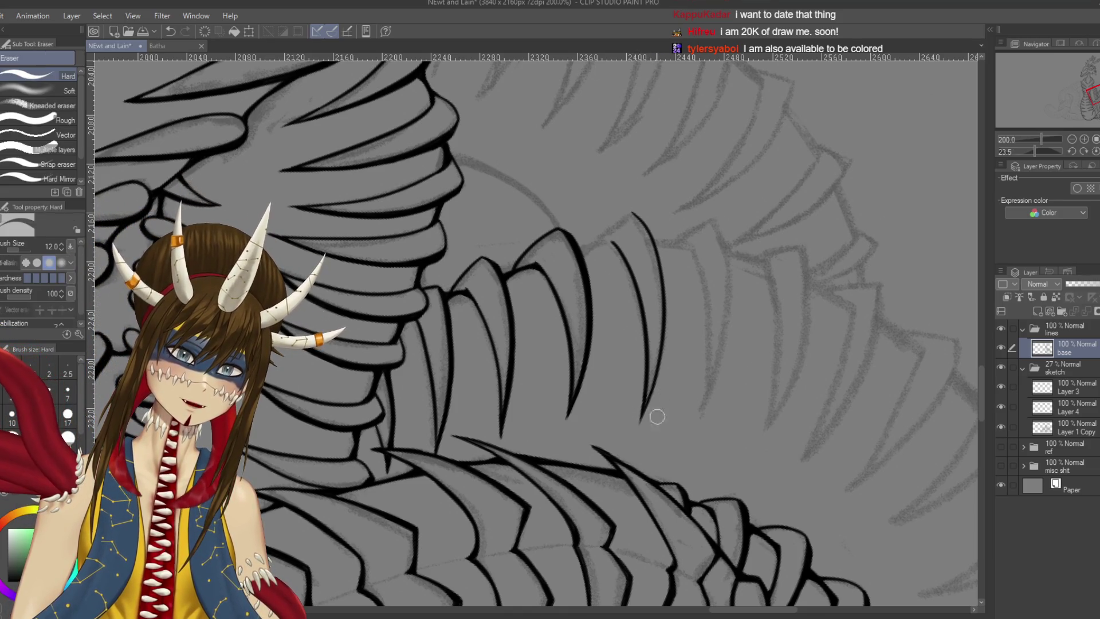
{"action": "key", "text": "p"}
{"action": "key", "text": "ctrl+s"}
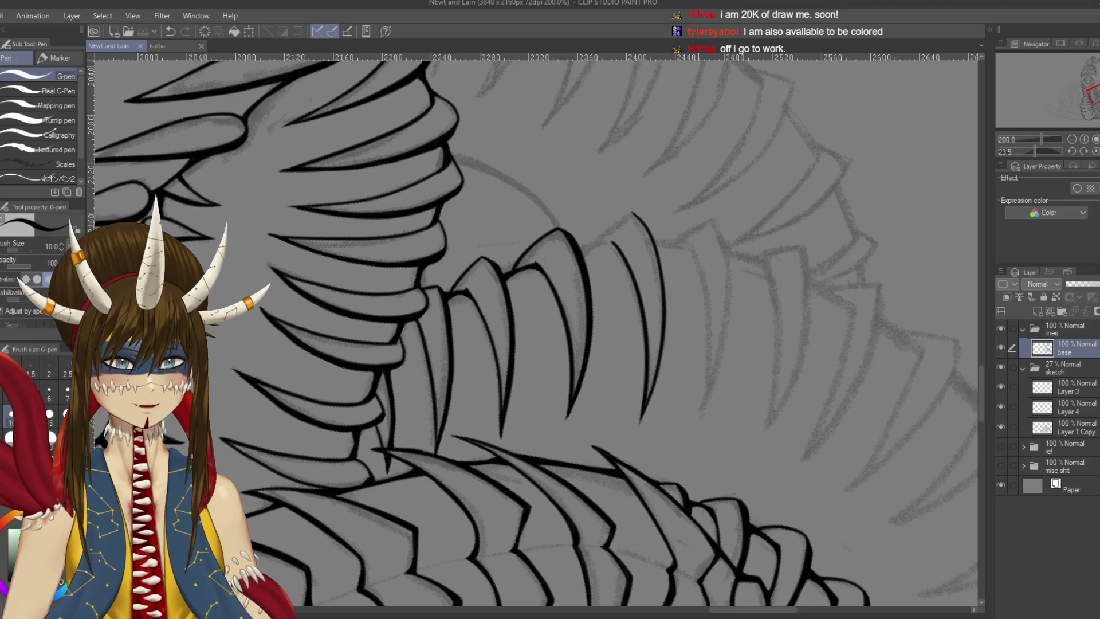
Draw a line connecting the top claw's tip to the lower claw outline
{"action": "scroll", "coordinate": [535, 330], "scroll_direction": "down", "scroll_amount": 1}
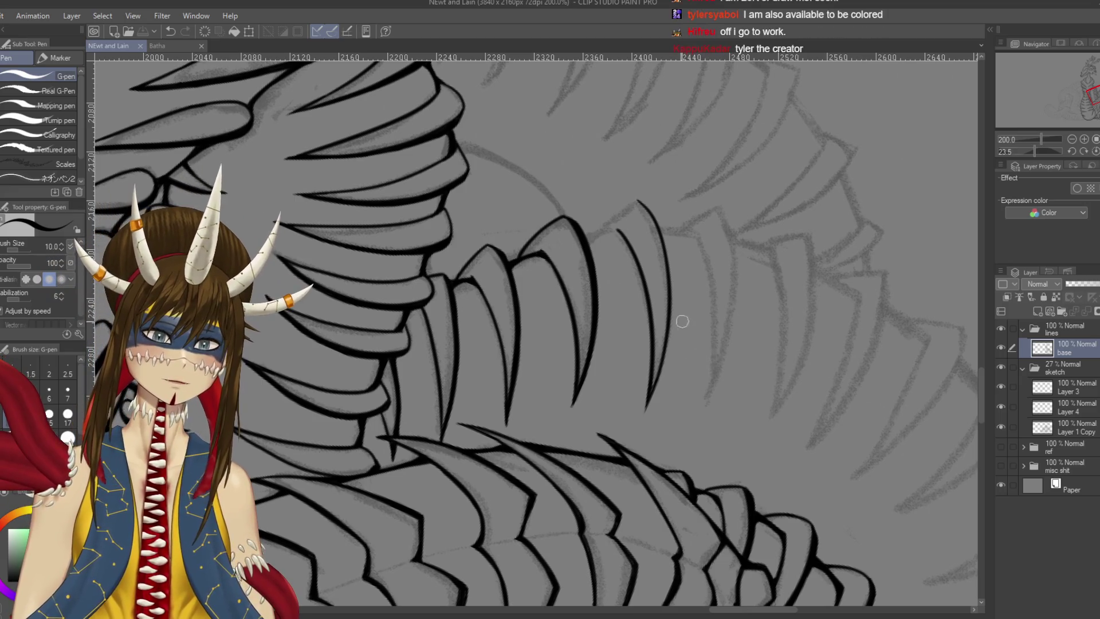
{"action": "scroll", "coordinate": [659, 296], "scroll_direction": "up", "scroll_amount": 1}
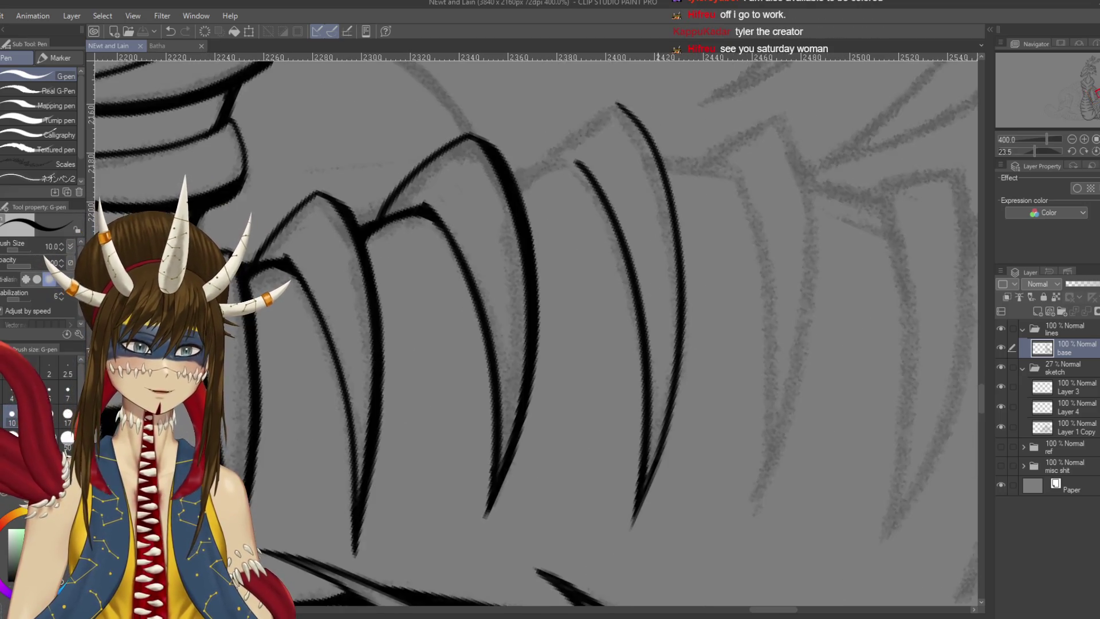
{"action": "scroll", "coordinate": [440, 257], "scroll_direction": "up", "scroll_amount": 1}
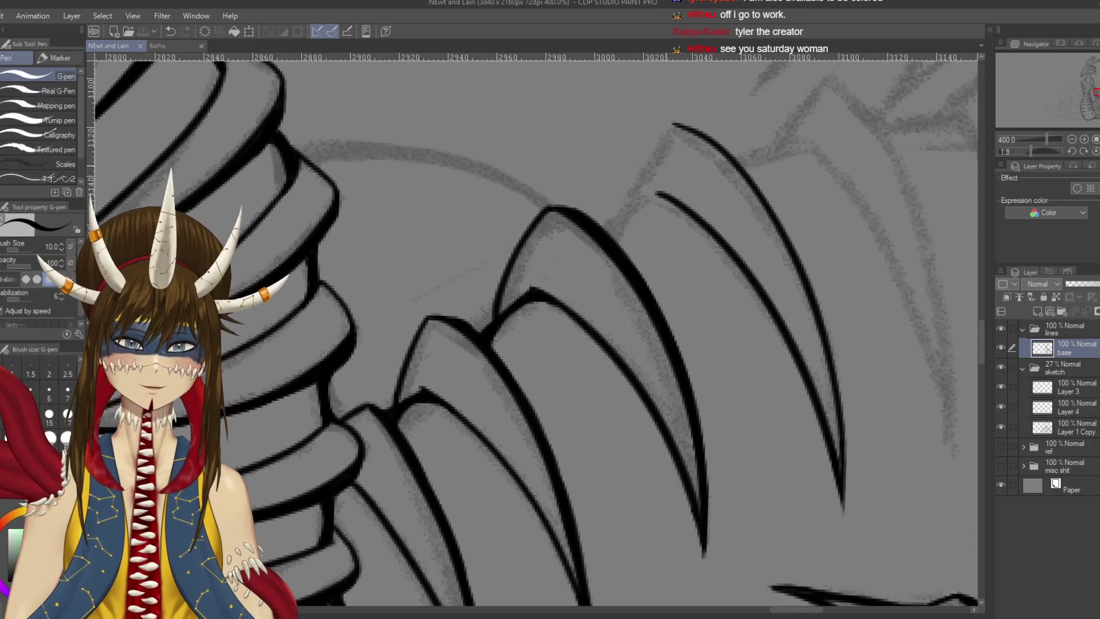
{"action": "left_click_drag", "start_coordinate": [672, 124], "coordinate": [599, 231]}
{"action": "key", "text": "ctrl+z"}
{"action": "left_click_drag", "start_coordinate": [675, 123], "coordinate": [618, 216]}
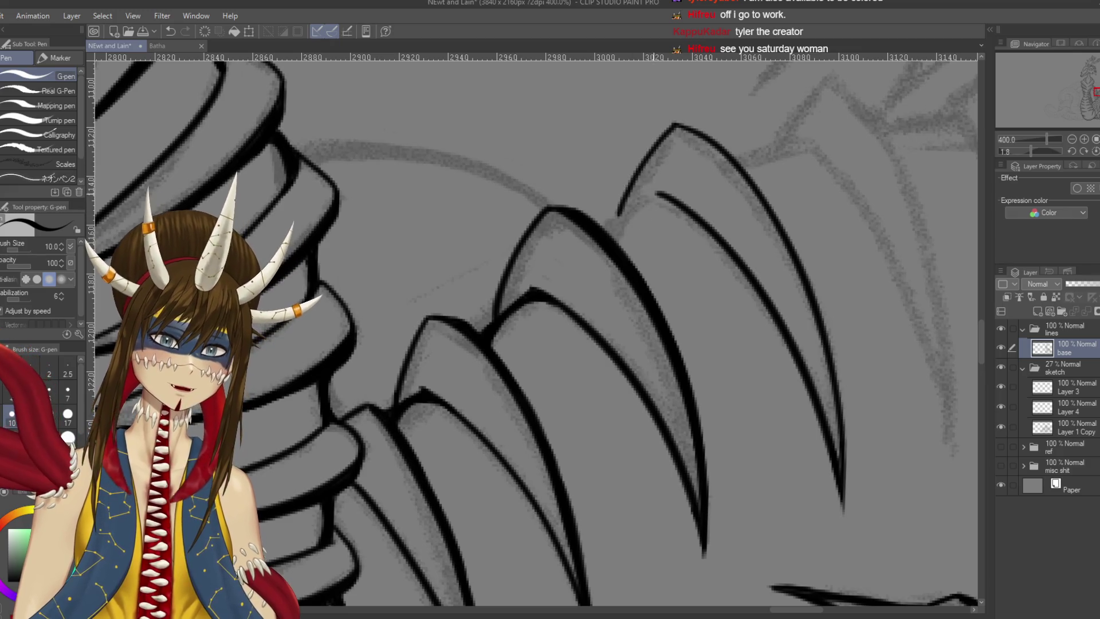
{"action": "left_click_drag", "start_coordinate": [667, 182], "coordinate": [594, 243]}
{"action": "key", "text": "ctrl+z"}
{"action": "left_click_drag", "start_coordinate": [655, 197], "coordinate": [606, 224]}
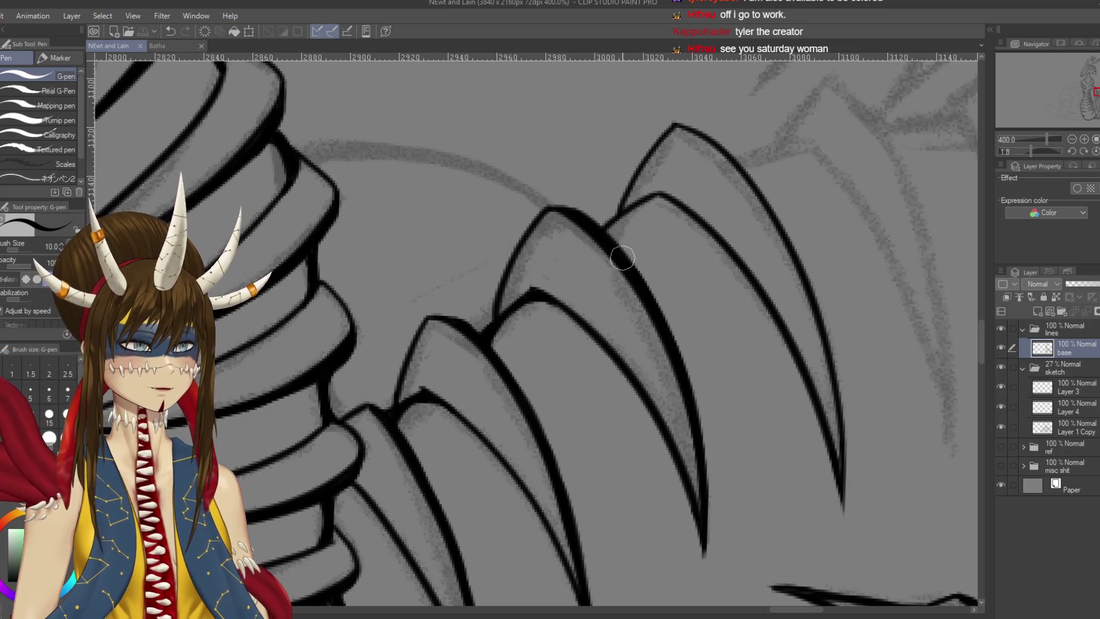
Touch up the claw junction, redraw the inner claw contour, and save
{"action": "left_click_drag", "start_coordinate": [611, 243], "coordinate": [618, 213]}
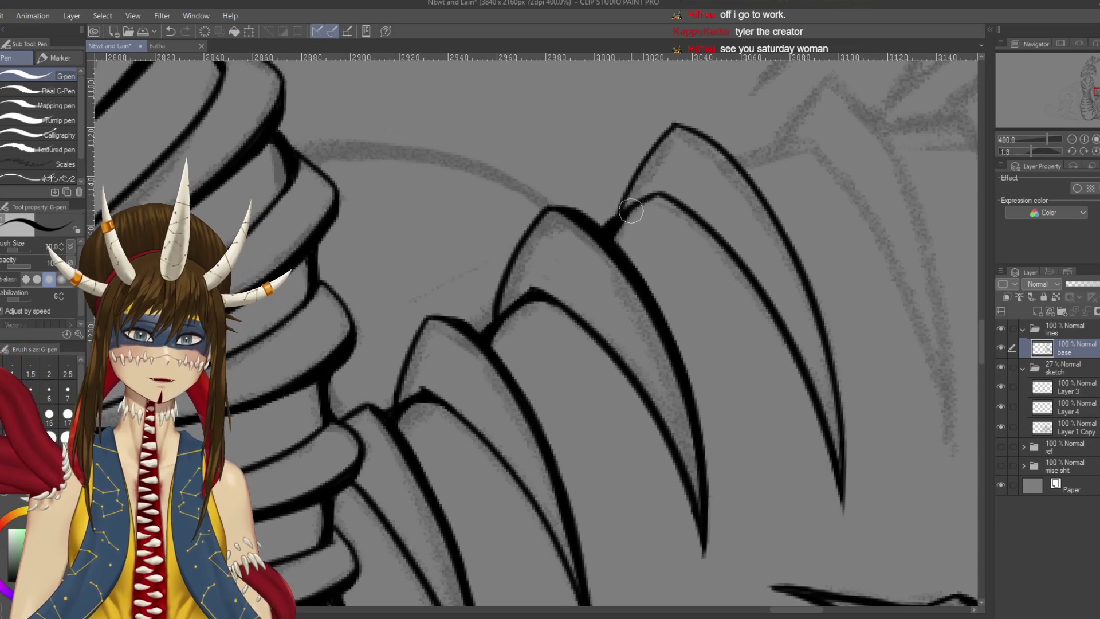
{"action": "left_click_drag", "start_coordinate": [620, 224], "coordinate": [693, 207]}
{"action": "key", "text": "ctrl+z"}
{"action": "left_click_drag", "start_coordinate": [618, 215], "coordinate": [679, 207]}
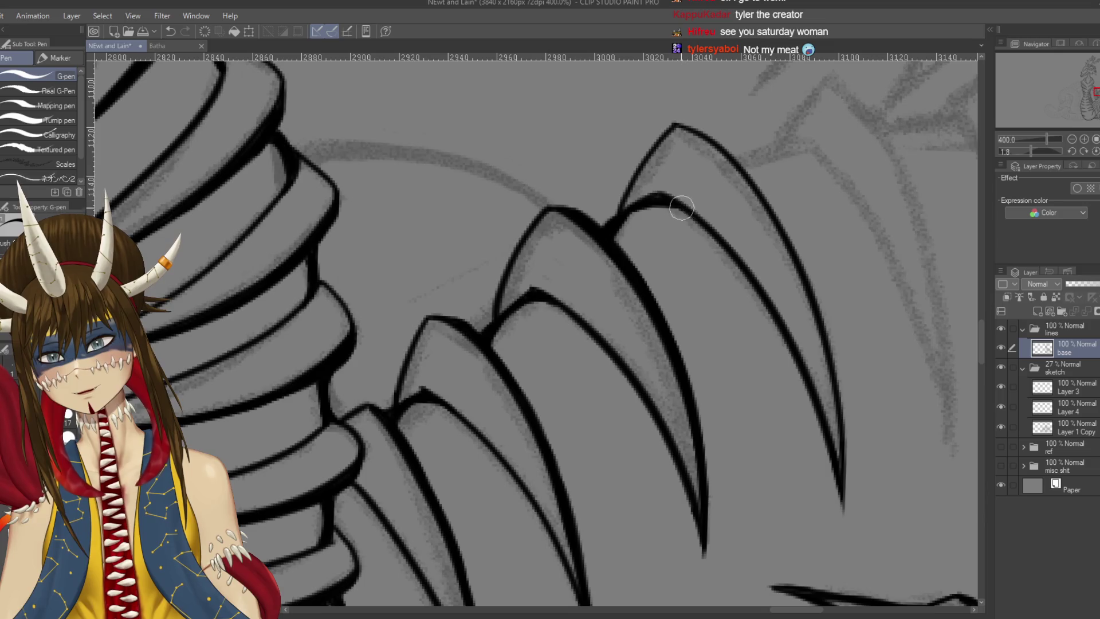
{"action": "key", "text": "ctrl+s"}
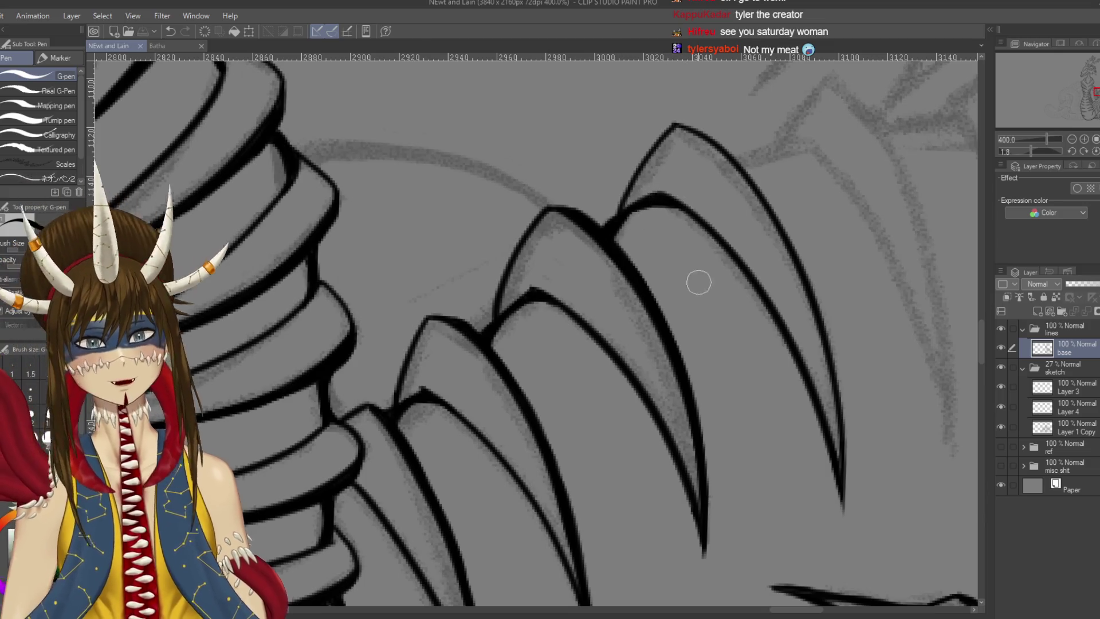
Rotate the canvas so the claws stand upright and ink the claw's right edge from the tip
{"action": "mouse_move", "coordinate": [699, 282]}
{"action": "left_mouse_down"}
{"action": "mouse_move", "coordinate": [739, 284]}
{"action": "mouse_move", "coordinate": [750, 269]}
{"action": "left_mouse_up"}
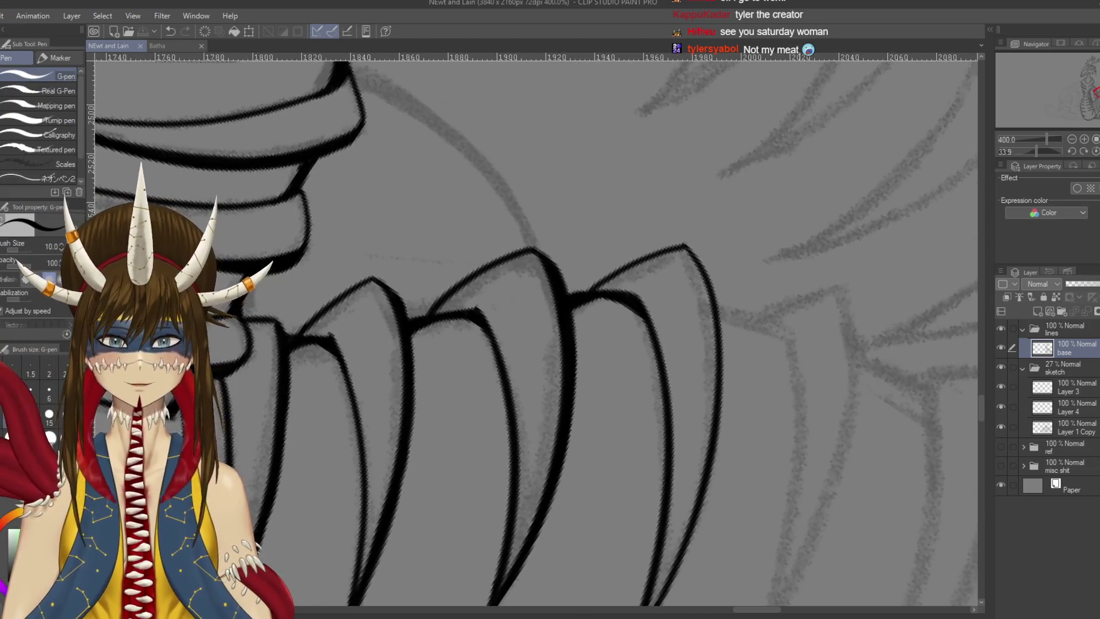
{"action": "mouse_move", "coordinate": [700, 294]}
{"action": "left_mouse_down"}
{"action": "mouse_move", "coordinate": [682, 177]}
{"action": "mouse_move", "coordinate": [694, 172]}
{"action": "left_mouse_up"}
{"action": "key", "text": "ctrl+z"}
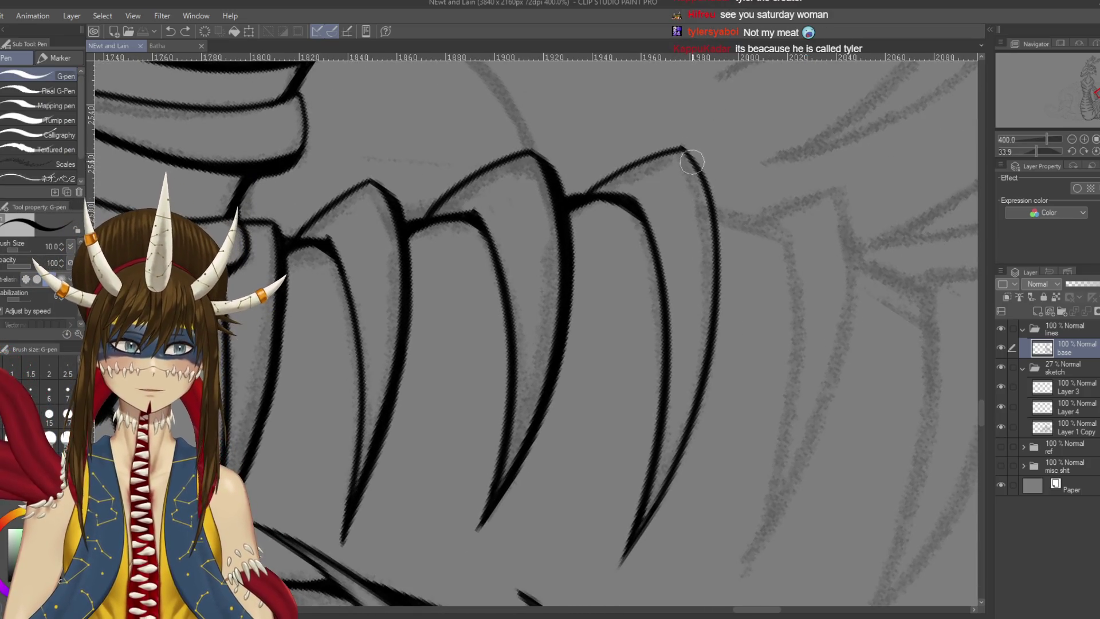
{"action": "mouse_move", "coordinate": [682, 147]}
{"action": "left_mouse_down"}
{"action": "mouse_move", "coordinate": [719, 217]}
{"action": "mouse_move", "coordinate": [710, 303]}
{"action": "left_mouse_up"}
{"action": "left_click_drag", "start_coordinate": [711, 303], "coordinate": [722, 242]}
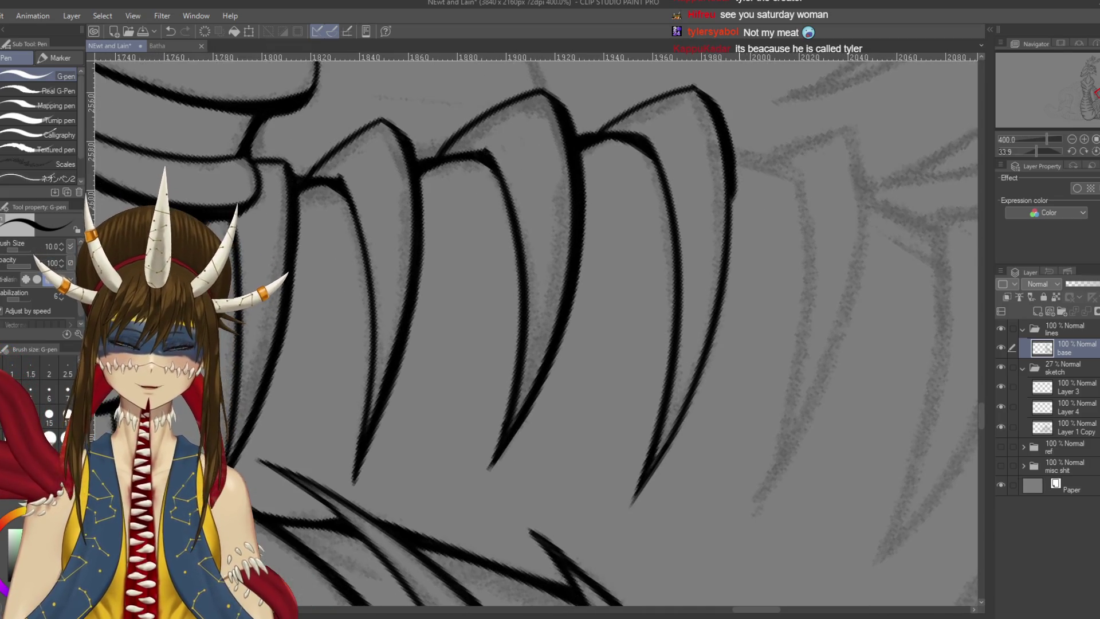
{"action": "left_click_drag", "start_coordinate": [723, 155], "coordinate": [734, 261]}
{"action": "key", "text": "ctrl+z"}
{"action": "left_click_drag", "start_coordinate": [725, 140], "coordinate": [733, 238]}
Taper the claw's right edge into a sharp point and save the drawing
{"action": "left_click_drag", "start_coordinate": [730, 195], "coordinate": [705, 367]}
{"action": "left_click_drag", "start_coordinate": [731, 266], "coordinate": [690, 410]}
{"action": "key", "text": "ctrl+z"}
{"action": "left_click_drag", "start_coordinate": [733, 272], "coordinate": [688, 415]}
{"action": "key", "text": "ctrl+z"}
{"action": "key", "text": "ctrl+z"}
{"action": "left_click_drag", "start_coordinate": [731, 315], "coordinate": [674, 447]}
{"action": "key", "text": "ctrl+z"}
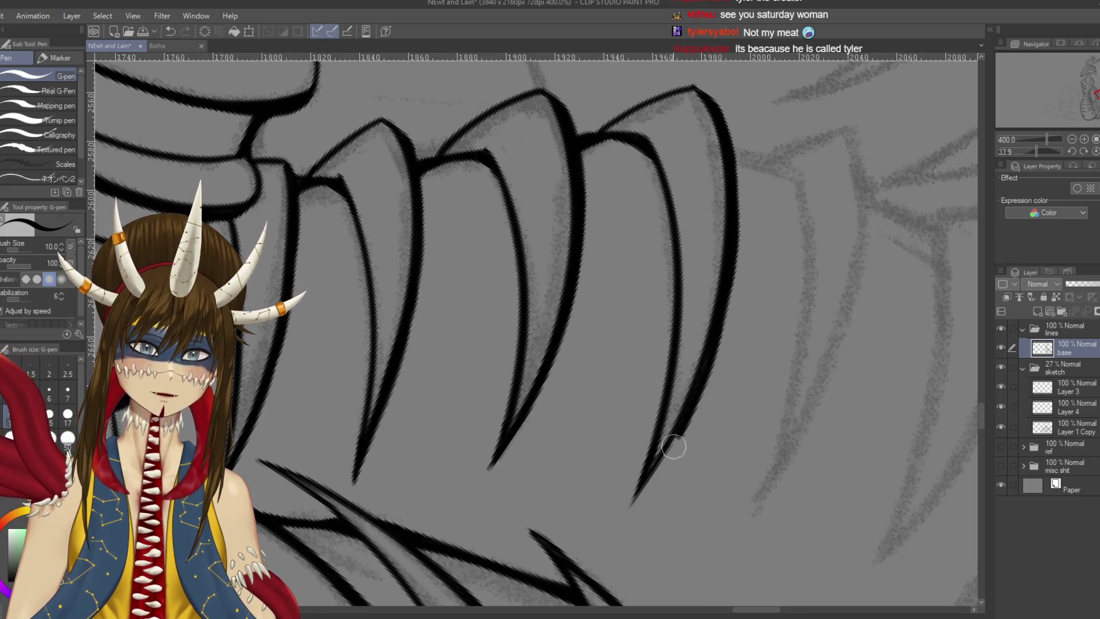
{"action": "left_click_drag", "start_coordinate": [700, 404], "coordinate": [633, 505]}
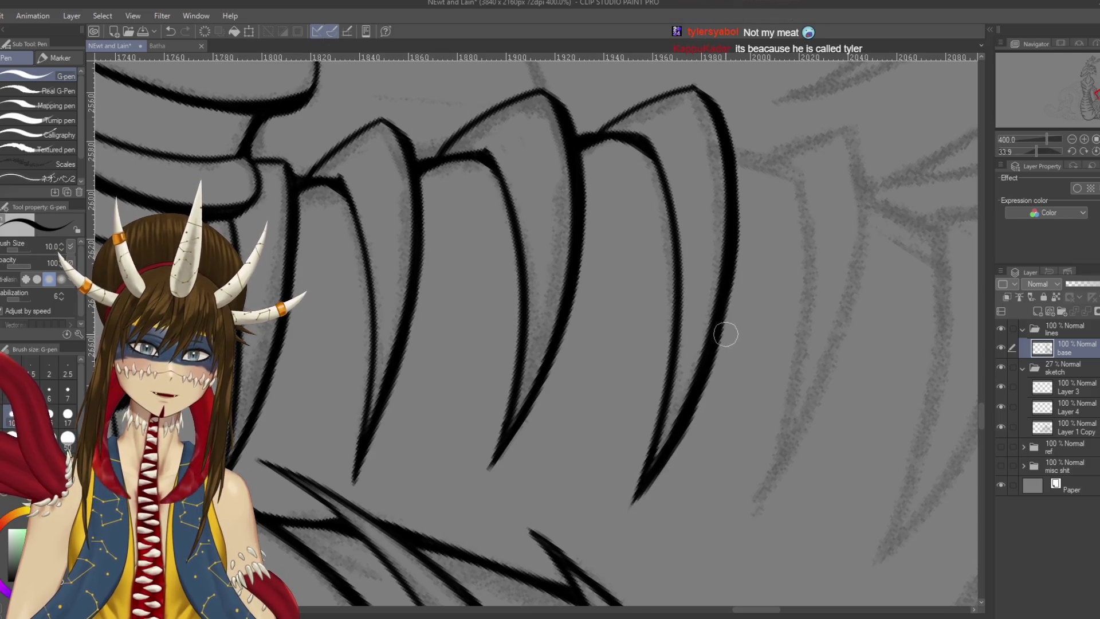
{"action": "key", "text": "ctrl+s"}
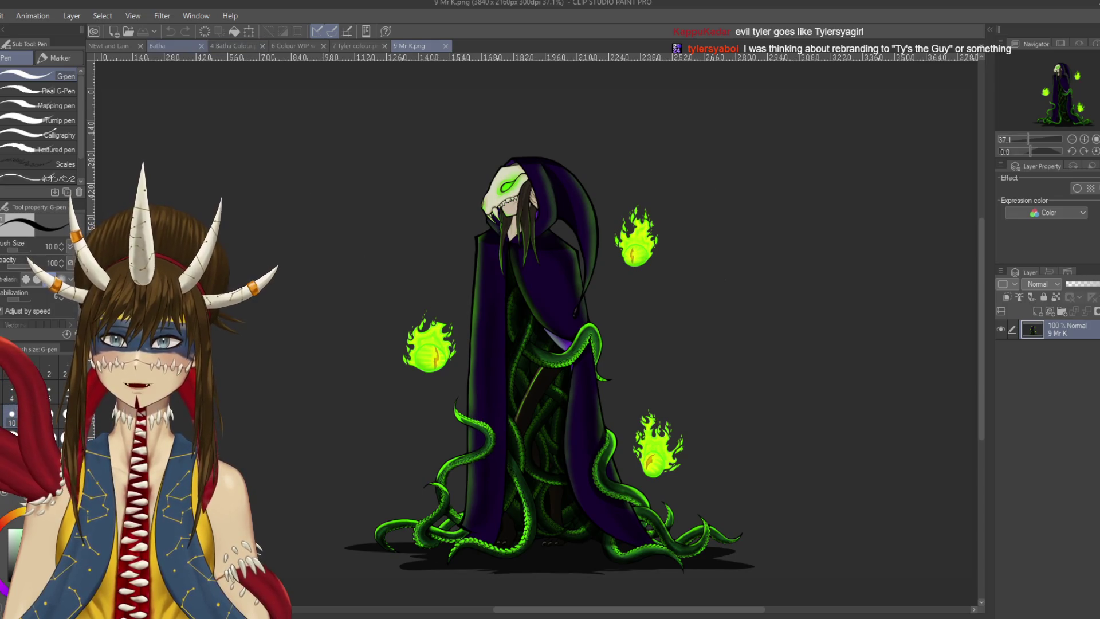
Close the Batha document
{"action": "left_click", "coordinate": [201, 46]}
Browse the coloured pieces: 4 Batha Colour, 6 Colour WIP w sign, and the hooded tentacle figure
{"action": "left_click", "coordinate": [171, 45]}
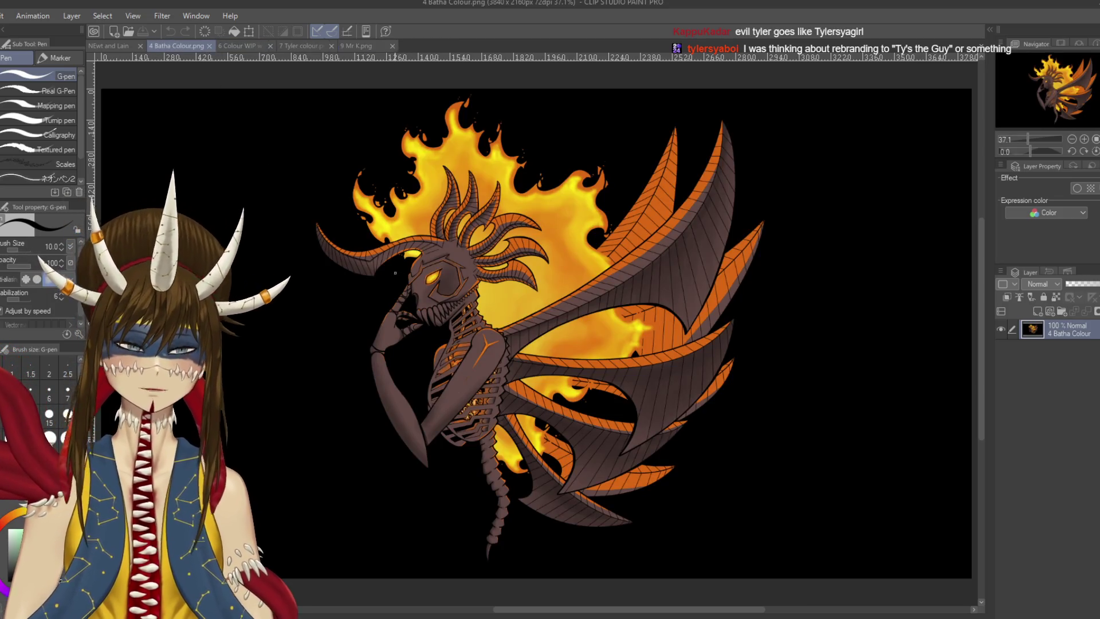
{"action": "left_click", "coordinate": [244, 46]}
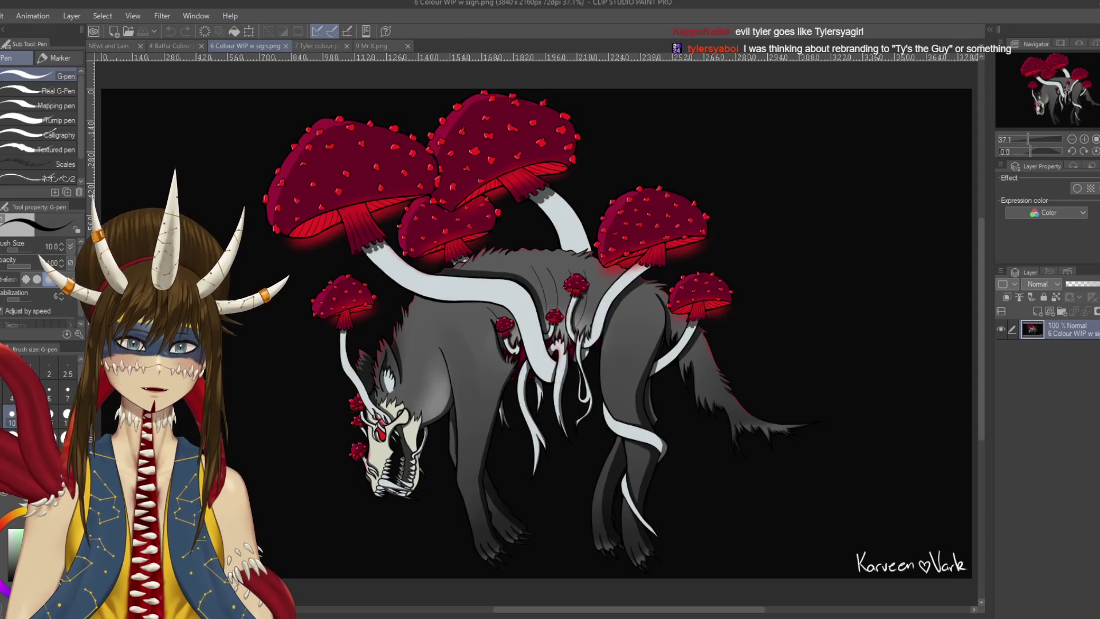
{"action": "left_click", "coordinate": [315, 46]}
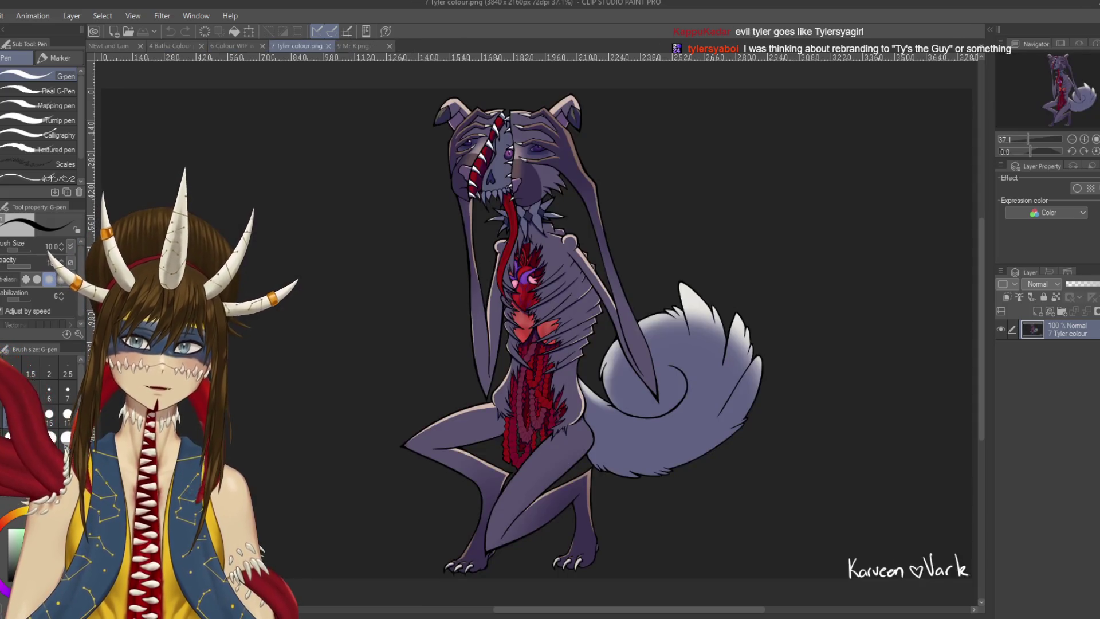
{"action": "left_click", "coordinate": [353, 46]}
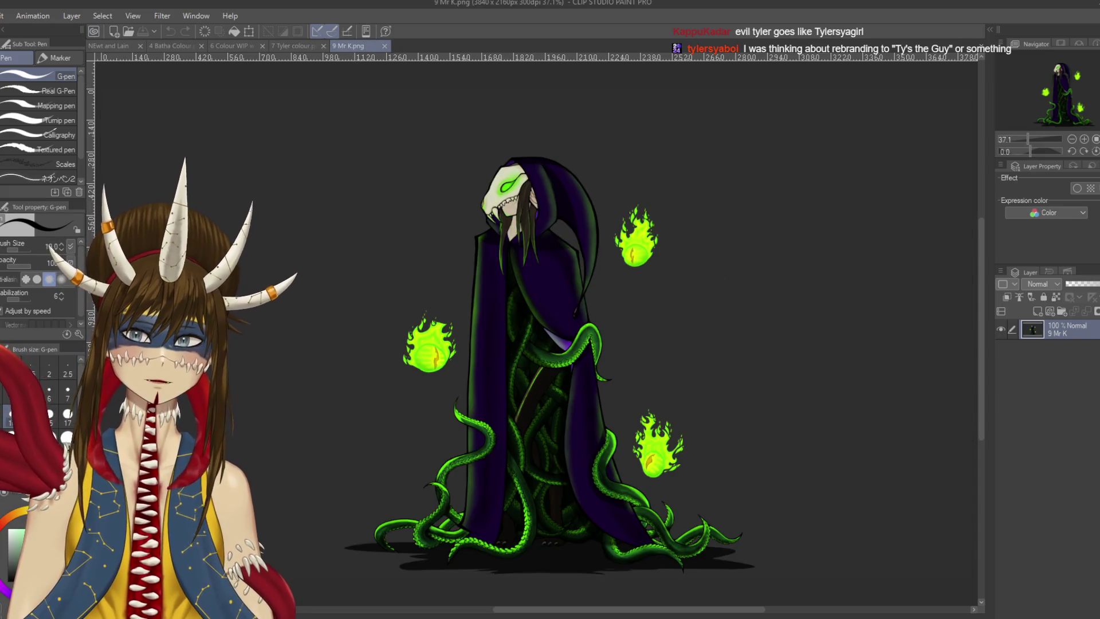
Return to the NEwt and Lain line art, level the rotation and frame the whole spine row
{"action": "left_click", "coordinate": [111, 46]}
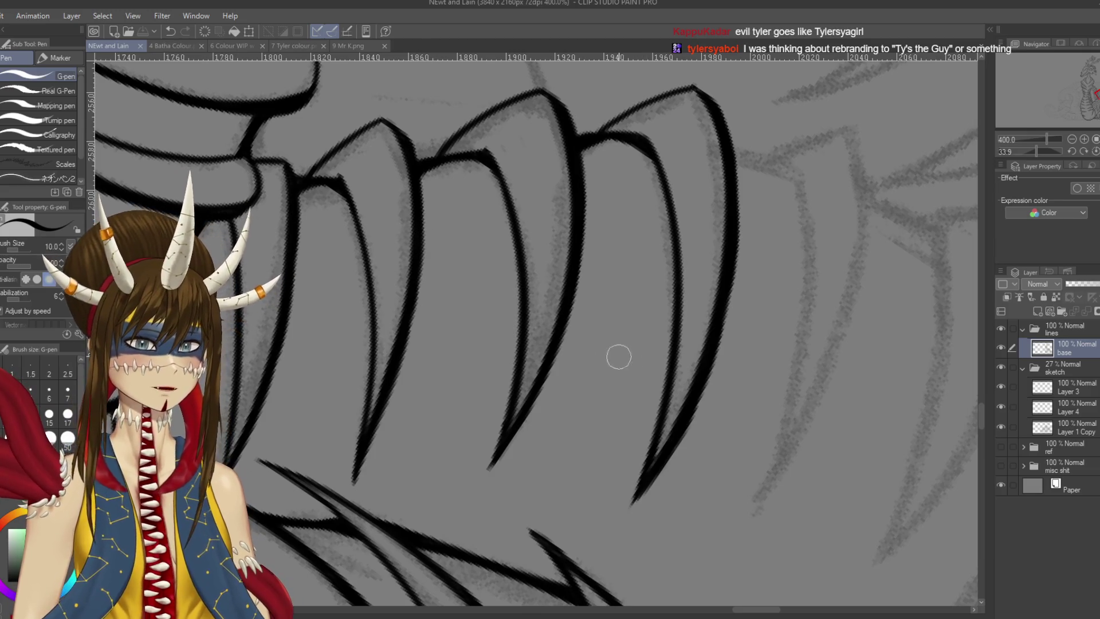
{"action": "left_click_drag", "start_coordinate": [619, 357], "coordinate": [516, 298]}
{"action": "mouse_move", "coordinate": [604, 104]}
{"action": "left_mouse_down"}
{"action": "mouse_move", "coordinate": [592, 184]}
{"action": "mouse_move", "coordinate": [740, 435]}
{"action": "left_mouse_up"}
{"action": "key", "text": "ctrl+z"}
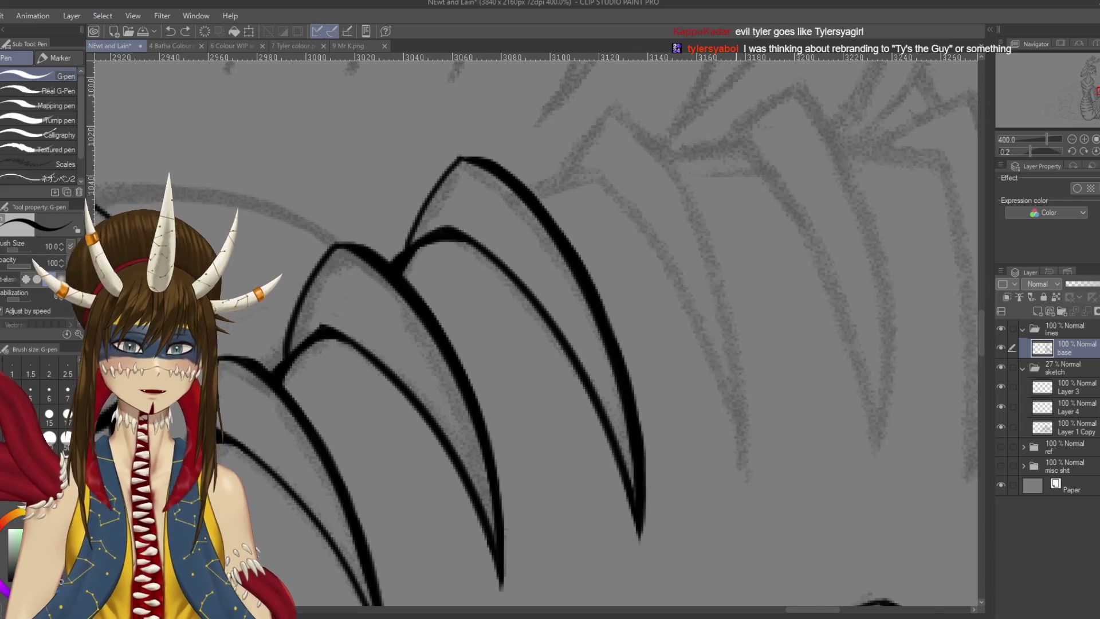
{"action": "scroll", "coordinate": [736, 281], "scroll_direction": "down", "scroll_amount": 4}
{"action": "left_click_drag", "start_coordinate": [736, 281], "coordinate": [729, 184]}
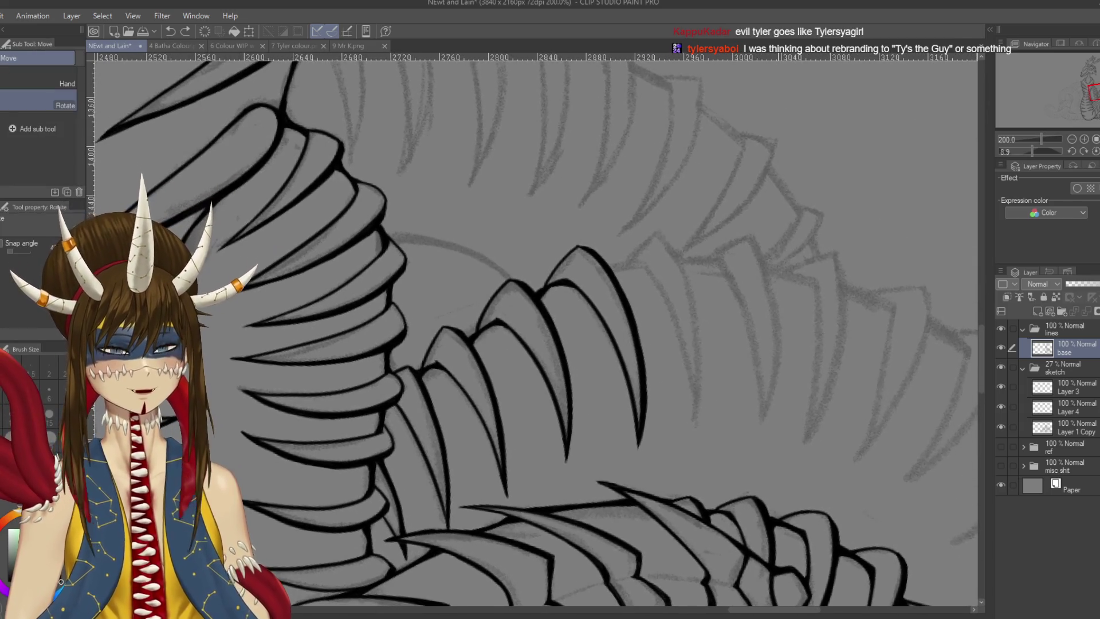
{"action": "left_click_drag", "start_coordinate": [536, 332], "coordinate": [512, 312]}
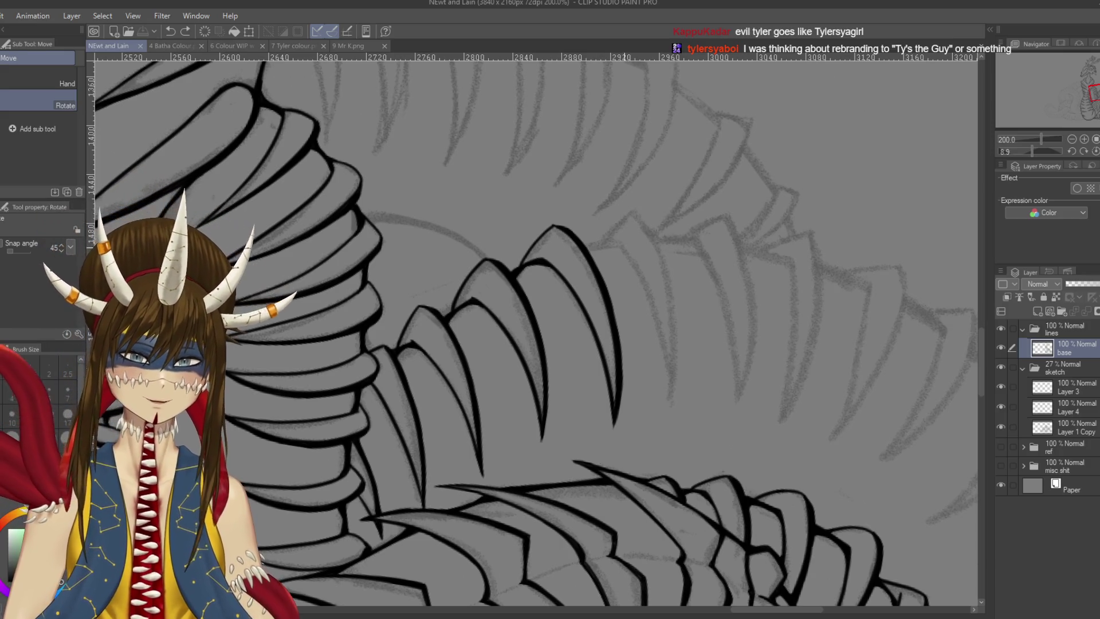
Ink the claw outline with the pen, undoing and redrawing it several times, then save
{"action": "key", "text": "p"}
{"action": "mouse_move", "coordinate": [616, 239]}
{"action": "left_mouse_down"}
{"action": "mouse_move", "coordinate": [670, 347]}
{"action": "mouse_move", "coordinate": [677, 405]}
{"action": "left_mouse_up"}
{"action": "key", "text": "ctrl+z"}
{"action": "key", "text": "ctrl+z"}
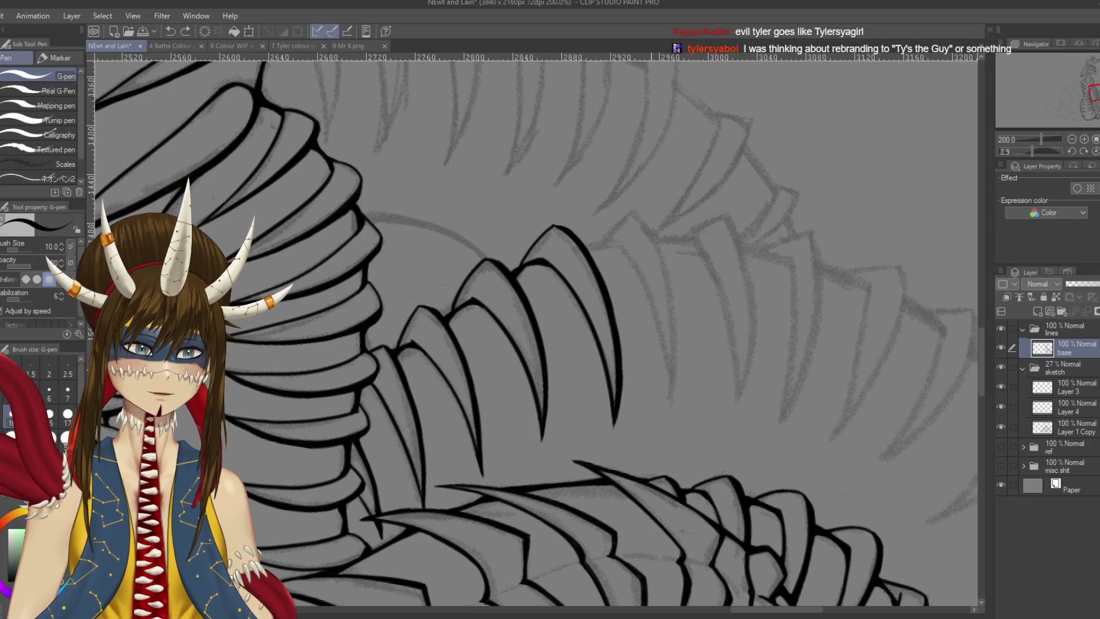
{"action": "mouse_move", "coordinate": [618, 240]}
{"action": "left_mouse_down"}
{"action": "mouse_move", "coordinate": [652, 293]}
{"action": "mouse_move", "coordinate": [675, 392]}
{"action": "mouse_move", "coordinate": [667, 337]}
{"action": "mouse_move", "coordinate": [672, 396]}
{"action": "left_mouse_up"}
{"action": "key", "text": "ctrl+z"}
{"action": "mouse_move", "coordinate": [635, 213]}
{"action": "left_mouse_down"}
{"action": "mouse_move", "coordinate": [675, 274]}
{"action": "mouse_move", "coordinate": [680, 407]}
{"action": "mouse_move", "coordinate": [652, 232]}
{"action": "mouse_move", "coordinate": [673, 421]}
{"action": "left_mouse_up"}
{"action": "key", "text": "ctrl+z"}
Bring the claw's upper part into view, retry its left edge, then start a handwritten word above the spines
{"action": "key", "text": "ctrl+z"}
{"action": "key", "text": "ctrl+z"}
{"action": "key", "text": "ctrl+z"}
{"action": "key", "text": "ctrl+z"}
{"action": "left_click_drag", "start_coordinate": [677, 368], "coordinate": [671, 417]}
{"action": "key", "text": "ctrl+z"}
{"action": "left_click_drag", "start_coordinate": [676, 373], "coordinate": [673, 416]}
{"action": "key", "text": "ctrl+s"}
{"action": "left_click_drag", "start_coordinate": [678, 375], "coordinate": [545, 321]}
{"action": "mouse_move", "coordinate": [515, 176]}
{"action": "left_mouse_down"}
{"action": "mouse_move", "coordinate": [656, 187]}
{"action": "mouse_move", "coordinate": [669, 228]}
{"action": "left_mouse_up"}
{"action": "key", "text": "ctrl+z"}
{"action": "left_click_drag", "start_coordinate": [678, 186], "coordinate": [670, 230]}
{"action": "key", "text": "ctrl+z"}
{"action": "left_click_drag", "start_coordinate": [677, 186], "coordinate": [596, 483]}
{"action": "key", "text": "ctrl+z"}
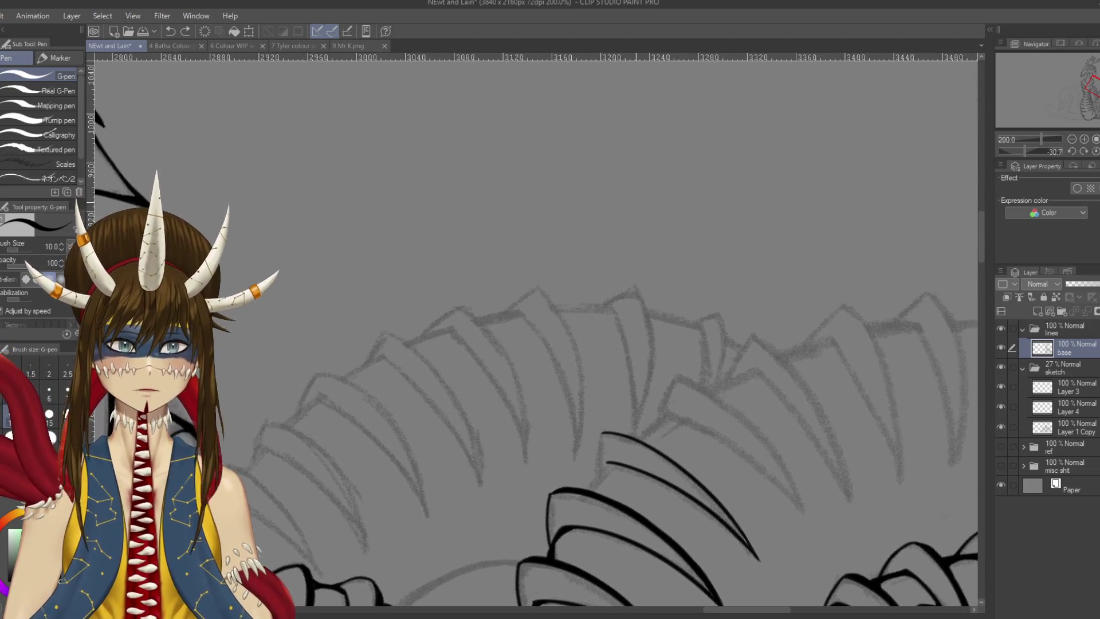
{"action": "mouse_move", "coordinate": [535, 212]}
{"action": "left_mouse_down"}
{"action": "mouse_move", "coordinate": [559, 197]}
{"action": "mouse_move", "coordinate": [588, 229]}
{"action": "mouse_move", "coordinate": [612, 198]}
{"action": "left_mouse_up"}
{"action": "key", "text": "ctrl+z"}
{"action": "key", "text": "ctrl+z"}
{"action": "key", "text": "ctrl+z"}
Handwrite 'MaTT_2Ts' in ink in the empty area above the spine row
{"action": "mouse_move", "coordinate": [546, 217]}
{"action": "left_mouse_down"}
{"action": "mouse_move", "coordinate": [614, 253]}
{"action": "mouse_move", "coordinate": [627, 232]}
{"action": "left_mouse_up"}
{"action": "mouse_move", "coordinate": [619, 181]}
{"action": "left_mouse_down"}
{"action": "mouse_move", "coordinate": [659, 148]}
{"action": "mouse_move", "coordinate": [653, 229]}
{"action": "left_mouse_up"}
{"action": "mouse_move", "coordinate": [659, 160]}
{"action": "left_mouse_down"}
{"action": "mouse_move", "coordinate": [696, 129]}
{"action": "mouse_move", "coordinate": [715, 207]}
{"action": "left_mouse_up"}
{"action": "left_click_drag", "start_coordinate": [700, 247], "coordinate": [721, 232]}
{"action": "left_click_drag", "start_coordinate": [707, 169], "coordinate": [765, 189]}
{"action": "left_click_drag", "start_coordinate": [739, 150], "coordinate": [771, 122]}
{"action": "left_click_drag", "start_coordinate": [755, 142], "coordinate": [780, 189]}
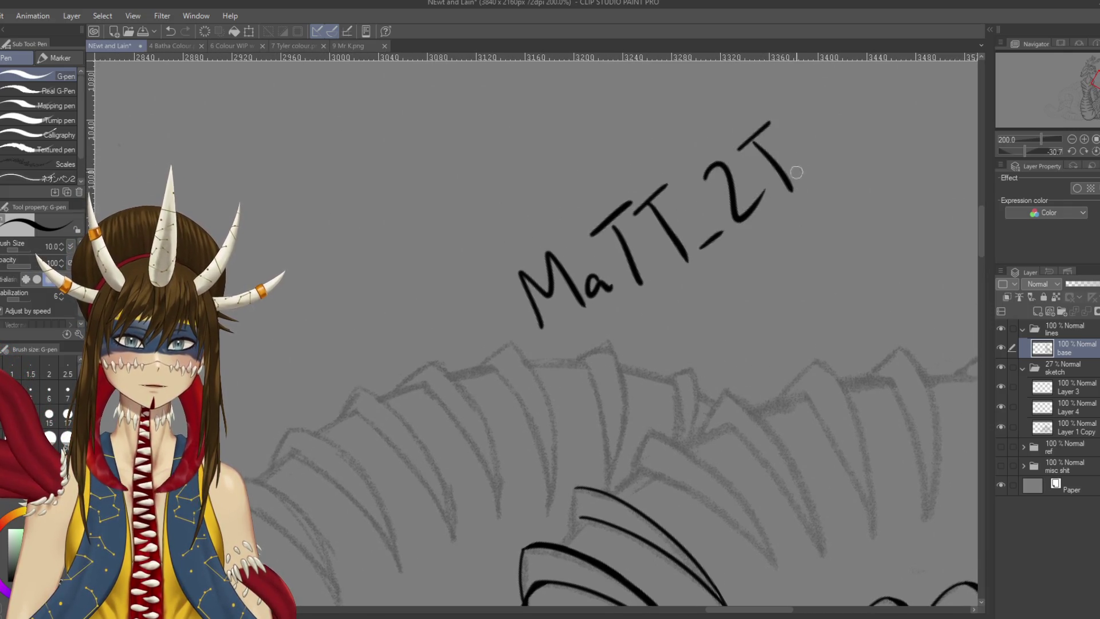
{"action": "left_click_drag", "start_coordinate": [811, 146], "coordinate": [794, 186]}
Add an underline, bubble, 'Matt' and a wavy line, then undo all the lettering and save
{"action": "mouse_move", "coordinate": [540, 353]}
{"action": "left_mouse_down"}
{"action": "mouse_move", "coordinate": [717, 272]}
{"action": "mouse_move", "coordinate": [852, 178]}
{"action": "left_mouse_up"}
{"action": "mouse_move", "coordinate": [609, 179]}
{"action": "left_mouse_down"}
{"action": "mouse_move", "coordinate": [585, 329]}
{"action": "mouse_move", "coordinate": [562, 209]}
{"action": "left_mouse_up"}
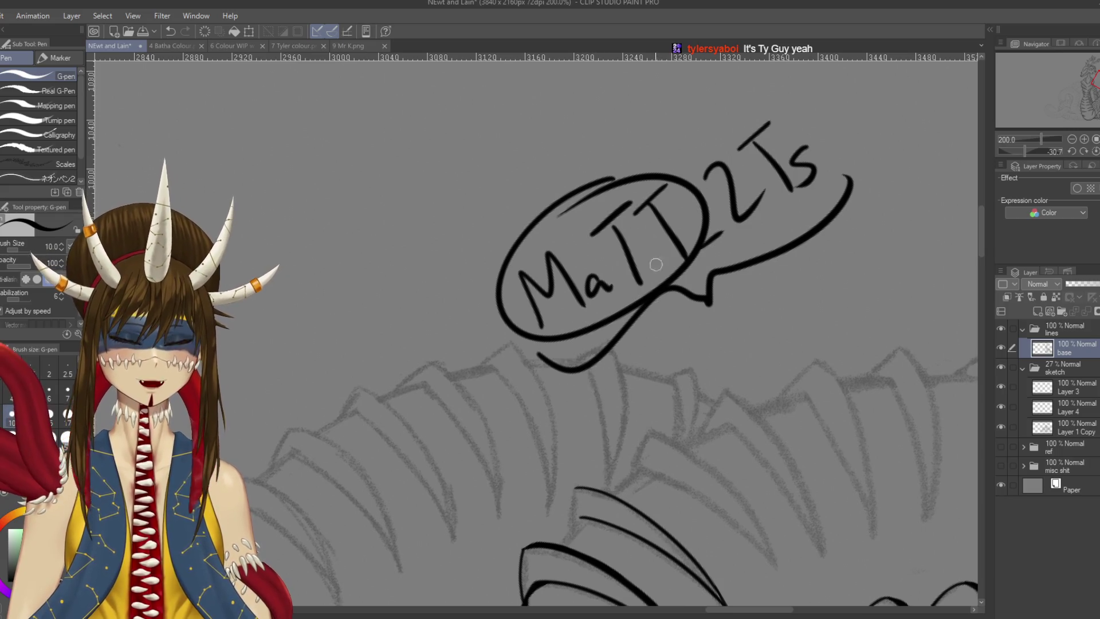
{"action": "key", "text": "ctrl+z"}
{"action": "key", "text": "ctrl+z"}
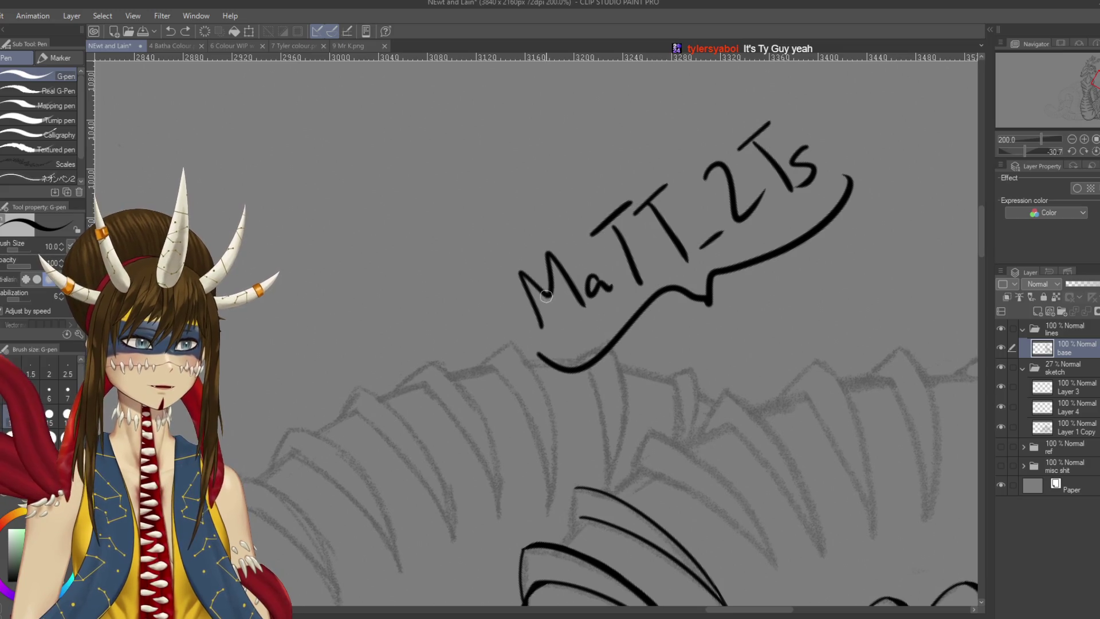
{"action": "mouse_move", "coordinate": [653, 383]}
{"action": "left_mouse_down"}
{"action": "mouse_move", "coordinate": [668, 373]}
{"action": "mouse_move", "coordinate": [738, 395]}
{"action": "mouse_move", "coordinate": [978, 146]}
{"action": "left_mouse_up"}
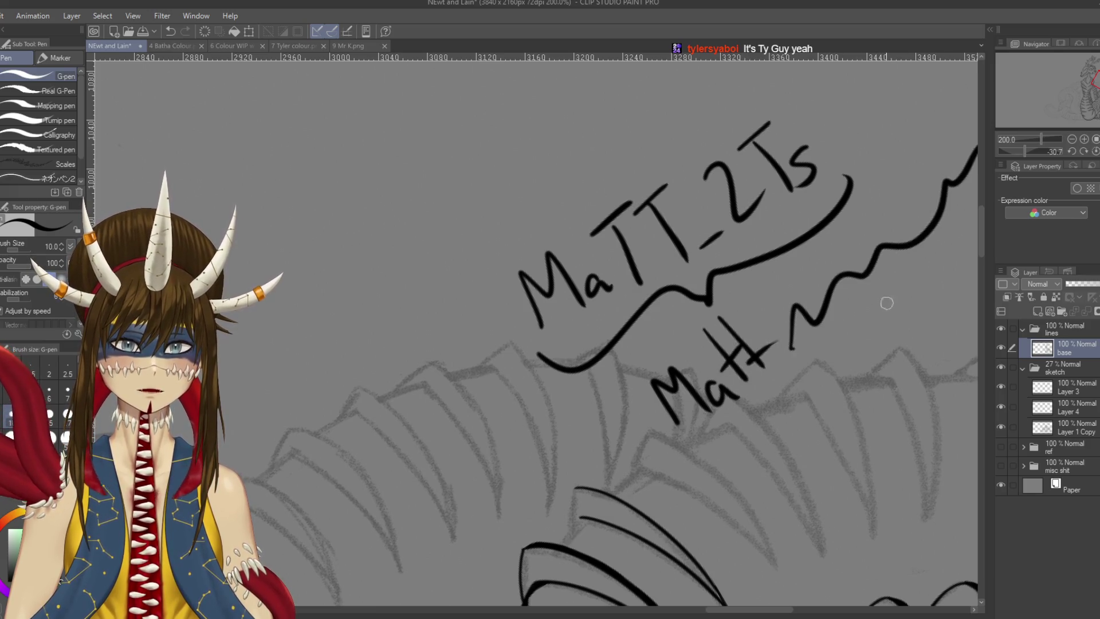
{"action": "left_click_drag", "start_coordinate": [887, 304], "coordinate": [819, 338]}
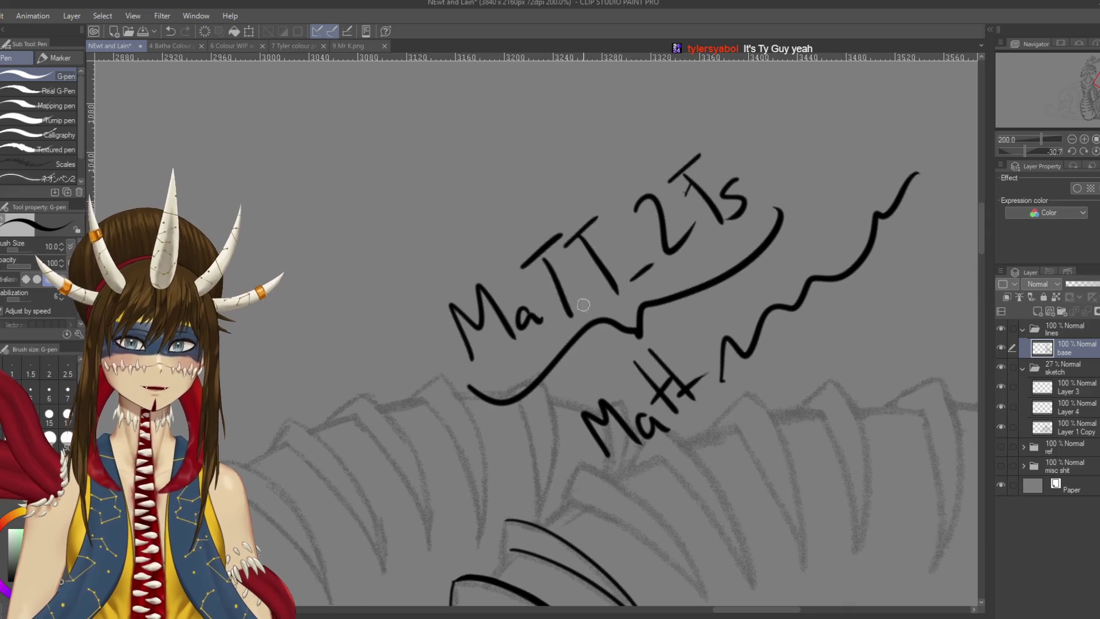
{"action": "key", "text": "ctrl+z"}
{"action": "key", "text": "ctrl+z"}
{"action": "key", "text": "ctrl+z"}
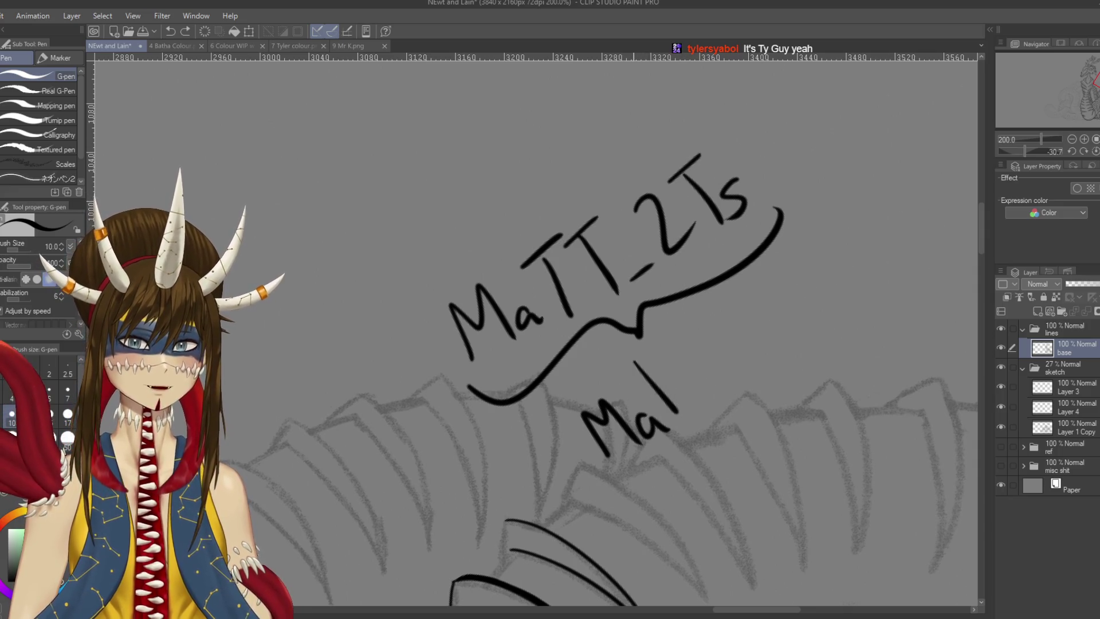
{"action": "key", "text": "ctrl+z"}
{"action": "key", "text": "ctrl+z"}
{"action": "key", "text": "ctrl+z"}
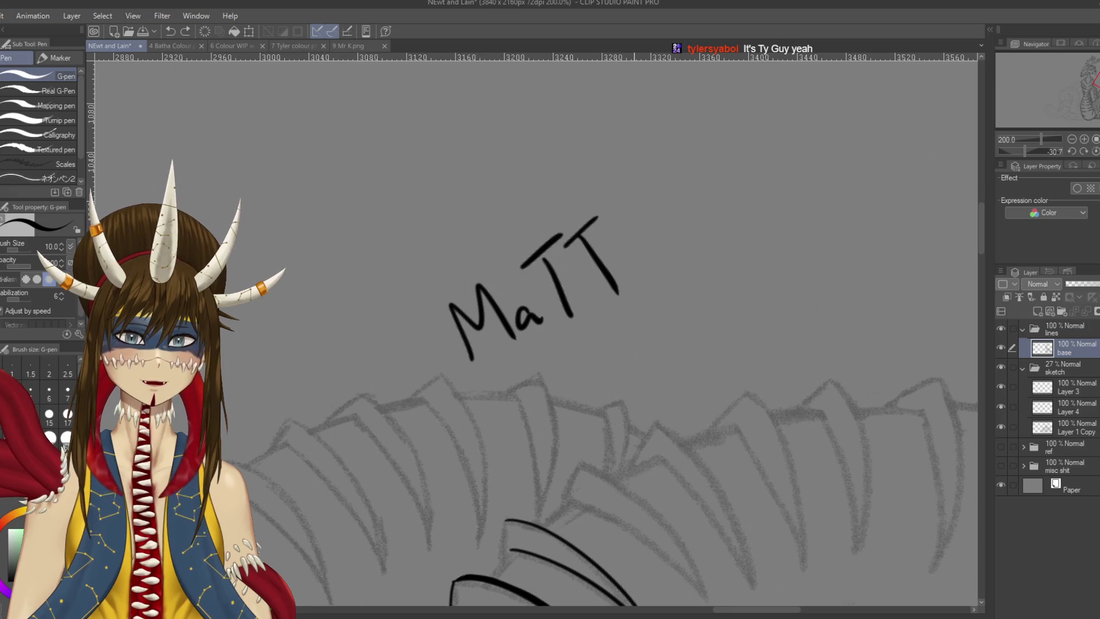
{"action": "key", "text": "ctrl+z"}
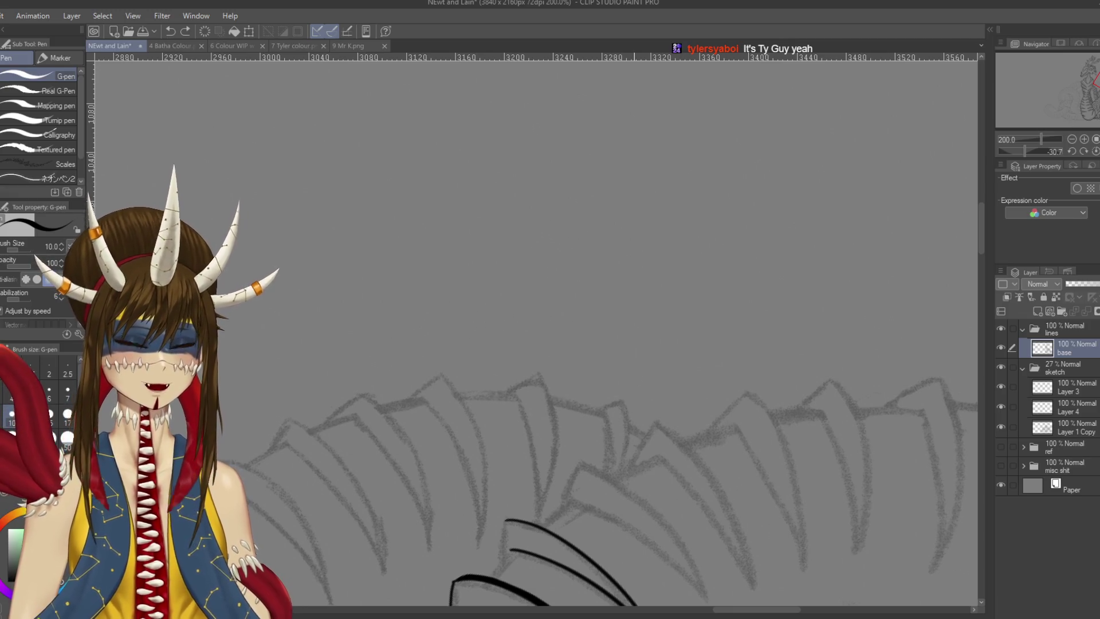
{"action": "key", "text": "ctrl+s"}
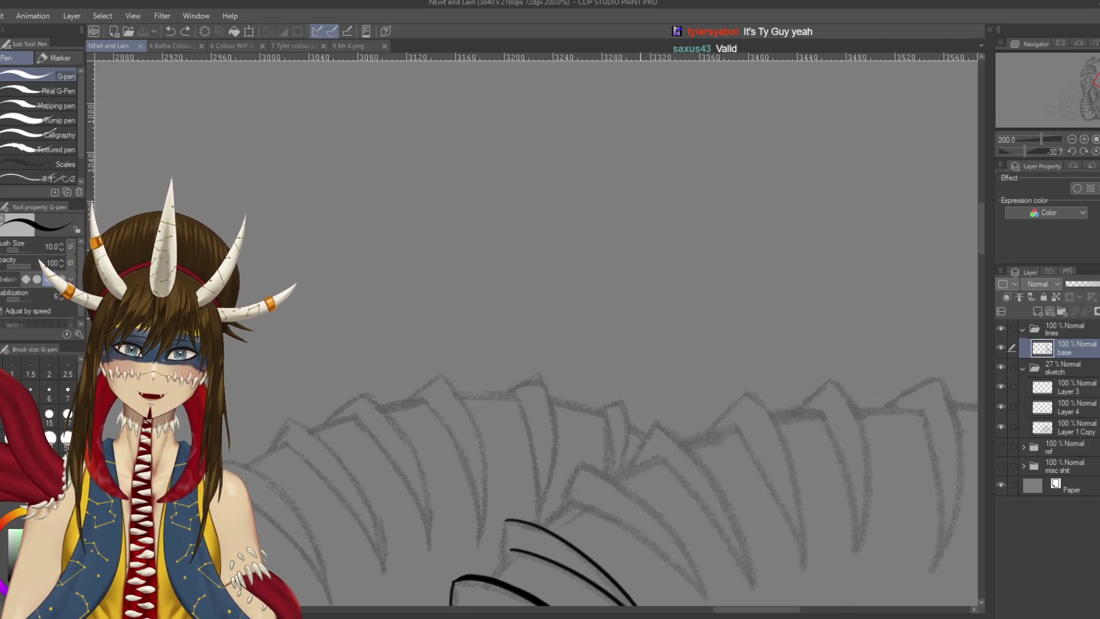
Ink a vertical line from the curve's end, joining the lower spine outline to the upper one
{"action": "scroll", "coordinate": [533, 329], "scroll_direction": "down", "scroll_amount": 5}
{"action": "scroll", "coordinate": [693, 212], "scroll_direction": "up", "scroll_amount": 2}
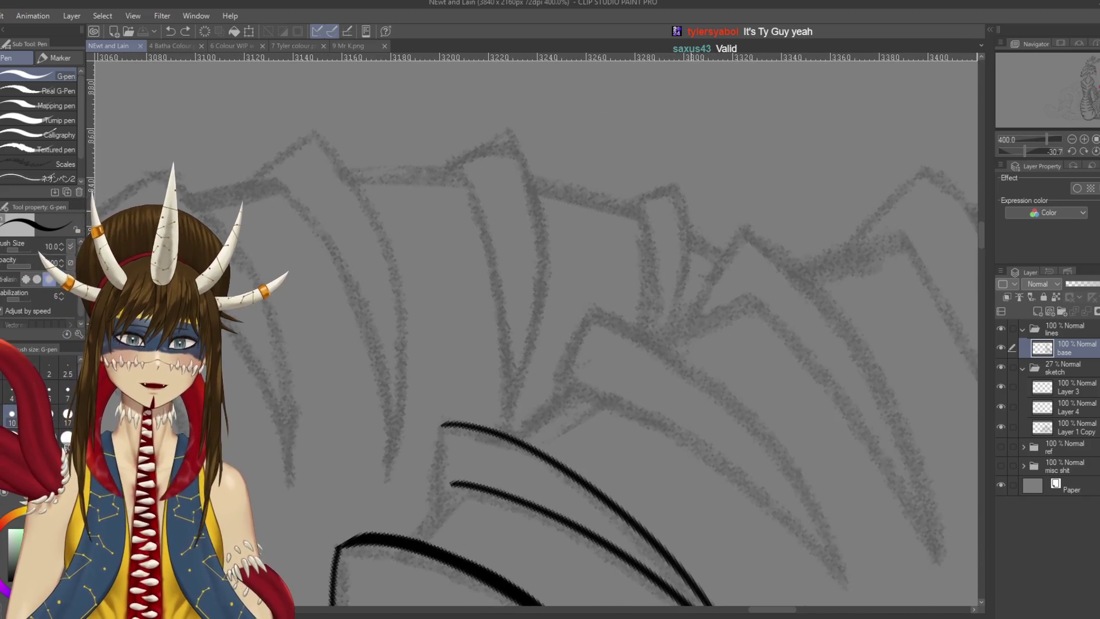
{"action": "left_click_drag", "start_coordinate": [614, 311], "coordinate": [643, 200]}
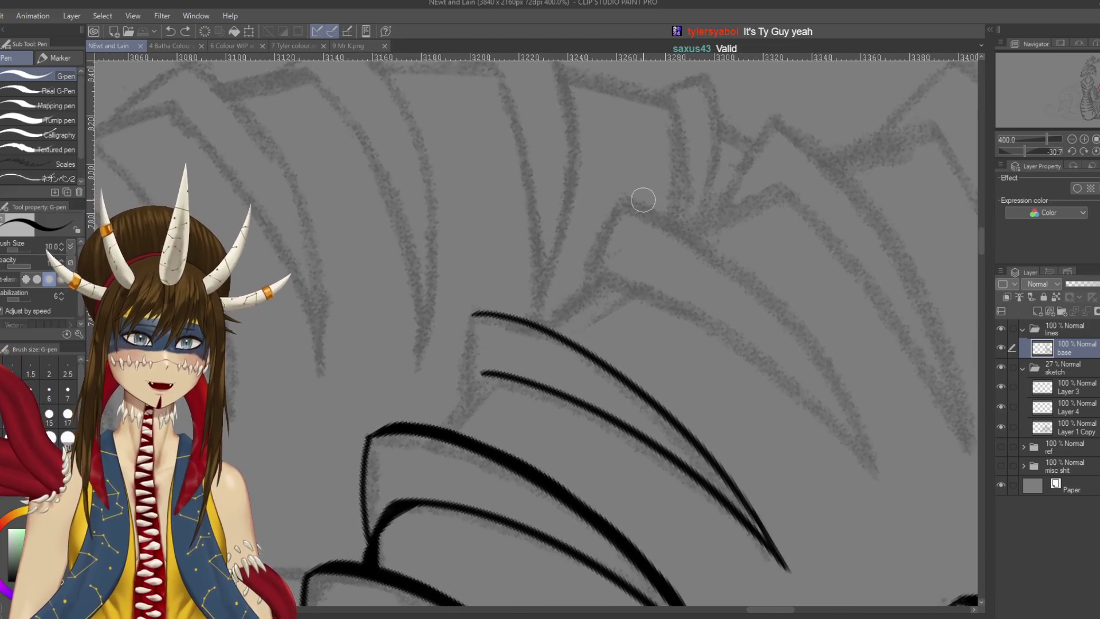
{"action": "mouse_move", "coordinate": [476, 314]}
{"action": "left_mouse_down"}
{"action": "mouse_move", "coordinate": [534, 239]}
{"action": "mouse_move", "coordinate": [513, 337]}
{"action": "left_mouse_up"}
{"action": "key", "text": "ctrl+z"}
{"action": "left_click_drag", "start_coordinate": [528, 239], "coordinate": [527, 318]}
{"action": "key", "text": "ctrl+z"}
{"action": "left_click_drag", "start_coordinate": [528, 239], "coordinate": [515, 331]}
{"action": "left_click_drag", "start_coordinate": [547, 296], "coordinate": [513, 332]}
{"action": "key", "text": "ctrl+z"}
{"action": "left_click_drag", "start_coordinate": [497, 354], "coordinate": [537, 304]}
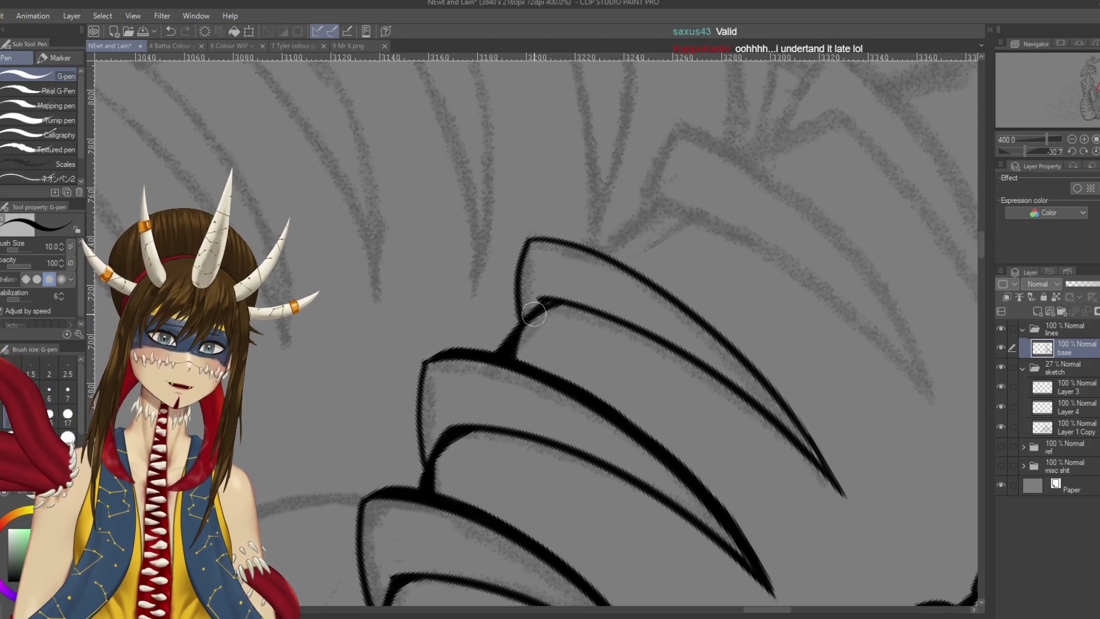
{"action": "left_click_drag", "start_coordinate": [542, 301], "coordinate": [554, 310]}
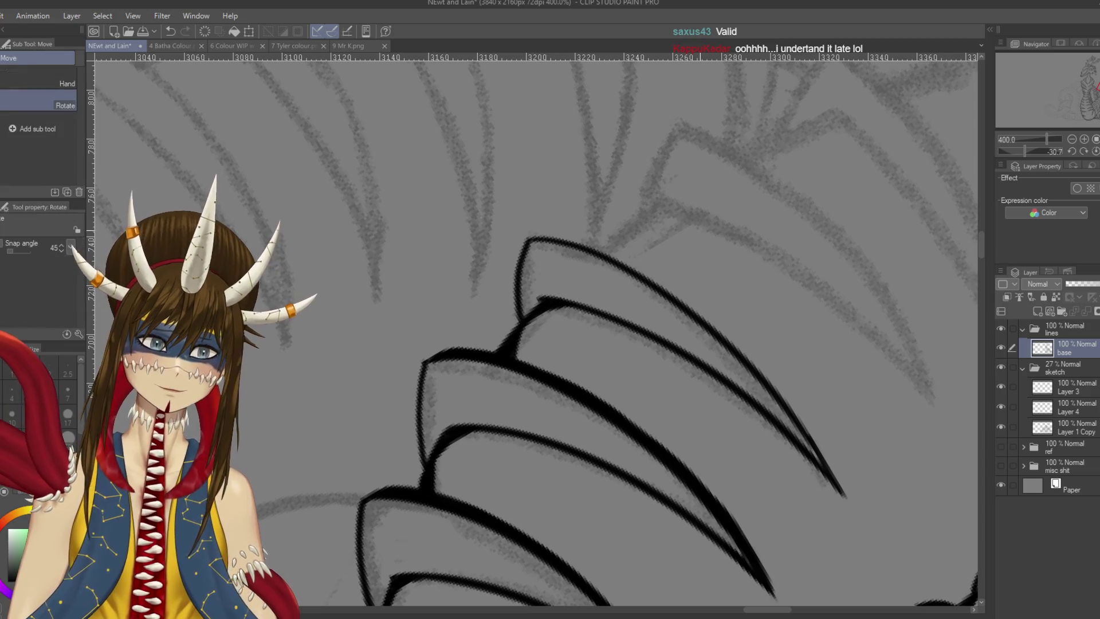
Thicken the right spine's outer edge with repeated redrawn strokes, then save
{"action": "left_click_drag", "start_coordinate": [621, 336], "coordinate": [562, 415]}
{"action": "scroll", "coordinate": [596, 244], "scroll_direction": "down", "scroll_amount": 1}
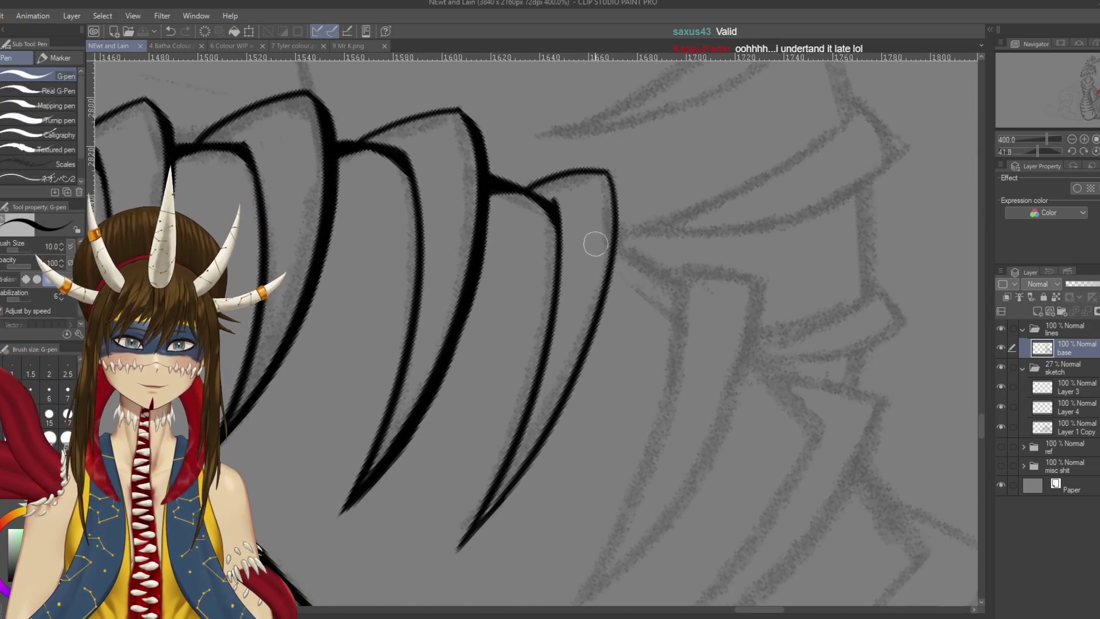
{"action": "mouse_move", "coordinate": [610, 175]}
{"action": "left_mouse_down"}
{"action": "mouse_move", "coordinate": [617, 277]}
{"action": "mouse_move", "coordinate": [671, 286]}
{"action": "mouse_move", "coordinate": [680, 270]}
{"action": "left_mouse_up"}
{"action": "scroll", "coordinate": [622, 359], "scroll_direction": "down", "scroll_amount": 2}
{"action": "key", "text": "ctrl+s"}
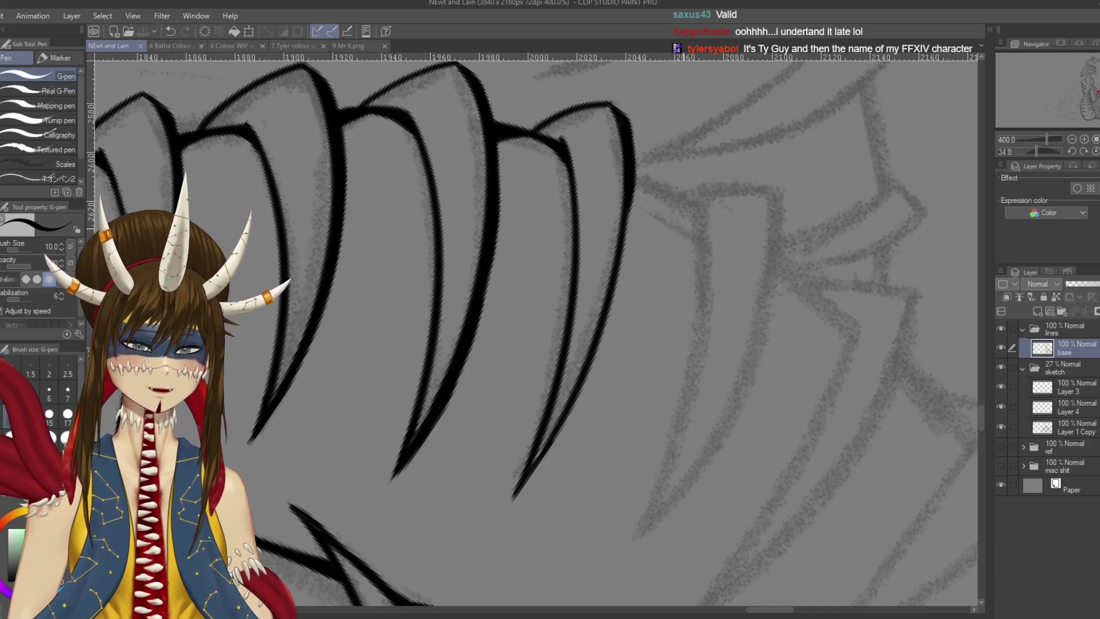
{"action": "left_click_drag", "start_coordinate": [633, 166], "coordinate": [625, 264]}
{"action": "left_click_drag", "start_coordinate": [631, 170], "coordinate": [602, 326]}
{"action": "left_click_drag", "start_coordinate": [627, 258], "coordinate": [584, 390]}
{"action": "key", "text": "ctrl+z"}
{"action": "left_click_drag", "start_coordinate": [614, 264], "coordinate": [561, 436]}
{"action": "key", "text": "ctrl+z"}
{"action": "left_click_drag", "start_coordinate": [614, 288], "coordinate": [567, 410]}
{"action": "key", "text": "ctrl+z"}
{"action": "left_click_drag", "start_coordinate": [860, 172], "coordinate": [536, 394]}
{"action": "key", "text": "ctrl+s"}
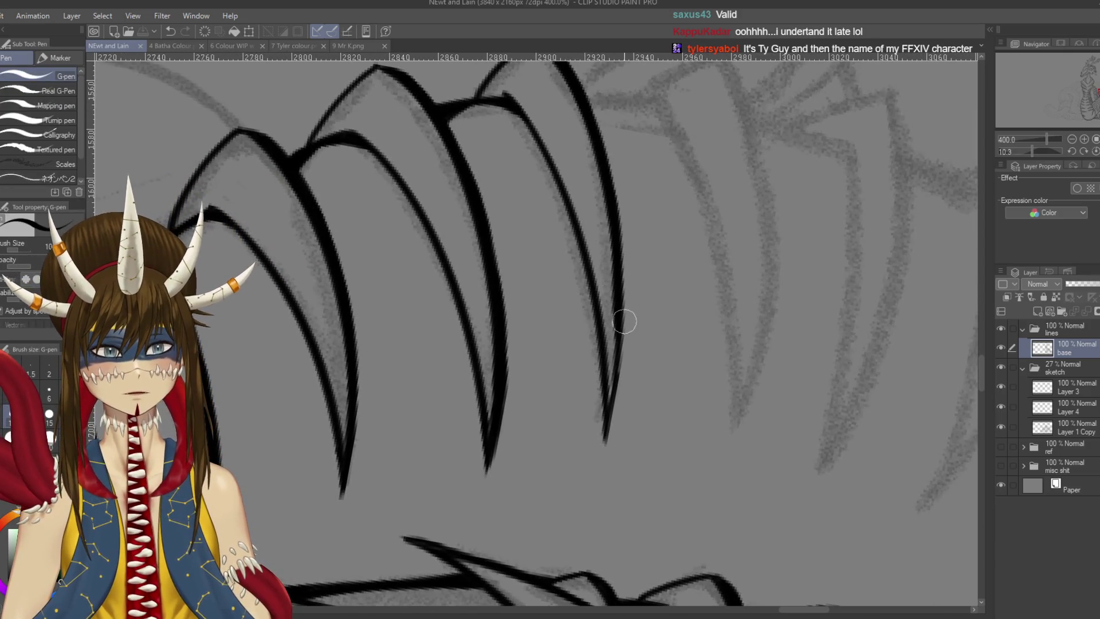
Retrace the right claw line and try a new line down from its tip, undoing the attempts
{"action": "mouse_move", "coordinate": [618, 303]}
{"action": "left_mouse_down"}
{"action": "mouse_move", "coordinate": [606, 427]}
{"action": "mouse_move", "coordinate": [606, 410]}
{"action": "left_mouse_up"}
{"action": "key", "text": "ctrl+z"}
{"action": "mouse_move", "coordinate": [616, 304]}
{"action": "left_mouse_down"}
{"action": "mouse_move", "coordinate": [607, 424]}
{"action": "mouse_move", "coordinate": [608, 414]}
{"action": "left_mouse_up"}
{"action": "key", "text": "ctrl+z"}
{"action": "key", "text": "ctrl+s"}
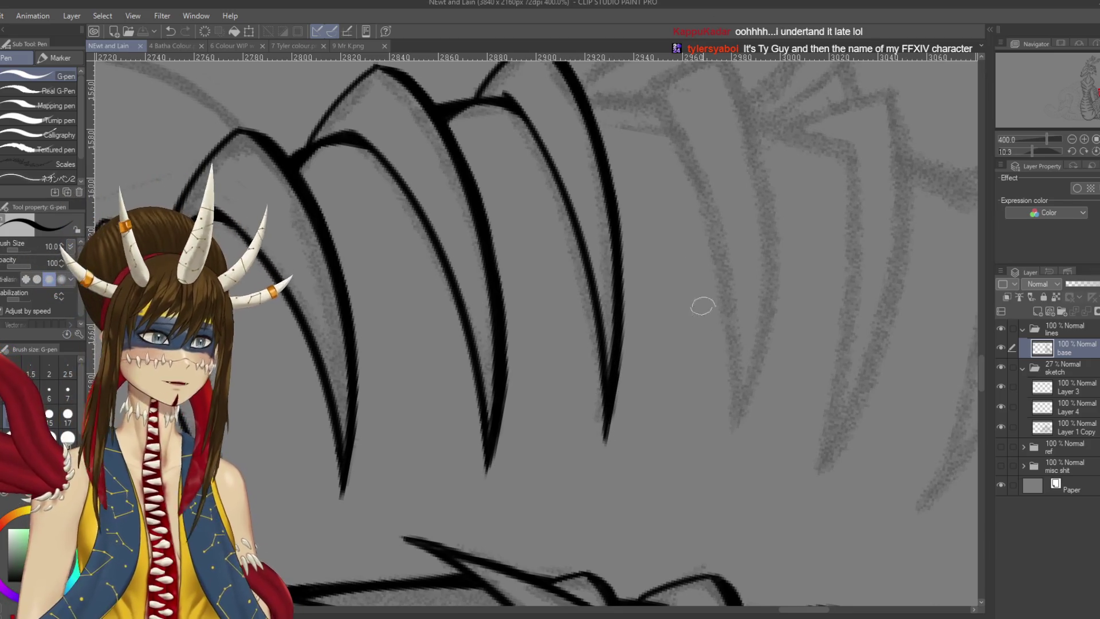
{"action": "mouse_move", "coordinate": [662, 109]}
{"action": "left_mouse_down"}
{"action": "mouse_move", "coordinate": [597, 204]}
{"action": "mouse_move", "coordinate": [679, 511]}
{"action": "left_mouse_up"}
{"action": "key", "text": "ctrl+z"}
{"action": "left_click_drag", "start_coordinate": [589, 186], "coordinate": [674, 487]}
{"action": "key", "text": "ctrl+z"}
{"action": "scroll", "coordinate": [622, 167], "scroll_direction": "down", "scroll_amount": 2}
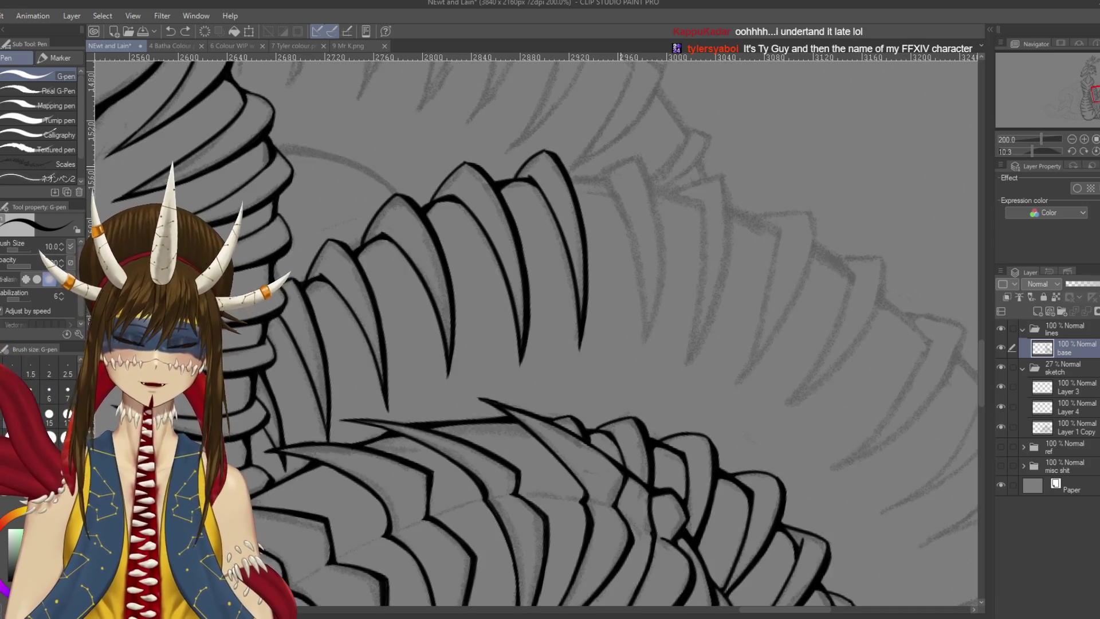
Draw a long spine stroke at the end of the inked row and save
{"action": "mouse_move", "coordinate": [621, 167]}
{"action": "left_mouse_down"}
{"action": "mouse_move", "coordinate": [644, 172]}
{"action": "mouse_move", "coordinate": [666, 329]}
{"action": "left_mouse_up"}
{"action": "key", "text": "ctrl+z"}
{"action": "left_click_drag", "start_coordinate": [629, 180], "coordinate": [665, 355]}
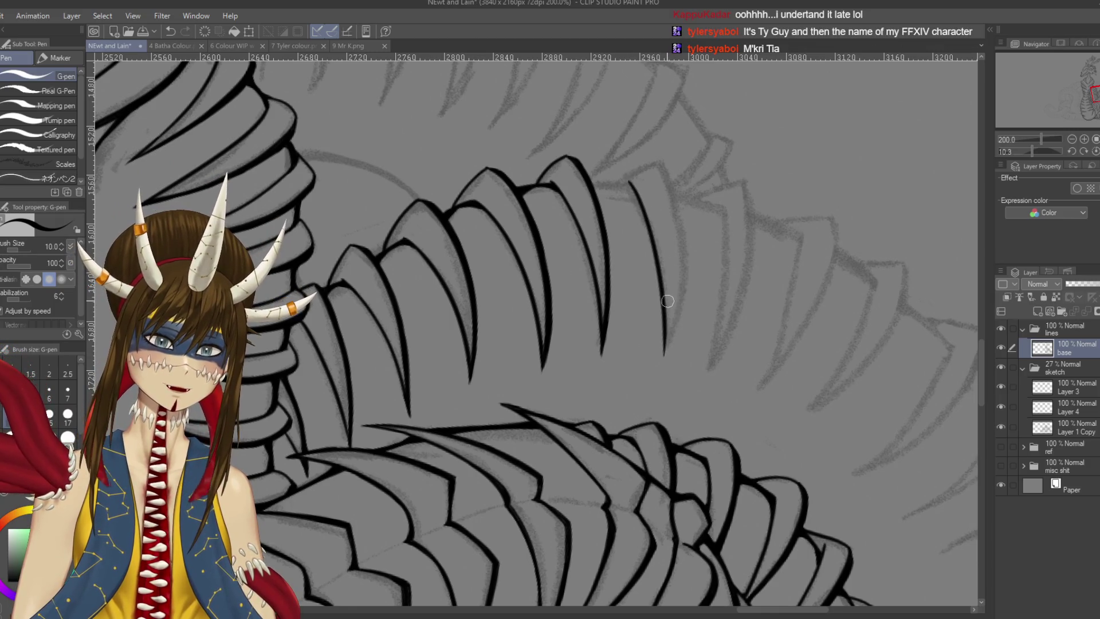
{"action": "key", "text": "ctrl+s"}
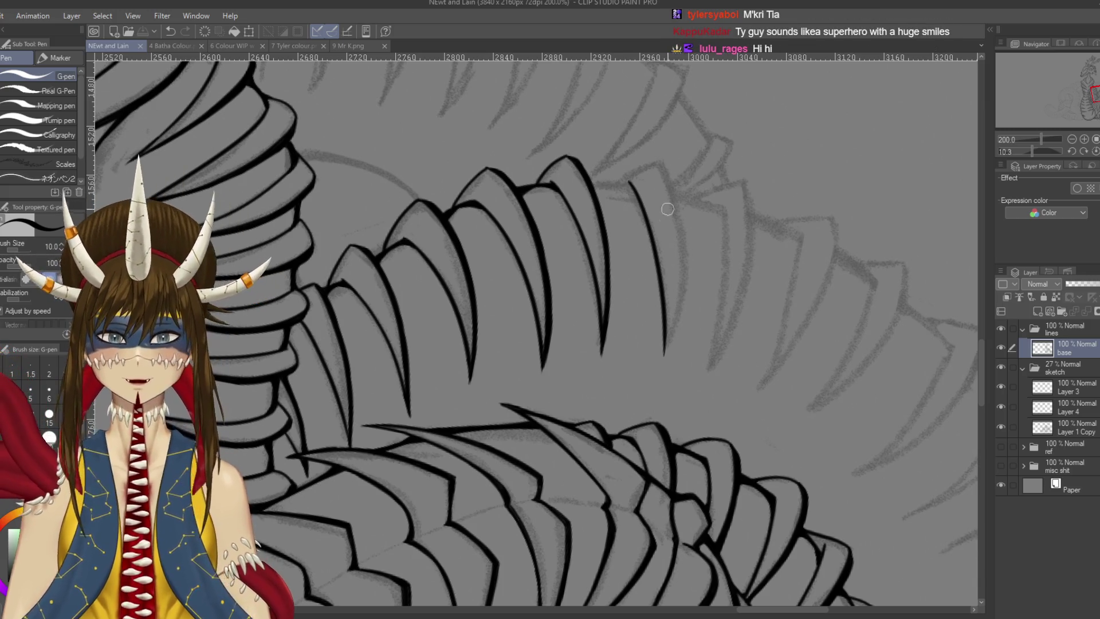
Add another spine stroke beside it, discard the short detail strokes, and save
{"action": "left_click_drag", "start_coordinate": [661, 164], "coordinate": [667, 334]}
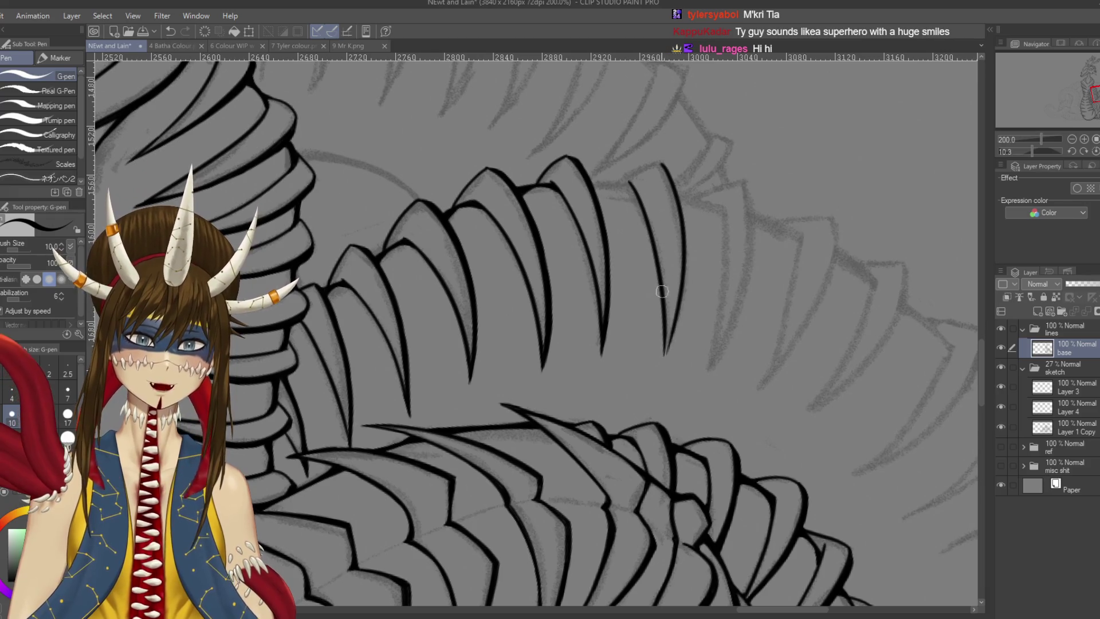
{"action": "scroll", "coordinate": [662, 291], "scroll_direction": "down", "scroll_amount": 2}
{"action": "left_click_drag", "start_coordinate": [683, 264], "coordinate": [678, 304]}
{"action": "key", "text": "ctrl+z"}
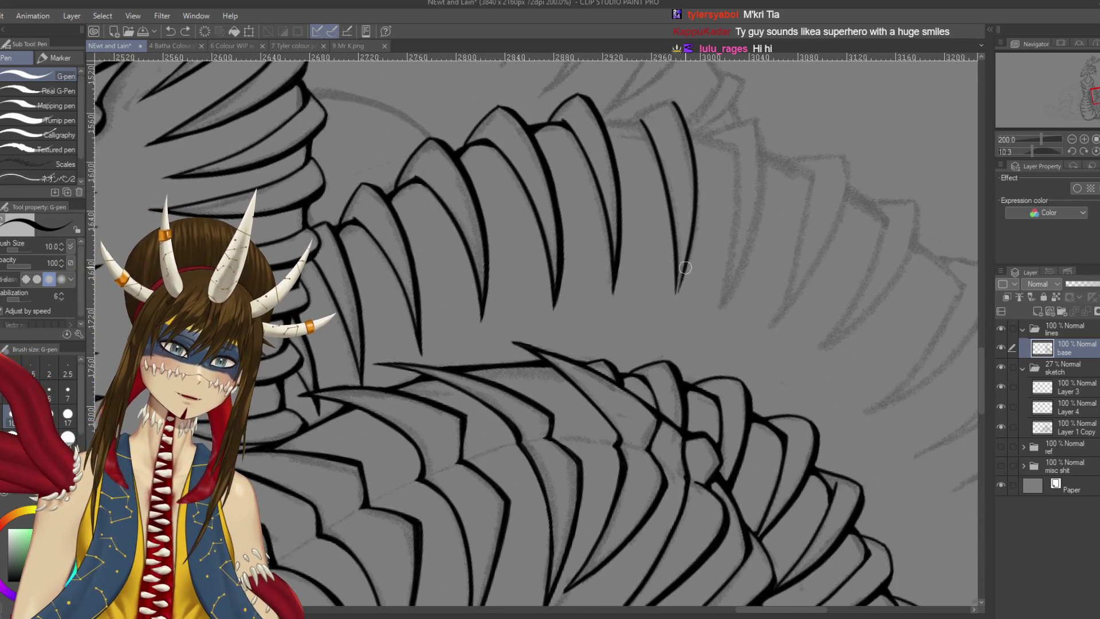
{"action": "left_click_drag", "start_coordinate": [685, 265], "coordinate": [669, 314]}
{"action": "key", "text": "ctrl+z"}
{"action": "left_click_drag", "start_coordinate": [687, 265], "coordinate": [674, 306]}
{"action": "key", "text": "ctrl+z"}
{"action": "key", "text": "ctrl+s"}
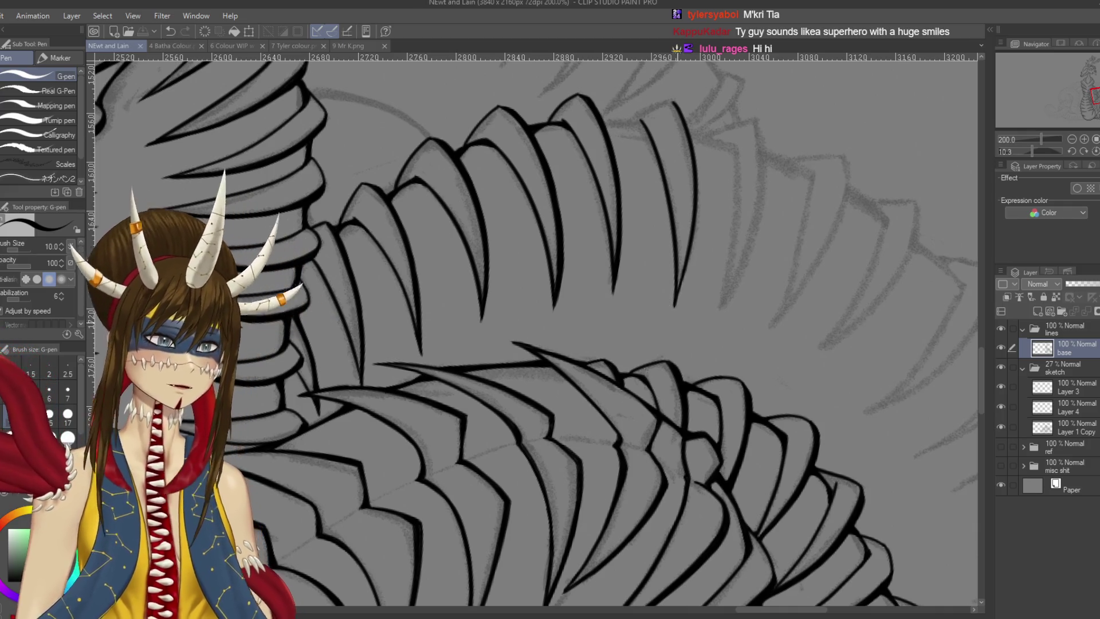
Zoom out to check the whole creature, then move to the unfinished spines
{"action": "scroll", "coordinate": [642, 266], "scroll_direction": "down", "scroll_amount": 5}
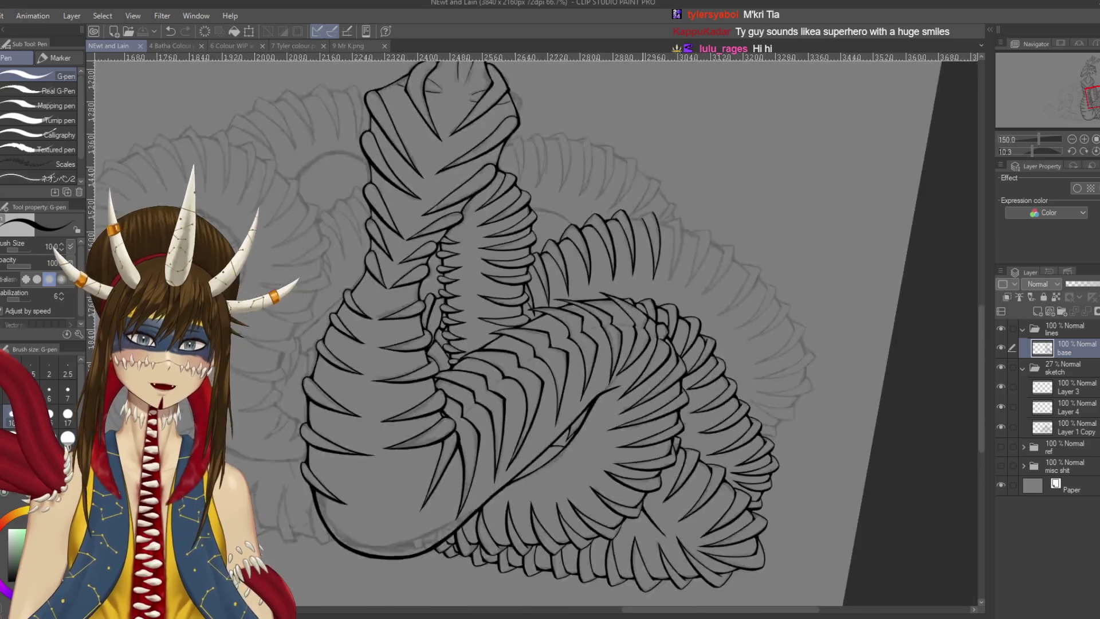
{"action": "mouse_move", "coordinate": [643, 266]}
{"action": "left_mouse_down"}
{"action": "mouse_move", "coordinate": [650, 275]}
{"action": "mouse_move", "coordinate": [617, 264]}
{"action": "left_mouse_up"}
{"action": "scroll", "coordinate": [656, 275], "scroll_direction": "up", "scroll_amount": 5}
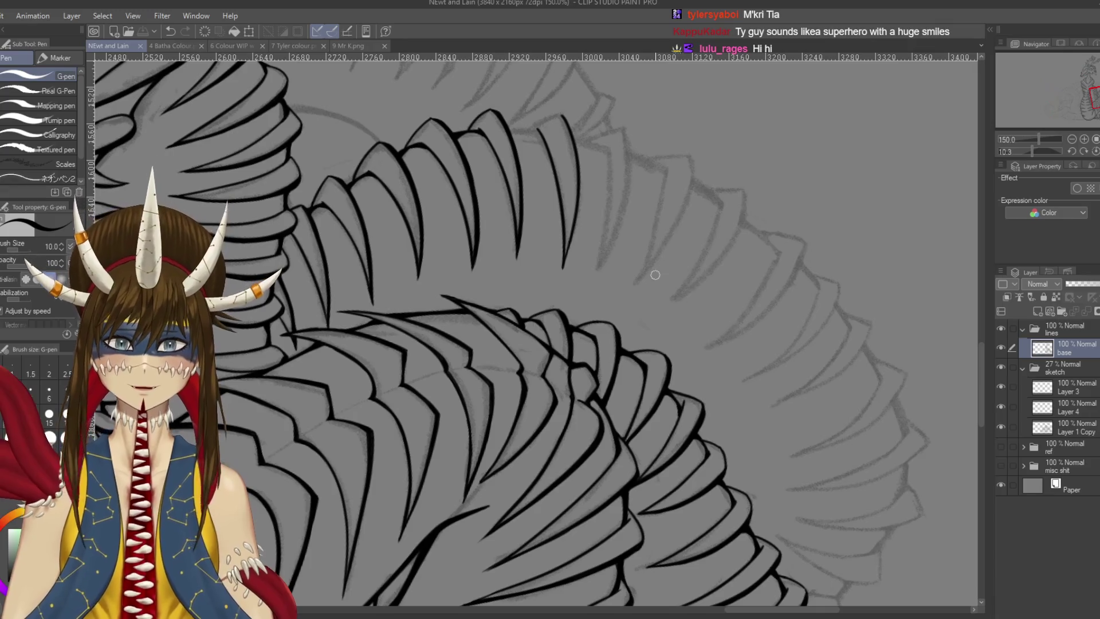
{"action": "mouse_move", "coordinate": [599, 157]}
{"action": "left_mouse_down"}
{"action": "mouse_move", "coordinate": [610, 183]}
{"action": "mouse_move", "coordinate": [229, 172]}
{"action": "left_mouse_up"}
Ink a curved line down from the claw top and a stroke from its inner curve, then save
{"action": "key", "text": "p"}
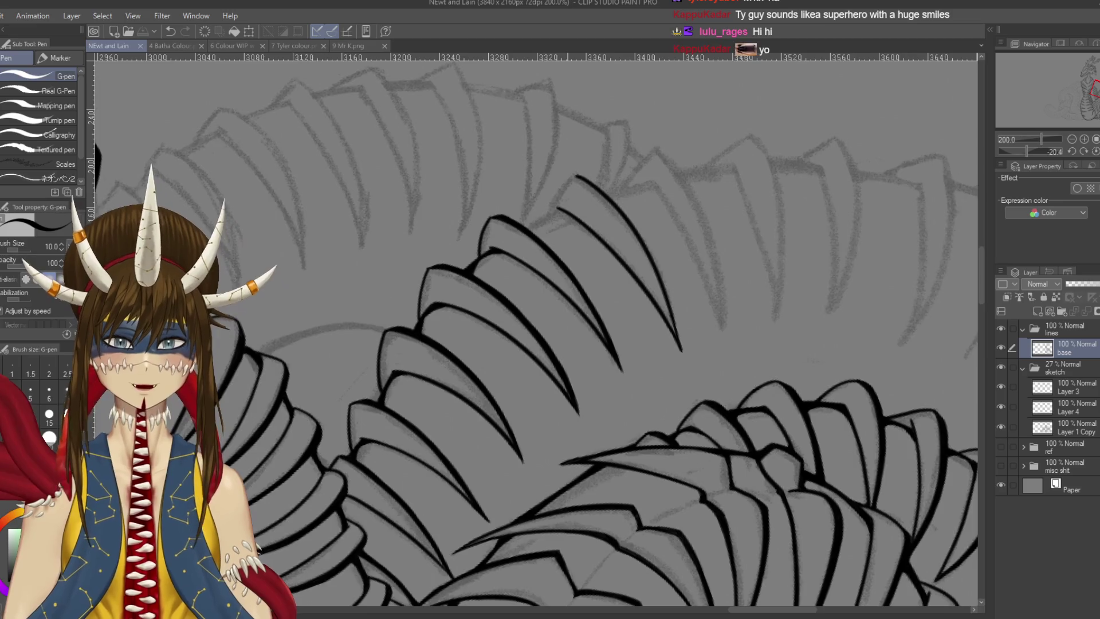
{"action": "scroll", "coordinate": [568, 286], "scroll_direction": "up", "scroll_amount": 2}
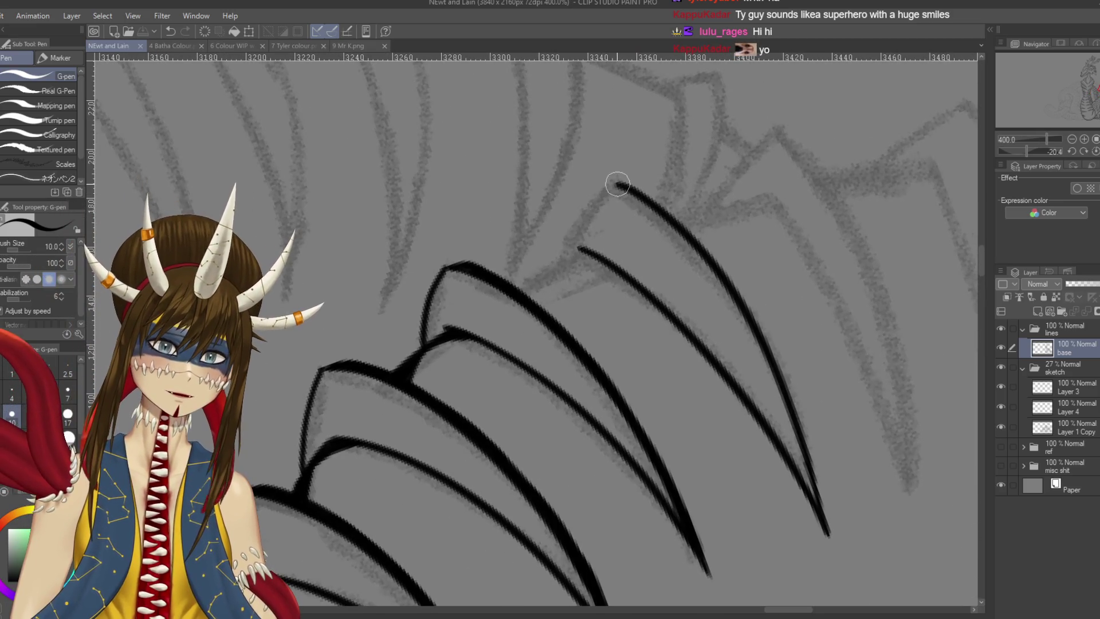
{"action": "left_click_drag", "start_coordinate": [617, 184], "coordinate": [548, 273]}
{"action": "key", "text": "ctrl+z"}
{"action": "mouse_move", "coordinate": [616, 184]}
{"action": "left_mouse_down"}
{"action": "mouse_move", "coordinate": [546, 271]}
{"action": "mouse_move", "coordinate": [492, 298]}
{"action": "left_mouse_up"}
{"action": "key", "text": "r"}
{"action": "key", "text": "p"}
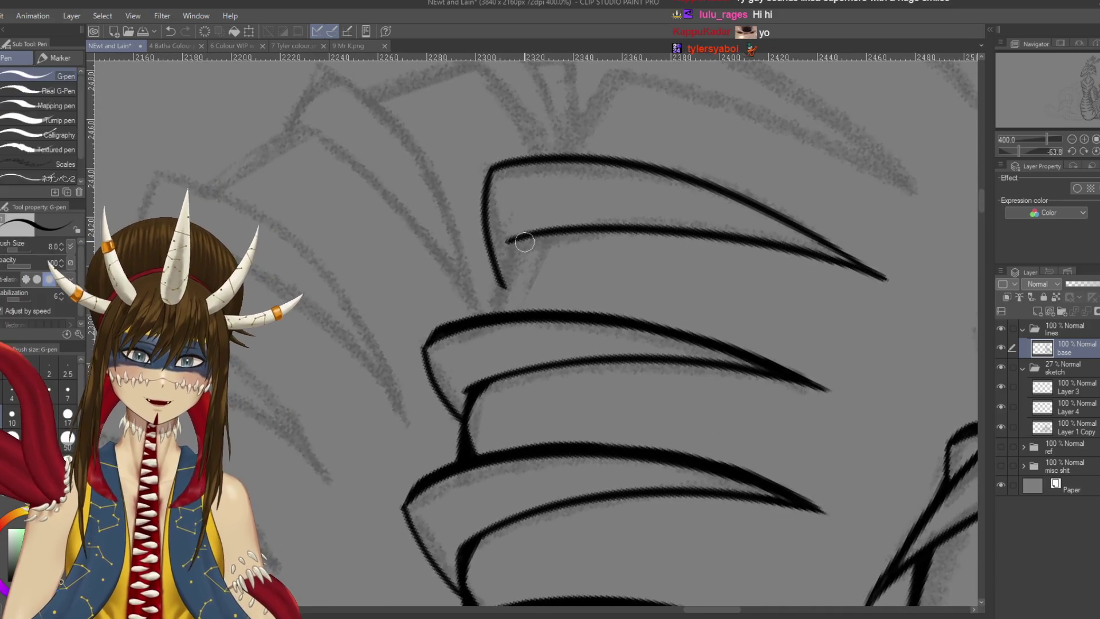
{"action": "left_click_drag", "start_coordinate": [525, 239], "coordinate": [489, 328]}
{"action": "key", "text": "ctrl+z"}
{"action": "left_click_drag", "start_coordinate": [526, 232], "coordinate": [490, 326]}
{"action": "key", "text": "ctrl+z"}
{"action": "left_click_drag", "start_coordinate": [526, 237], "coordinate": [499, 298]}
{"action": "key", "text": "ctrl+s"}
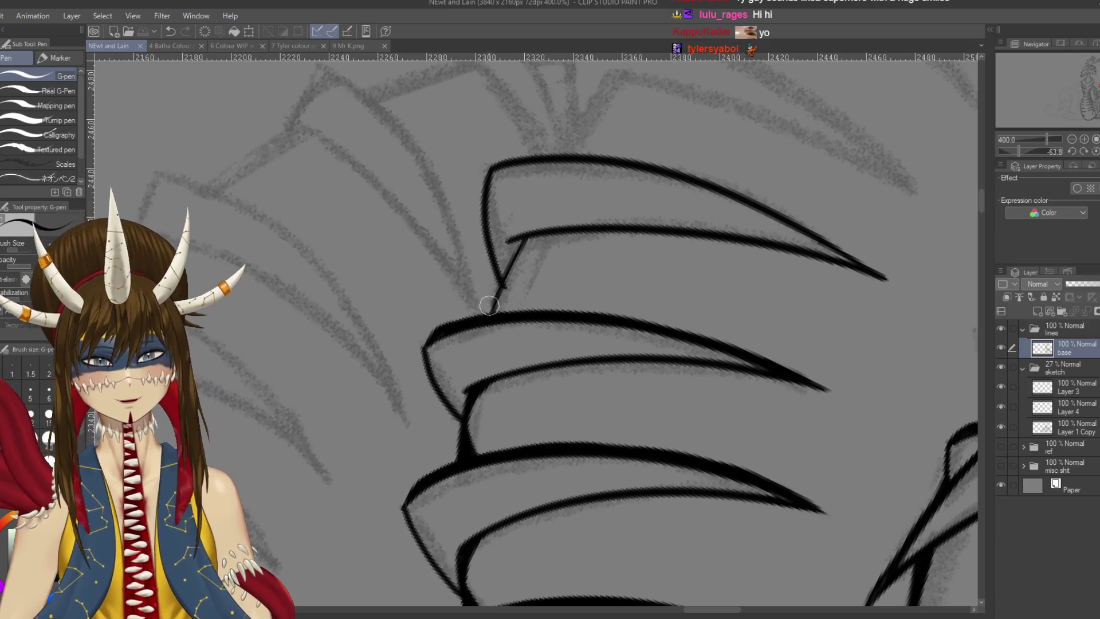
Ink along the claw's inner line, save, and turn the canvas to another spine row
{"action": "mouse_move", "coordinate": [495, 325]}
{"action": "left_mouse_down"}
{"action": "mouse_move", "coordinate": [521, 252]}
{"action": "mouse_move", "coordinate": [497, 305]}
{"action": "mouse_move", "coordinate": [507, 316]}
{"action": "left_mouse_up"}
{"action": "key", "text": "ctrl+z"}
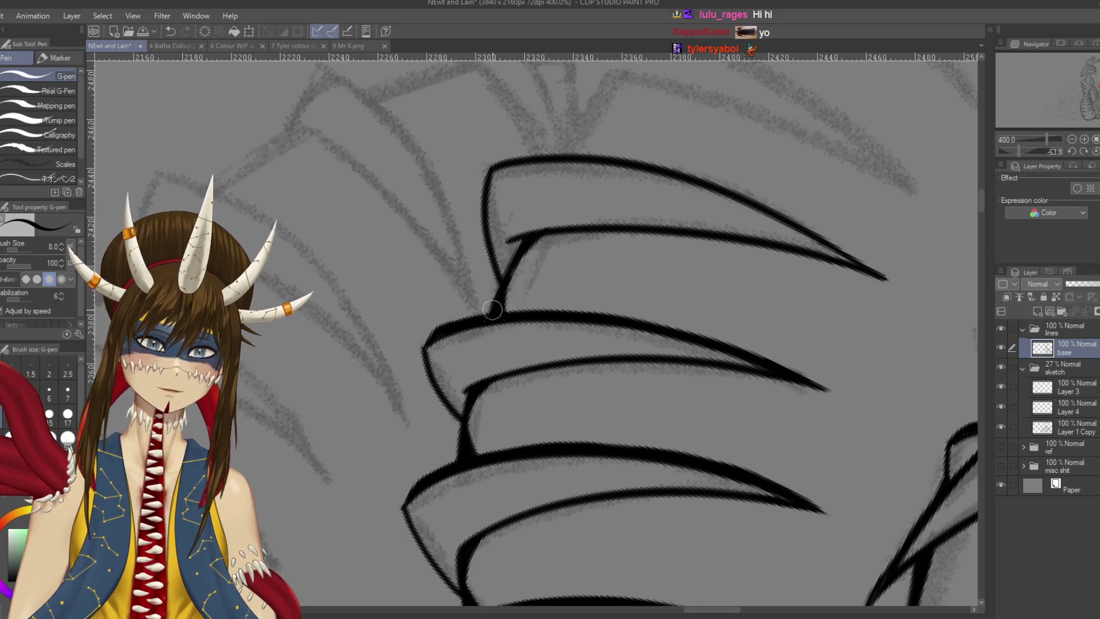
{"action": "key", "text": "ctrl+s"}
{"action": "left_click_drag", "start_coordinate": [278, 287], "coordinate": [752, 428]}
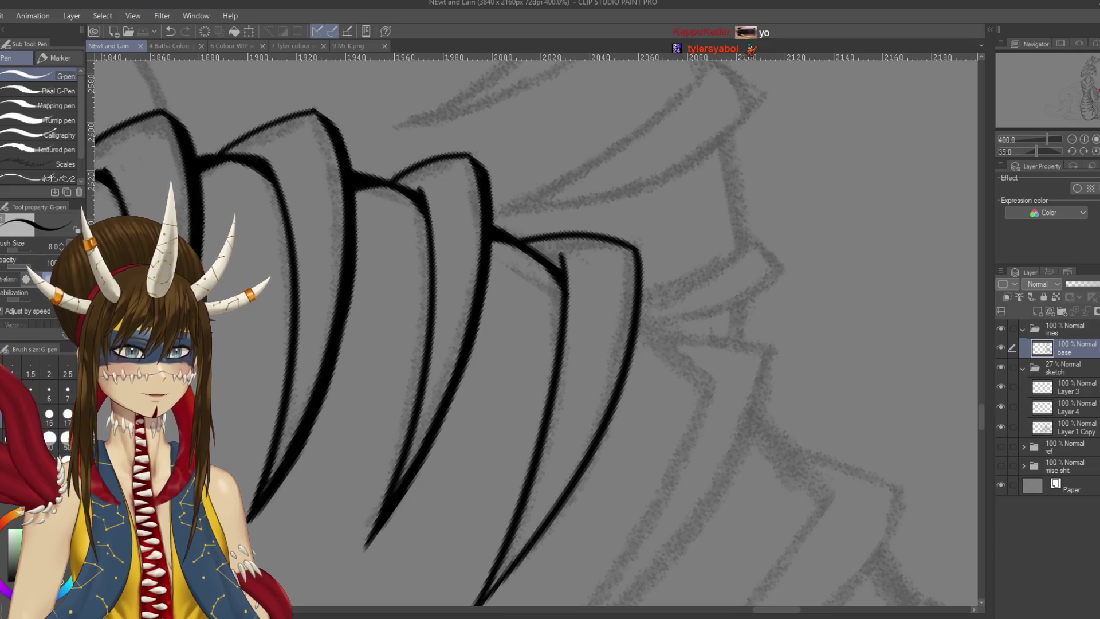
{"action": "left_click", "coordinate": [667, 258]}
{"action": "key", "text": "ctrl+z"}
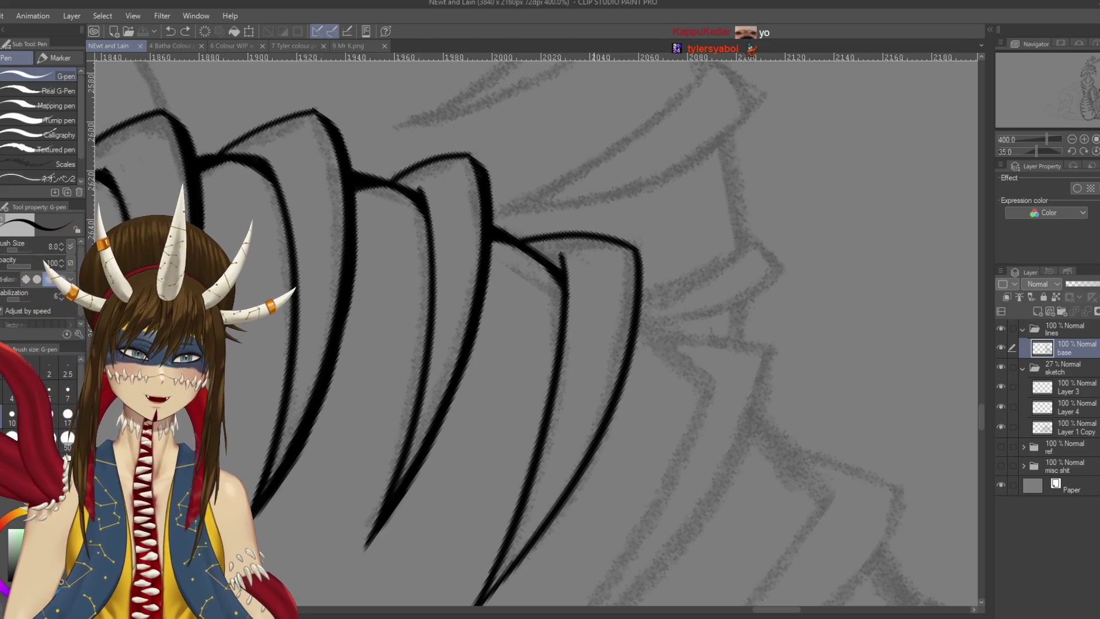
{"action": "scroll", "coordinate": [667, 258], "scroll_direction": "down", "scroll_amount": 3}
Thicken the right spine plate line with bold, redrawn strokes
{"action": "left_click_drag", "start_coordinate": [682, 169], "coordinate": [685, 195]}
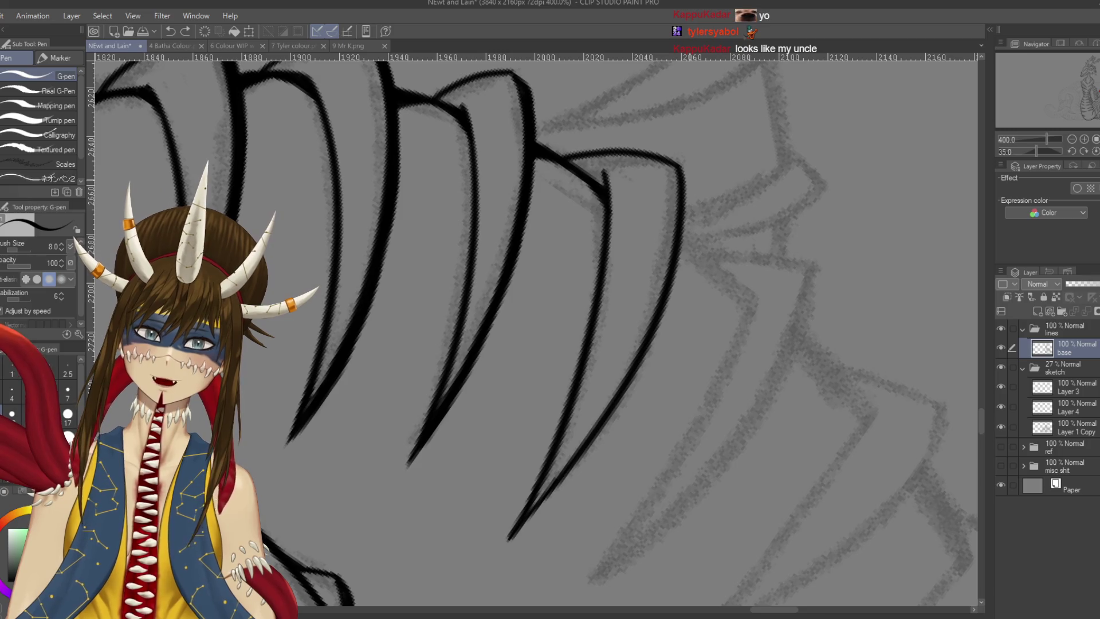
{"action": "left_click_drag", "start_coordinate": [685, 179], "coordinate": [678, 252]}
{"action": "left_click_drag", "start_coordinate": [685, 180], "coordinate": [679, 267]}
{"action": "left_click_drag", "start_coordinate": [683, 229], "coordinate": [665, 327]}
{"action": "key", "text": "ctrl+z"}
{"action": "left_click_drag", "start_coordinate": [685, 232], "coordinate": [659, 335]}
{"action": "mouse_move", "coordinate": [674, 279]}
{"action": "left_mouse_down"}
{"action": "mouse_move", "coordinate": [630, 379]}
{"action": "mouse_move", "coordinate": [545, 435]}
{"action": "mouse_move", "coordinate": [470, 458]}
{"action": "mouse_move", "coordinate": [413, 436]}
{"action": "mouse_move", "coordinate": [332, 355]}
{"action": "left_mouse_up"}
Ink the left spine line smoothly to its tip, then zoom out to see more of the coil
{"action": "key", "text": "shift+space"}
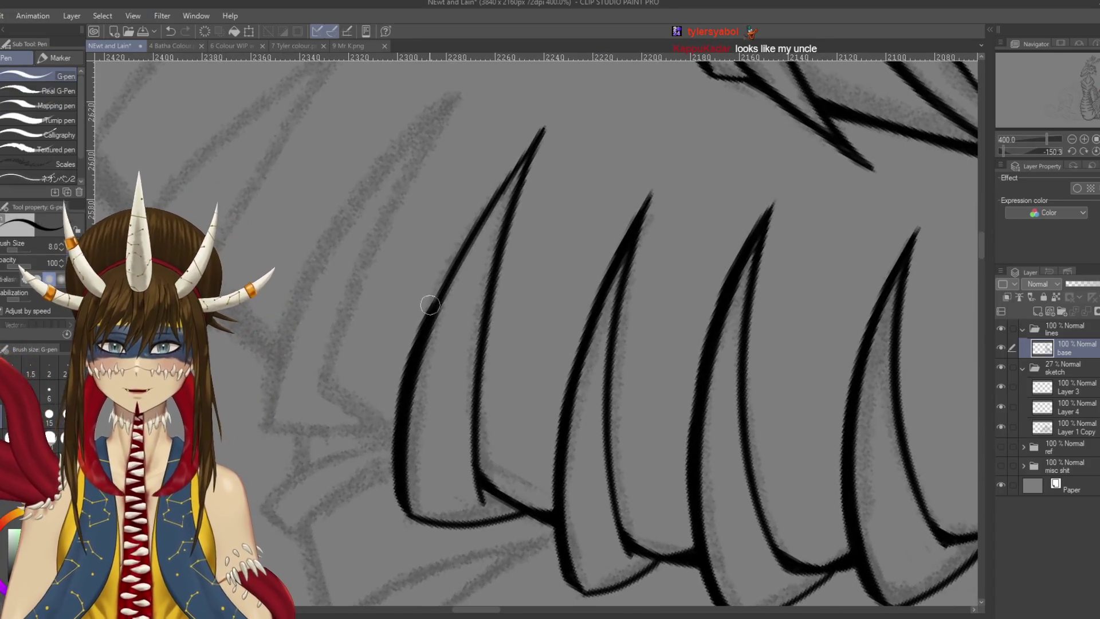
{"action": "left_click_drag", "start_coordinate": [418, 329], "coordinate": [484, 203]}
{"action": "key", "text": "ctrl+z"}
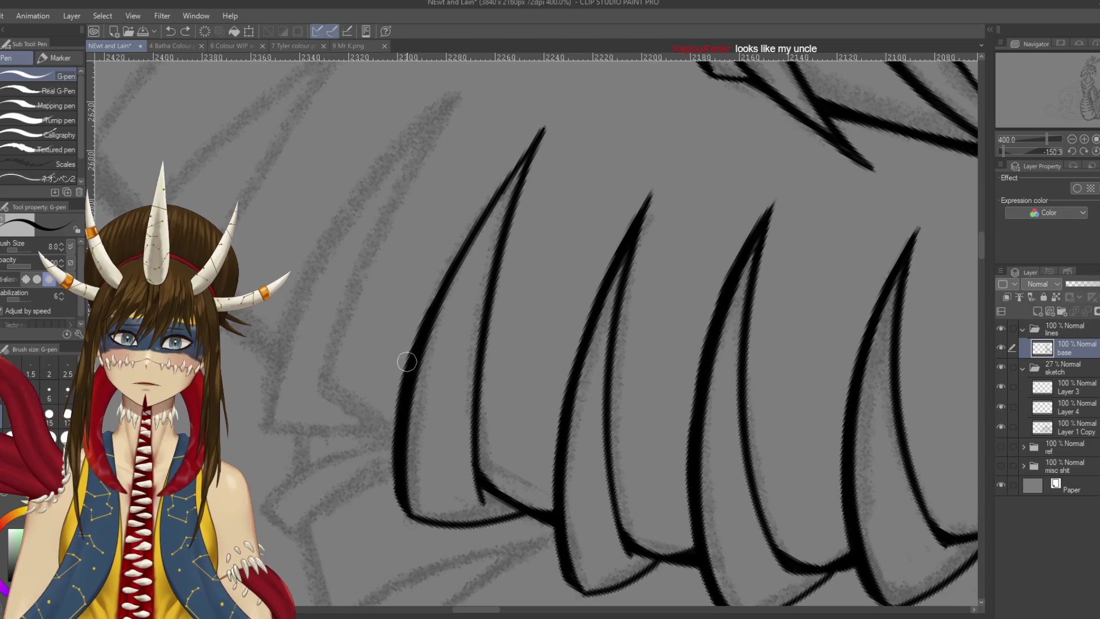
{"action": "left_click_drag", "start_coordinate": [410, 366], "coordinate": [482, 212]}
{"action": "left_click_drag", "start_coordinate": [435, 298], "coordinate": [510, 164]}
{"action": "key", "text": "ctrl+z"}
{"action": "left_click_drag", "start_coordinate": [435, 289], "coordinate": [513, 166]}
{"action": "mouse_move", "coordinate": [458, 247]}
{"action": "left_mouse_down"}
{"action": "mouse_move", "coordinate": [552, 120]}
{"action": "mouse_move", "coordinate": [739, 381]}
{"action": "mouse_move", "coordinate": [716, 431]}
{"action": "left_mouse_up"}
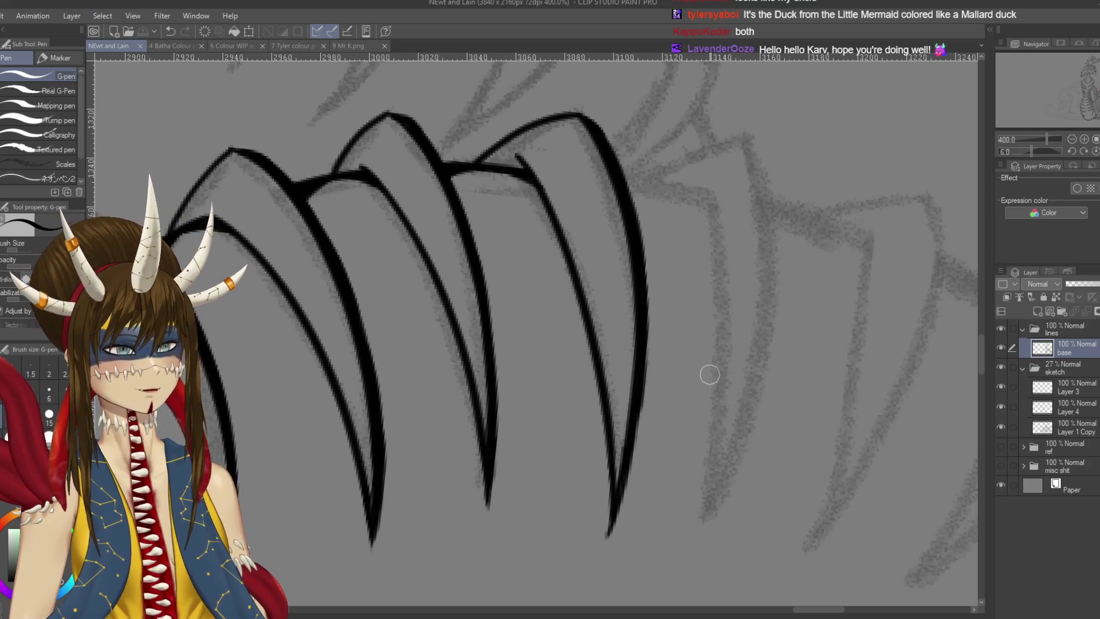
{"action": "left_click_drag", "start_coordinate": [715, 431], "coordinate": [643, 399]}
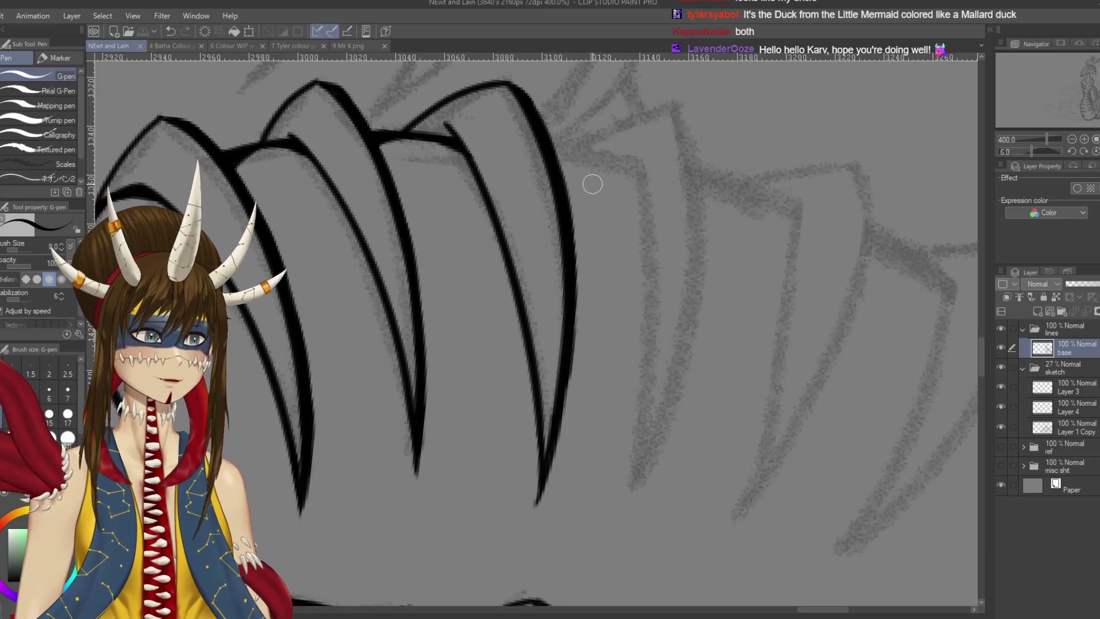
{"action": "key", "text": "ctrl+minus"}
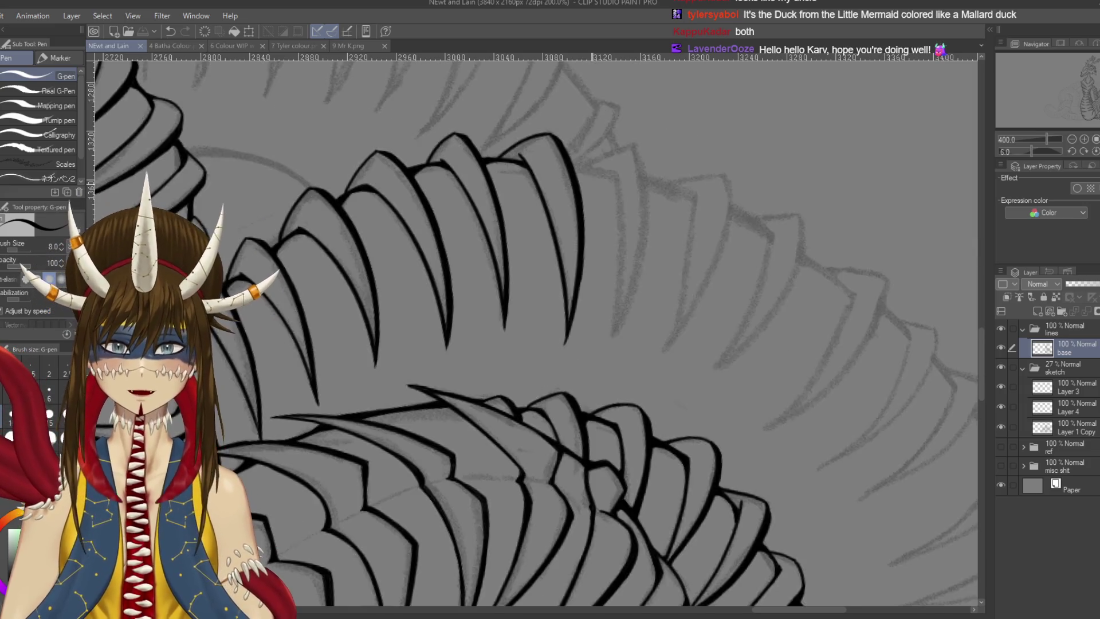
Ink a curved spine line down the right scales of the upper coil and save
{"action": "mouse_move", "coordinate": [418, 214]}
{"action": "left_mouse_down"}
{"action": "mouse_move", "coordinate": [640, 146]}
{"action": "mouse_move", "coordinate": [665, 298]}
{"action": "left_mouse_up"}
{"action": "key", "text": "ctrl+z"}
{"action": "left_click_drag", "start_coordinate": [639, 140], "coordinate": [666, 337]}
{"action": "key", "text": "ctrl+z"}
{"action": "mouse_move", "coordinate": [636, 141]}
{"action": "left_mouse_down"}
{"action": "mouse_move", "coordinate": [655, 200]}
{"action": "mouse_move", "coordinate": [659, 332]}
{"action": "mouse_move", "coordinate": [656, 175]}
{"action": "mouse_move", "coordinate": [666, 324]}
{"action": "left_mouse_up"}
{"action": "key", "text": "ctrl+z"}
{"action": "key", "text": "ctrl+z"}
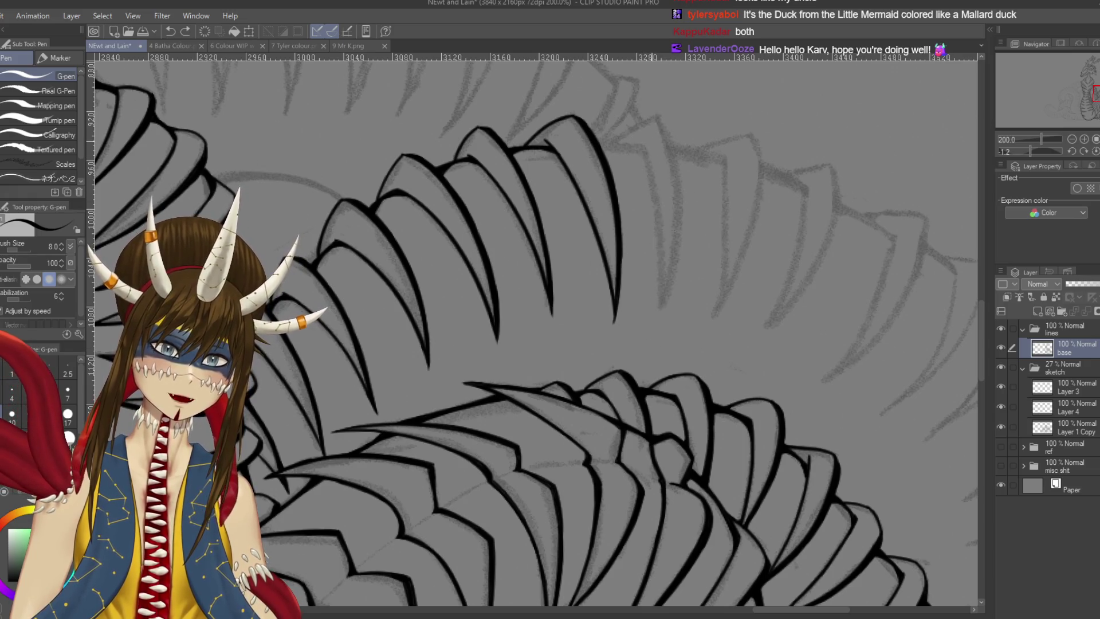
{"action": "left_click_drag", "start_coordinate": [648, 172], "coordinate": [661, 315]}
{"action": "left_click_drag", "start_coordinate": [661, 120], "coordinate": [663, 329]}
{"action": "key", "text": "ctrl+z"}
{"action": "left_click_drag", "start_coordinate": [661, 117], "coordinate": [673, 279]}
{"action": "left_click_drag", "start_coordinate": [677, 162], "coordinate": [660, 326]}
{"action": "key", "text": "ctrl+s"}
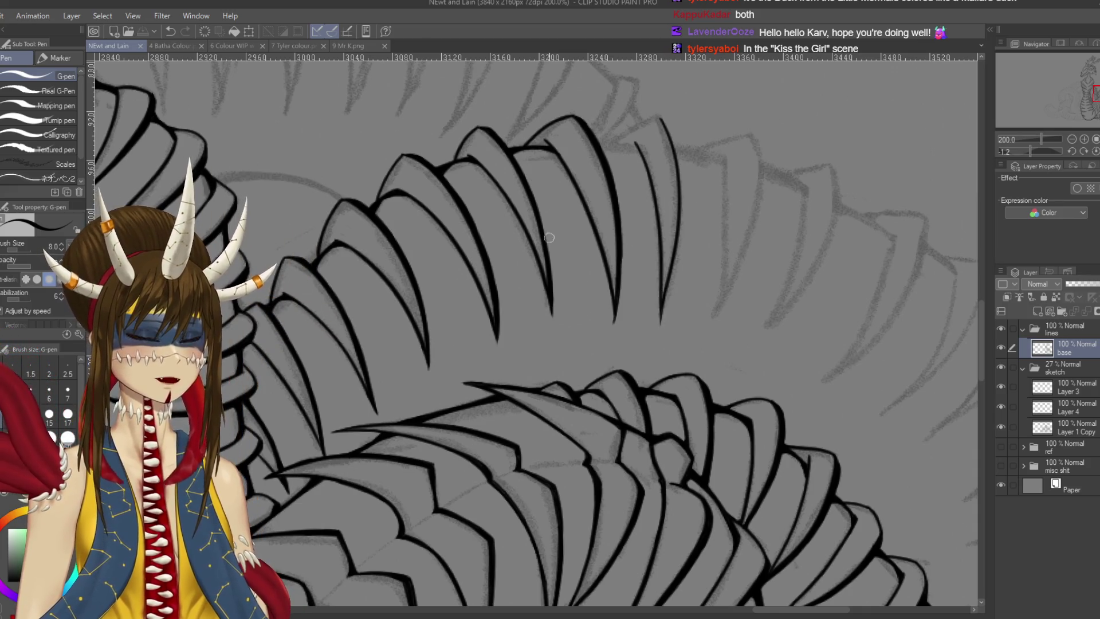
Ink a long spine line running down-left along the coil
{"action": "mouse_move", "coordinate": [644, 279]}
{"action": "left_mouse_down"}
{"action": "mouse_move", "coordinate": [653, 137]}
{"action": "mouse_move", "coordinate": [606, 188]}
{"action": "left_mouse_up"}
{"action": "key", "text": "ctrl+z"}
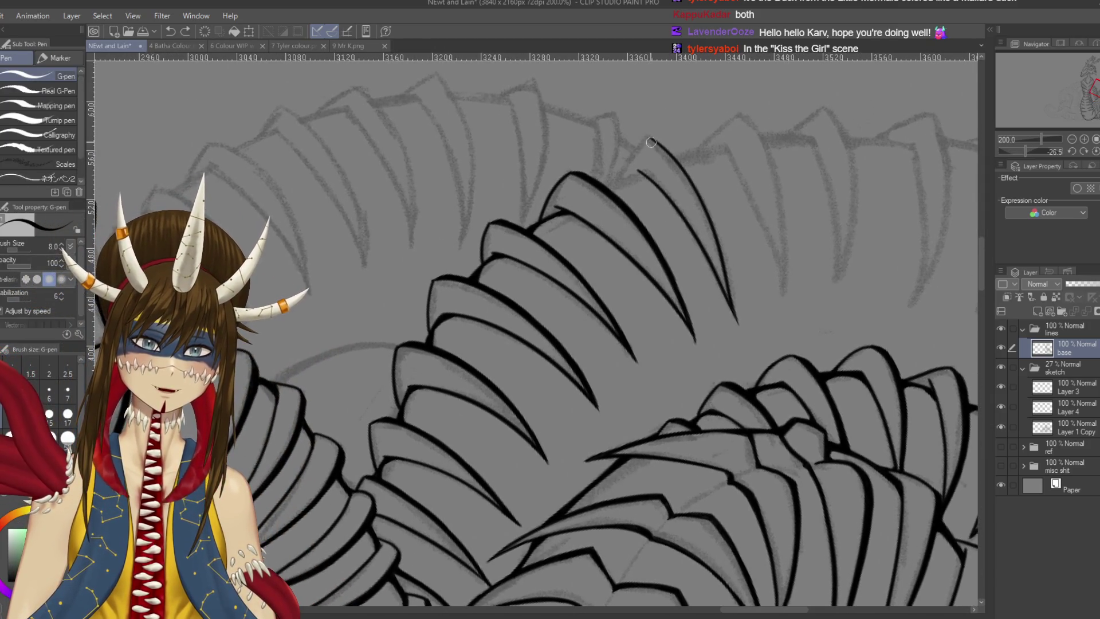
{"action": "mouse_move", "coordinate": [650, 139]}
{"action": "left_mouse_down"}
{"action": "mouse_move", "coordinate": [459, 447]}
{"action": "mouse_move", "coordinate": [426, 418]}
{"action": "left_mouse_up"}
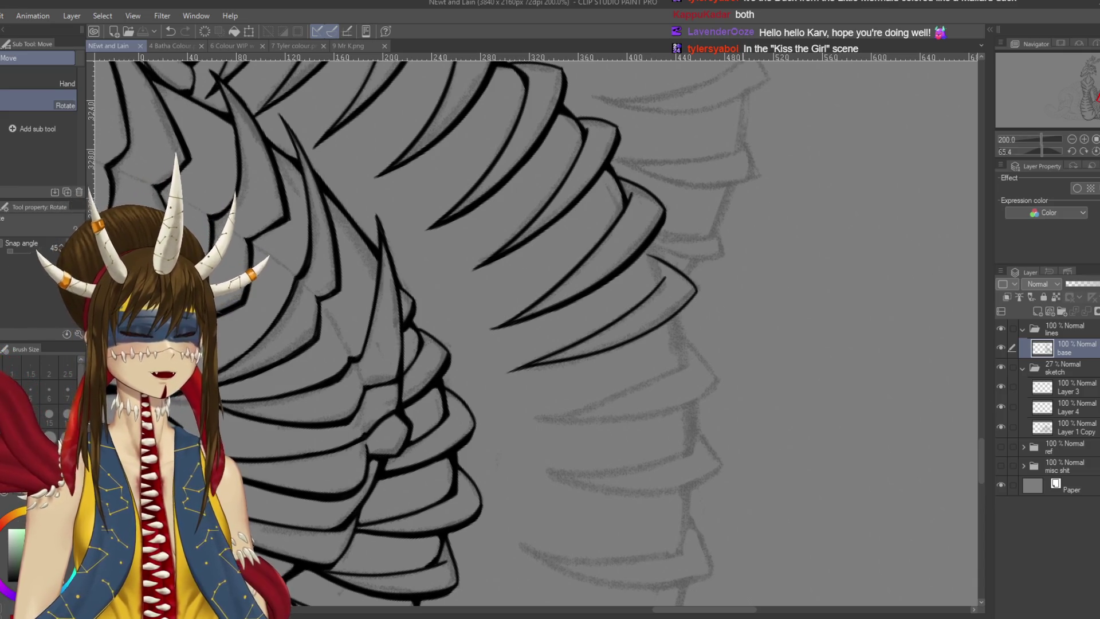
Add a short, thickened line joining the plate corner where two spines meet, and save
{"action": "scroll", "coordinate": [669, 305], "scroll_direction": "up", "scroll_amount": 2}
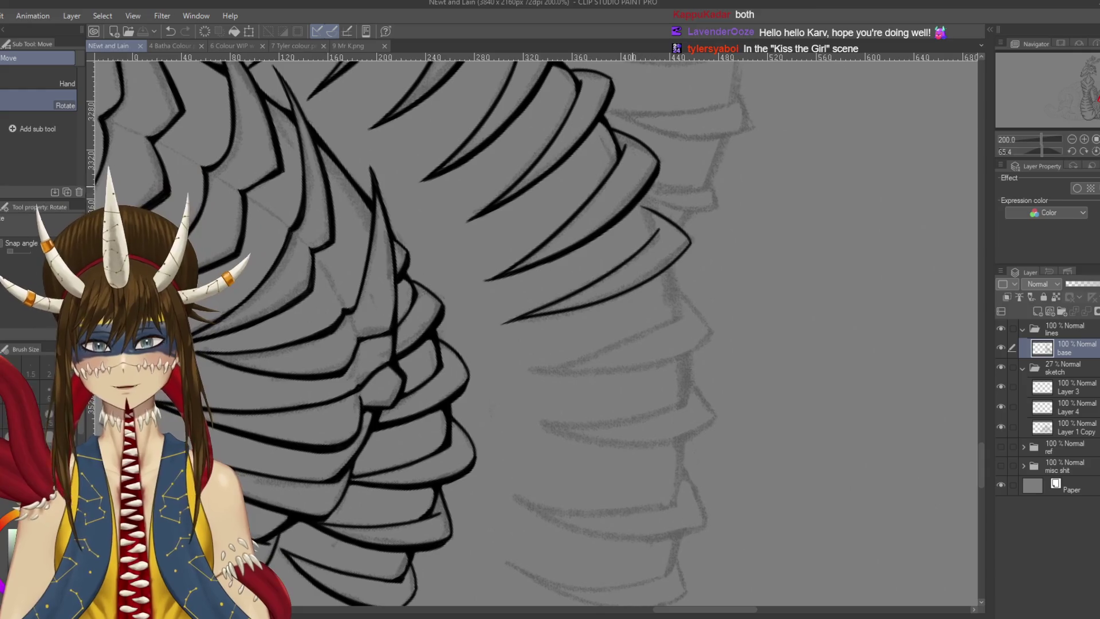
{"action": "scroll", "coordinate": [525, 316], "scroll_direction": "down", "scroll_amount": 1}
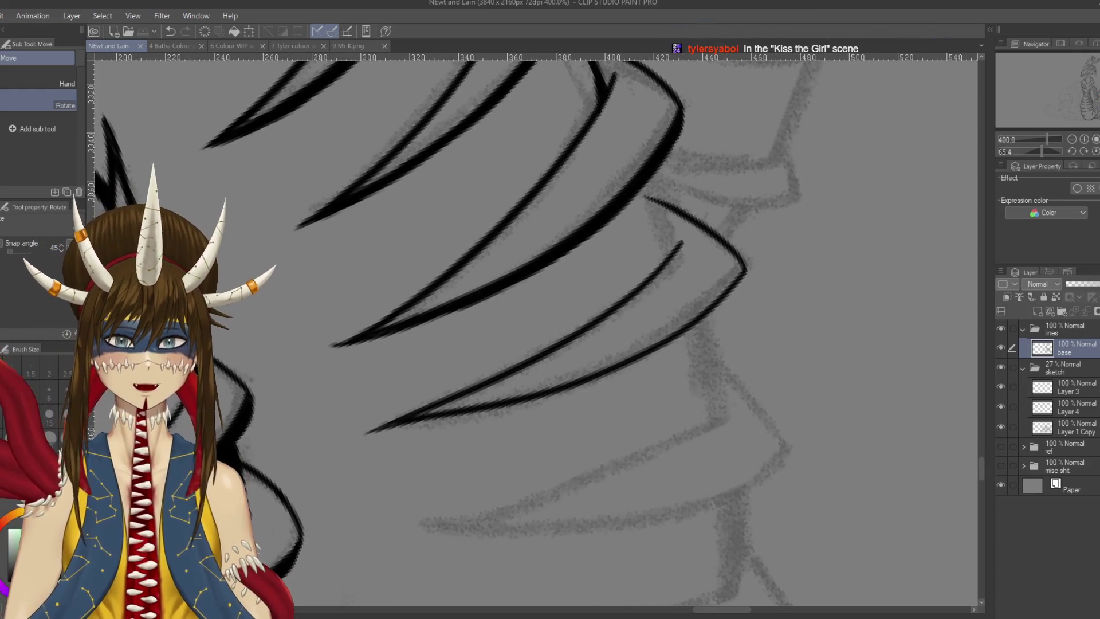
{"action": "key", "text": "p"}
{"action": "left_click_drag", "start_coordinate": [654, 198], "coordinate": [675, 243]}
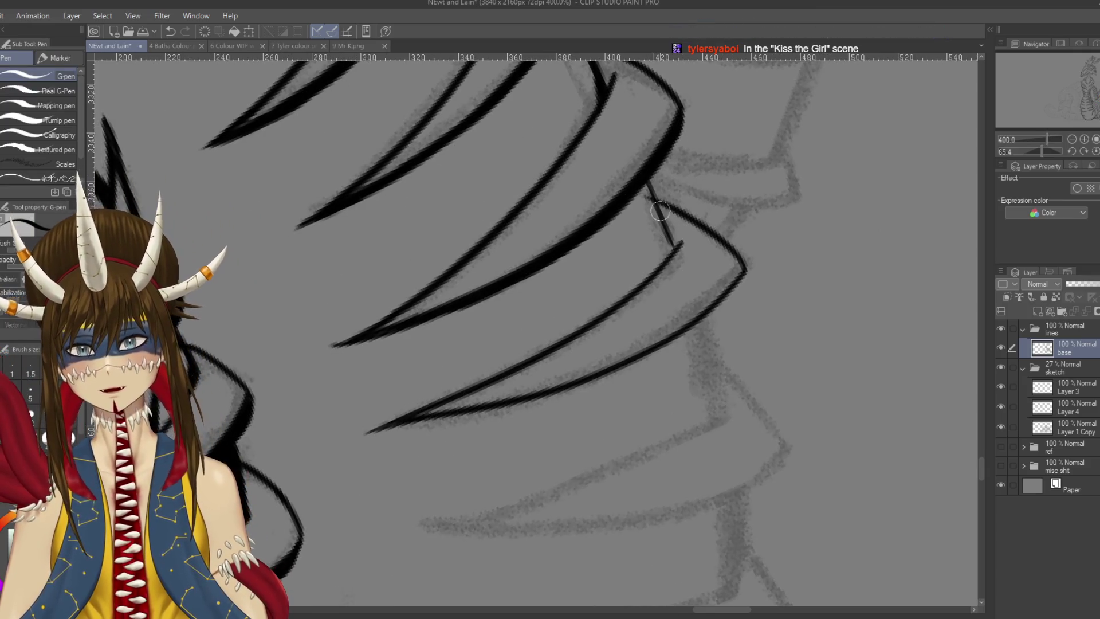
{"action": "key", "text": "ctrl+s"}
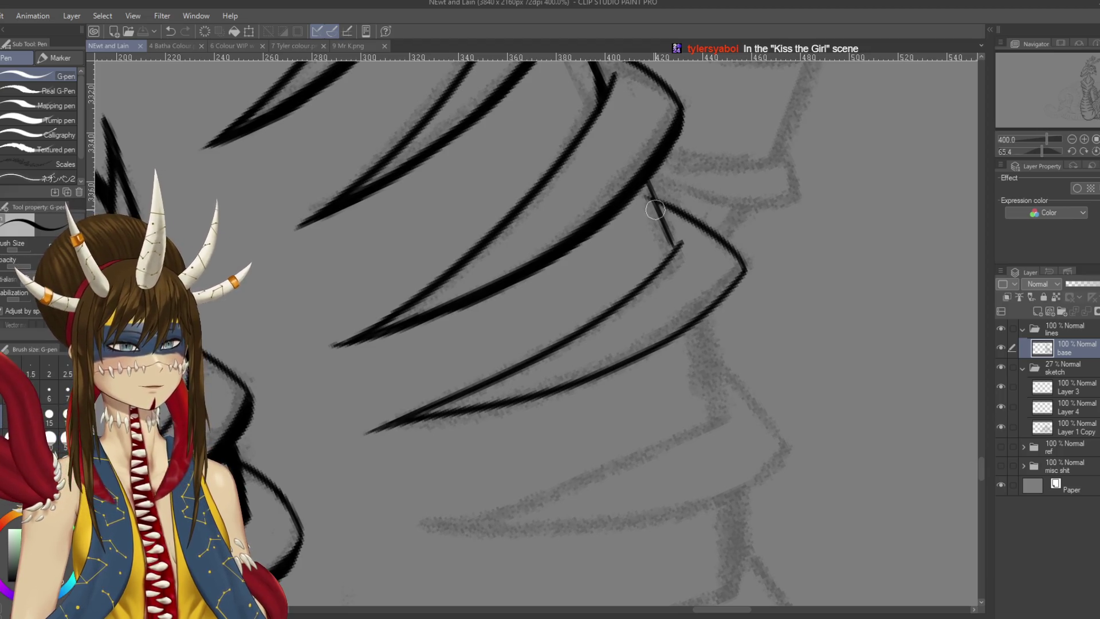
{"action": "mouse_move", "coordinate": [635, 193]}
{"action": "left_mouse_down"}
{"action": "mouse_move", "coordinate": [645, 202]}
{"action": "mouse_move", "coordinate": [654, 192]}
{"action": "mouse_move", "coordinate": [668, 255]}
{"action": "mouse_move", "coordinate": [680, 244]}
{"action": "left_mouse_up"}
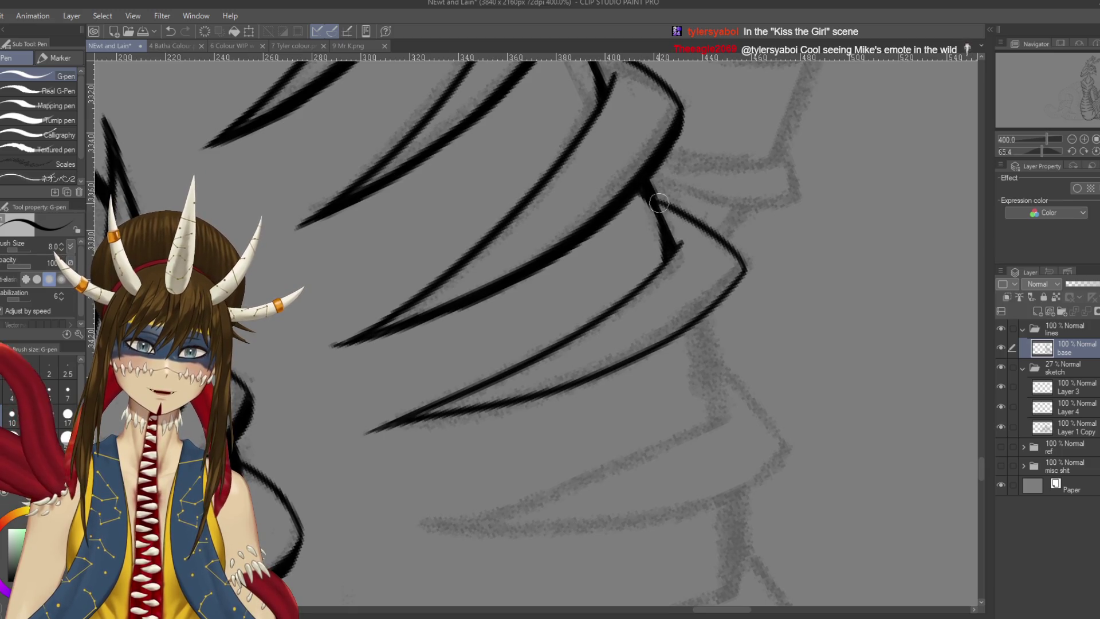
{"action": "left_click_drag", "start_coordinate": [659, 202], "coordinate": [674, 237]}
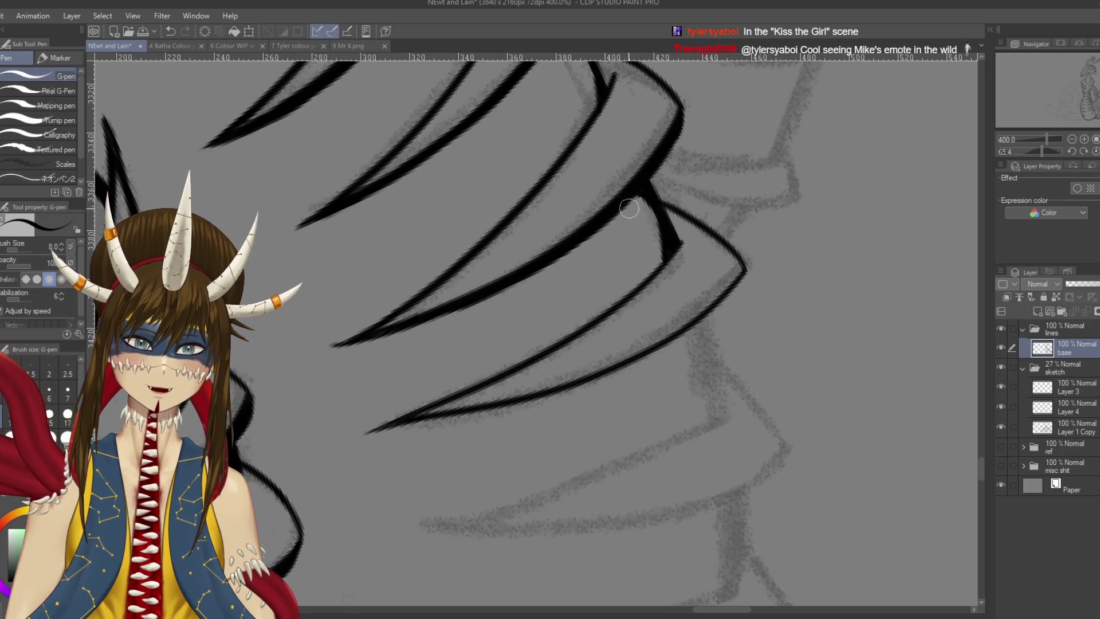
{"action": "scroll", "coordinate": [573, 287], "scroll_direction": "down", "scroll_amount": 3}
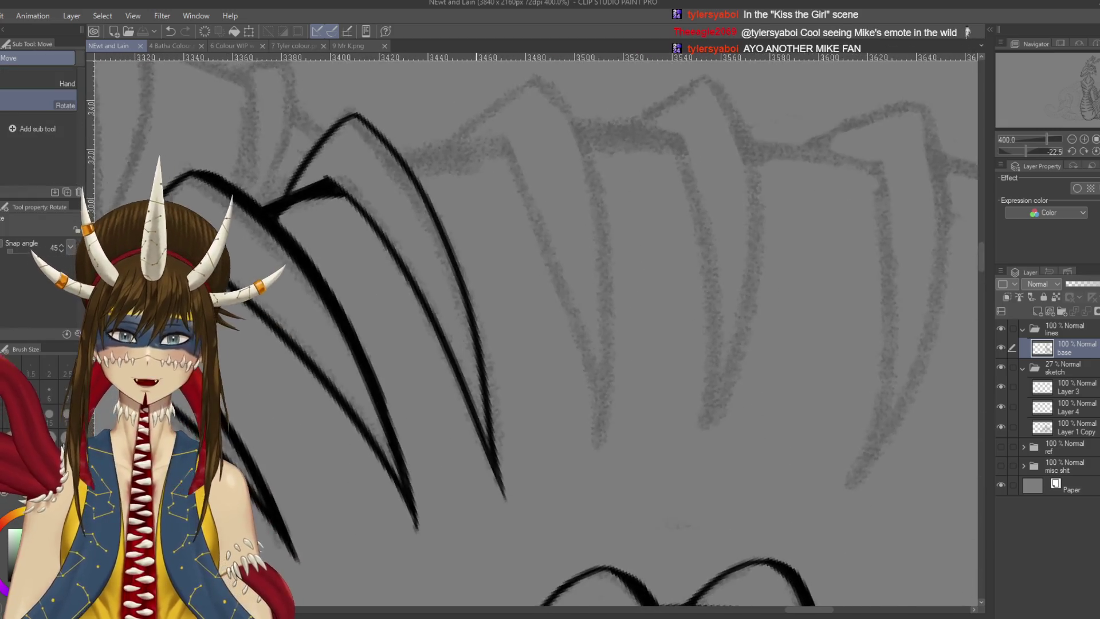
Redraw the top right spine line thicker and extend it into a tail
{"action": "key", "text": "p"}
{"action": "mouse_move", "coordinate": [516, 287]}
{"action": "left_mouse_down"}
{"action": "mouse_move", "coordinate": [579, 126]}
{"action": "mouse_move", "coordinate": [585, 172]}
{"action": "mouse_move", "coordinate": [583, 164]}
{"action": "left_mouse_up"}
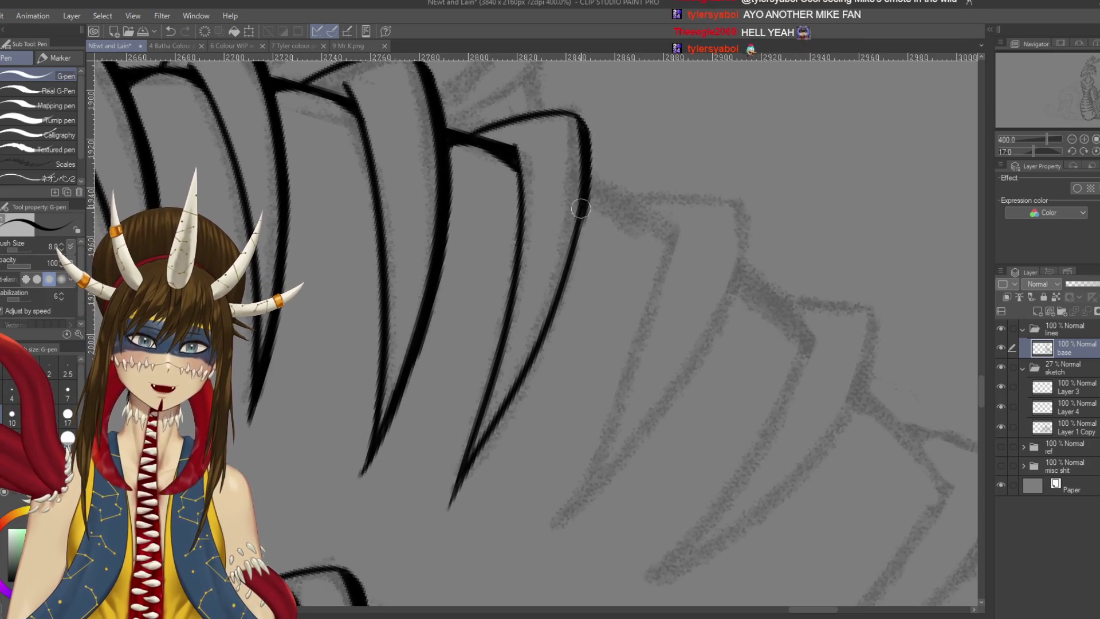
{"action": "key", "text": "ctrl+s"}
{"action": "left_click_drag", "start_coordinate": [580, 255], "coordinate": [599, 243]}
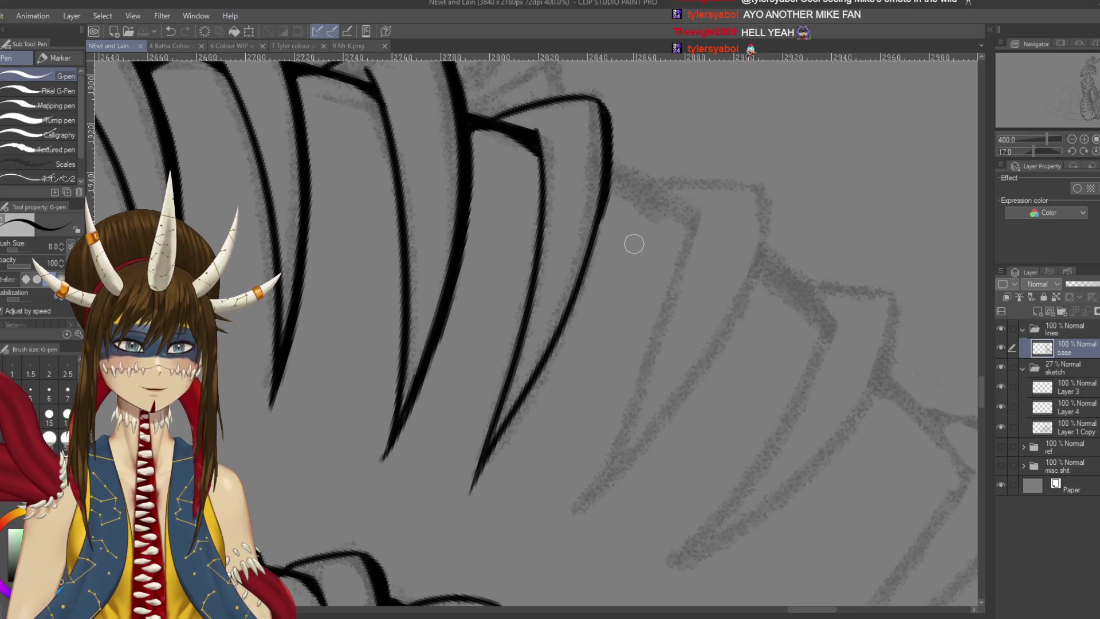
{"action": "left_click_drag", "start_coordinate": [606, 115], "coordinate": [599, 232]}
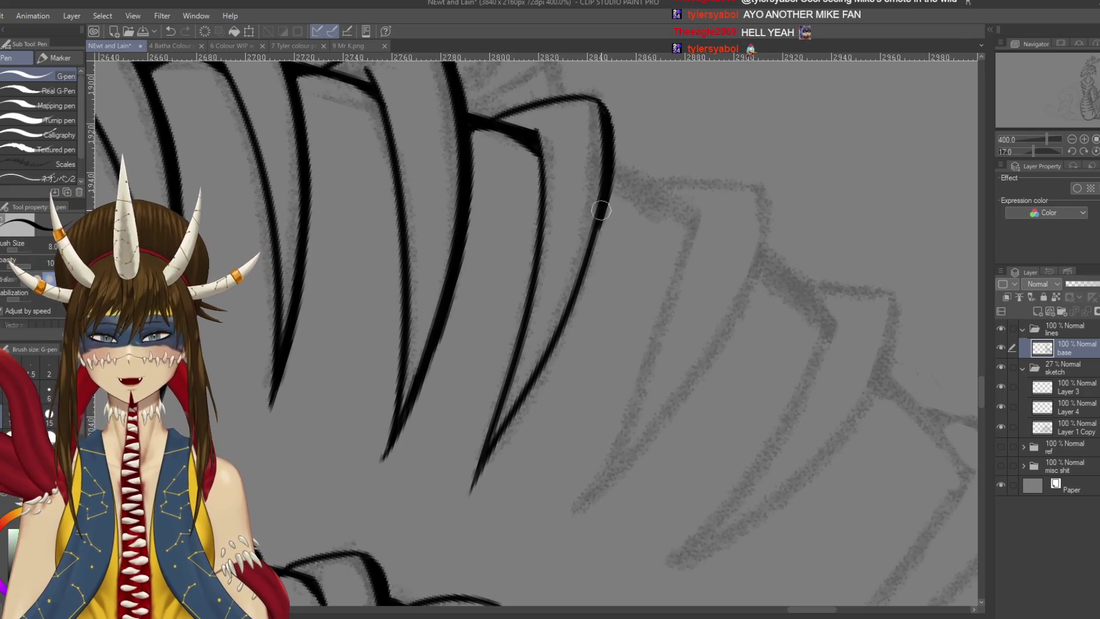
{"action": "key", "text": "ctrl+z"}
{"action": "left_click_drag", "start_coordinate": [604, 114], "coordinate": [599, 238]}
{"action": "left_click_drag", "start_coordinate": [603, 193], "coordinate": [590, 255]}
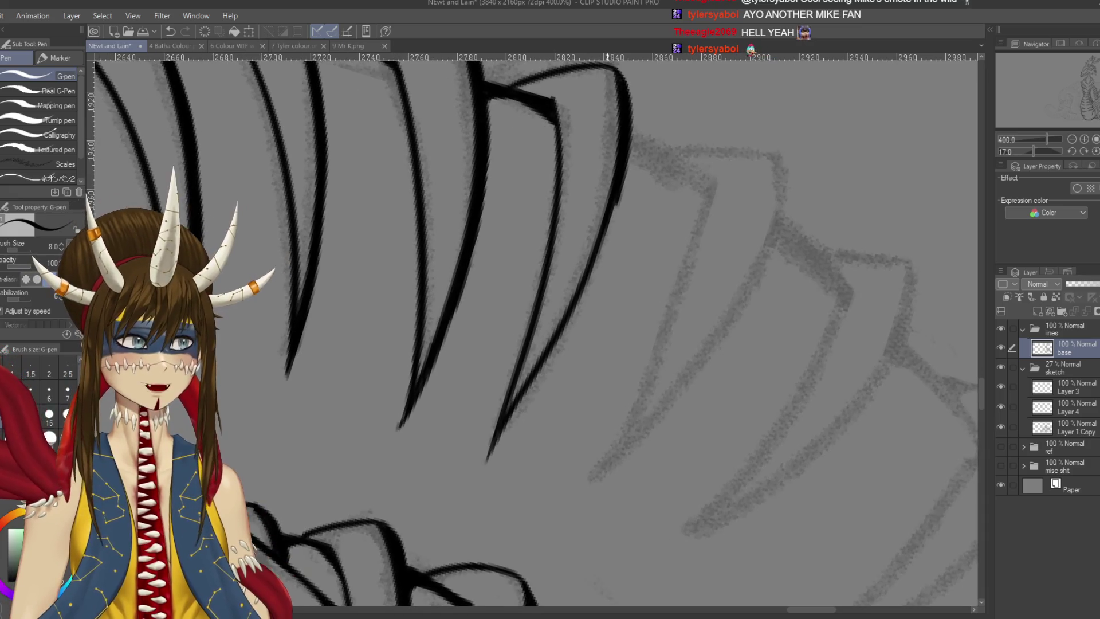
Give the spine line a tapered tip reaching further down over the sketch, then thicken it
{"action": "key", "text": "ctrl+z"}
{"action": "left_click_drag", "start_coordinate": [621, 172], "coordinate": [593, 278]}
{"action": "key", "text": "ctrl+z"}
{"action": "mouse_move", "coordinate": [614, 197]}
{"action": "left_mouse_down"}
{"action": "mouse_move", "coordinate": [569, 329]}
{"action": "mouse_move", "coordinate": [495, 449]}
{"action": "left_mouse_up"}
{"action": "key", "text": "ctrl+z"}
{"action": "left_click_drag", "start_coordinate": [519, 410], "coordinate": [483, 479]}
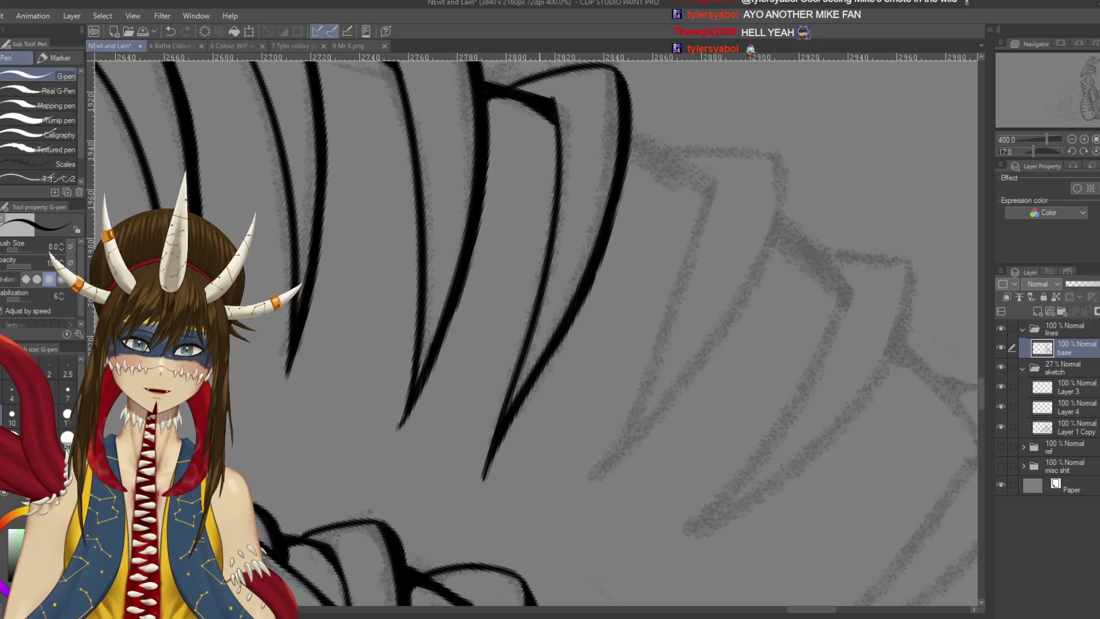
{"action": "scroll", "coordinate": [644, 295], "scroll_direction": "down", "scroll_amount": 2}
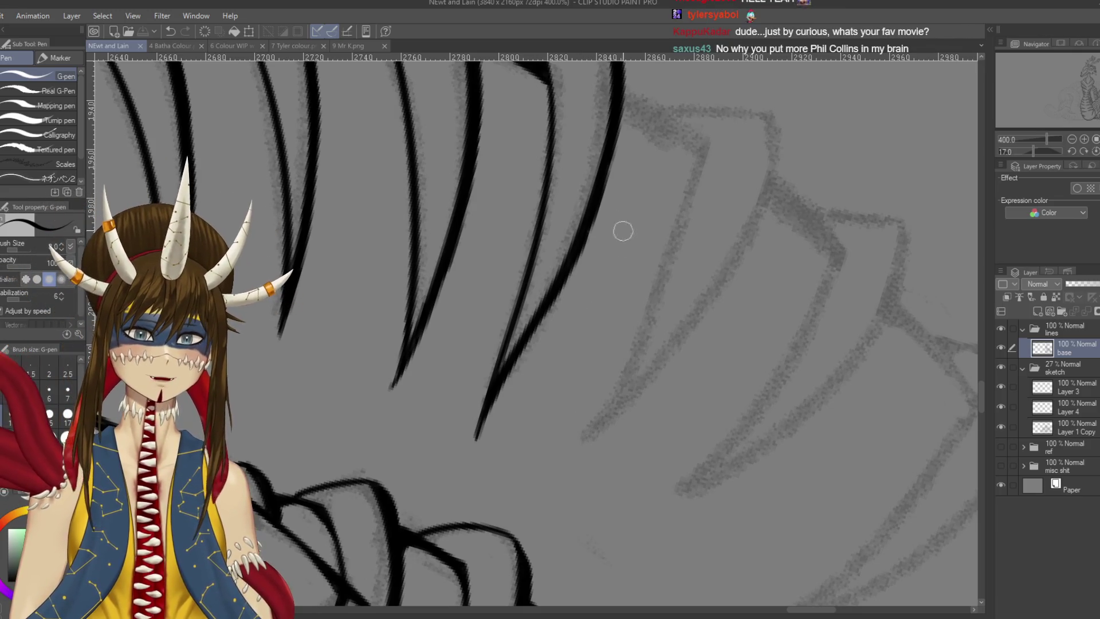
{"action": "left_click_drag", "start_coordinate": [609, 142], "coordinate": [604, 184]}
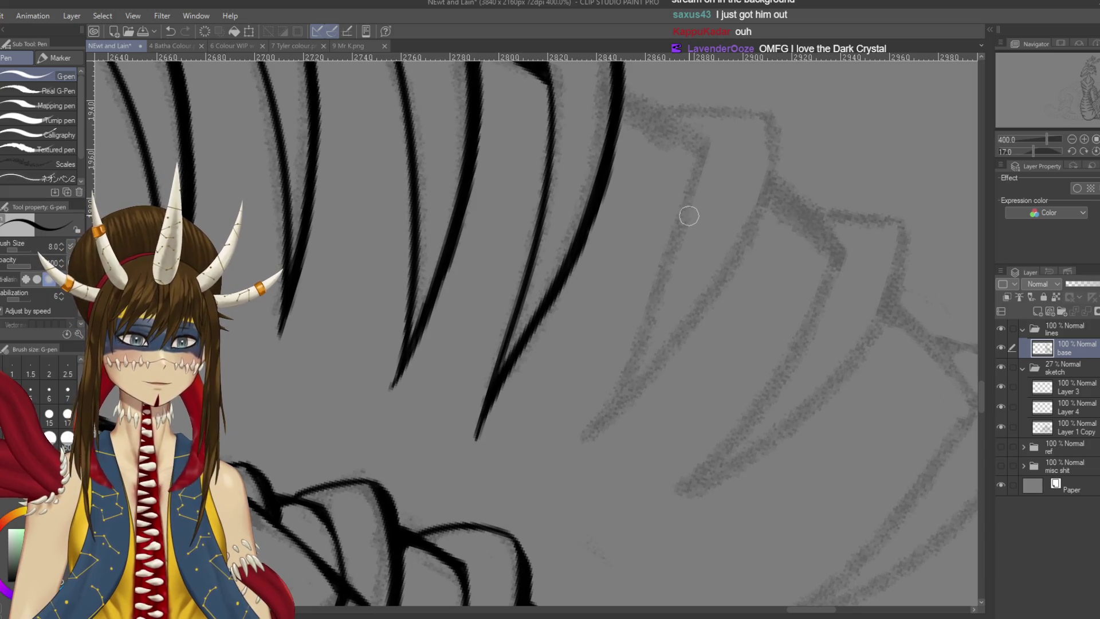
Try and discard a curved spine stroke, then save the drawing
{"action": "scroll", "coordinate": [689, 215], "scroll_direction": "down", "scroll_amount": 2}
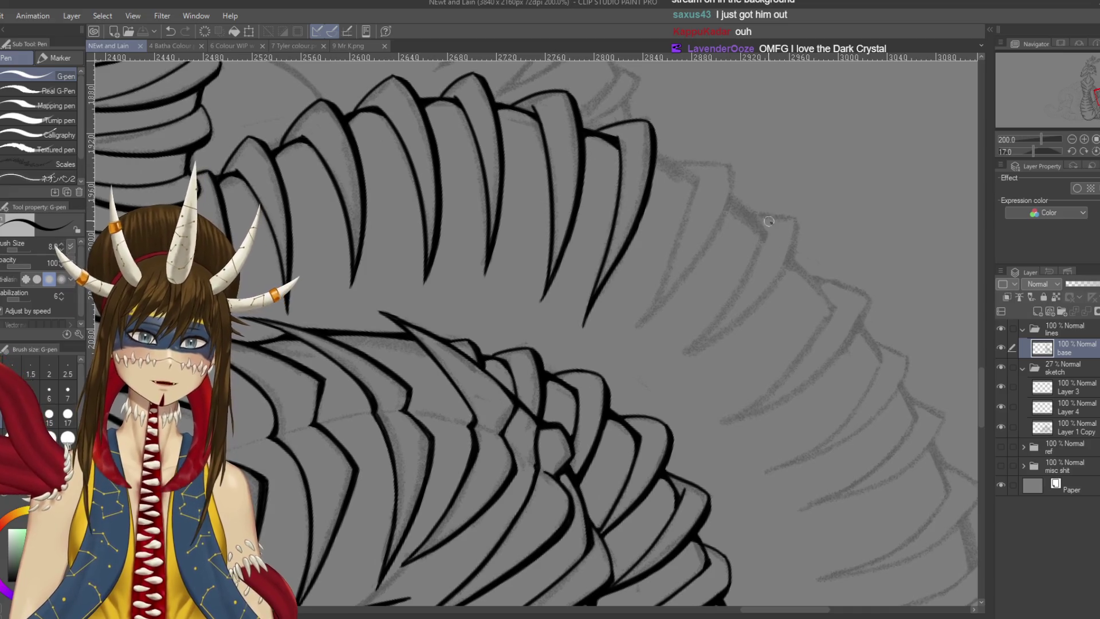
{"action": "key", "text": "ctrl+z"}
{"action": "mouse_move", "coordinate": [747, 218]}
{"action": "left_mouse_down"}
{"action": "mouse_move", "coordinate": [781, 297]}
{"action": "mouse_move", "coordinate": [771, 309]}
{"action": "left_mouse_up"}
{"action": "key", "text": "ctrl+z"}
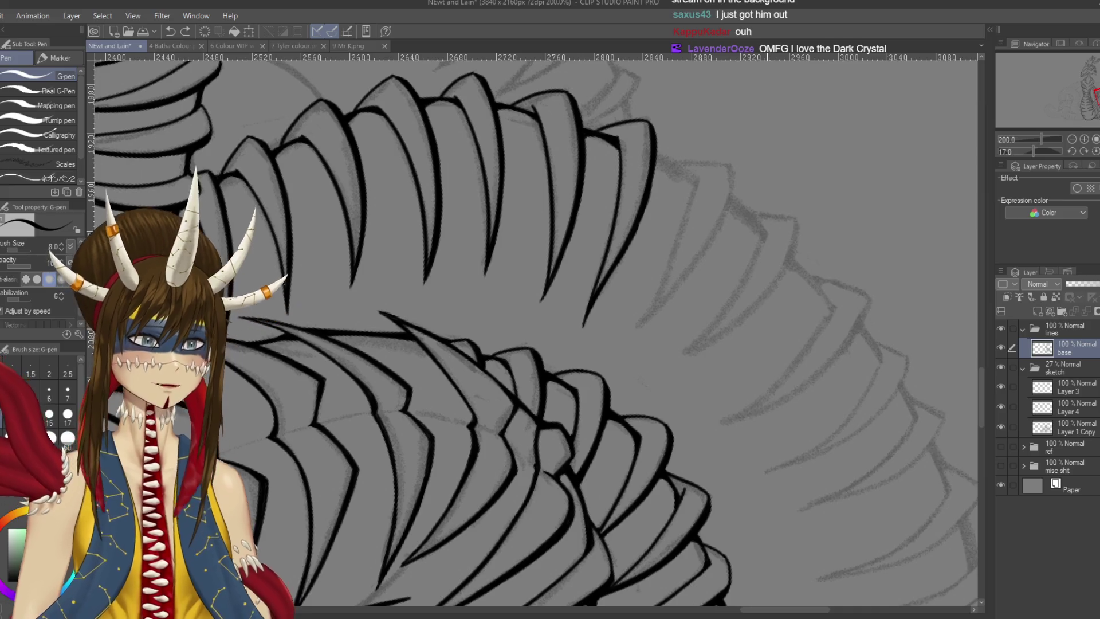
{"action": "key", "text": "ctrl+s"}
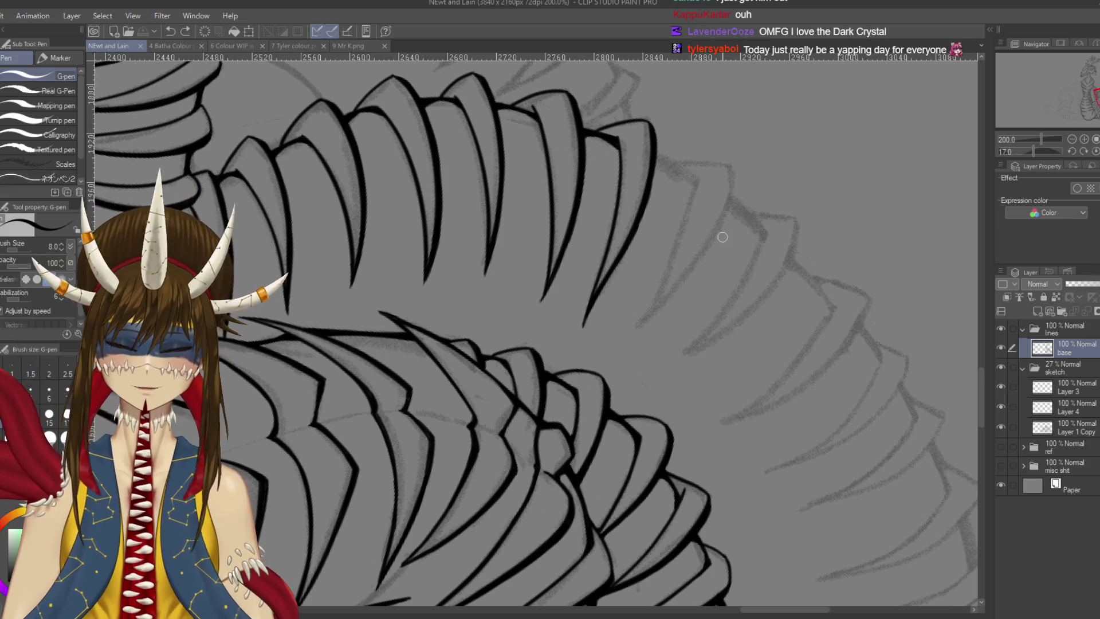
Trim the tip of the spine line with the eraser and try short spine strokes
{"action": "left_click_drag", "start_coordinate": [723, 237], "coordinate": [681, 178]}
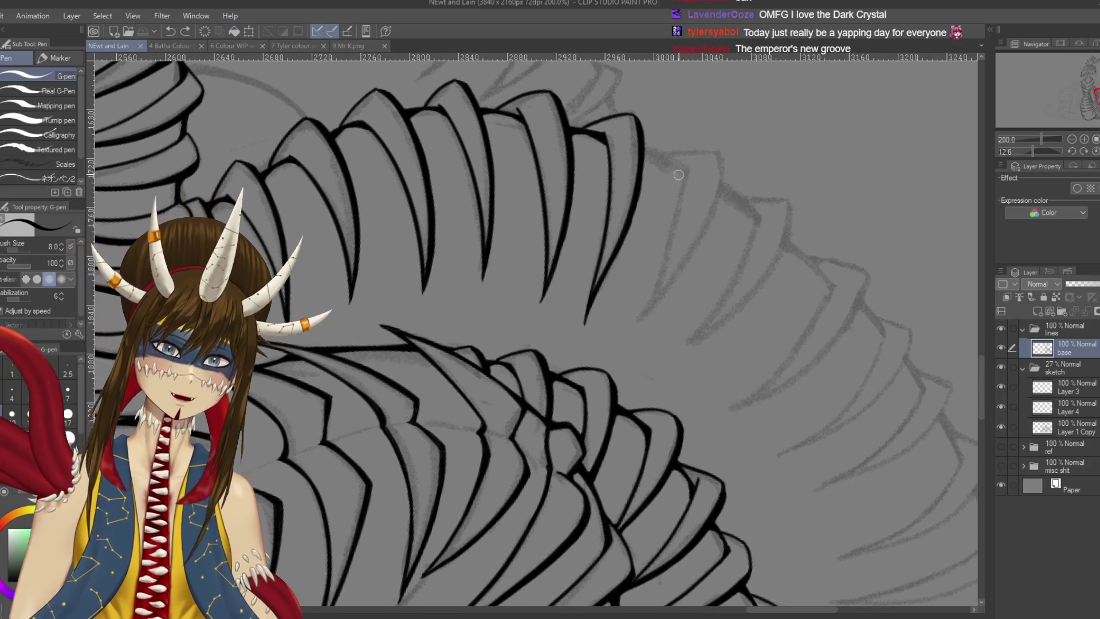
{"action": "key", "text": "e"}
{"action": "left_click_drag", "start_coordinate": [603, 288], "coordinate": [585, 314]}
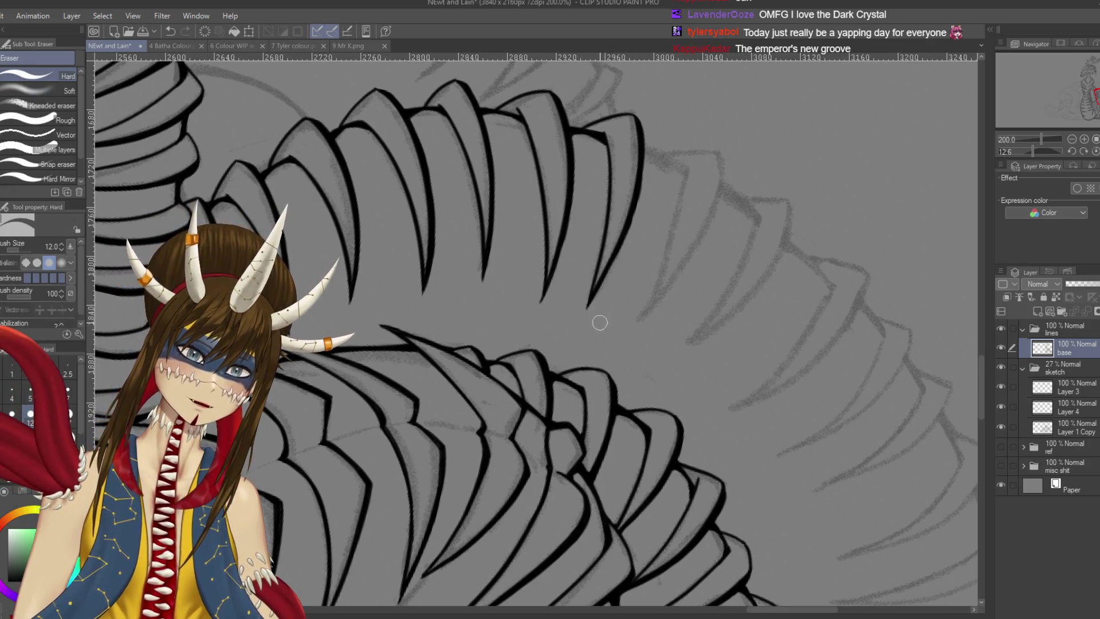
{"action": "key", "text": "p"}
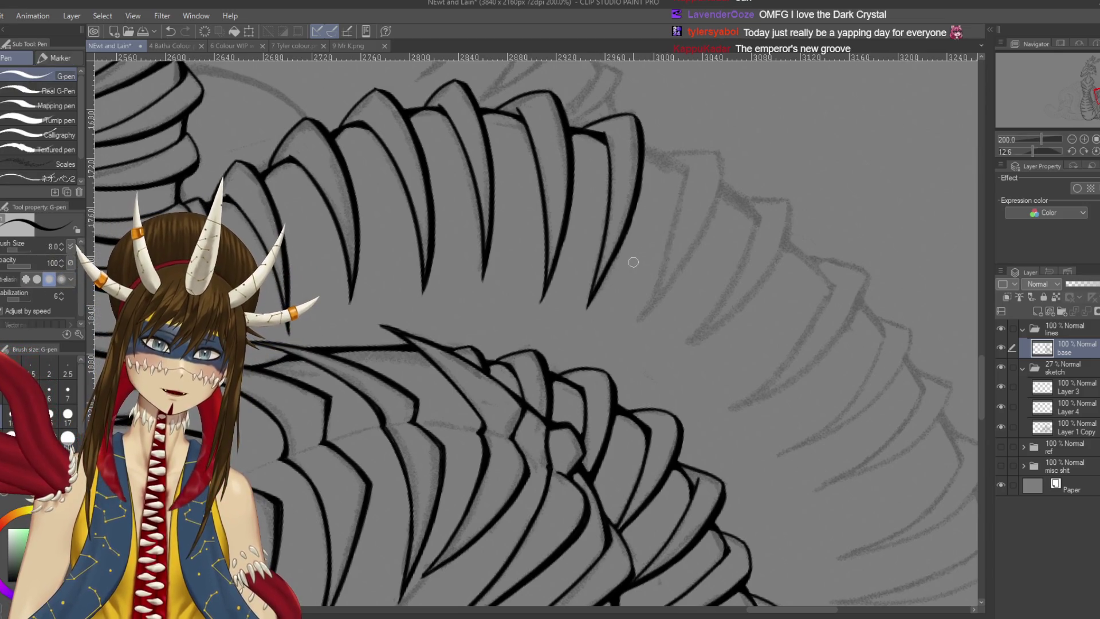
{"action": "mouse_move", "coordinate": [640, 252]}
{"action": "left_mouse_down"}
{"action": "mouse_move", "coordinate": [641, 313]}
{"action": "mouse_move", "coordinate": [779, 343]}
{"action": "left_mouse_up"}
{"action": "key", "text": "ctrl+z"}
{"action": "left_click_drag", "start_coordinate": [693, 276], "coordinate": [732, 375]}
{"action": "key", "text": "ctrl+z"}
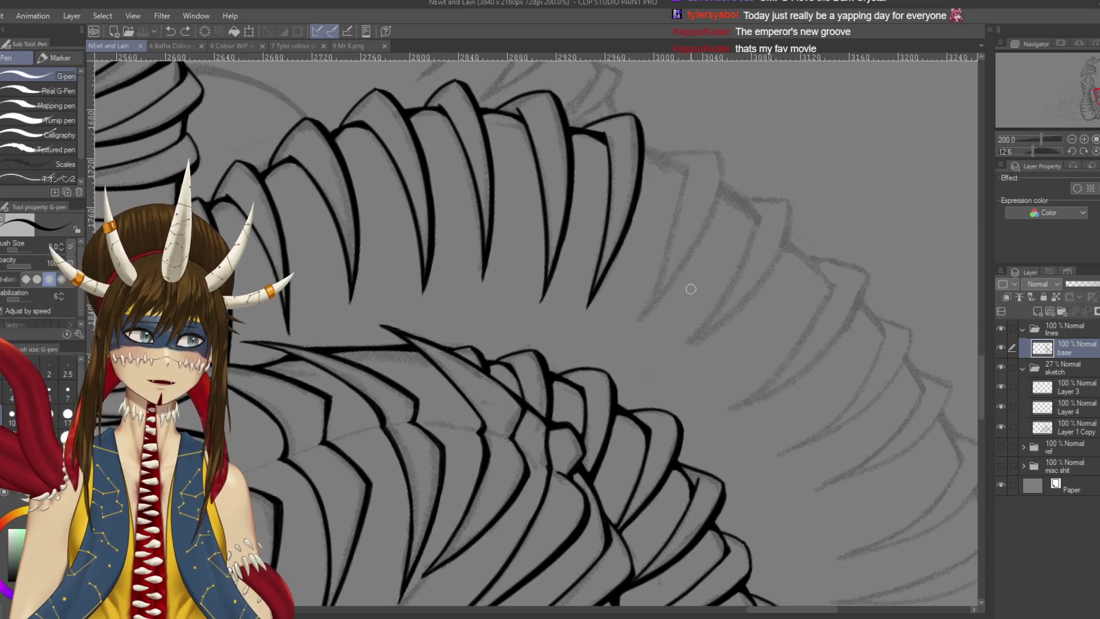
Draw a long curved spine line, retrying its curve several times
{"action": "left_click_drag", "start_coordinate": [686, 171], "coordinate": [652, 341]}
{"action": "key", "text": "ctrl+z"}
{"action": "mouse_move", "coordinate": [675, 201]}
{"action": "left_mouse_down"}
{"action": "mouse_move", "coordinate": [652, 131]}
{"action": "mouse_move", "coordinate": [649, 289]}
{"action": "left_mouse_up"}
{"action": "key", "text": "ctrl+z"}
{"action": "left_click_drag", "start_coordinate": [658, 146], "coordinate": [658, 316]}
{"action": "left_click_drag", "start_coordinate": [691, 133], "coordinate": [647, 327]}
{"action": "key", "text": "ctrl+z"}
{"action": "mouse_move", "coordinate": [689, 124]}
{"action": "left_mouse_down"}
{"action": "mouse_move", "coordinate": [694, 166]}
{"action": "mouse_move", "coordinate": [652, 319]}
{"action": "mouse_move", "coordinate": [686, 127]}
{"action": "mouse_move", "coordinate": [647, 325]}
{"action": "mouse_move", "coordinate": [686, 127]}
{"action": "mouse_move", "coordinate": [647, 341]}
{"action": "left_mouse_up"}
{"action": "key", "text": "ctrl+z"}
{"action": "key", "text": "ctrl+z"}
Redraw the spine's lower tip tapering further down, thicken it, and save
{"action": "key", "text": "ctrl+z"}
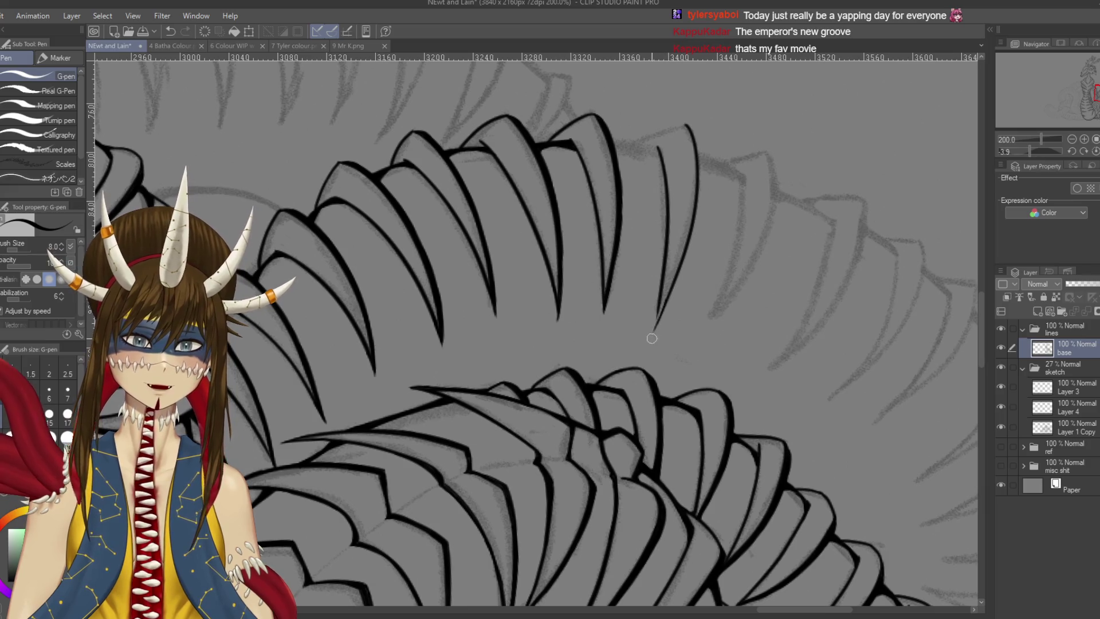
{"action": "left_click_drag", "start_coordinate": [664, 298], "coordinate": [652, 337]}
{"action": "key", "text": "ctrl+z"}
{"action": "left_click_drag", "start_coordinate": [665, 295], "coordinate": [652, 342]}
{"action": "key", "text": "ctrl+z"}
{"action": "mouse_move", "coordinate": [664, 296]}
{"action": "left_mouse_down"}
{"action": "mouse_move", "coordinate": [654, 330]}
{"action": "mouse_move", "coordinate": [636, 332]}
{"action": "mouse_move", "coordinate": [573, 140]}
{"action": "left_mouse_up"}
{"action": "key", "text": "shift+space"}
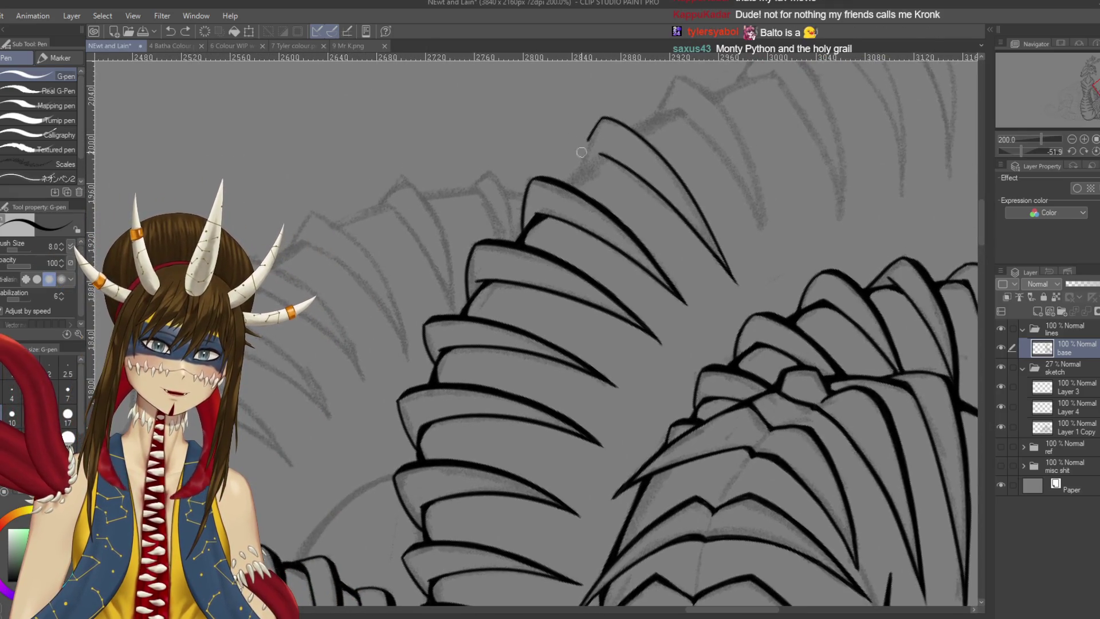
{"action": "key", "text": "ctrl+s"}
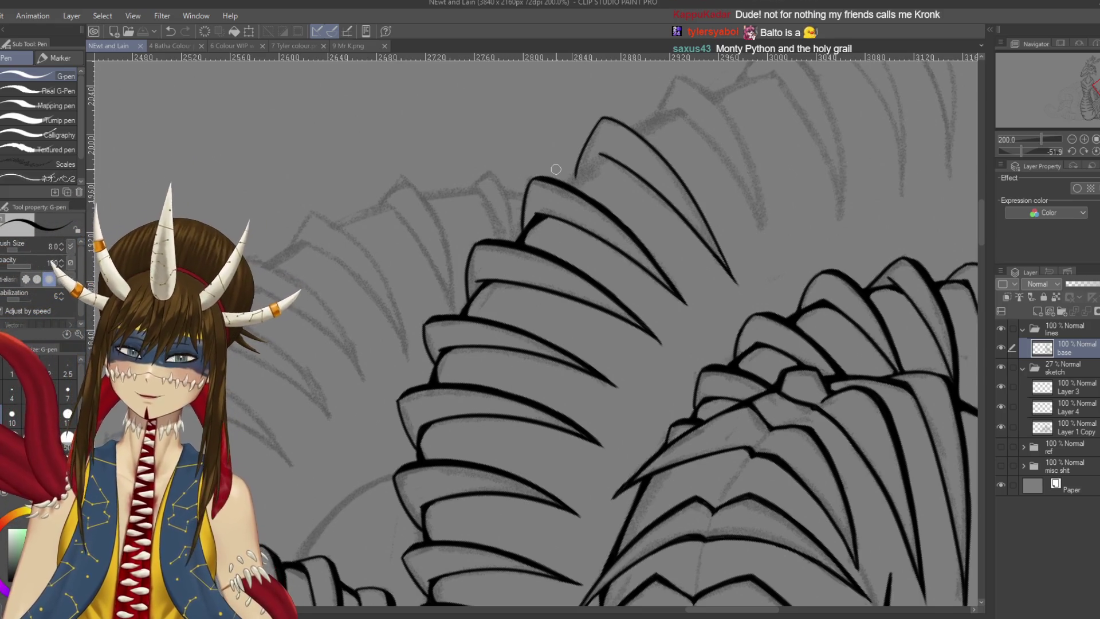
Draw a fold line from one neck plate down to the plate below and save
{"action": "left_click_drag", "start_coordinate": [556, 169], "coordinate": [530, 263]}
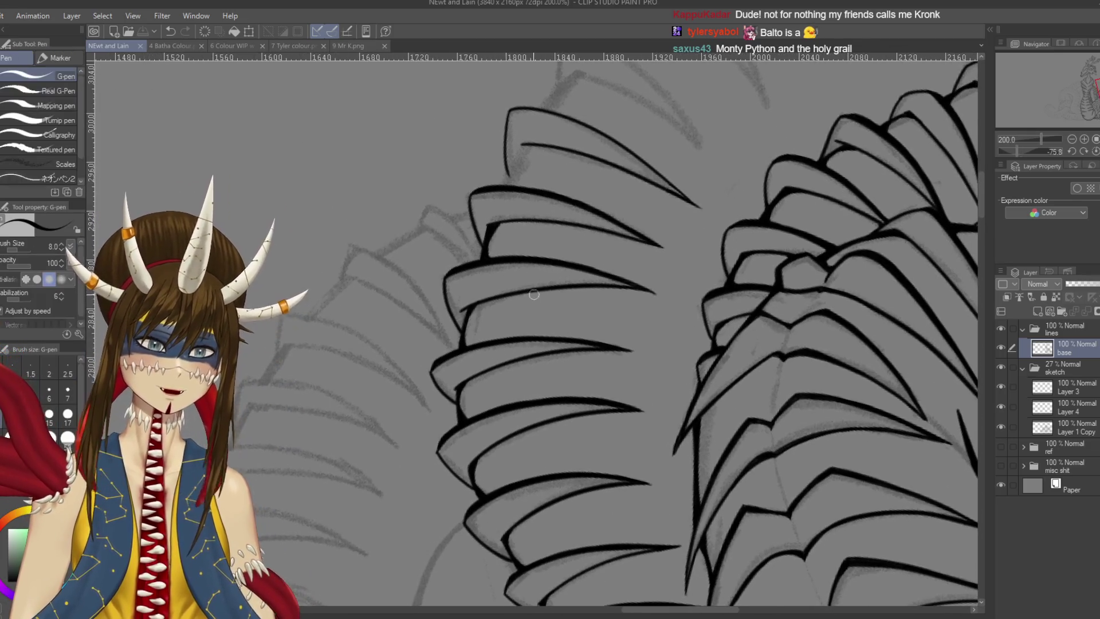
{"action": "mouse_move", "coordinate": [535, 126]}
{"action": "left_mouse_down"}
{"action": "mouse_move", "coordinate": [567, 161]}
{"action": "mouse_move", "coordinate": [533, 218]}
{"action": "left_mouse_up"}
{"action": "key", "text": "ctrl+z"}
{"action": "key", "text": "ctrl+z"}
{"action": "left_click_drag", "start_coordinate": [555, 182], "coordinate": [536, 217]}
{"action": "key", "text": "ctrl+s"}
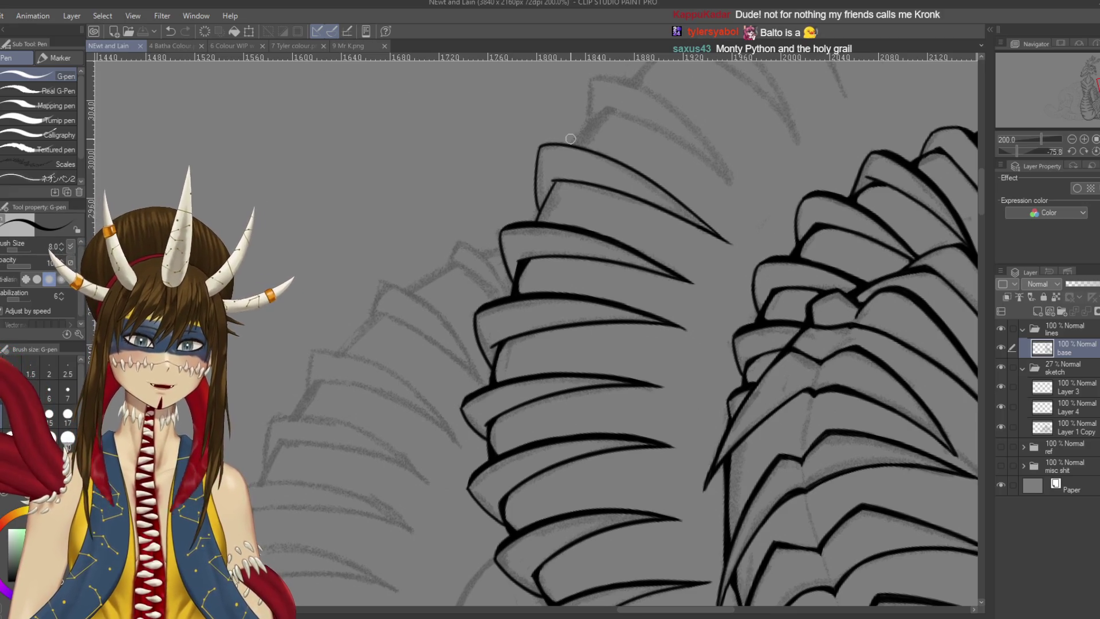
Add short inner lines on the neck plate and redraw its upper edge darker and thicker
{"action": "scroll", "coordinate": [571, 139], "scroll_direction": "up", "scroll_amount": 2}
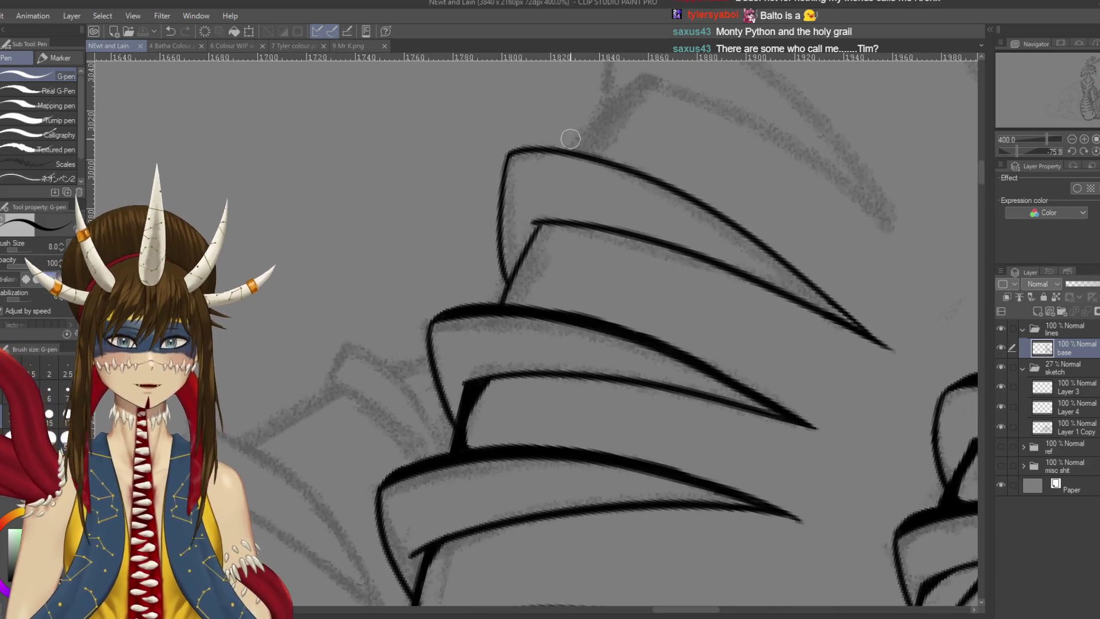
{"action": "left_click_drag", "start_coordinate": [477, 325], "coordinate": [503, 240]}
{"action": "mouse_move", "coordinate": [532, 190]}
{"action": "left_mouse_down"}
{"action": "mouse_move", "coordinate": [540, 216]}
{"action": "mouse_move", "coordinate": [554, 173]}
{"action": "mouse_move", "coordinate": [590, 141]}
{"action": "left_mouse_up"}
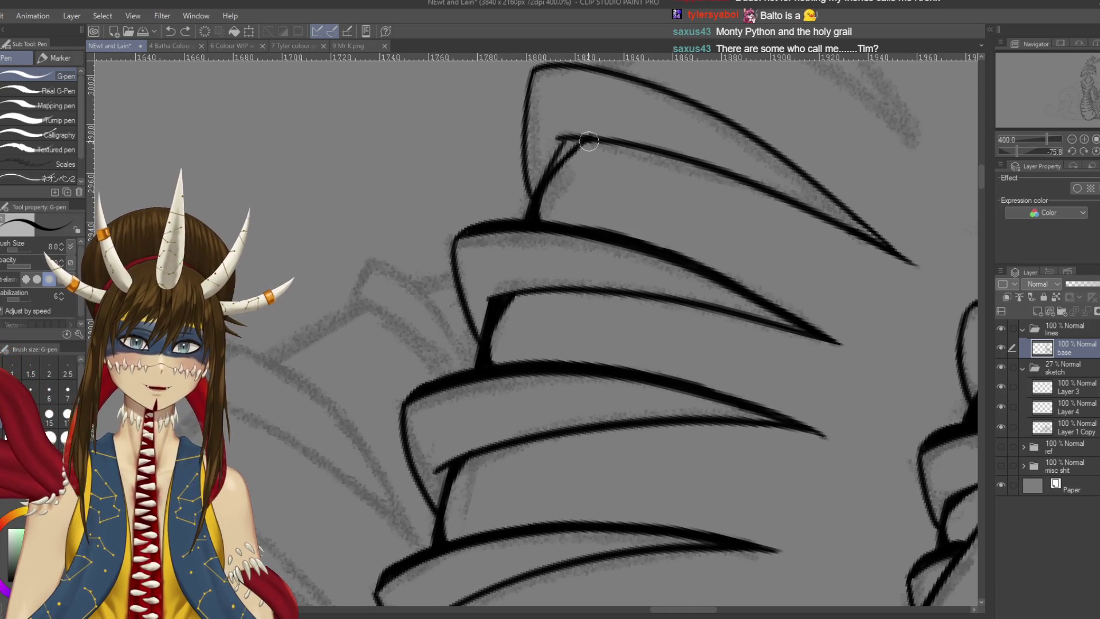
{"action": "mouse_move", "coordinate": [556, 160]}
{"action": "left_mouse_down"}
{"action": "mouse_move", "coordinate": [571, 149]}
{"action": "mouse_move", "coordinate": [550, 169]}
{"action": "mouse_move", "coordinate": [576, 143]}
{"action": "mouse_move", "coordinate": [598, 144]}
{"action": "left_mouse_up"}
{"action": "mouse_move", "coordinate": [641, 447]}
{"action": "left_mouse_down"}
{"action": "mouse_move", "coordinate": [693, 388]}
{"action": "mouse_move", "coordinate": [601, 286]}
{"action": "left_mouse_up"}
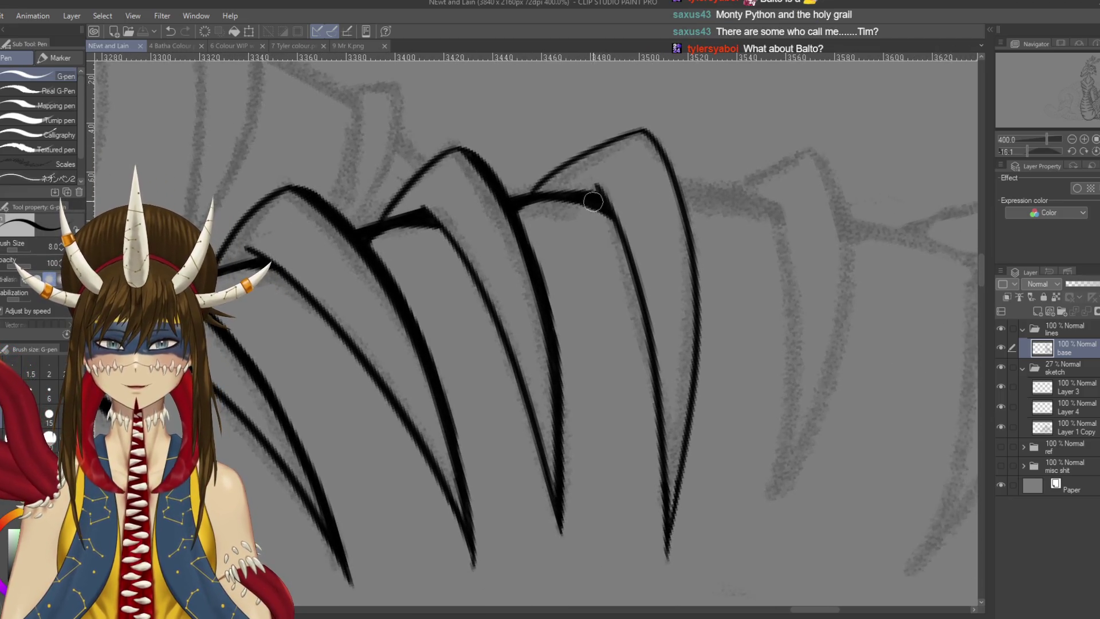
{"action": "left_click_drag", "start_coordinate": [593, 201], "coordinate": [568, 193]}
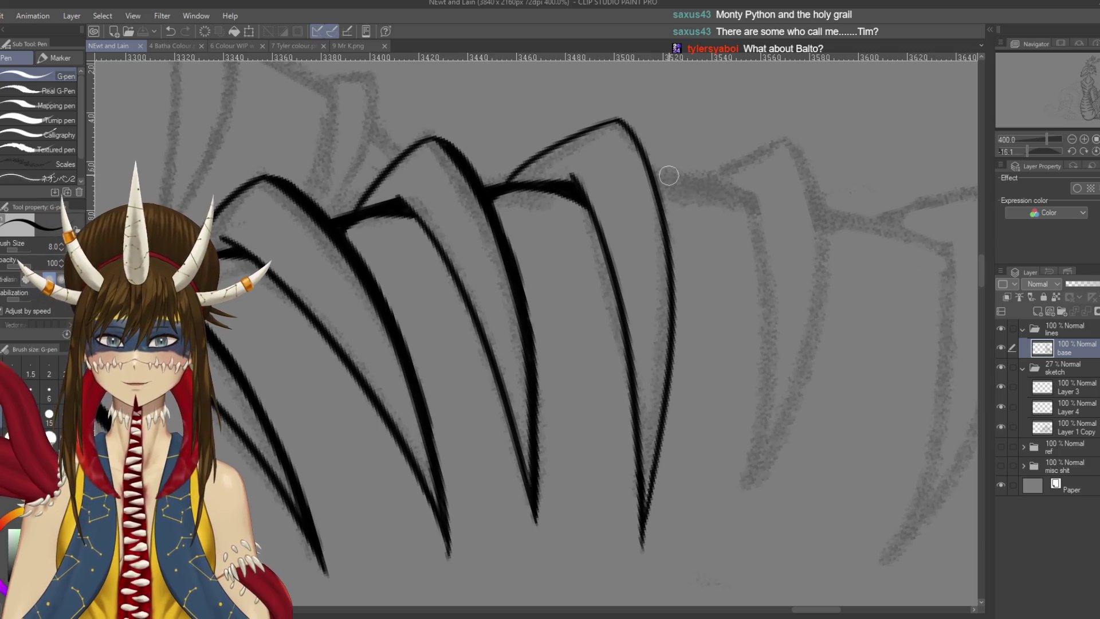
{"action": "scroll", "coordinate": [533, 330], "scroll_direction": "down", "scroll_amount": 2}
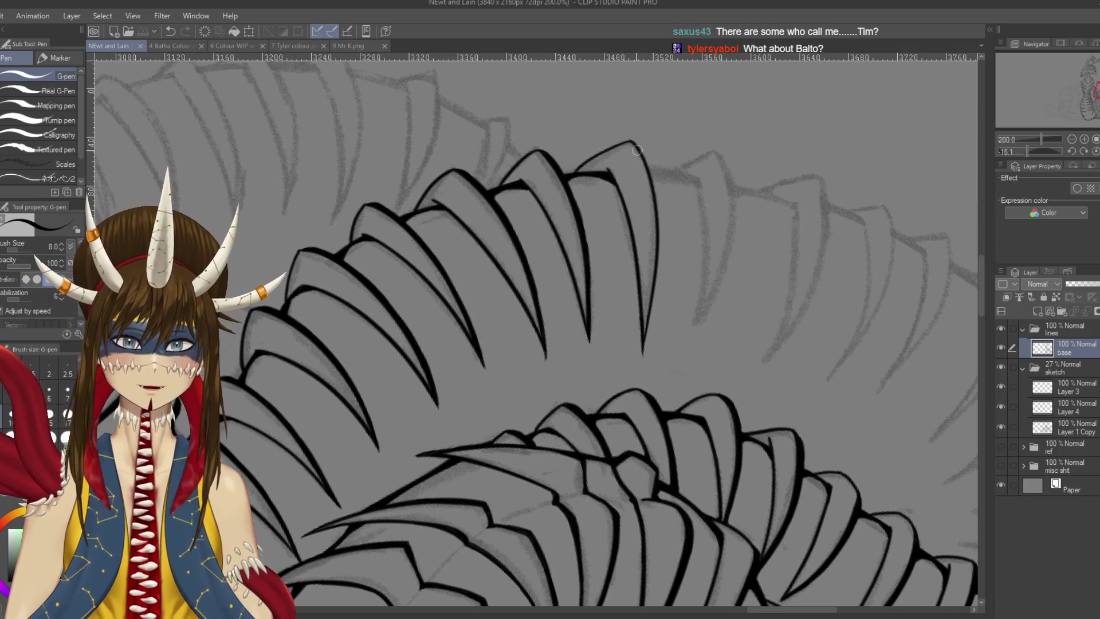
Redraw the rightmost spine's outer edge, retrying the stroke several times
{"action": "left_click", "coordinate": [635, 145]}
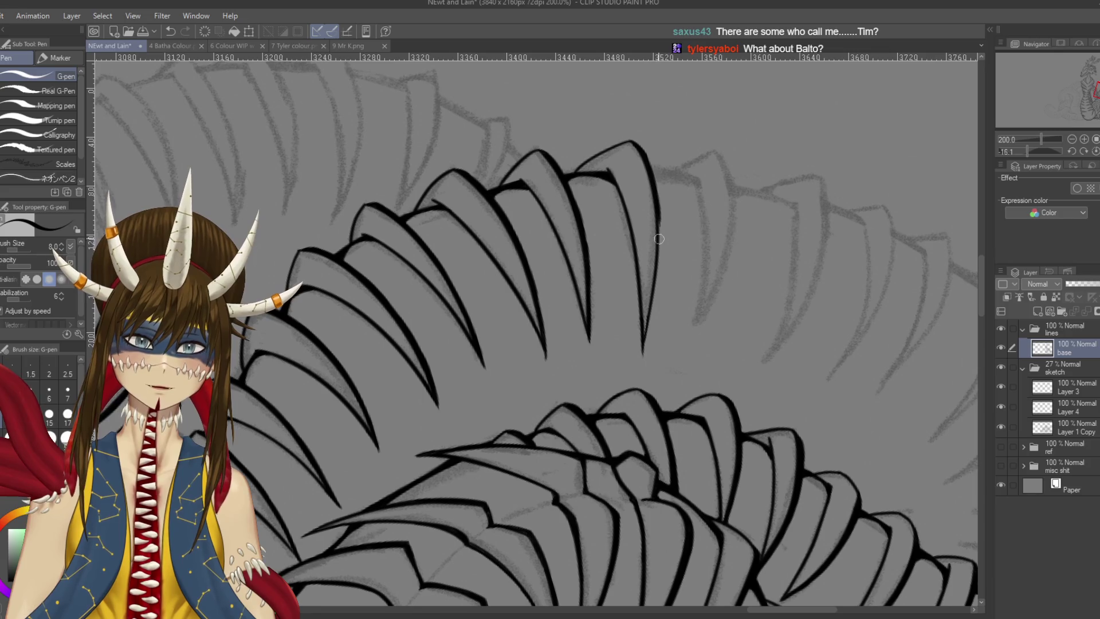
{"action": "mouse_move", "coordinate": [648, 213]}
{"action": "left_mouse_down"}
{"action": "mouse_move", "coordinate": [670, 172]}
{"action": "mouse_move", "coordinate": [677, 242]}
{"action": "left_mouse_up"}
{"action": "key", "text": "ctrl+z"}
{"action": "key", "text": "ctrl+z"}
{"action": "left_click_drag", "start_coordinate": [685, 167], "coordinate": [674, 242]}
{"action": "key", "text": "ctrl+z"}
{"action": "left_click_drag", "start_coordinate": [683, 183], "coordinate": [670, 273]}
{"action": "key", "text": "ctrl+z"}
{"action": "left_click_drag", "start_coordinate": [684, 189], "coordinate": [665, 323]}
{"action": "key", "text": "ctrl+z"}
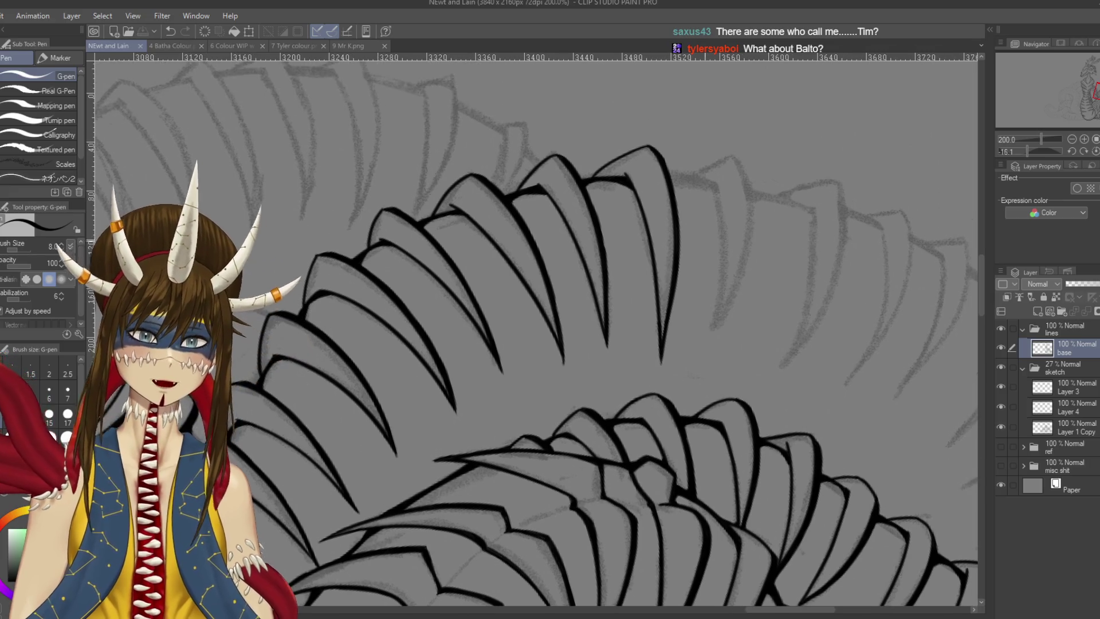
Add a short stroke near the spine tip and save the drawing
{"action": "left_click_drag", "start_coordinate": [671, 109], "coordinate": [667, 155]}
{"action": "key", "text": "e"}
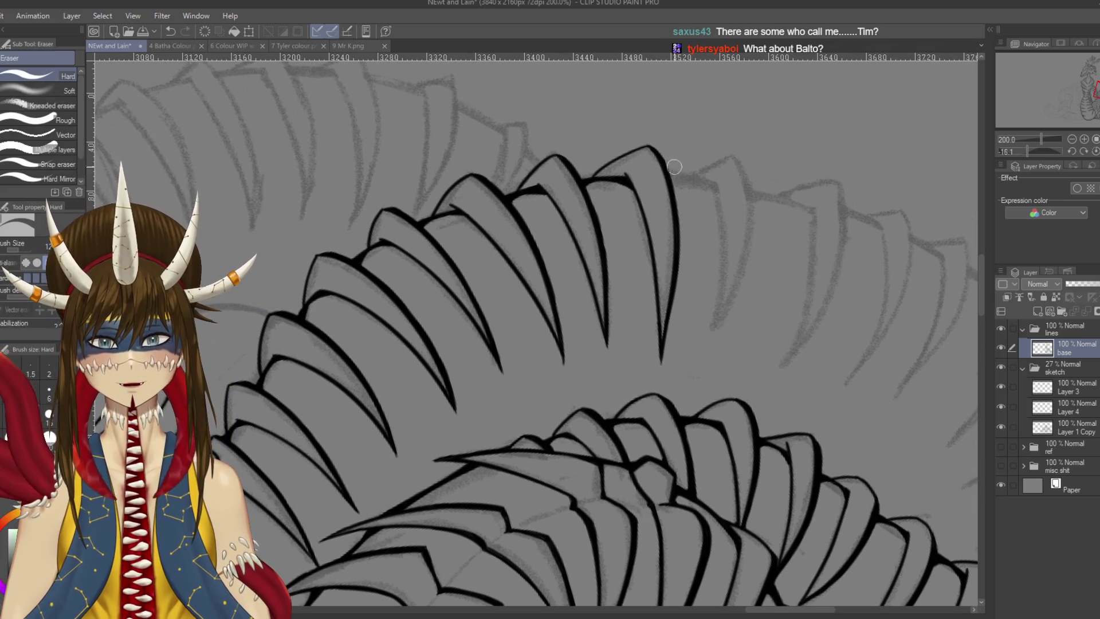
{"action": "key", "text": "p"}
{"action": "key", "text": "ctrl+s"}
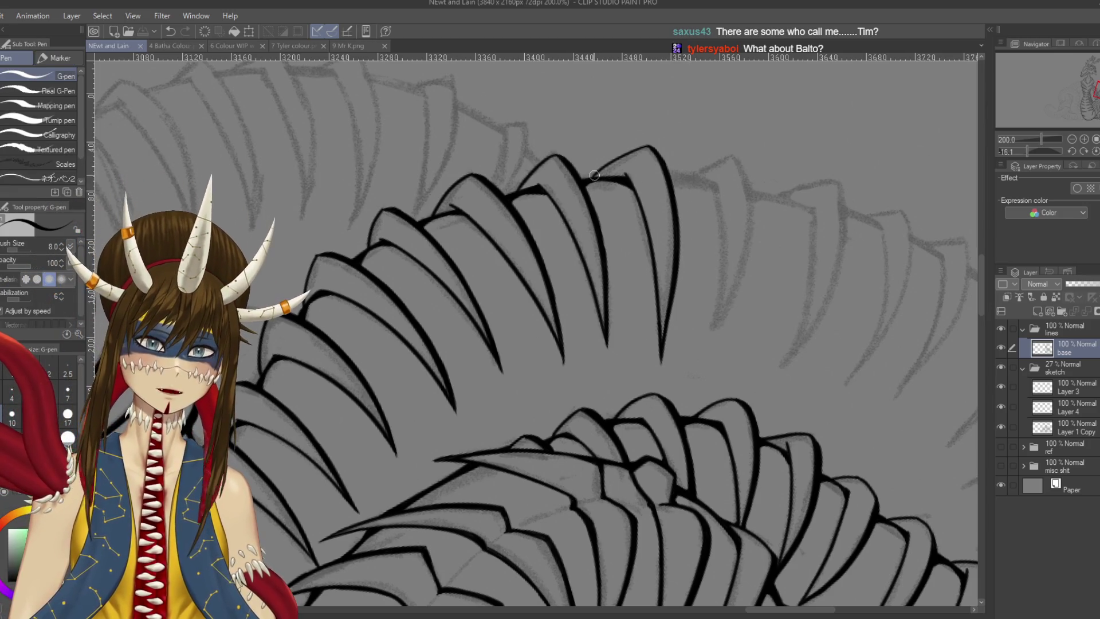
{"action": "left_click_drag", "start_coordinate": [593, 176], "coordinate": [582, 185]}
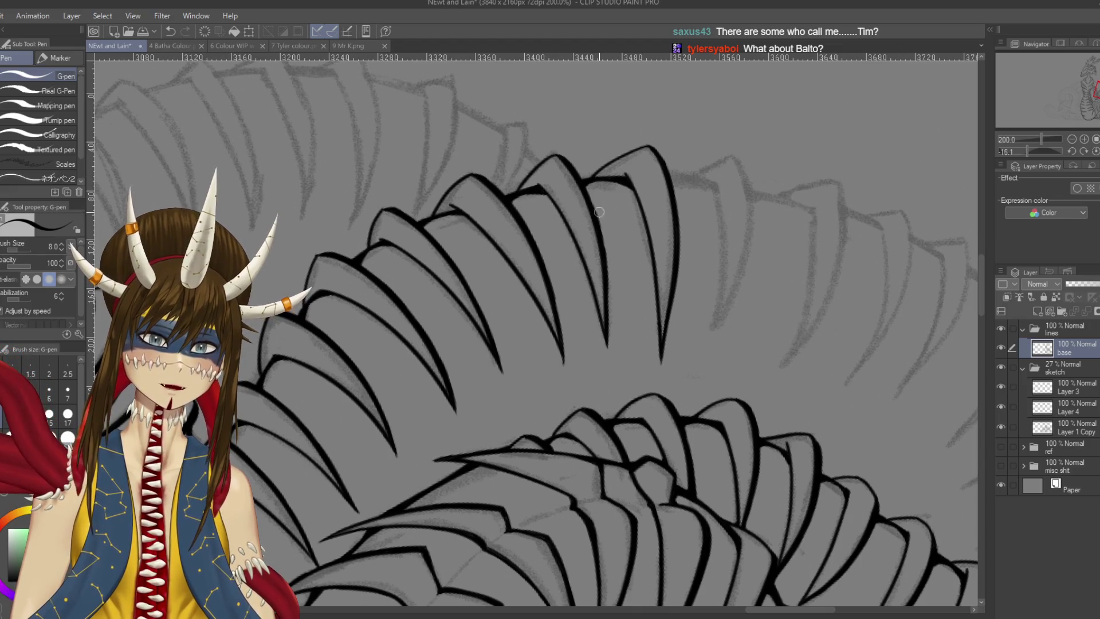
{"action": "key", "text": "ctrl+s"}
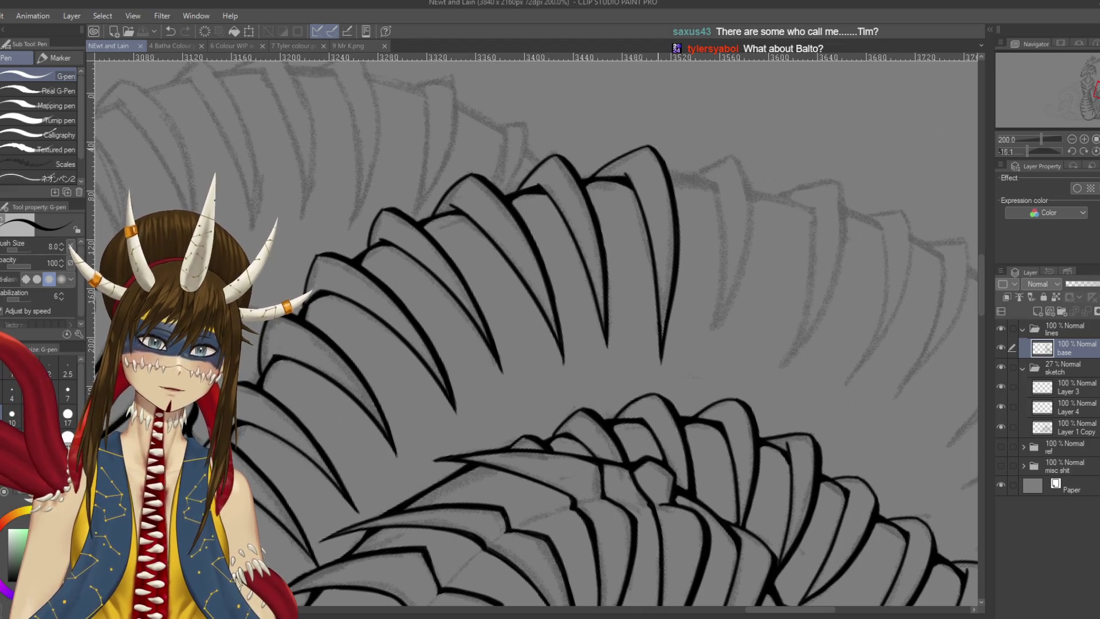
{"action": "left_click_drag", "start_coordinate": [699, 160], "coordinate": [674, 148]}
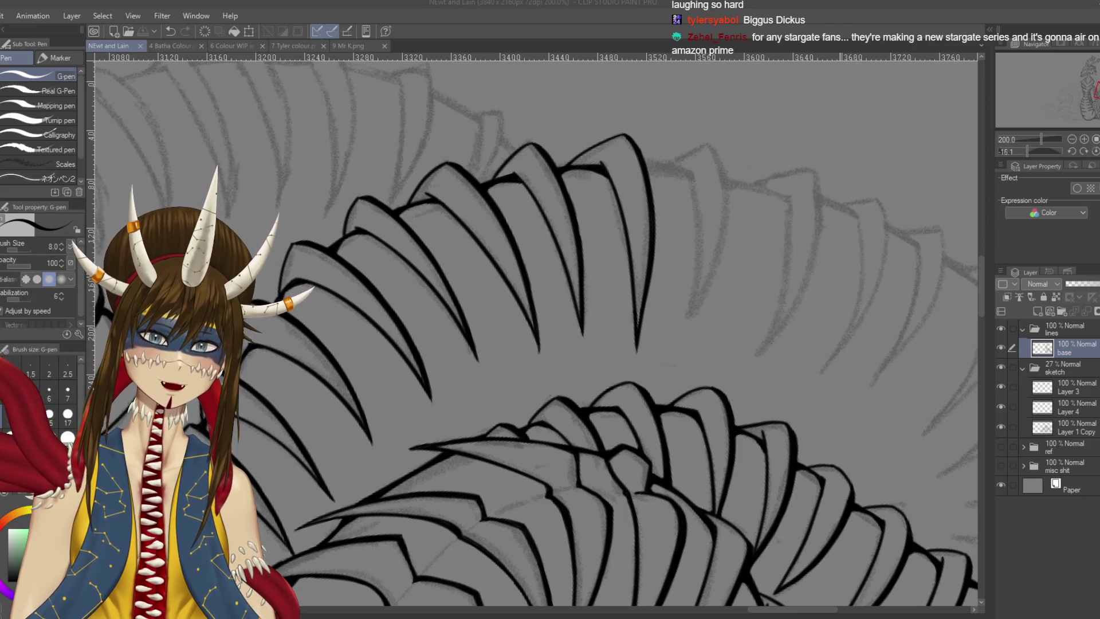
Draw the new spine's long curved front edge right of the row, retrying the curve
{"action": "left_click", "coordinate": [297, 244]}
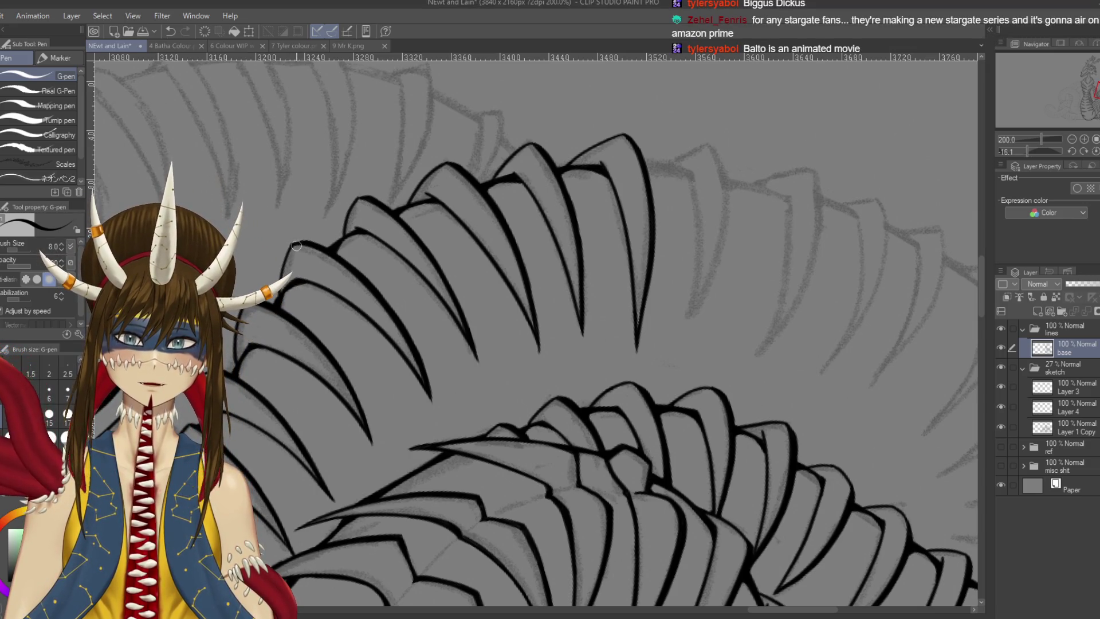
{"action": "key", "text": "ctrl+s"}
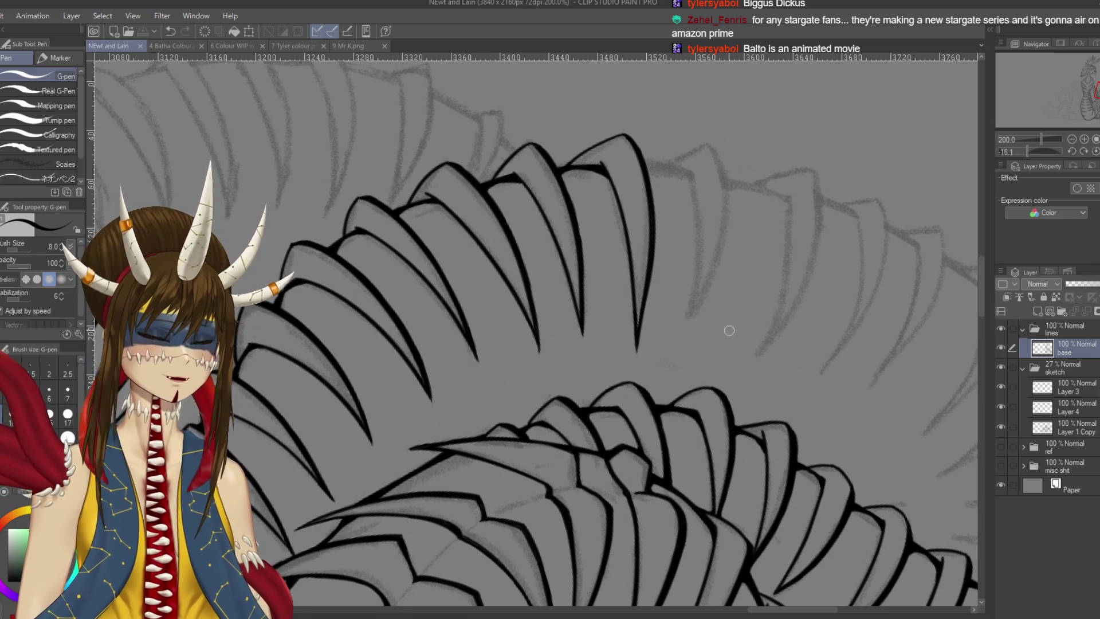
{"action": "left_click_drag", "start_coordinate": [690, 168], "coordinate": [685, 304]}
{"action": "key", "text": "ctrl+z"}
{"action": "left_click_drag", "start_coordinate": [687, 163], "coordinate": [680, 332]}
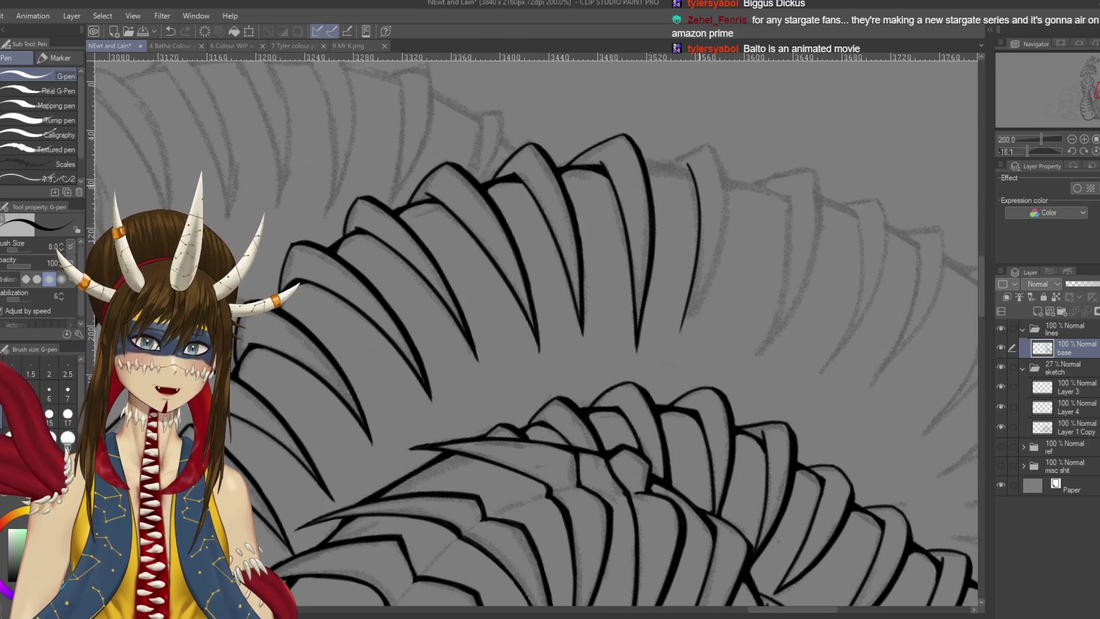
{"action": "left_click_drag", "start_coordinate": [710, 143], "coordinate": [680, 338]}
{"action": "key", "text": "ctrl+z"}
{"action": "mouse_move", "coordinate": [712, 140]}
{"action": "left_mouse_down"}
{"action": "mouse_move", "coordinate": [724, 244]}
{"action": "mouse_move", "coordinate": [681, 341]}
{"action": "left_mouse_up"}
{"action": "key", "text": "ctrl+z"}
{"action": "left_click_drag", "start_coordinate": [712, 140], "coordinate": [680, 341]}
{"action": "key", "text": "ctrl+z"}
{"action": "mouse_move", "coordinate": [711, 141]}
{"action": "left_mouse_down"}
{"action": "mouse_move", "coordinate": [680, 338]}
{"action": "mouse_move", "coordinate": [727, 169]}
{"action": "mouse_move", "coordinate": [680, 350]}
{"action": "left_mouse_up"}
{"action": "key", "text": "ctrl+z"}
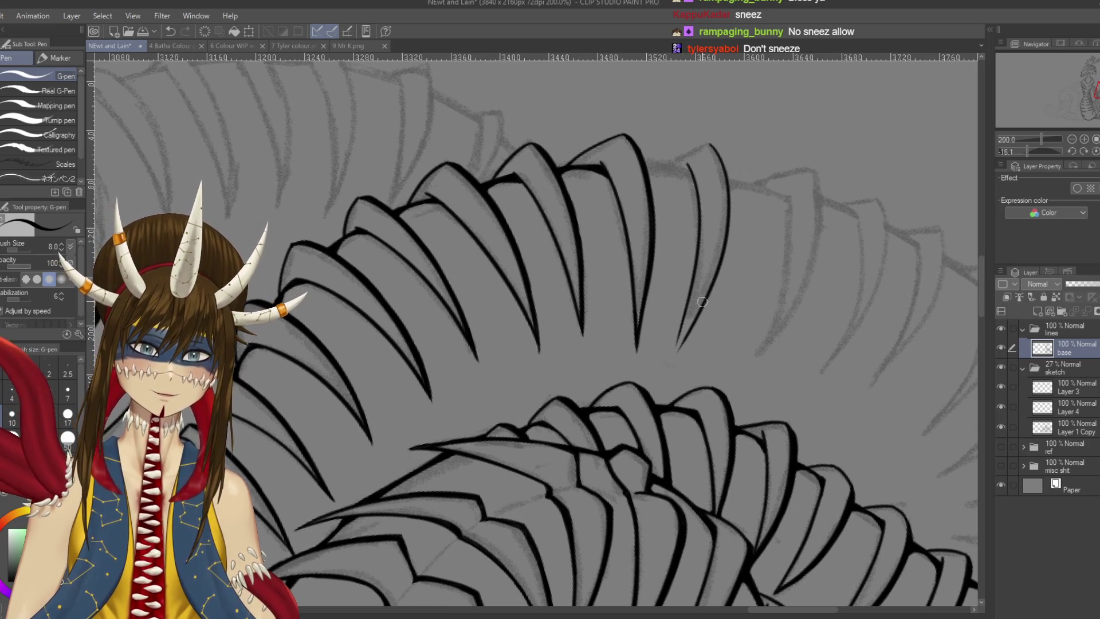
Redraw the new spine's lower tail and extend it further down
{"action": "key", "text": "ctrl+z"}
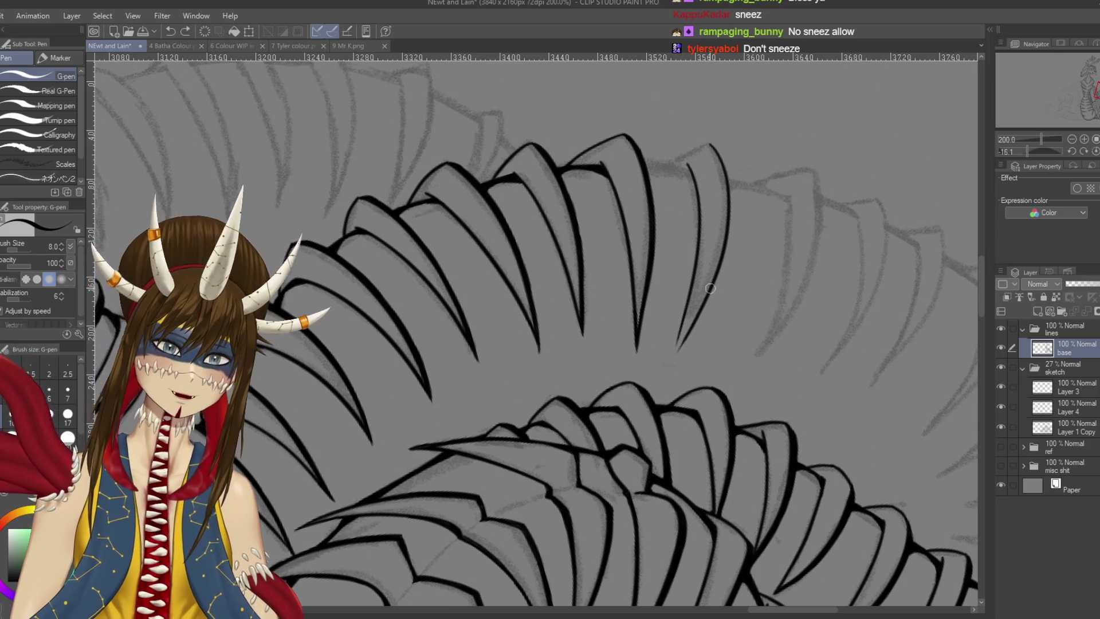
{"action": "left_click_drag", "start_coordinate": [711, 290], "coordinate": [685, 335]}
{"action": "key", "text": "ctrl+z"}
{"action": "key", "text": "ctrl+y"}
{"action": "key", "text": "ctrl+z"}
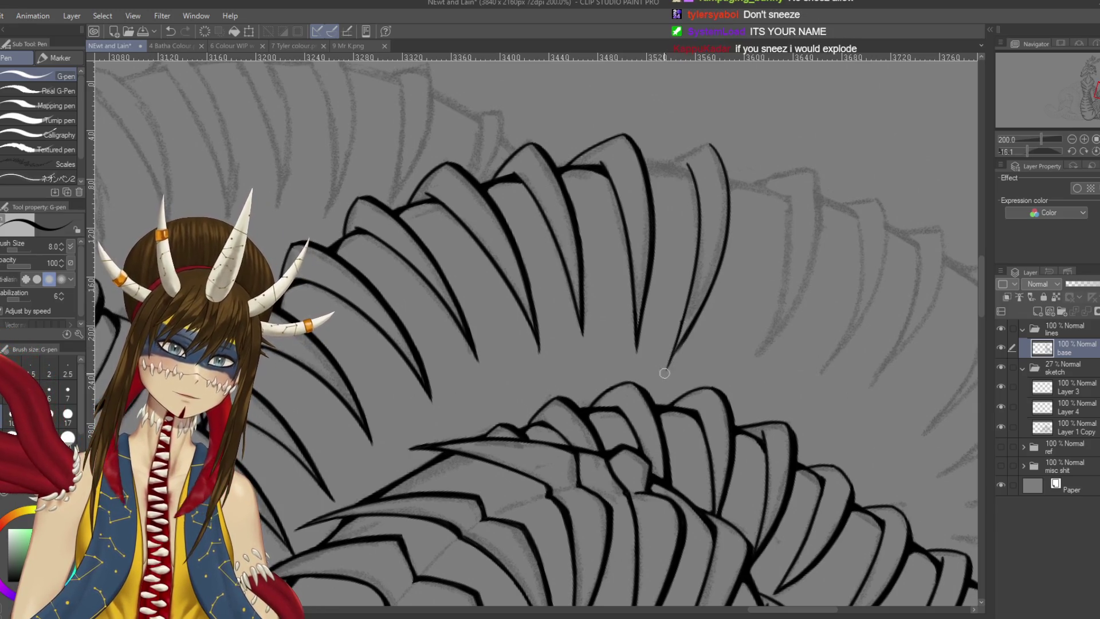
{"action": "left_click_drag", "start_coordinate": [688, 313], "coordinate": [670, 360]}
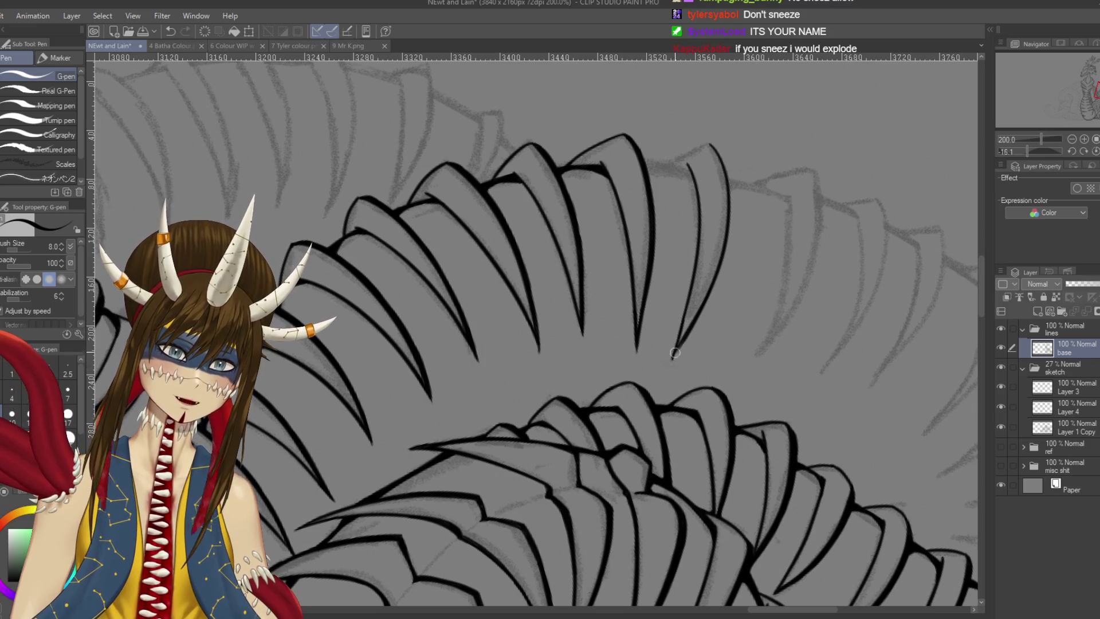
{"action": "key", "text": "e"}
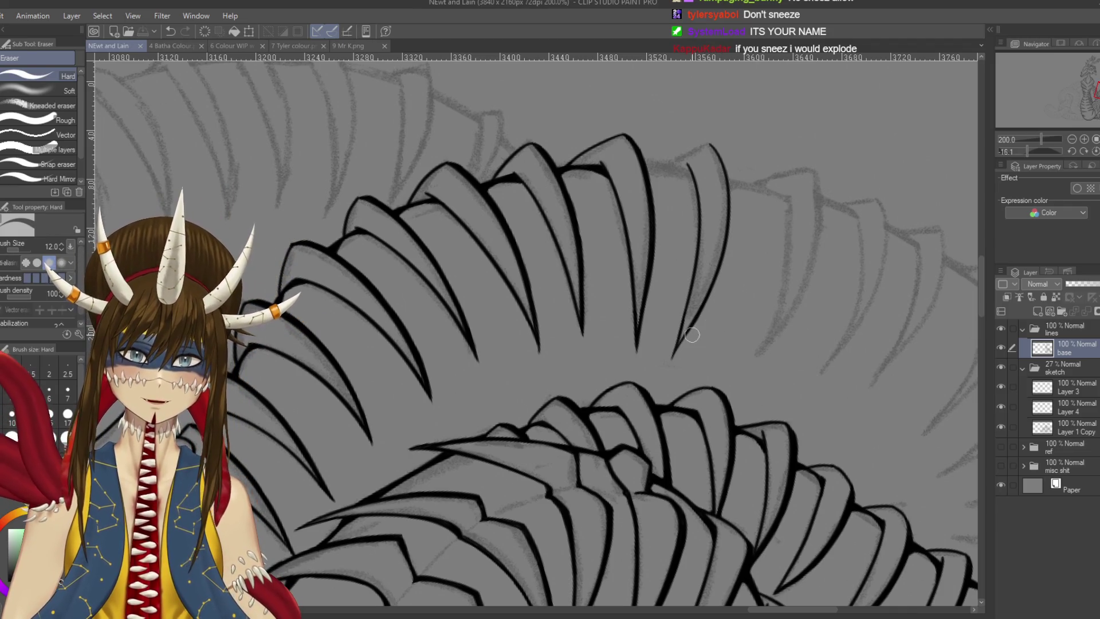
{"action": "key", "text": "p"}
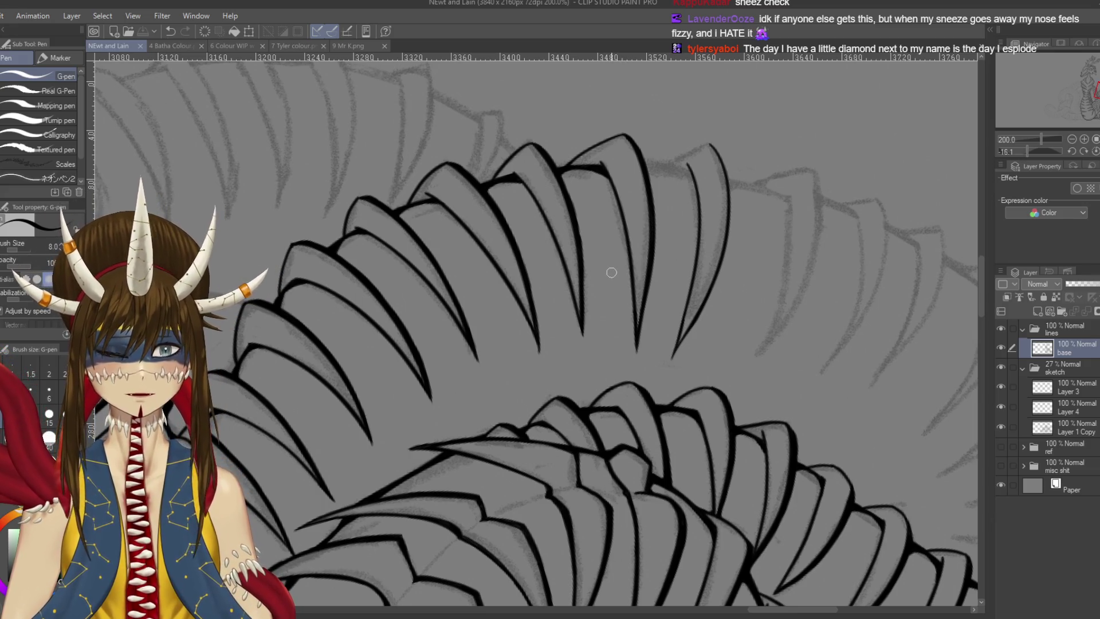
Draw a box with a top line and two vertical dividers in the empty area above
{"action": "mouse_move", "coordinate": [599, 131]}
{"action": "left_mouse_down"}
{"action": "mouse_move", "coordinate": [770, 131]}
{"action": "mouse_move", "coordinate": [280, 120]}
{"action": "left_mouse_up"}
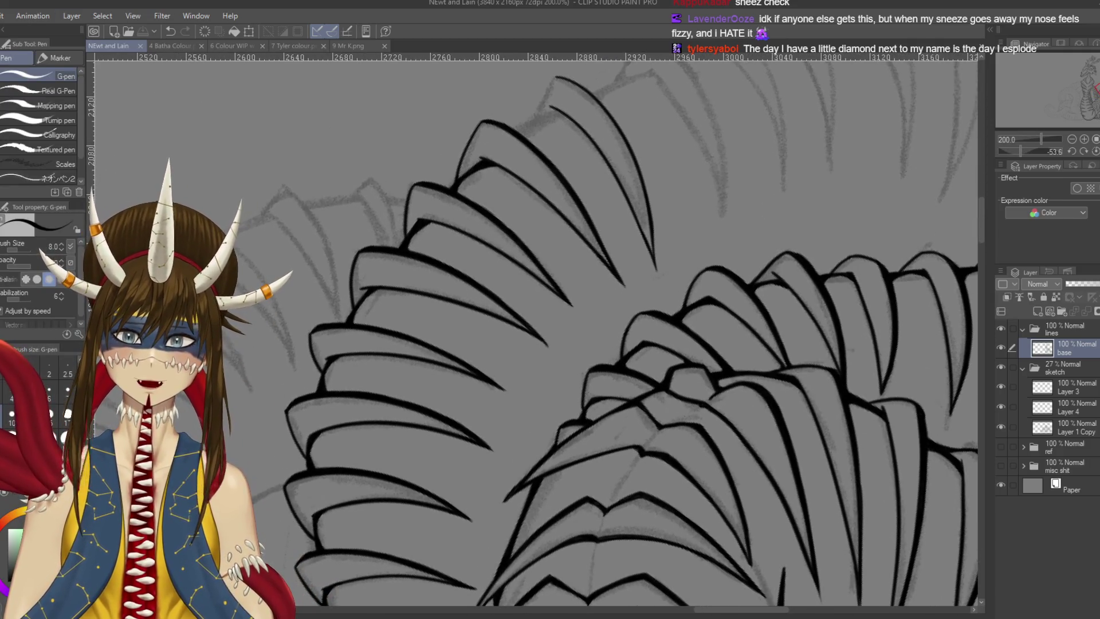
{"action": "left_click_drag", "start_coordinate": [104, 65], "coordinate": [433, 163]}
{"action": "left_click_drag", "start_coordinate": [328, 124], "coordinate": [606, 107]}
{"action": "mouse_move", "coordinate": [365, 119]}
{"action": "left_mouse_down"}
{"action": "mouse_move", "coordinate": [367, 242]}
{"action": "mouse_move", "coordinate": [635, 99]}
{"action": "left_mouse_up"}
{"action": "left_click_drag", "start_coordinate": [433, 122], "coordinate": [467, 252]}
{"action": "left_click_drag", "start_coordinate": [537, 109], "coordinate": [549, 226]}
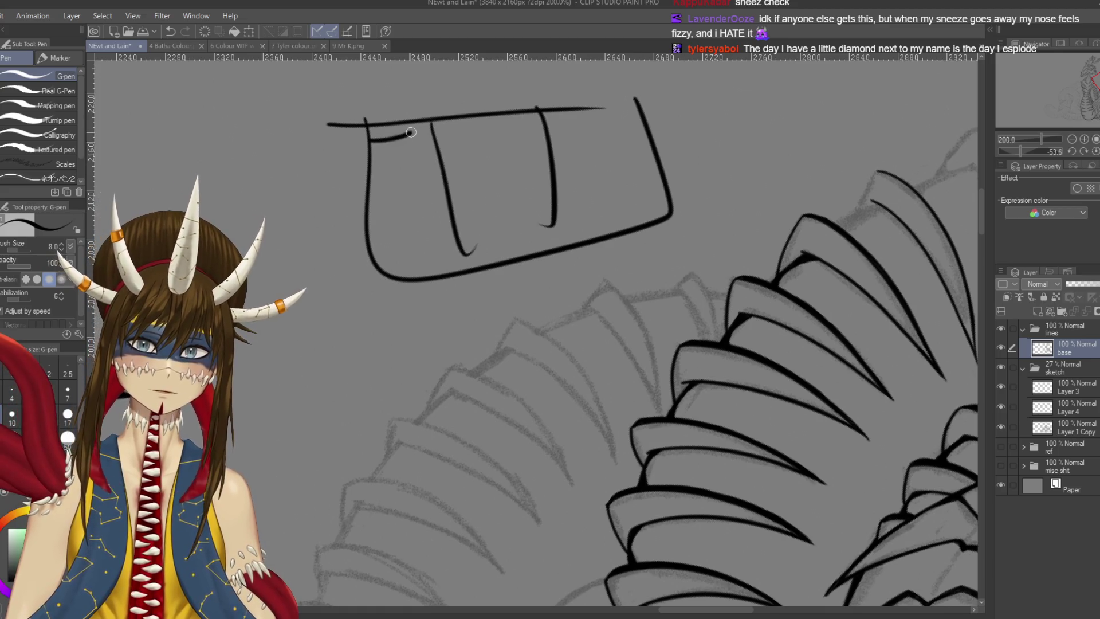